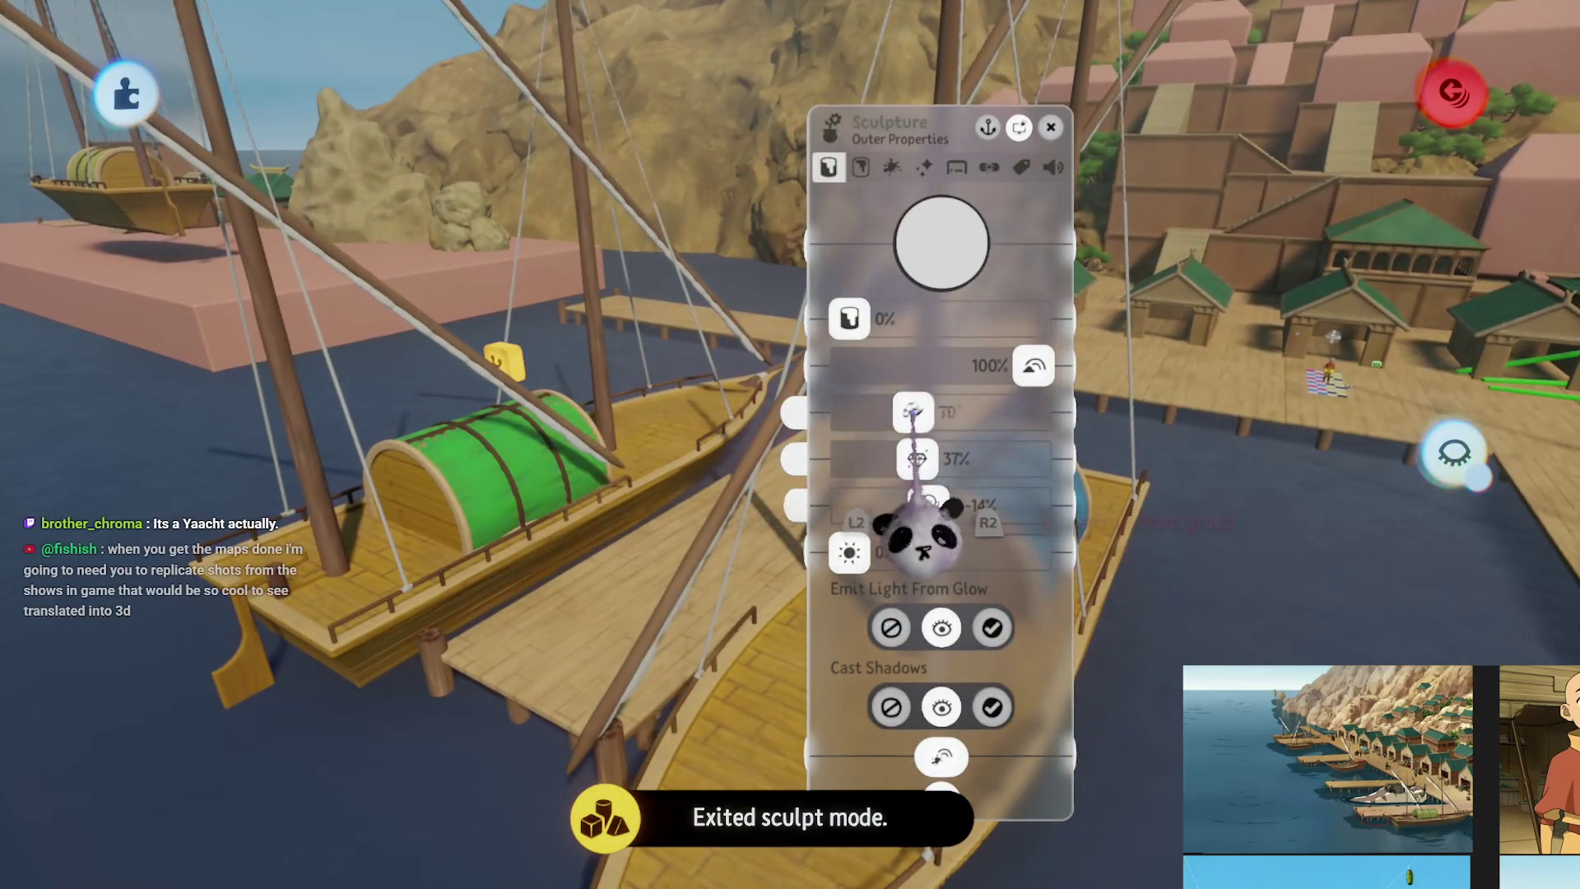
# Drag the hue and Hue Cycle sliders to turn the boat cover from green to reddish brown
pyautogui.moveTo(913, 412); pyautogui.dragTo(1022, 411)
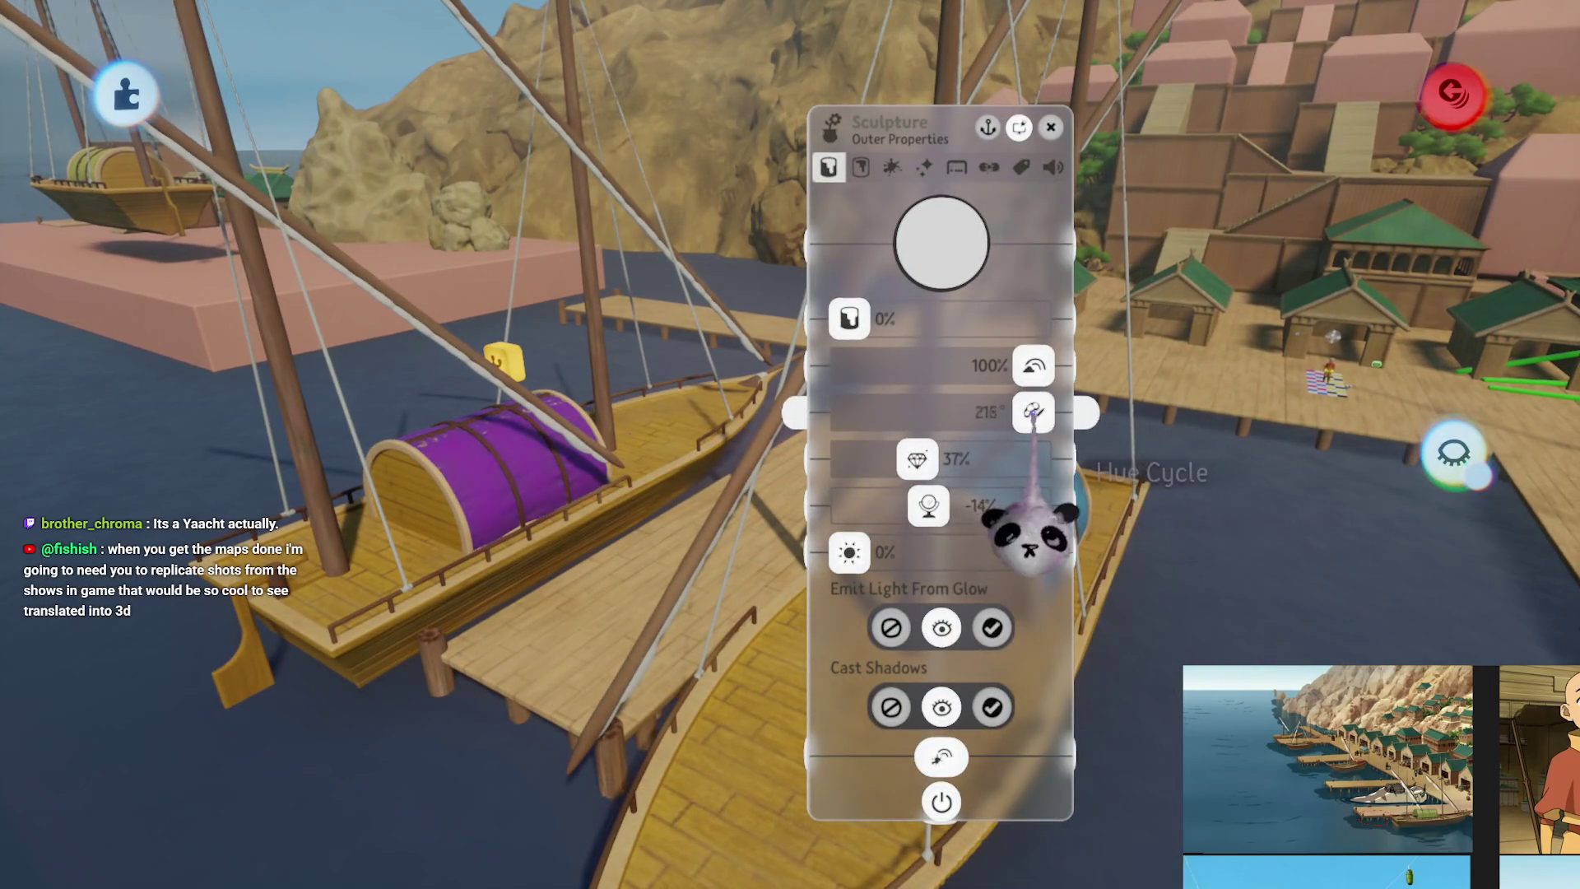
pyautogui.moveTo(1102, 518)
pyautogui.mouseDown()
pyautogui.moveTo(1005, 521)
pyautogui.moveTo(987, 560)
pyautogui.moveTo(996, 531)
pyautogui.mouseUp()
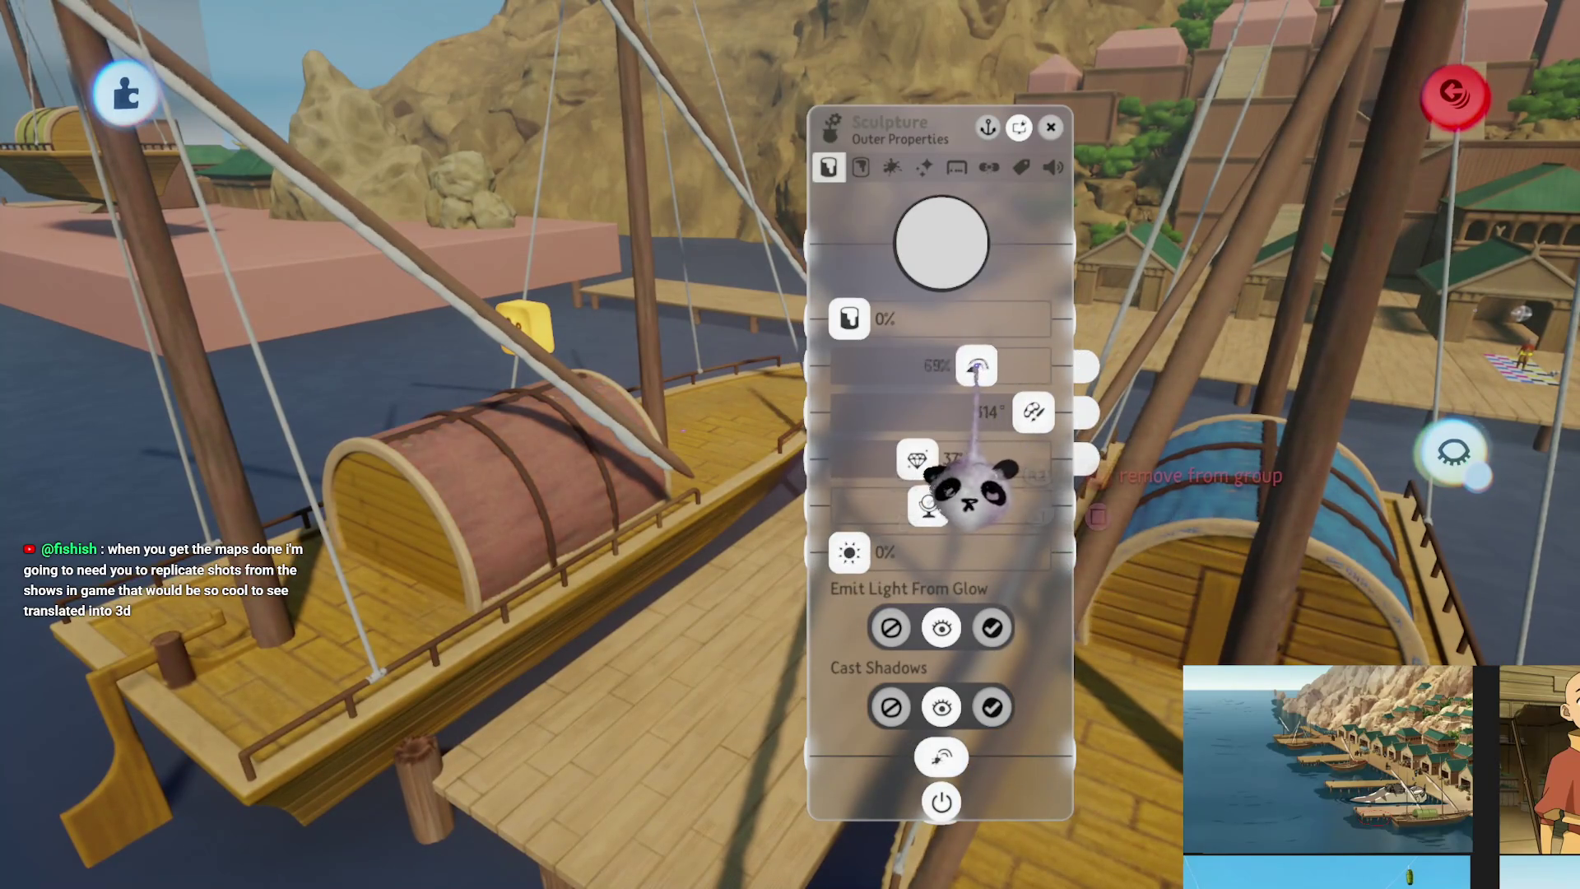
pyautogui.press('Escape')
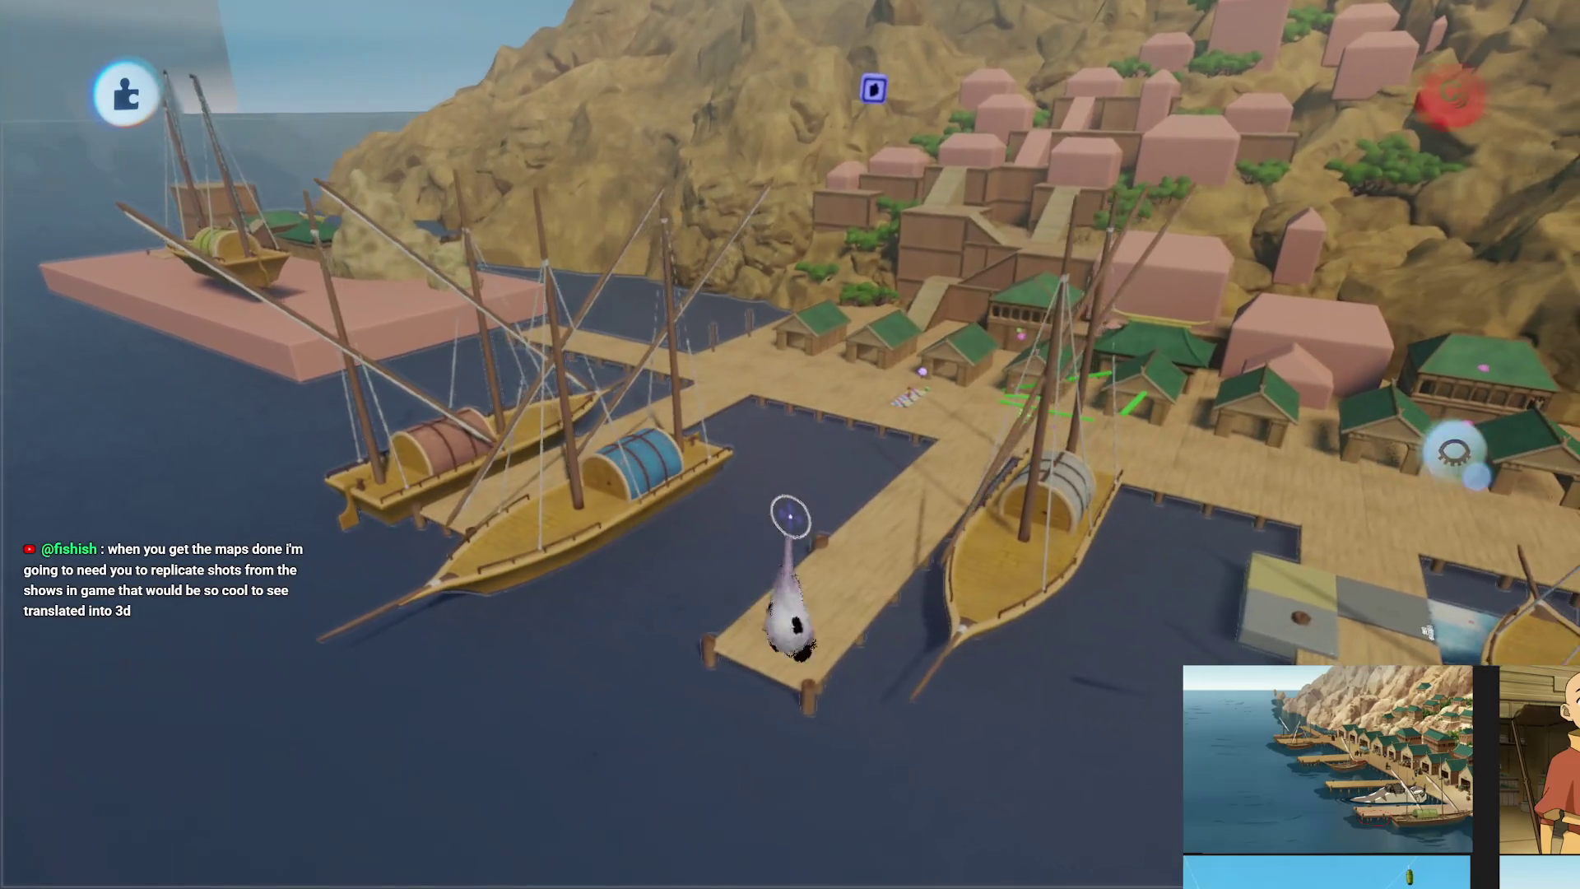
pyautogui.moveTo(811, 617)
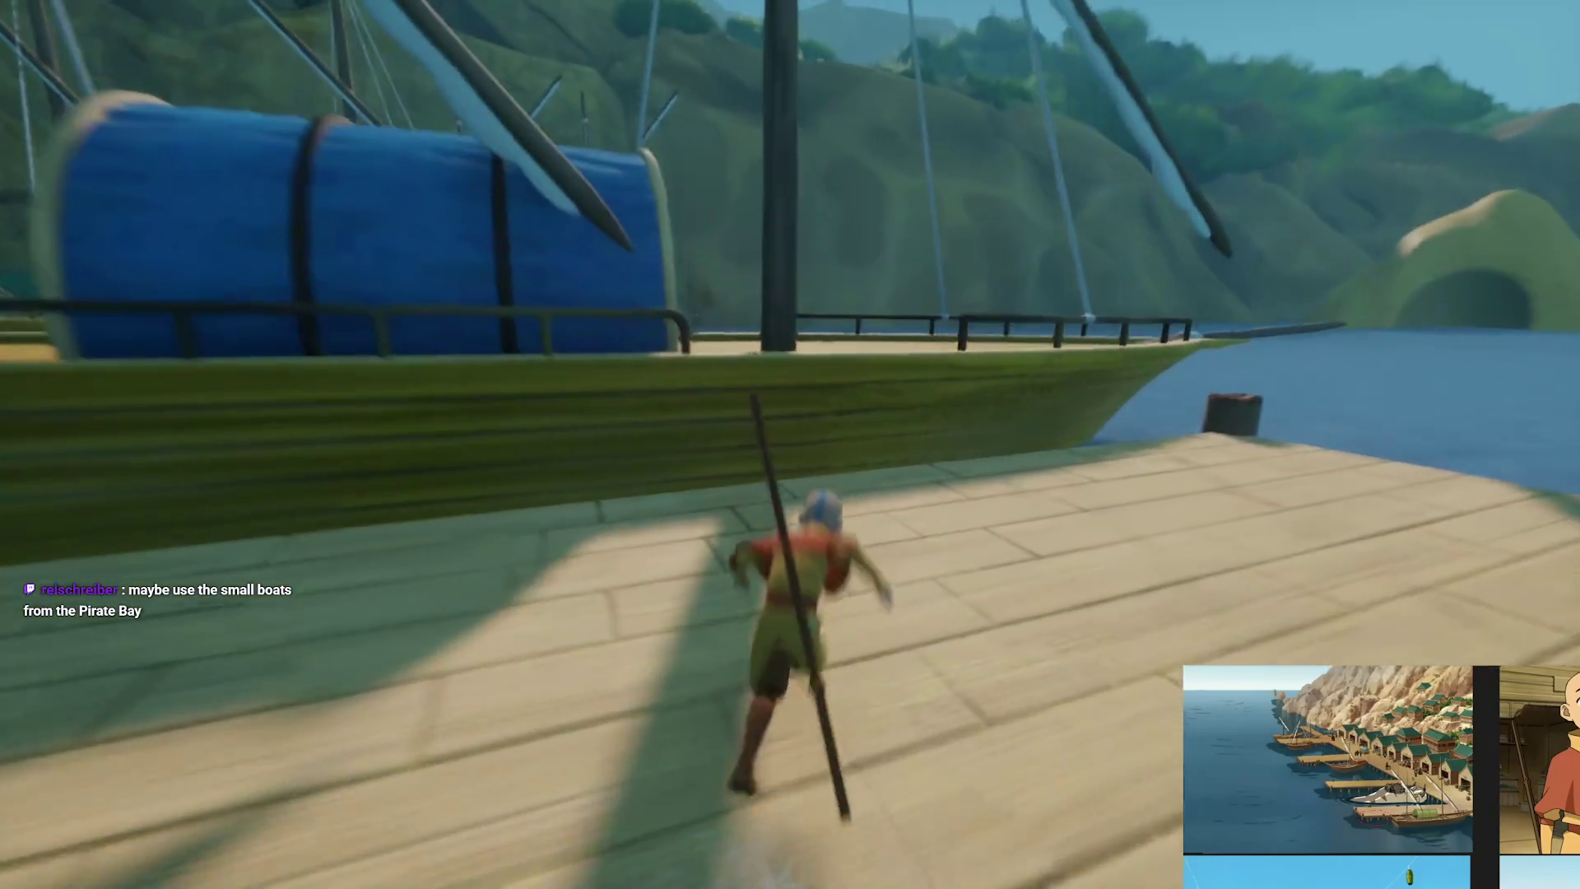
# Jump onto the ship, glide to the dock, and run and leap along the piers toward the boathouses
pyautogui.press('space')
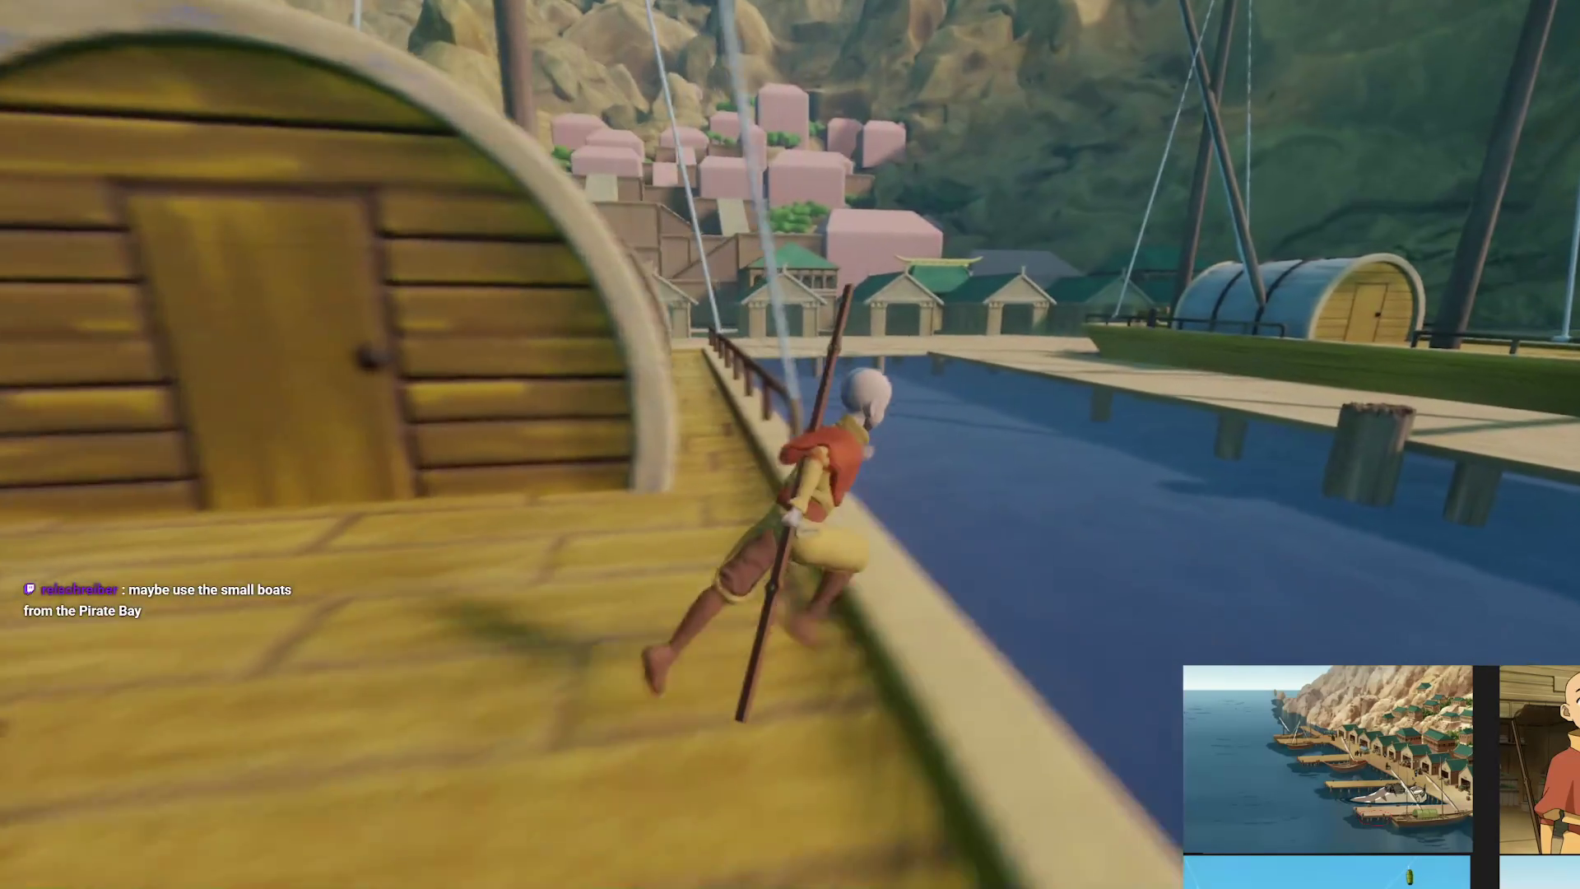
pyautogui.press('space')
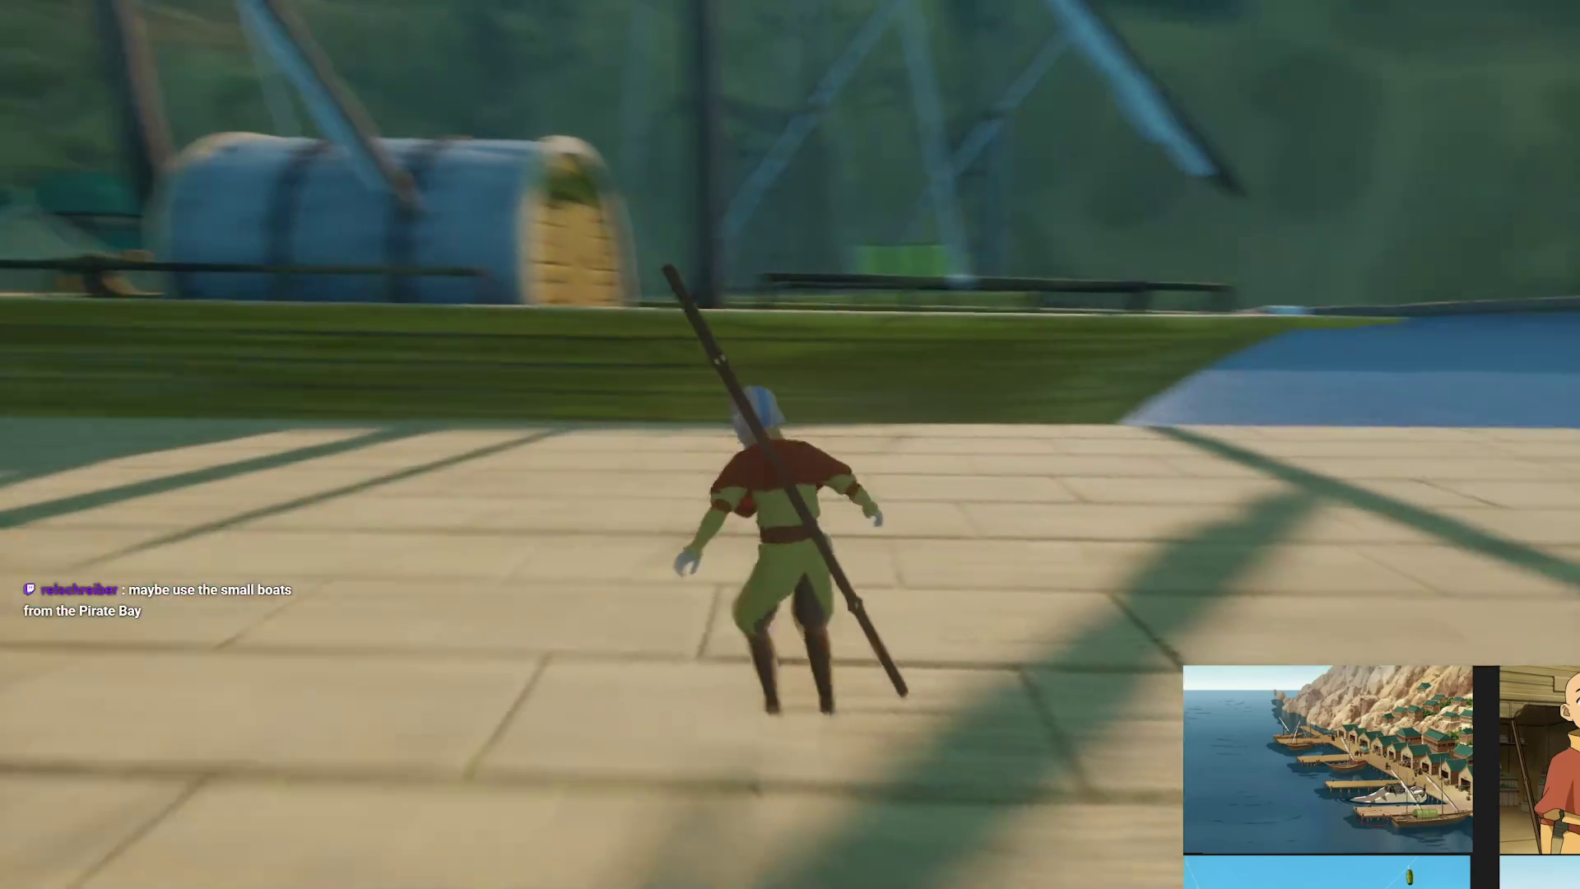
pyautogui.press('w')
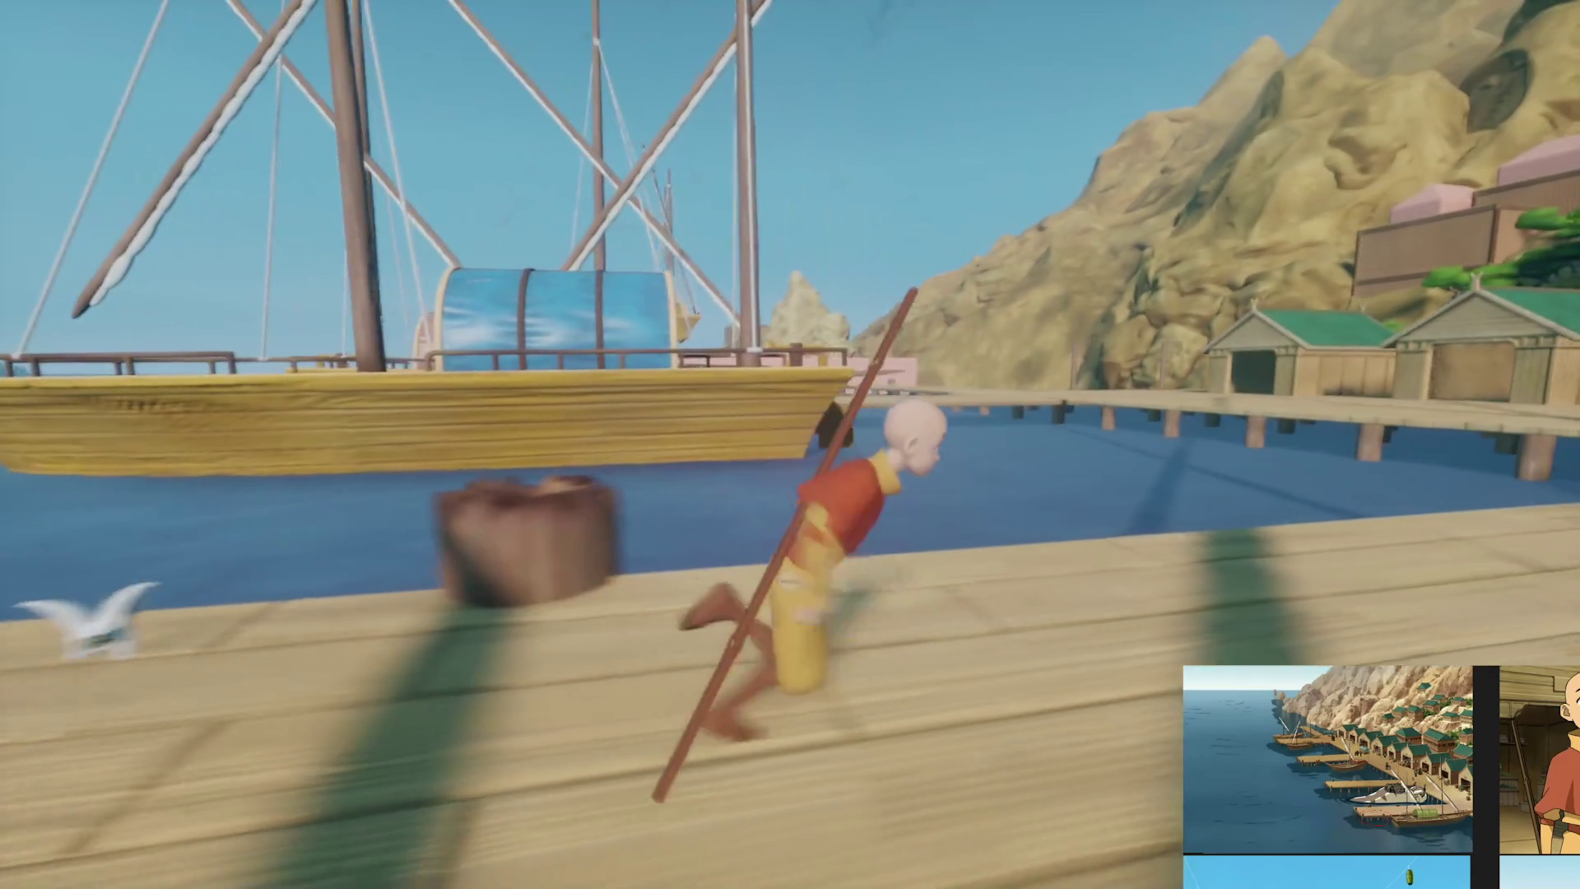
pyautogui.press('w')
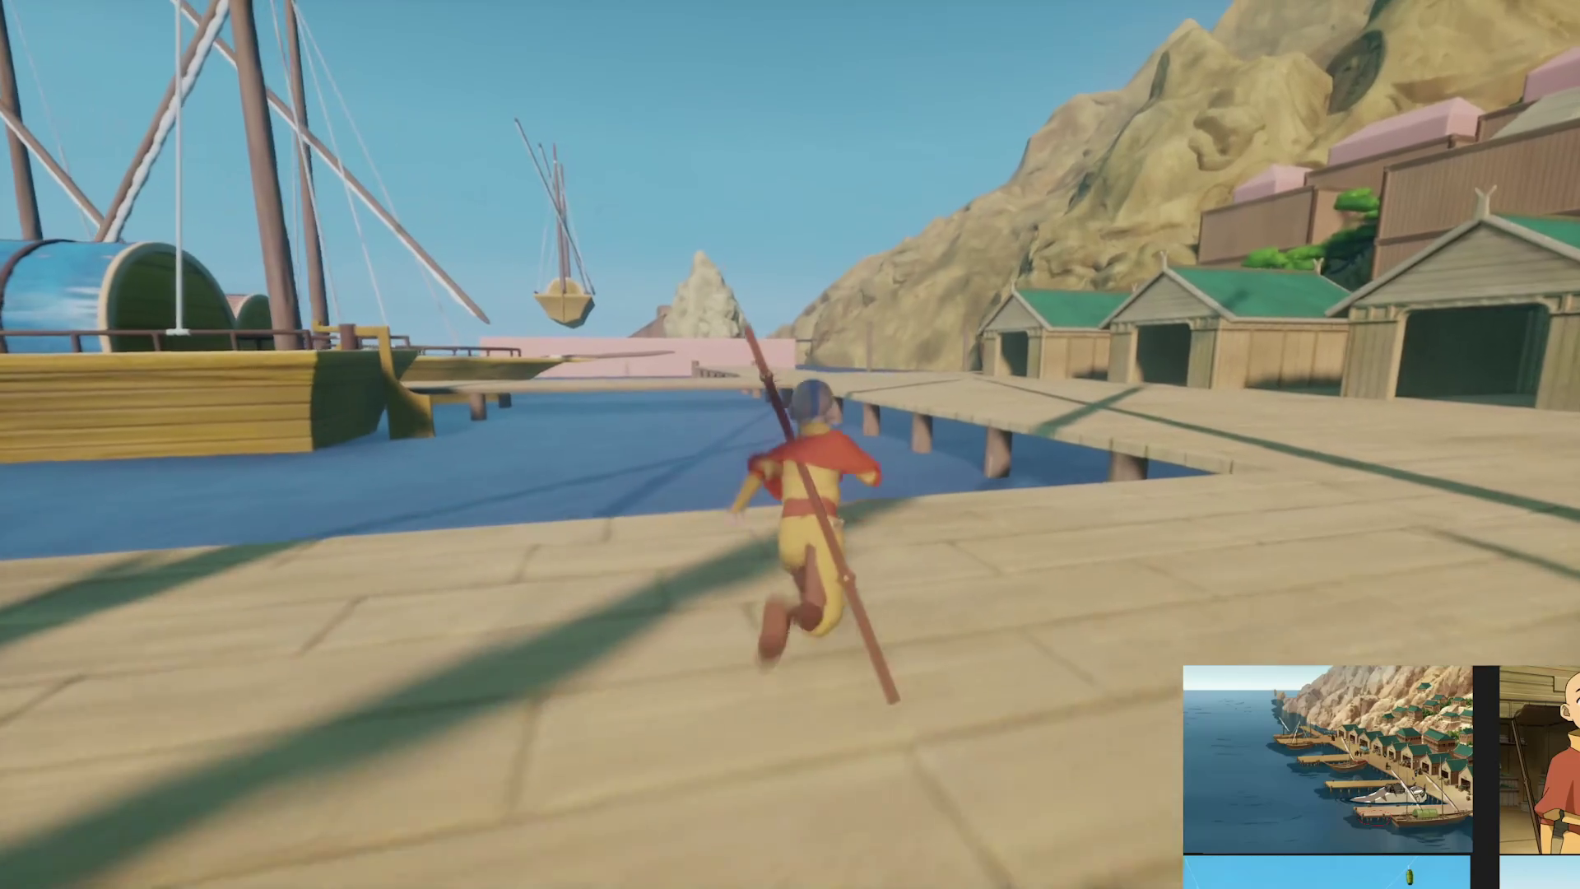
pyautogui.press('space')
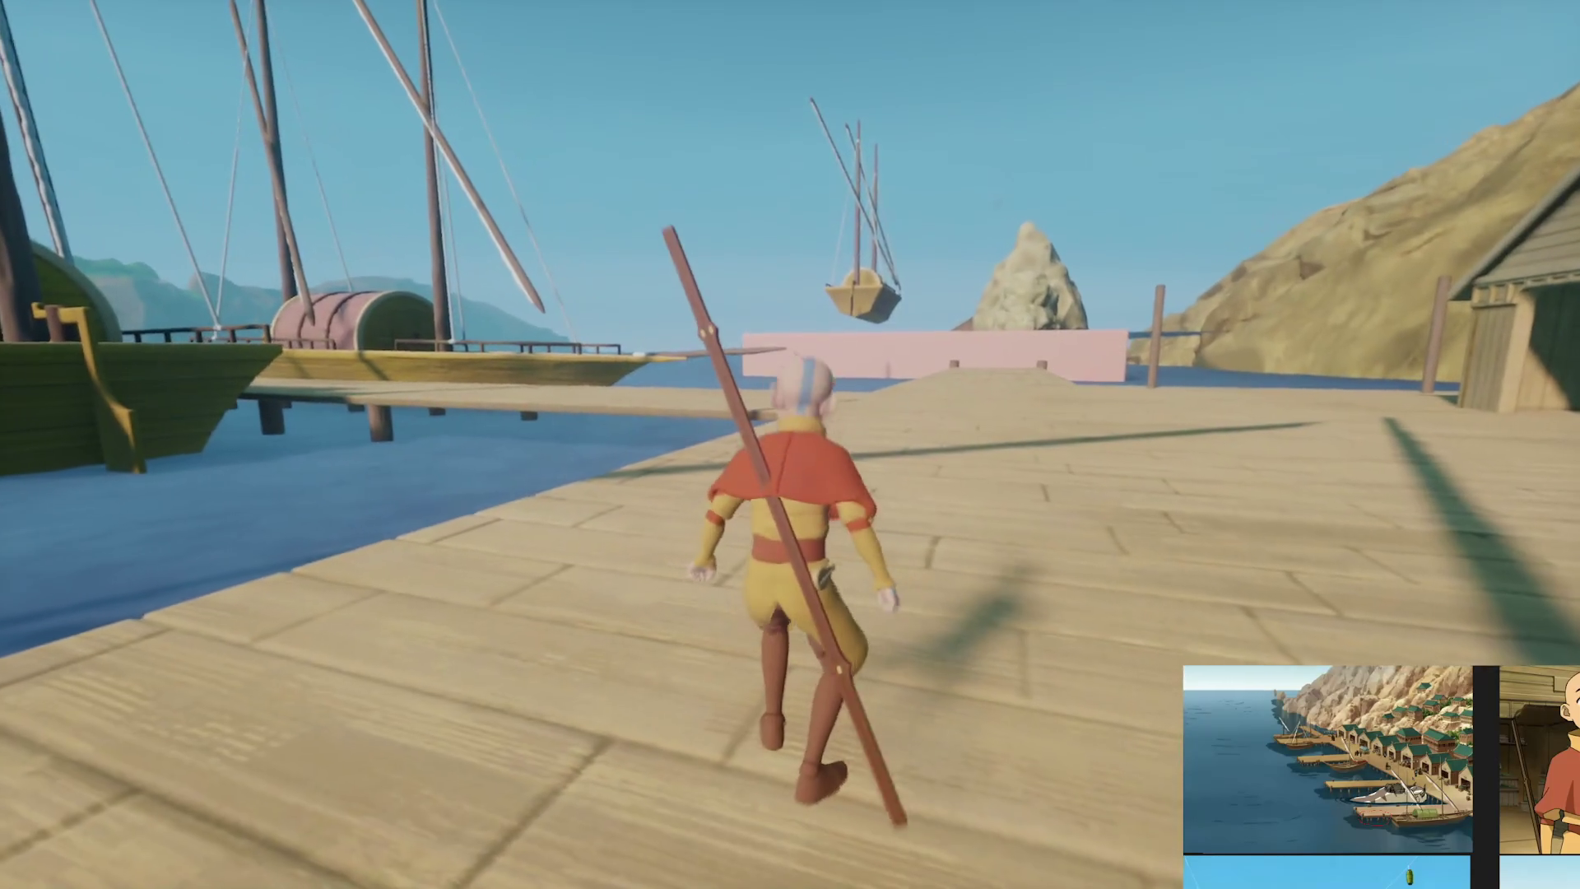
pyautogui.press('w')
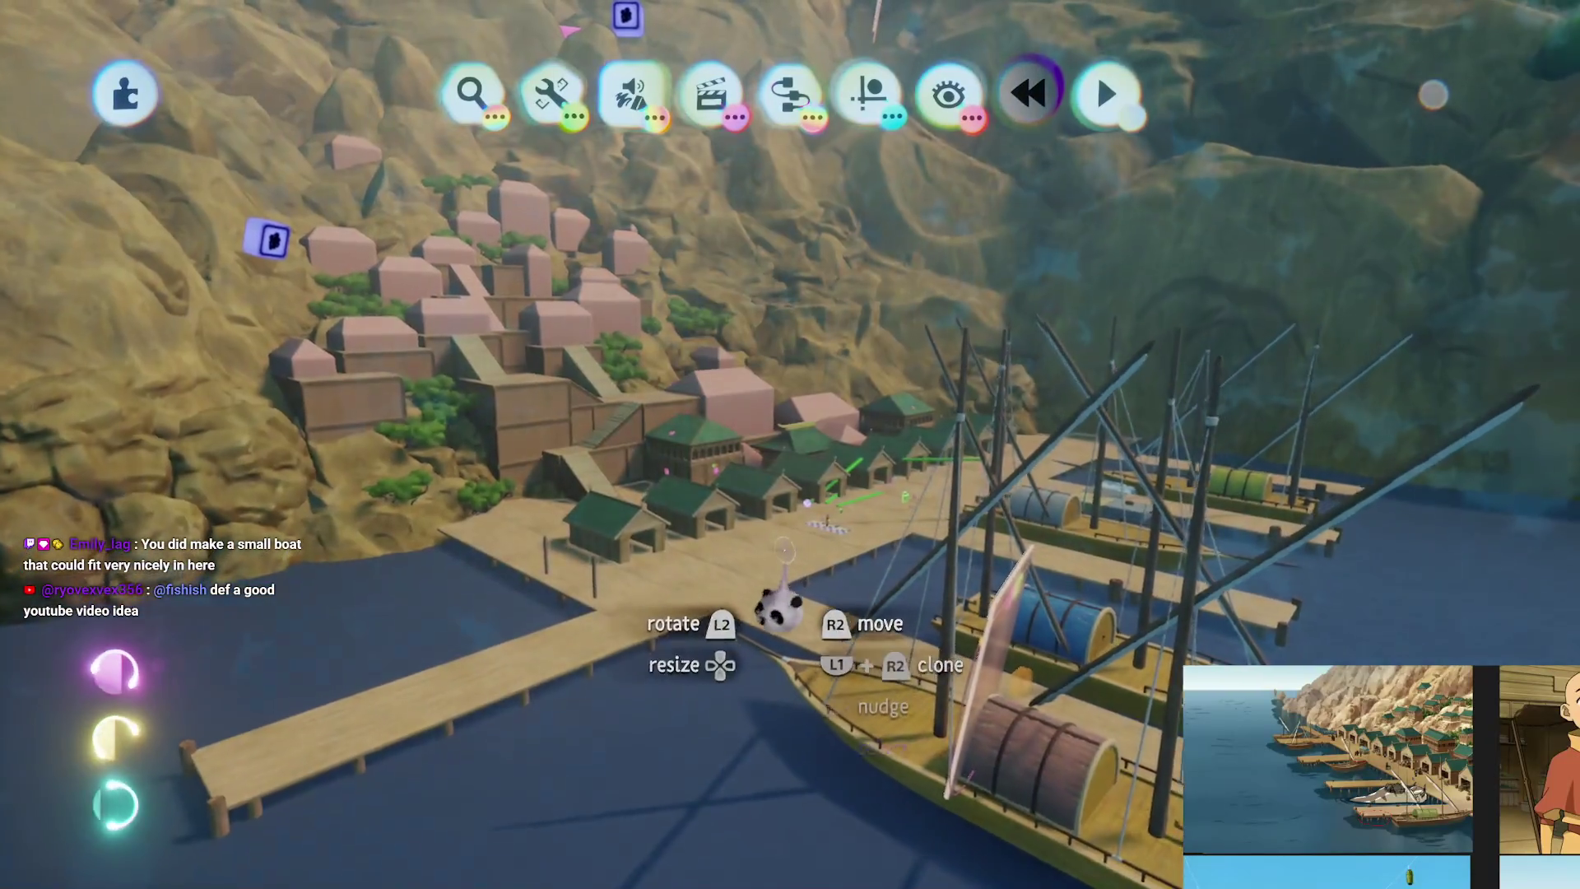
# Tick X-ray in the Show menu to reveal hidden gadgets, then bring up the pause menu
pyautogui.click(948, 95)
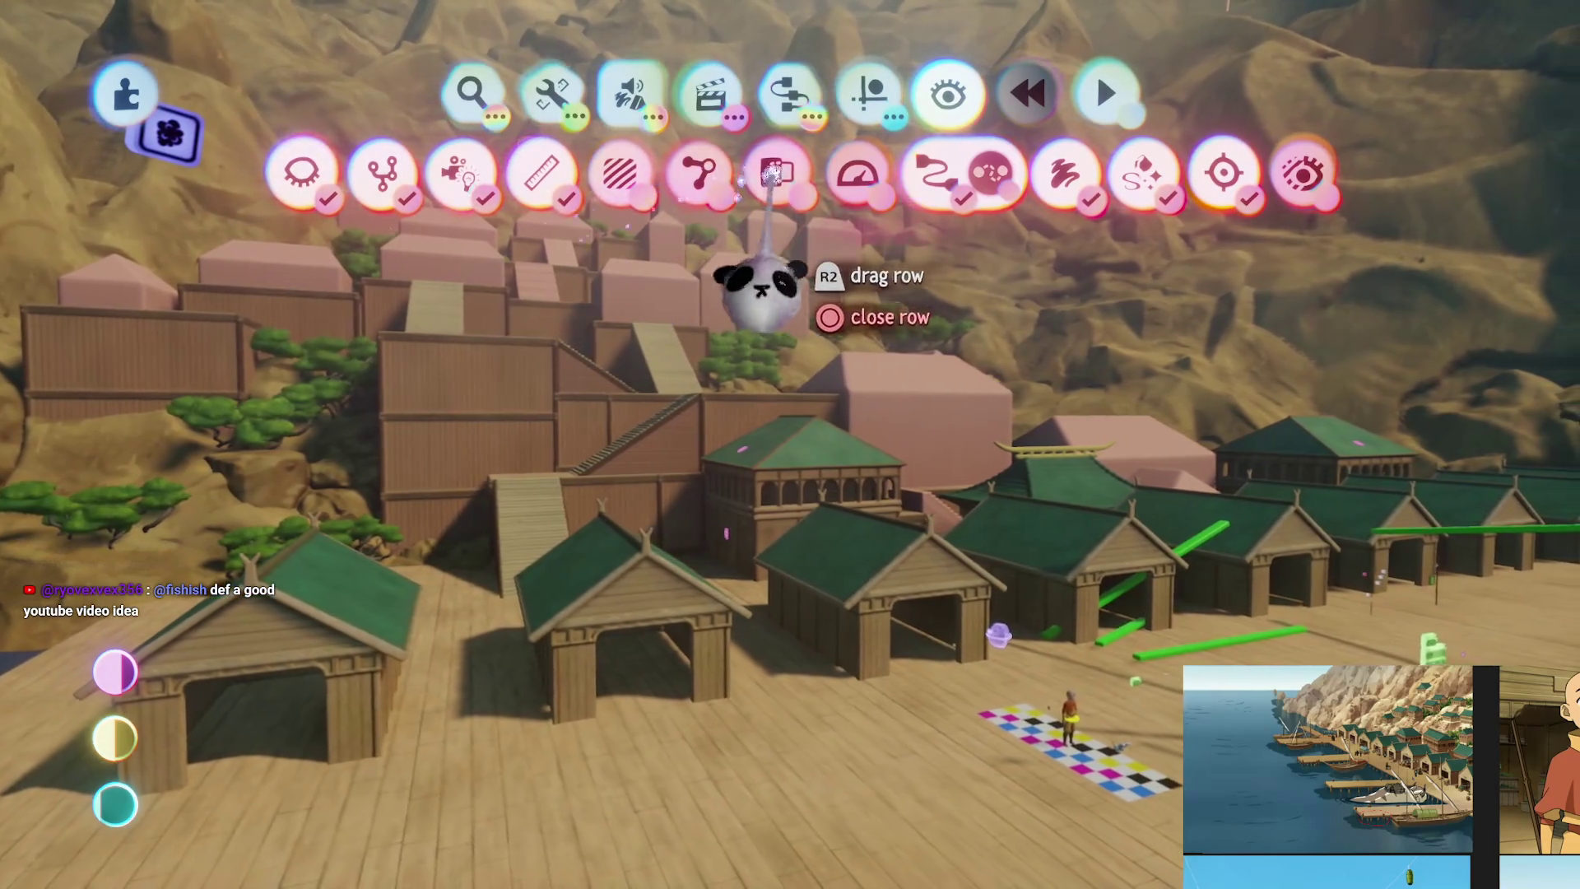
pyautogui.click(774, 173)
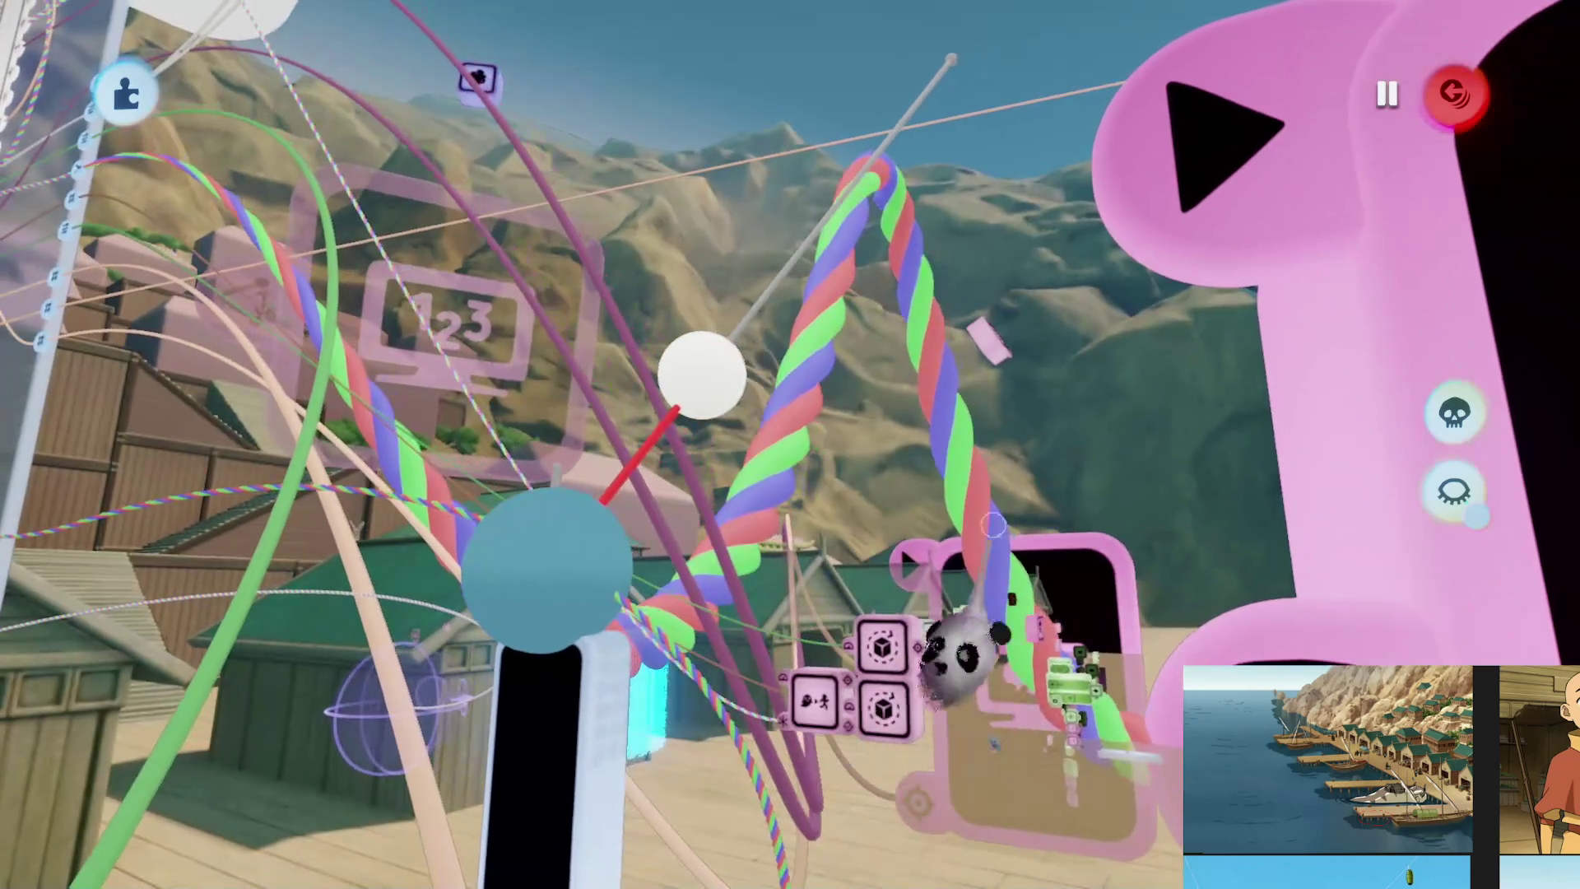
pyautogui.press('Escape')
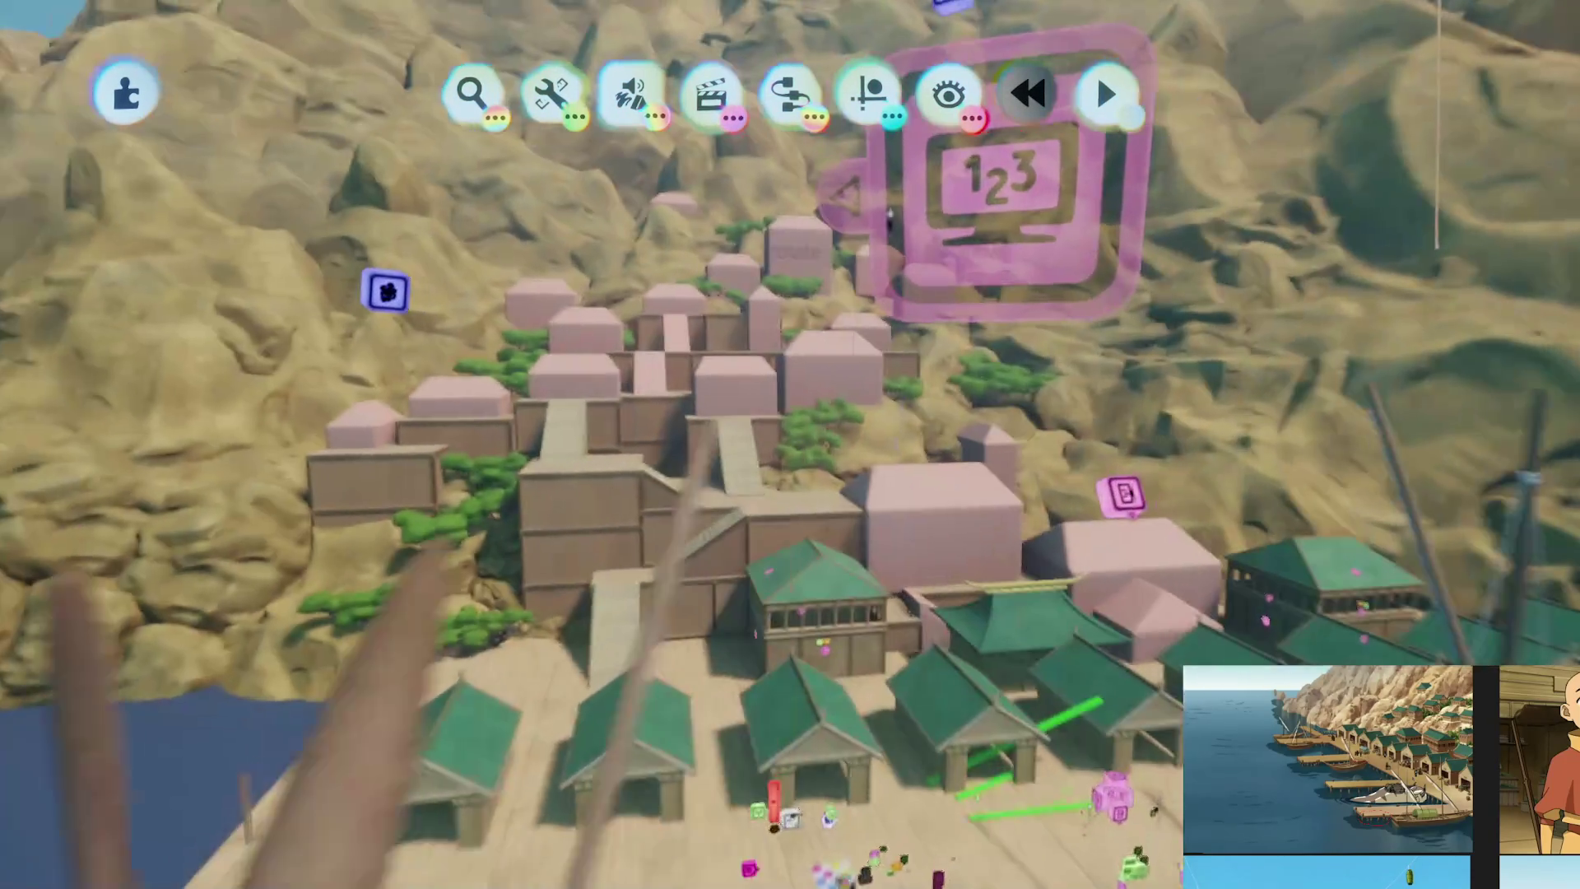
# Stamp a Microchip from Gadgets > Logic into the town
pyautogui.click(868, 92)
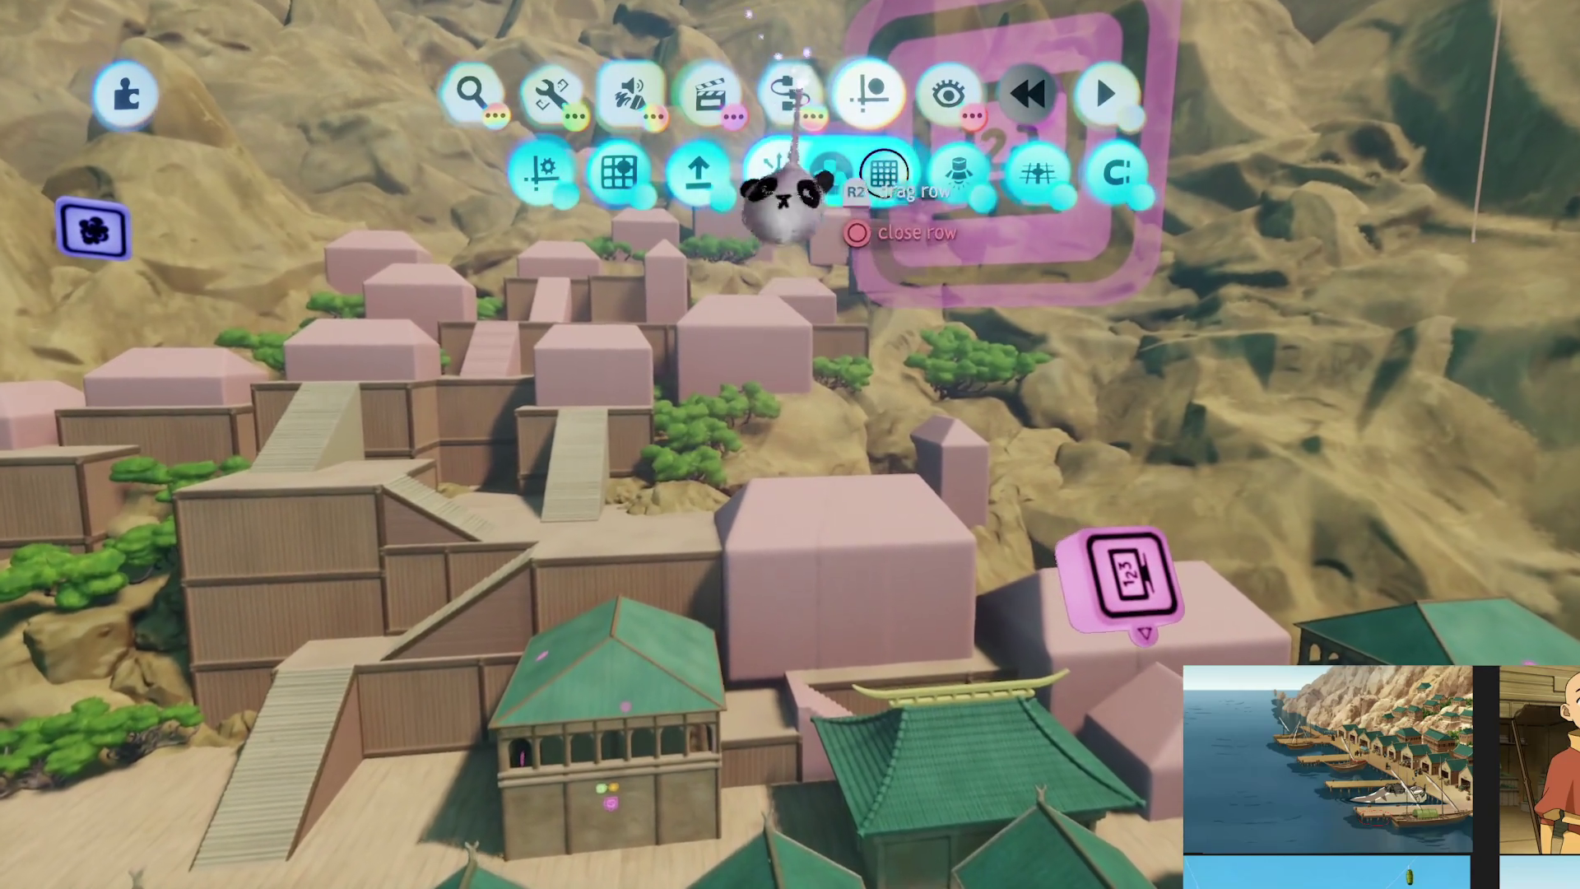
pyautogui.click(790, 92)
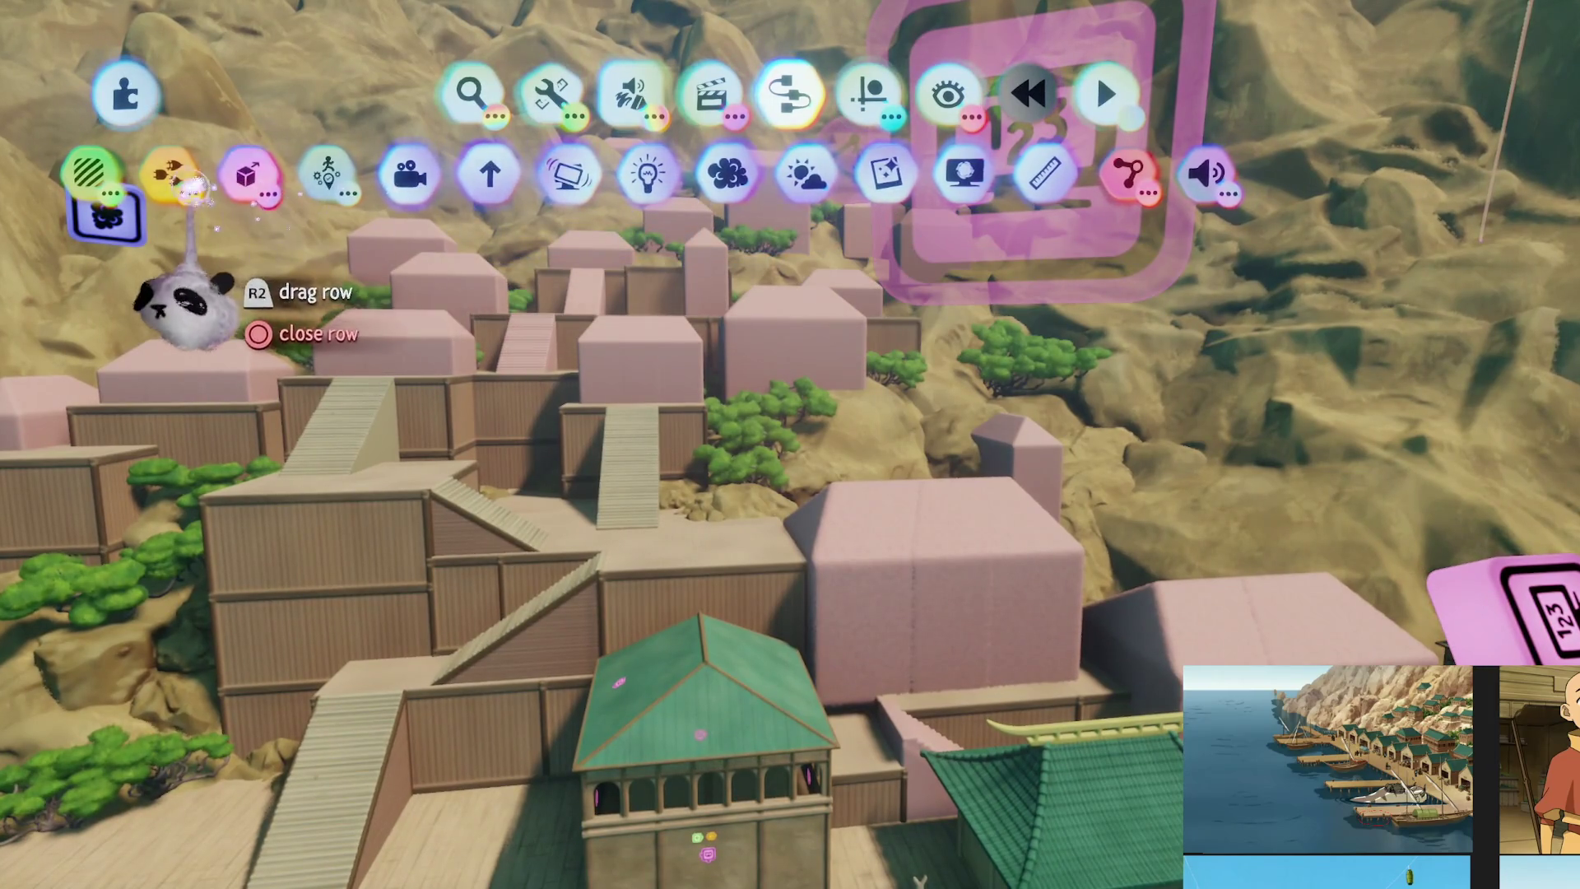
pyautogui.click(173, 173)
pyautogui.click(946, 173)
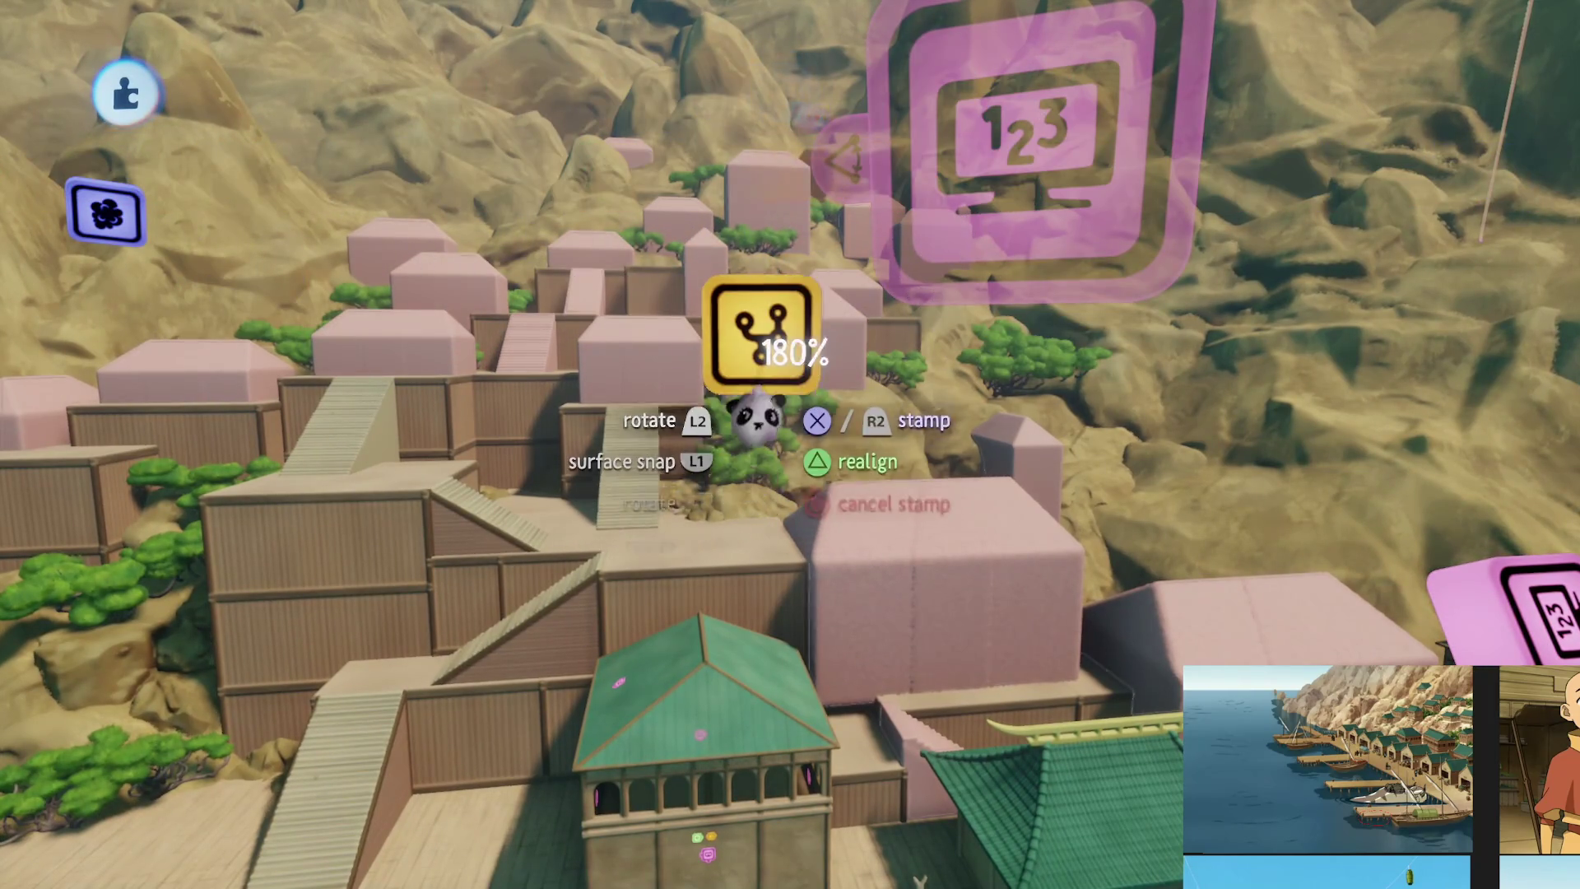
pyautogui.click(786, 341)
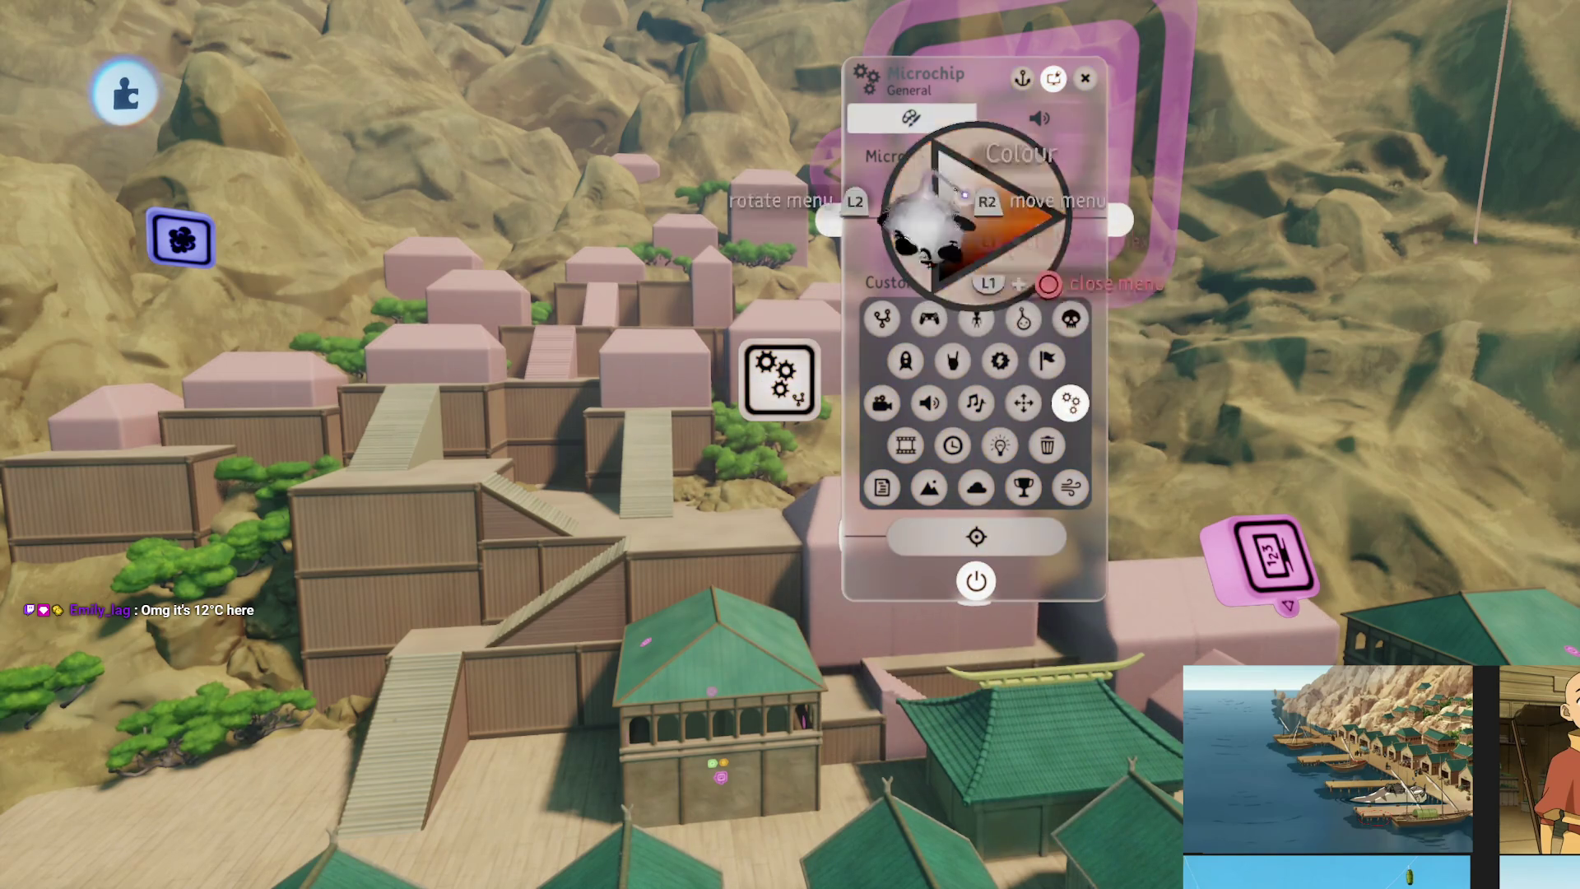
# Open the microchip and stamp a Grade & Effects gadget inside it
pyautogui.press('Escape')
pyautogui.click(790, 387)
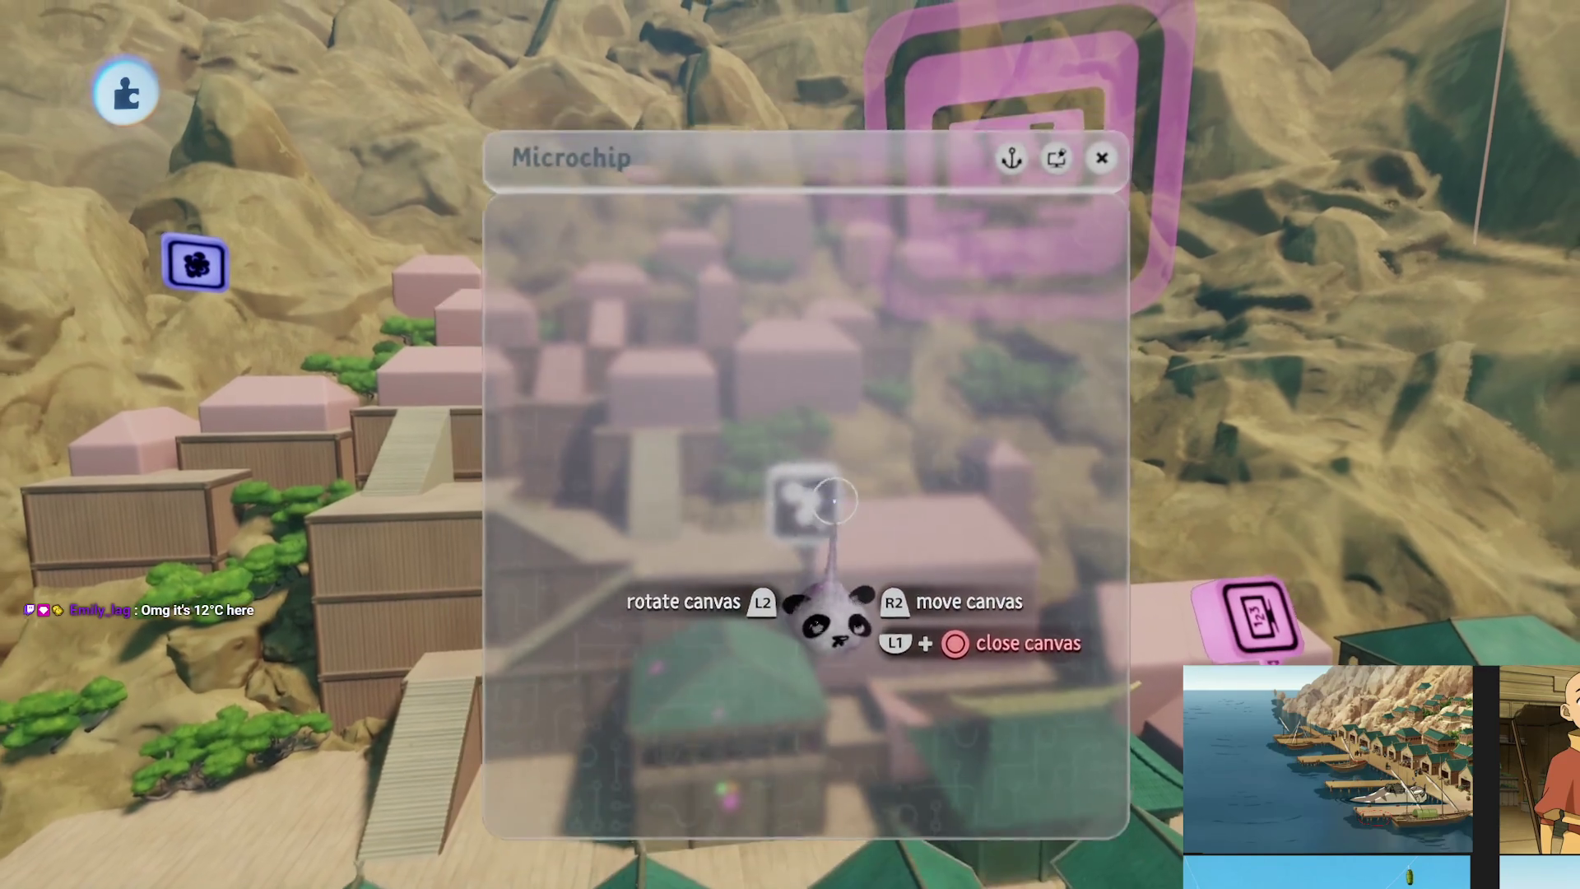
pyautogui.hscroll(5, 952, 174)
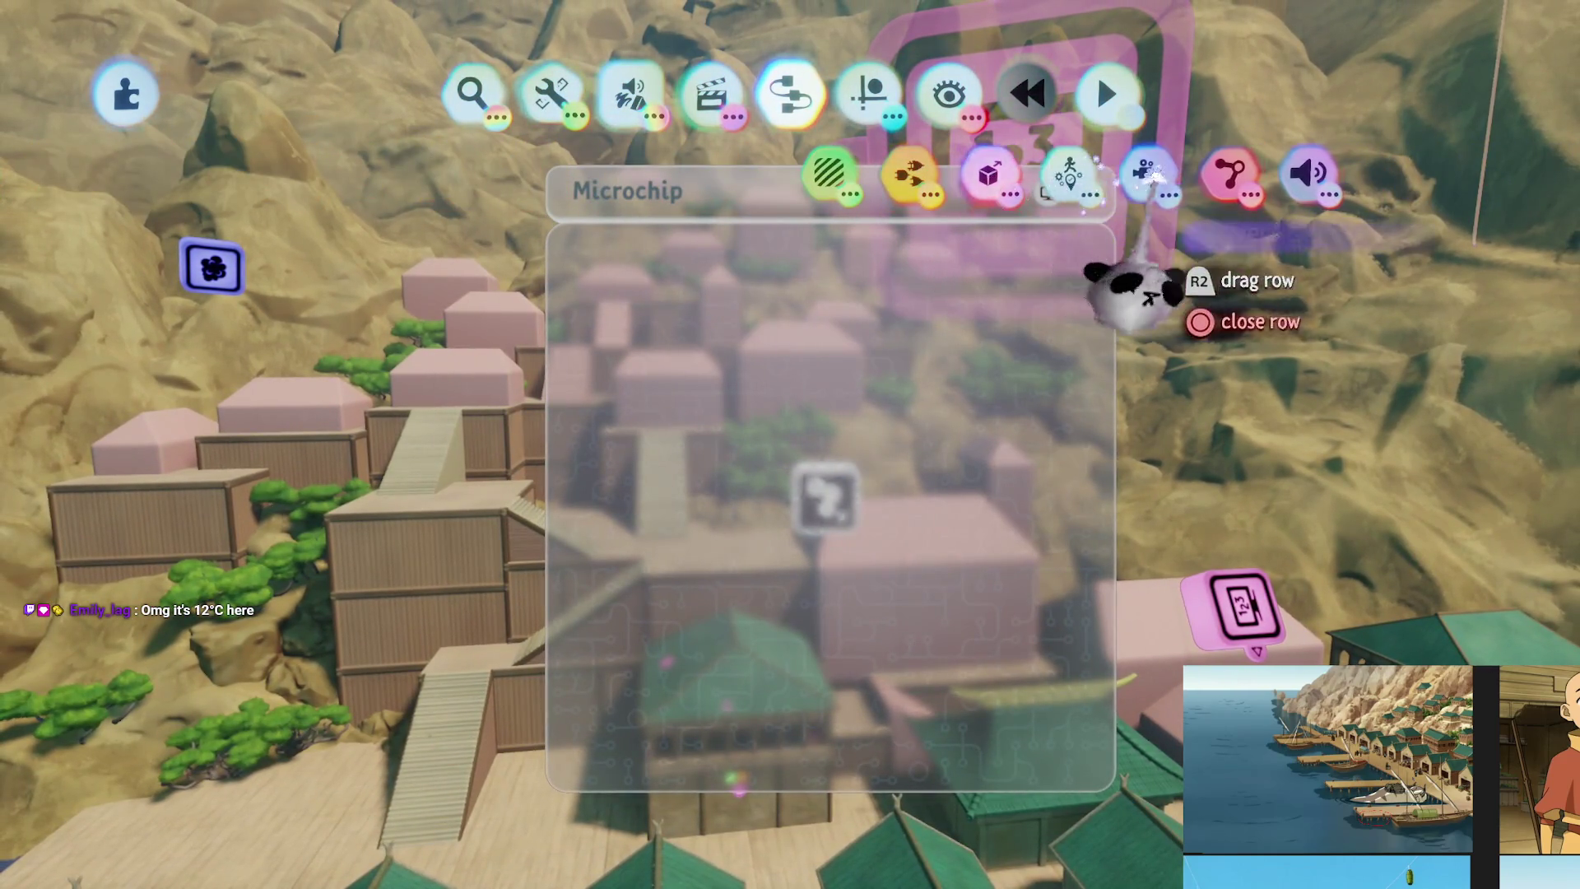
pyautogui.click(1217, 164)
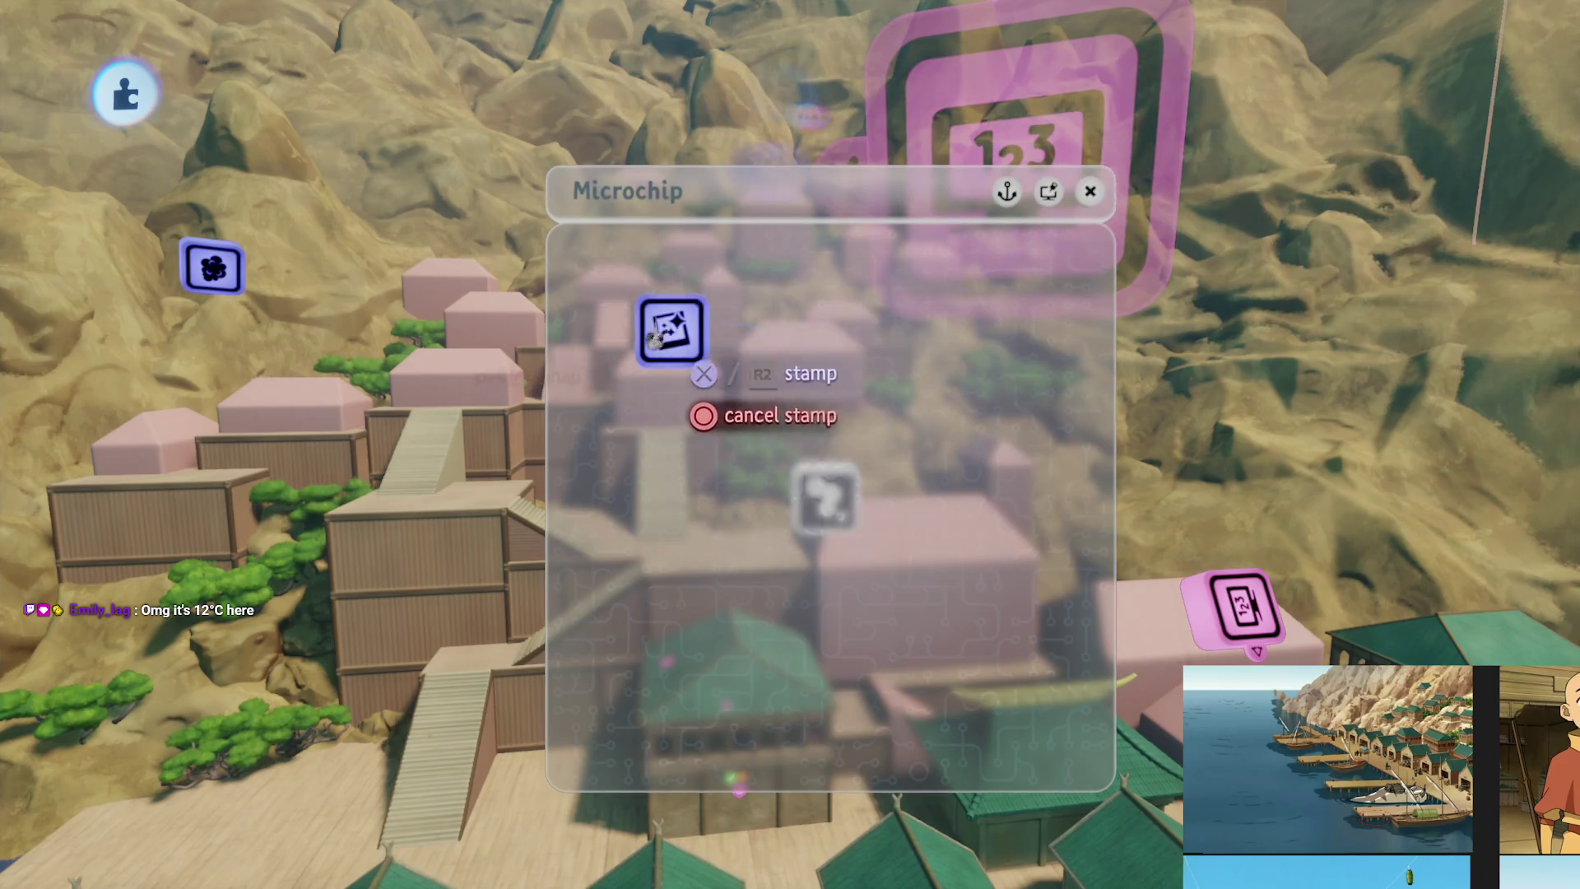
pyautogui.click(658, 333)
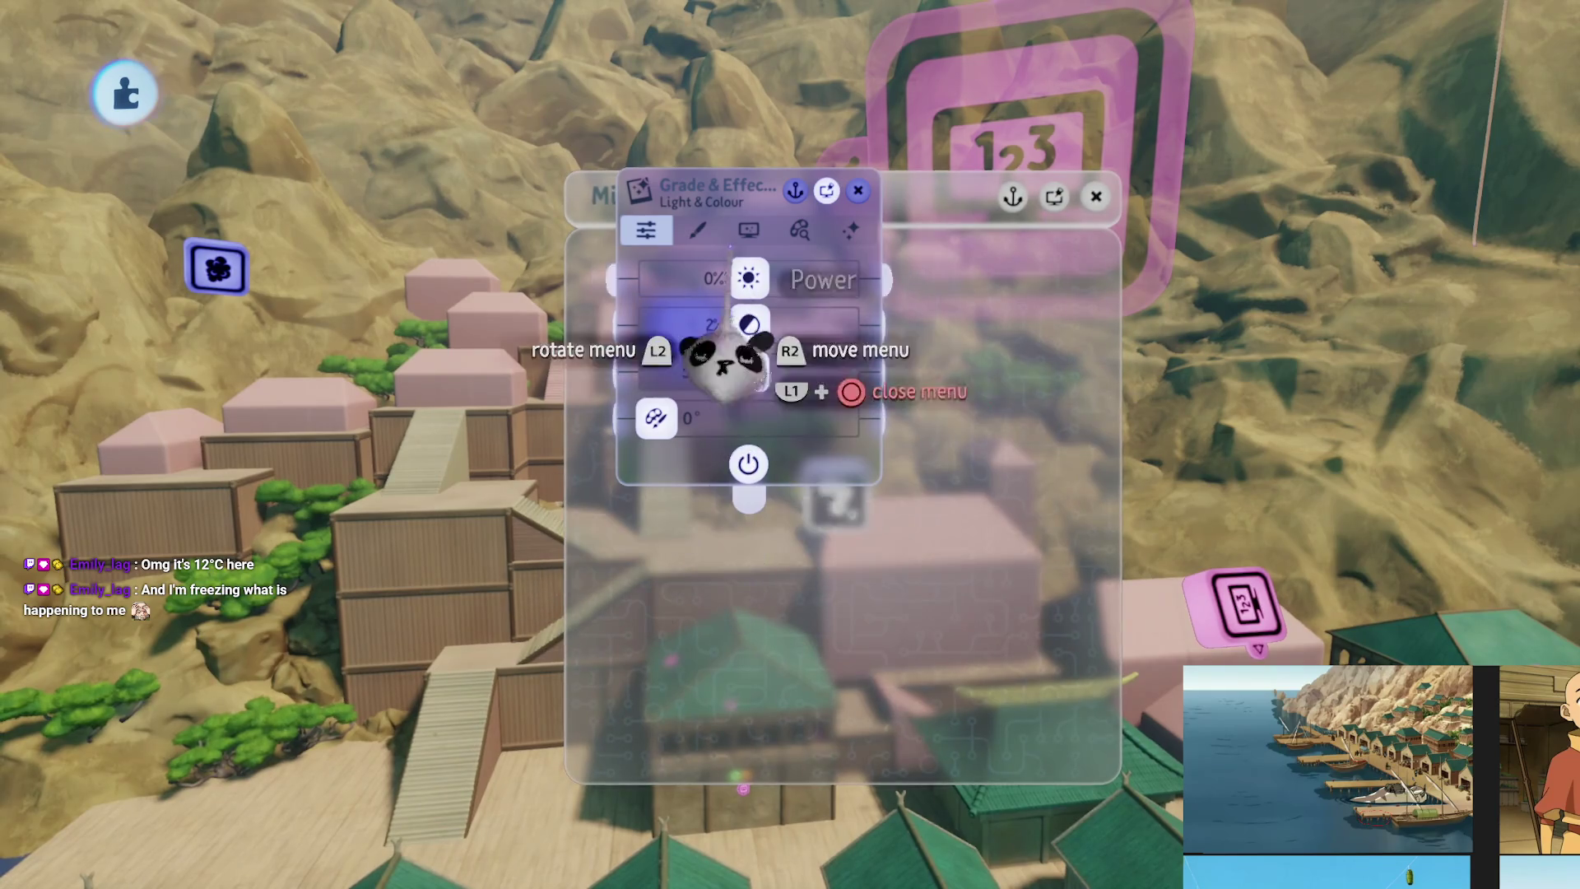
# On the Screen Effects tab, set Lens Flare to 10% and Bloom to 26%, then close the menu
pyautogui.click(697, 230)
pyautogui.click(748, 230)
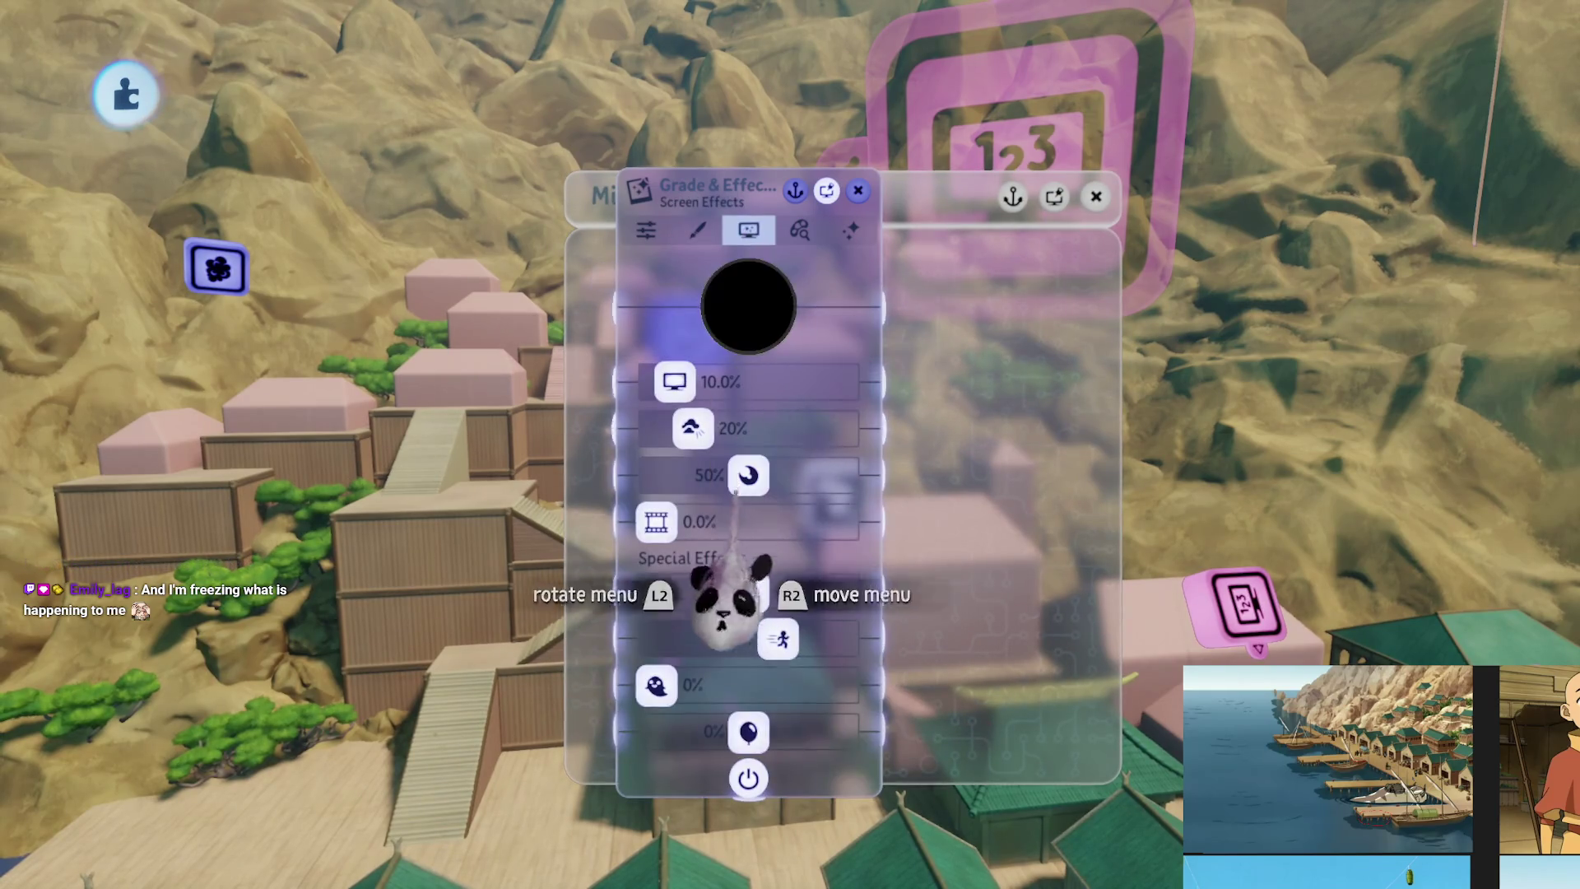
pyautogui.moveTo(731, 658)
pyautogui.mouseDown()
pyautogui.moveTo(778, 640)
pyautogui.moveTo(720, 591)
pyautogui.mouseUp()
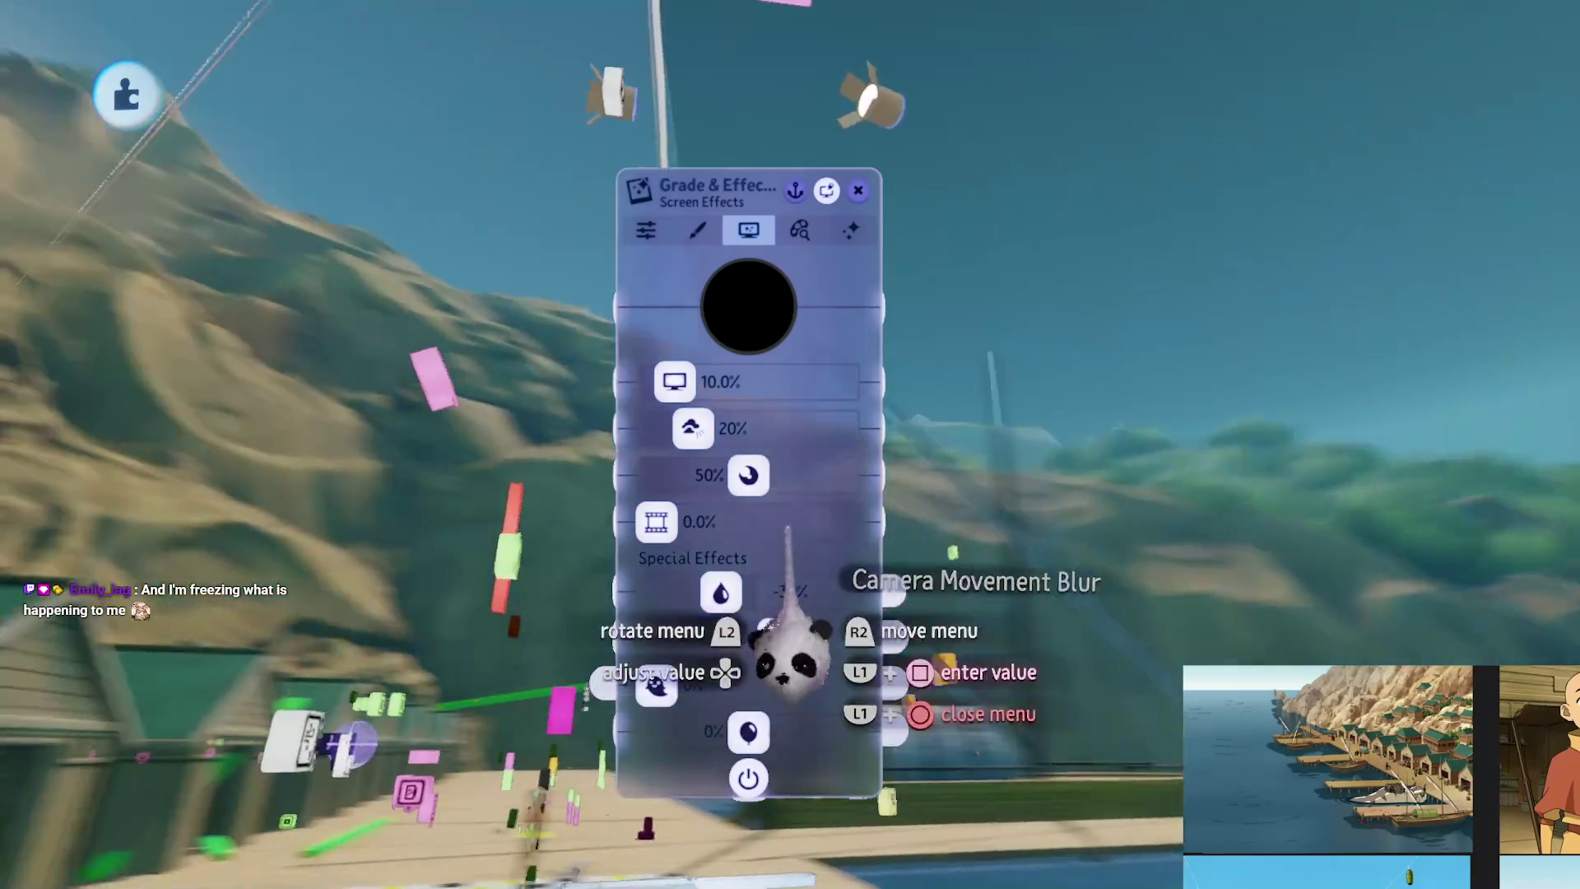
pyautogui.moveTo(749, 475); pyautogui.dragTo(745, 477)
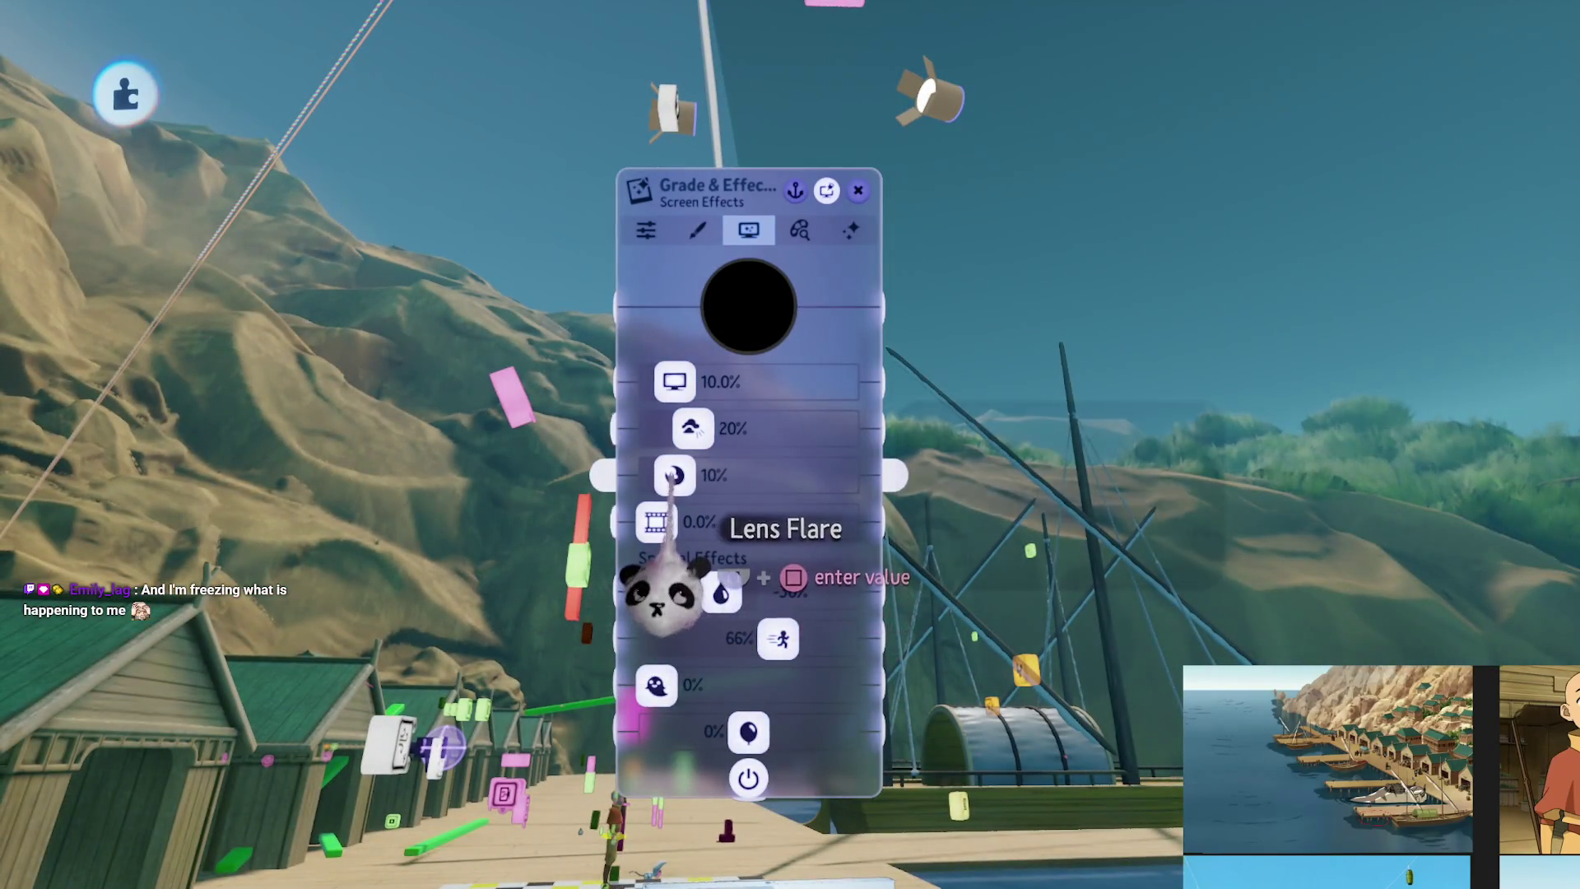
pyautogui.moveTo(691, 428); pyautogui.dragTo(712, 426)
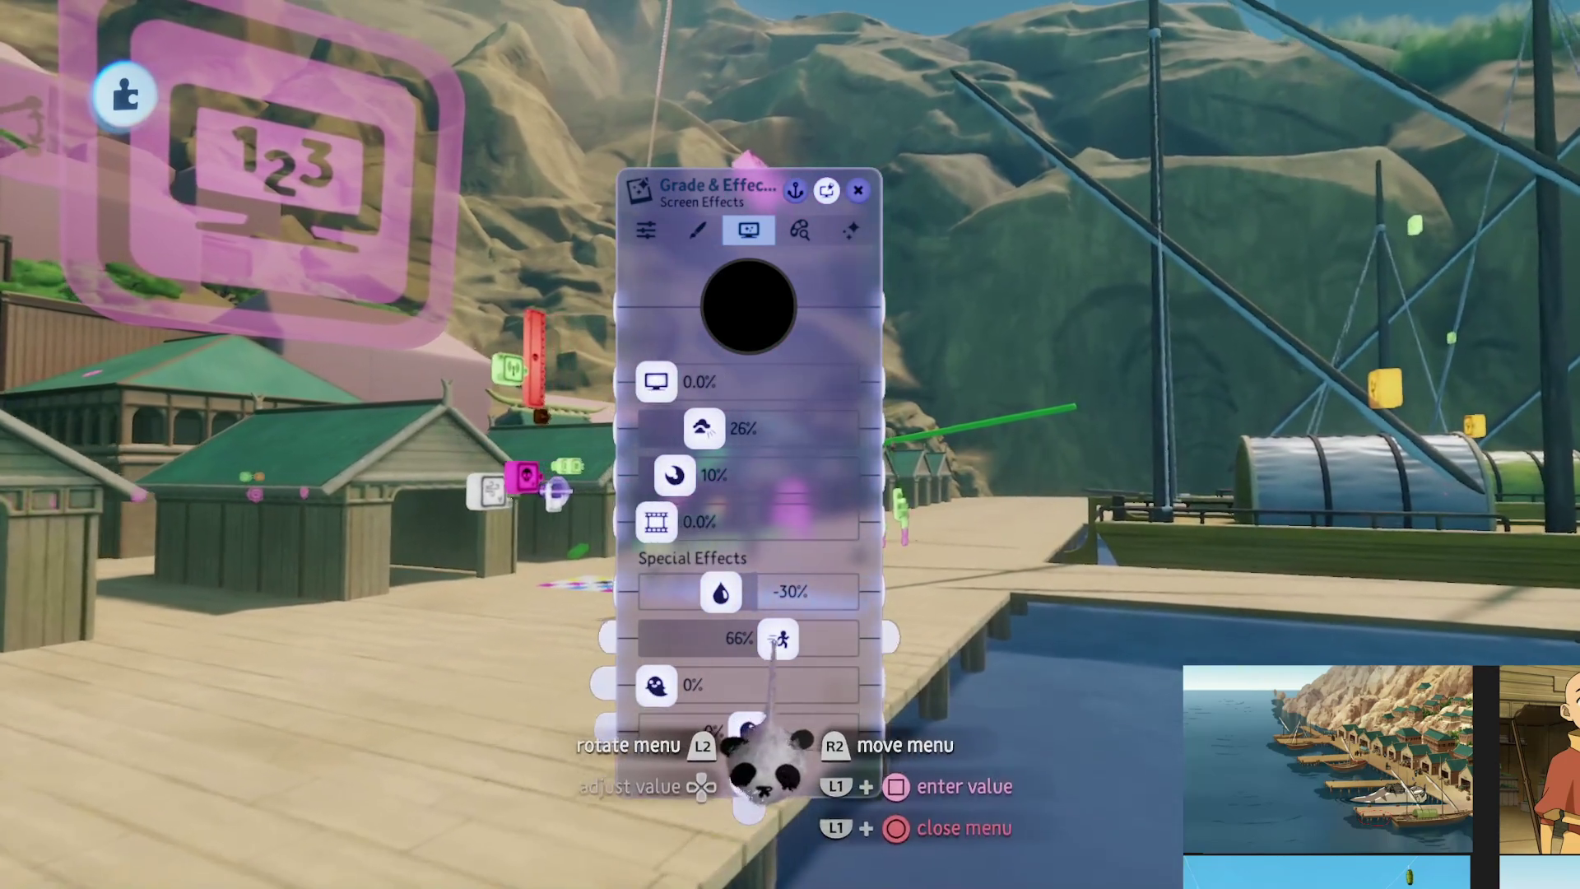
pyautogui.press('Escape')
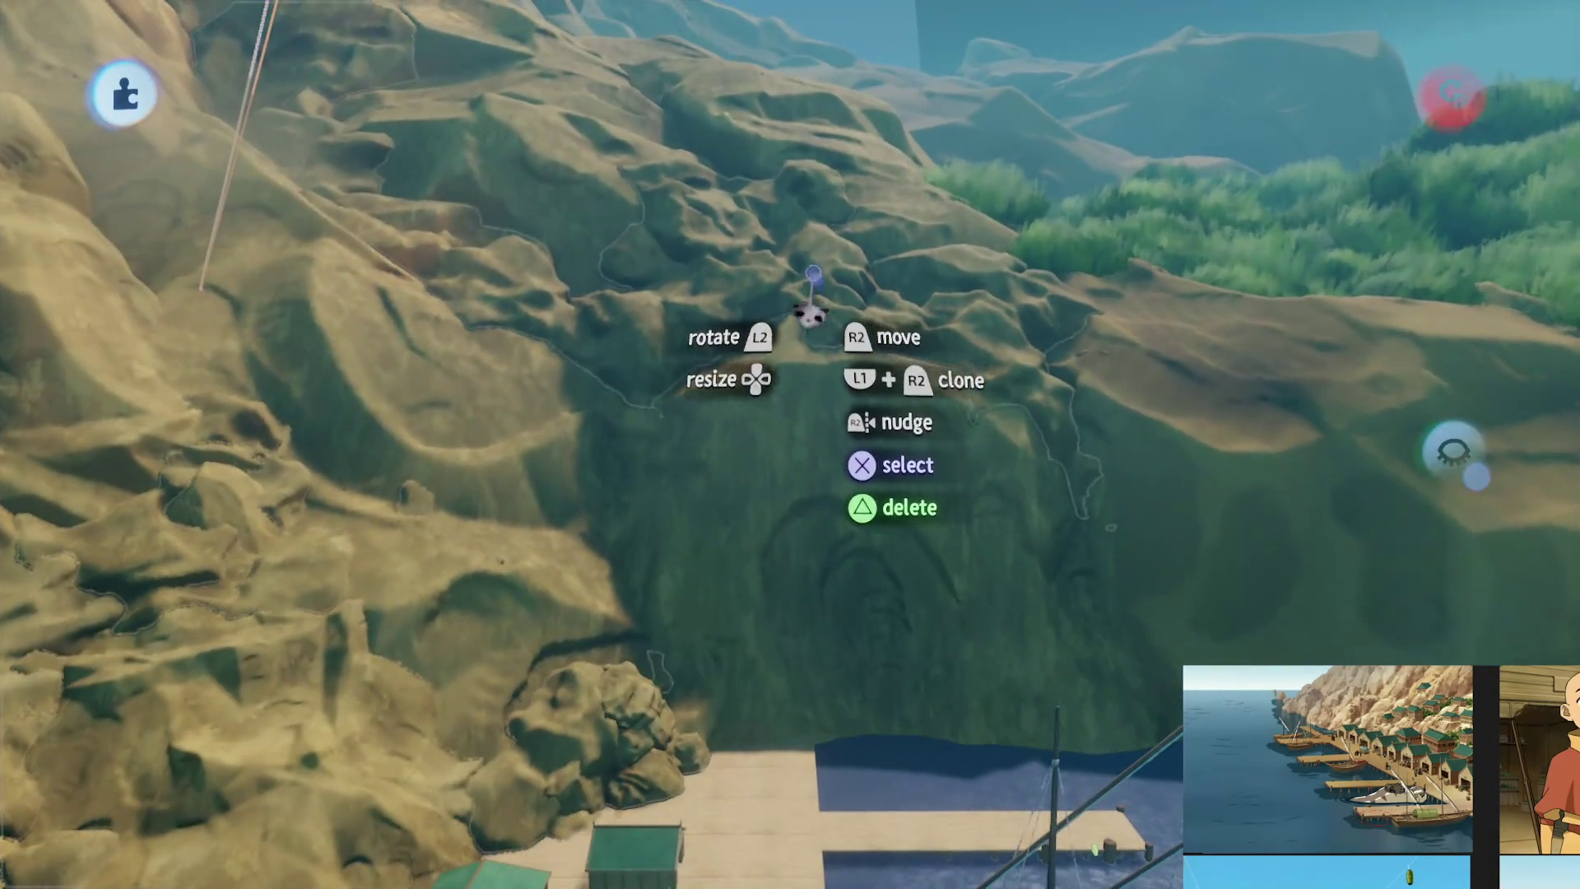
# Exit sculpt mode to return to arranging the cliff face
pyautogui.press('Escape')
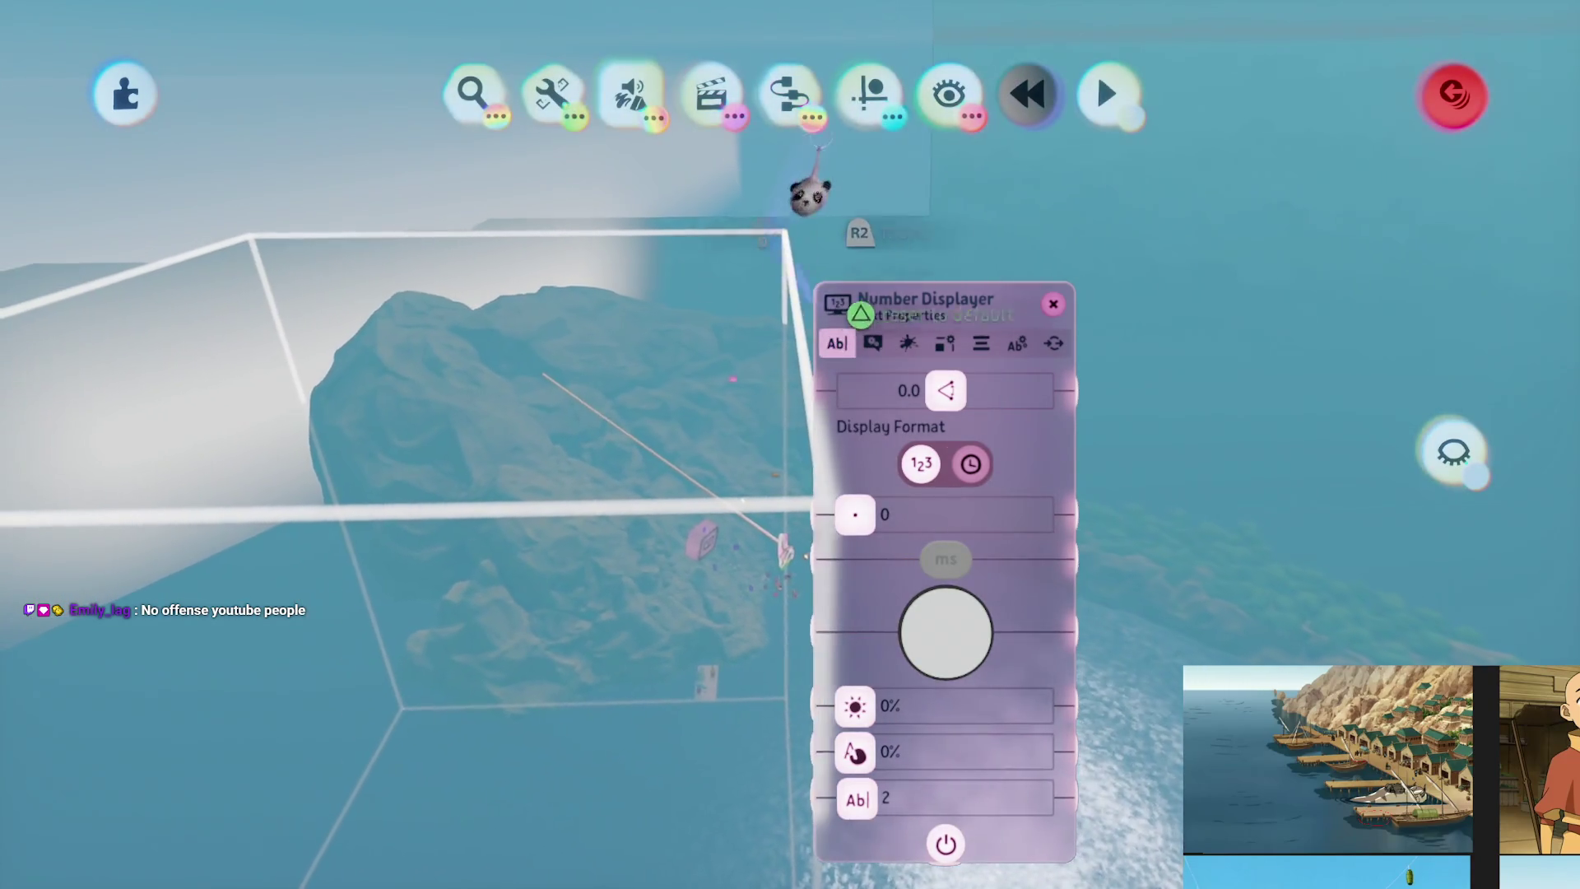
# With Precise Move on, move the Number Displayer's box over the rock and scale it to 181%
pyautogui.click(875, 111)
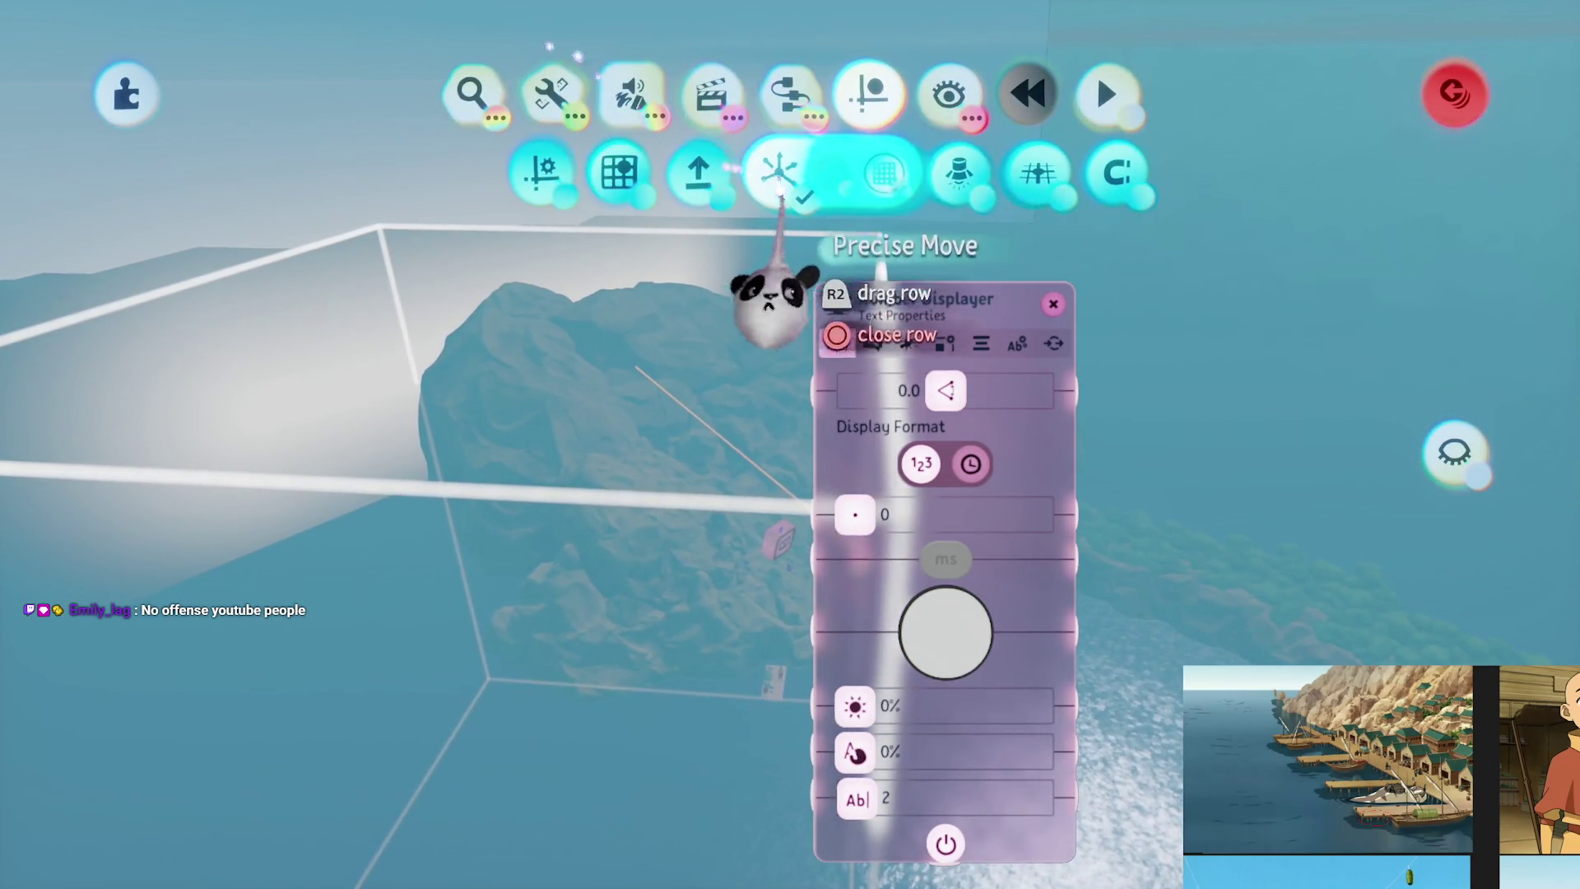
pyautogui.click(786, 172)
pyautogui.moveTo(698, 623)
pyautogui.mouseDown()
pyautogui.moveTo(565, 653)
pyautogui.moveTo(511, 635)
pyautogui.moveTo(447, 469)
pyautogui.moveTo(450, 309)
pyautogui.moveTo(346, 103)
pyautogui.mouseUp()
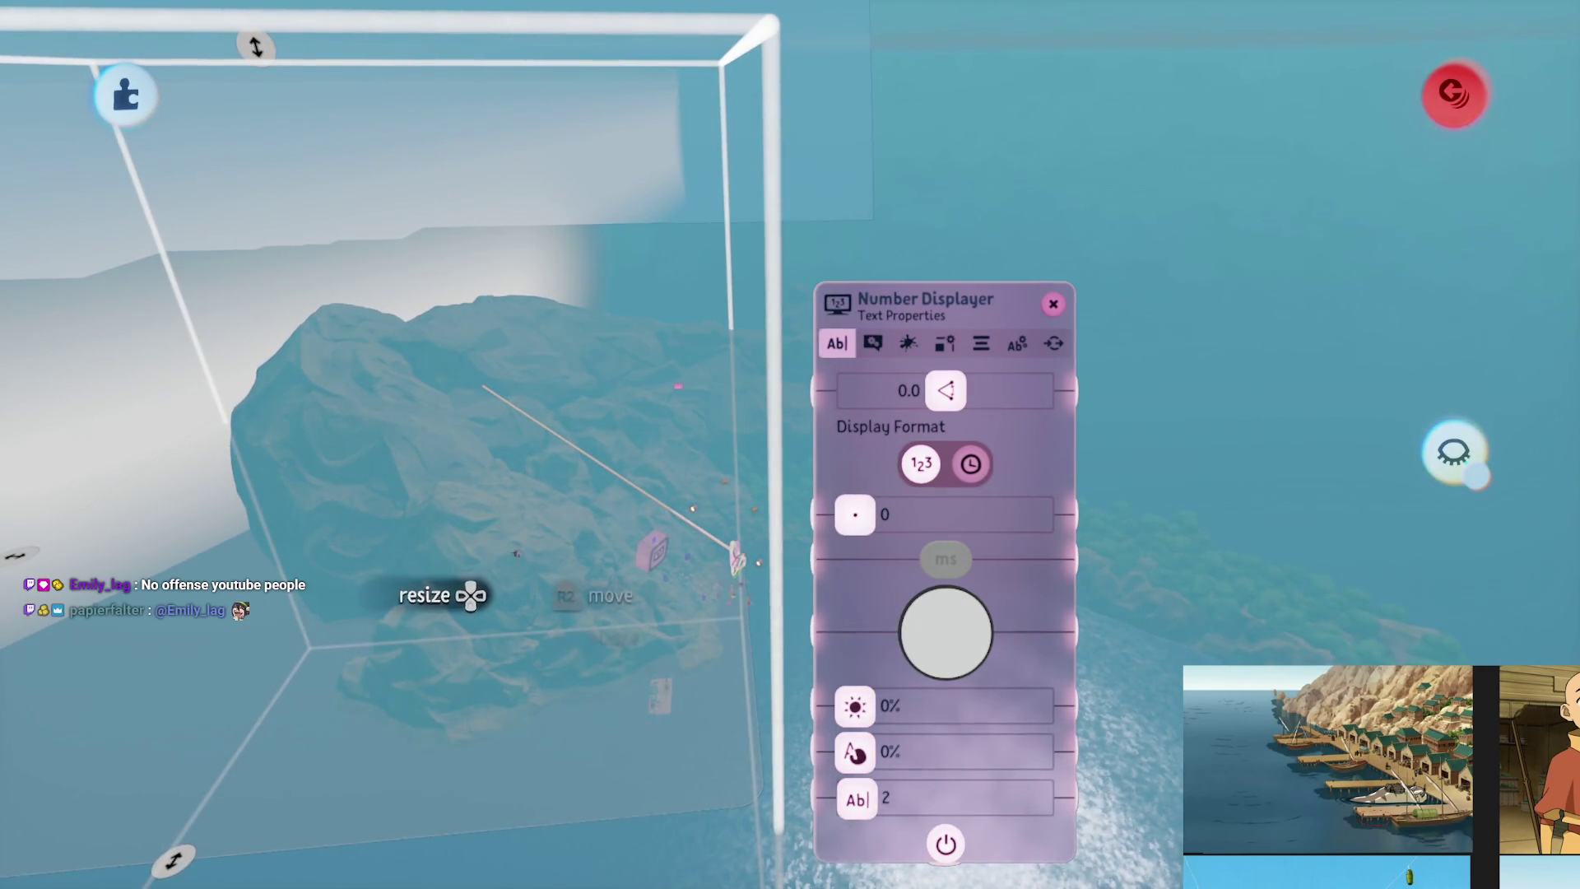
pyautogui.moveTo(471, 594)
pyautogui.mouseDown()
pyautogui.moveTo(449, 534)
pyautogui.moveTo(705, 526)
pyautogui.moveTo(535, 530)
pyautogui.mouseUp()
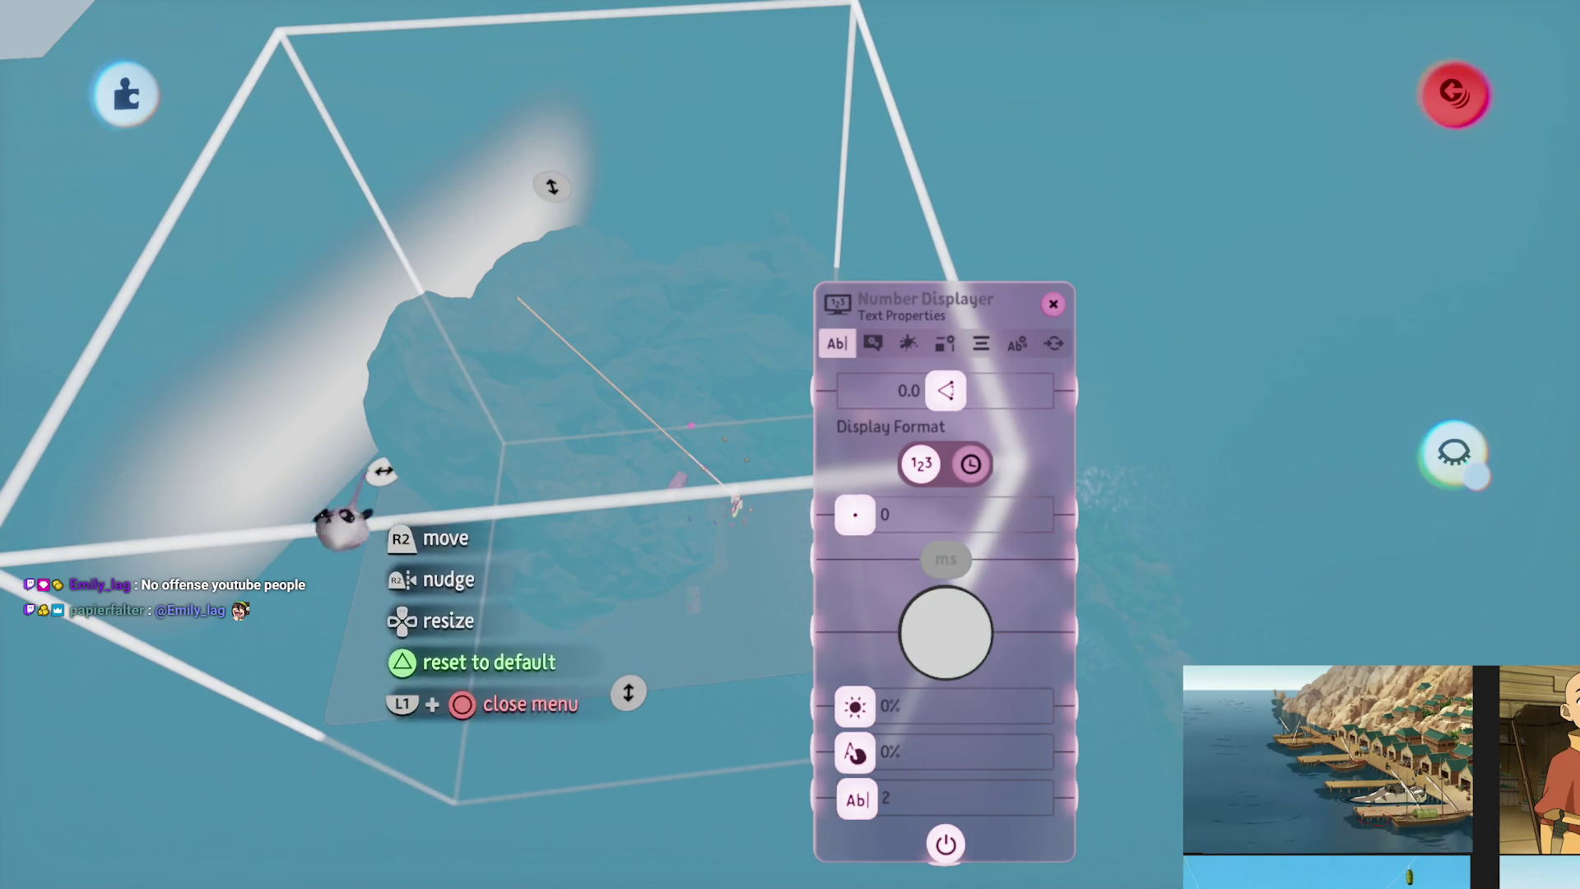
pyautogui.moveTo(524, 539)
pyautogui.mouseDown()
pyautogui.moveTo(688, 571)
pyautogui.moveTo(847, 529)
pyautogui.moveTo(847, 547)
pyautogui.mouseUp()
pyautogui.press('Escape')
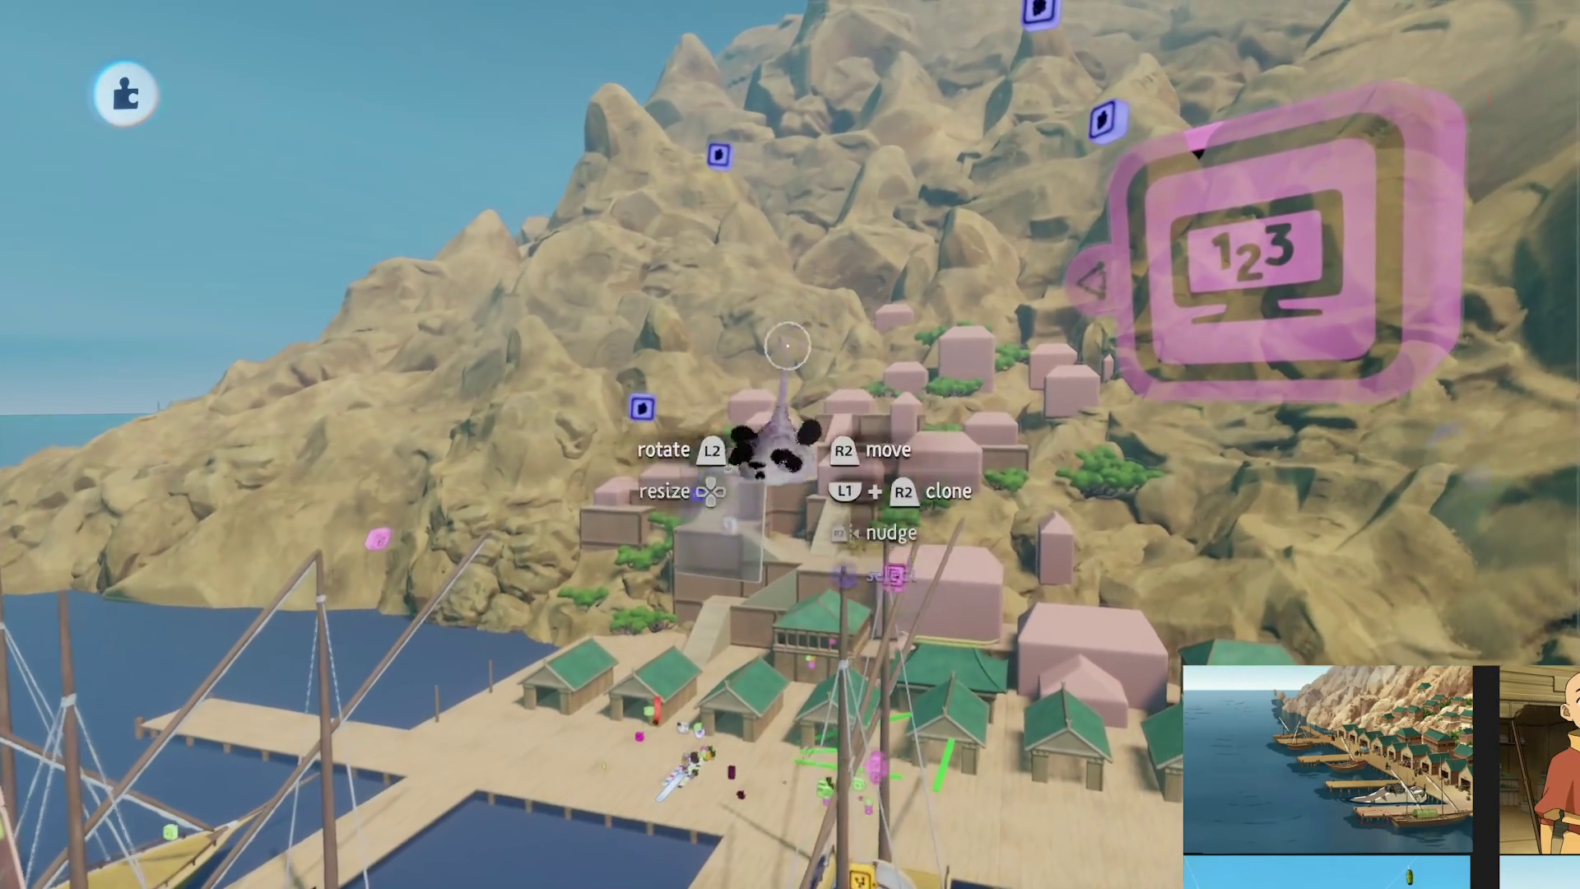
# Rename the microchip to 'World' and close its panel
pyautogui.press('Tab')
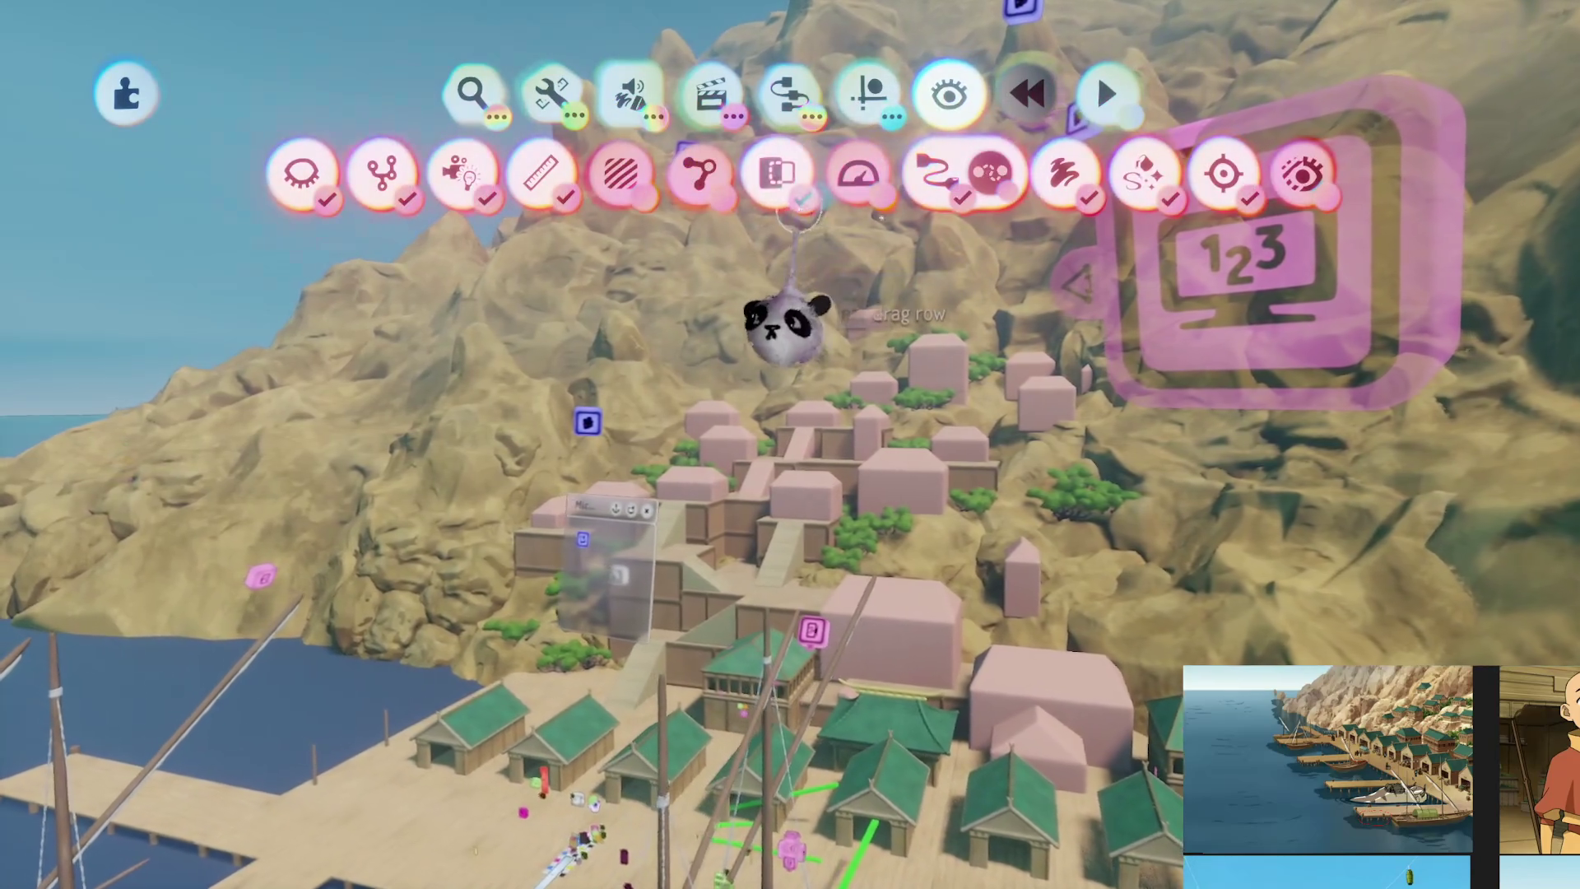
pyautogui.press('Escape')
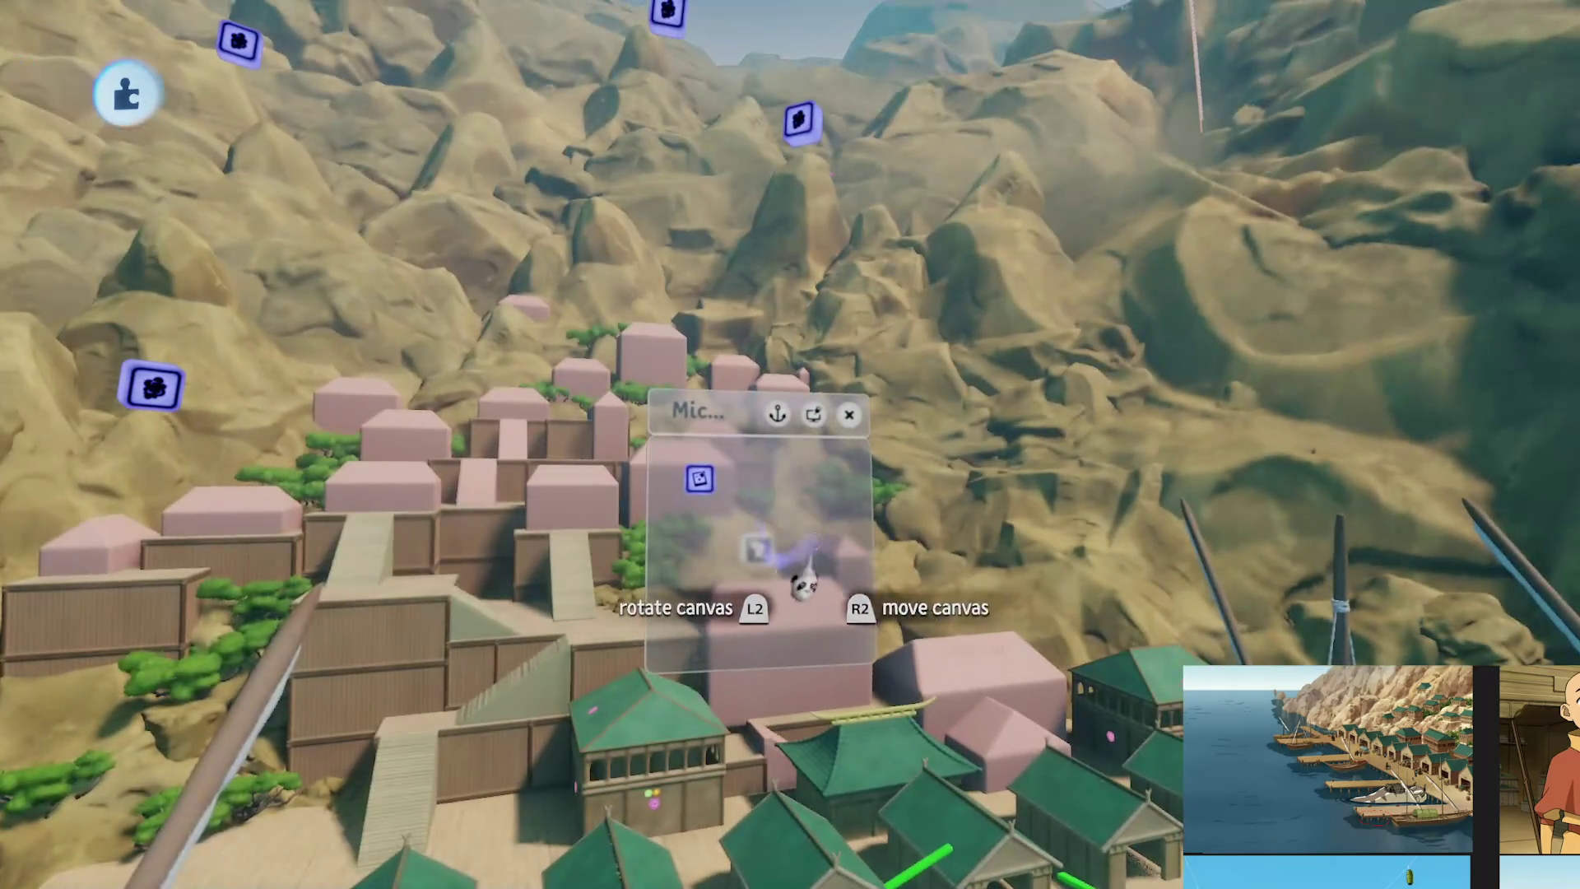
pyautogui.click(951, 457)
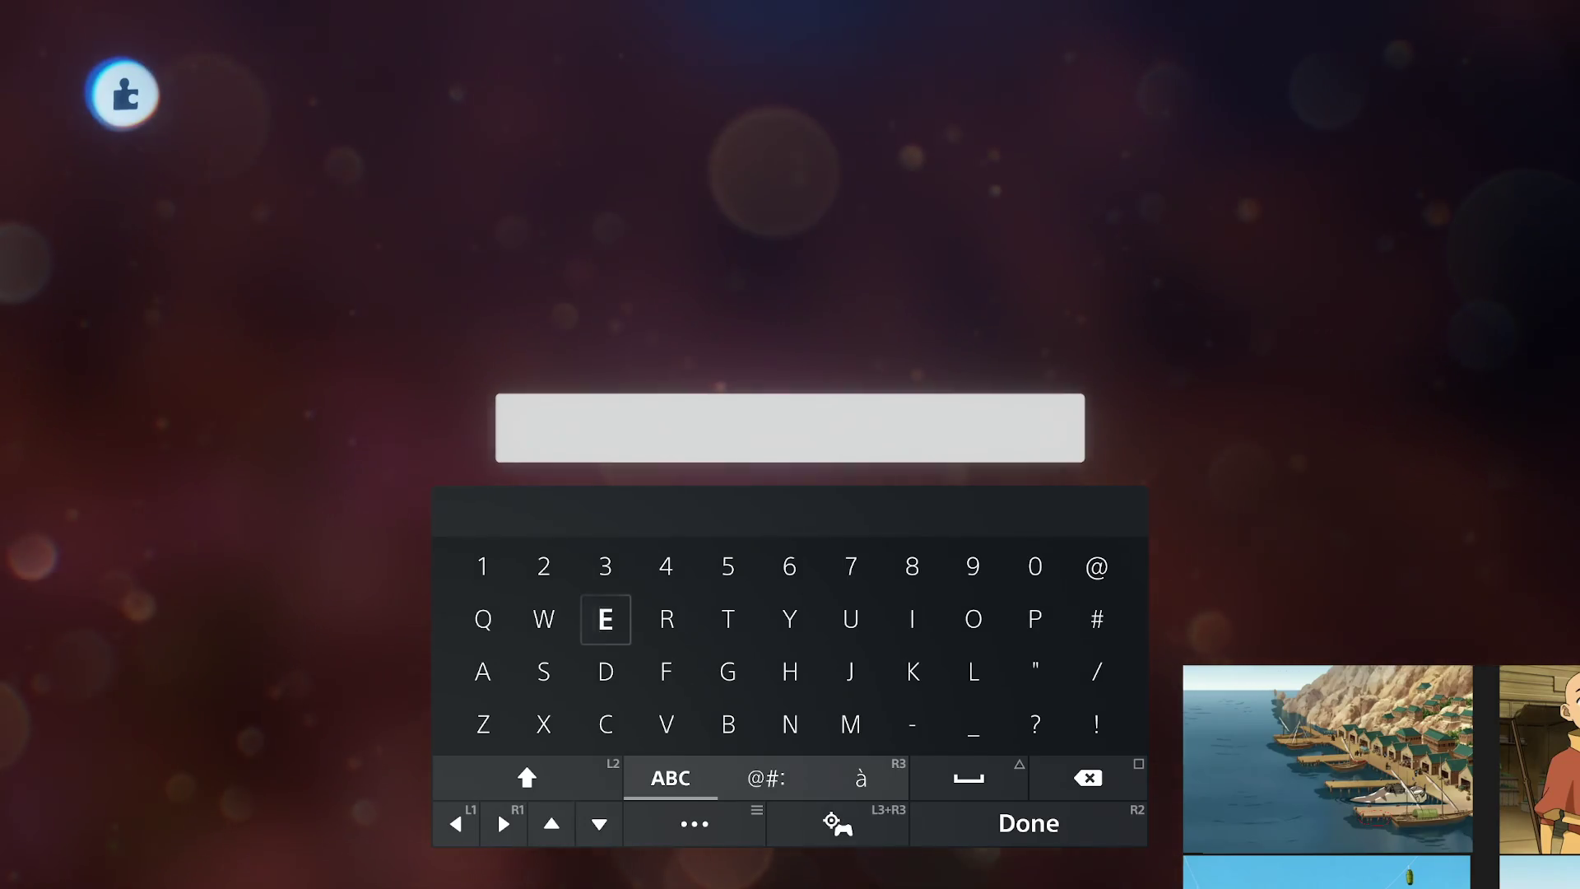
pyautogui.write('World')
pyautogui.press('Return')
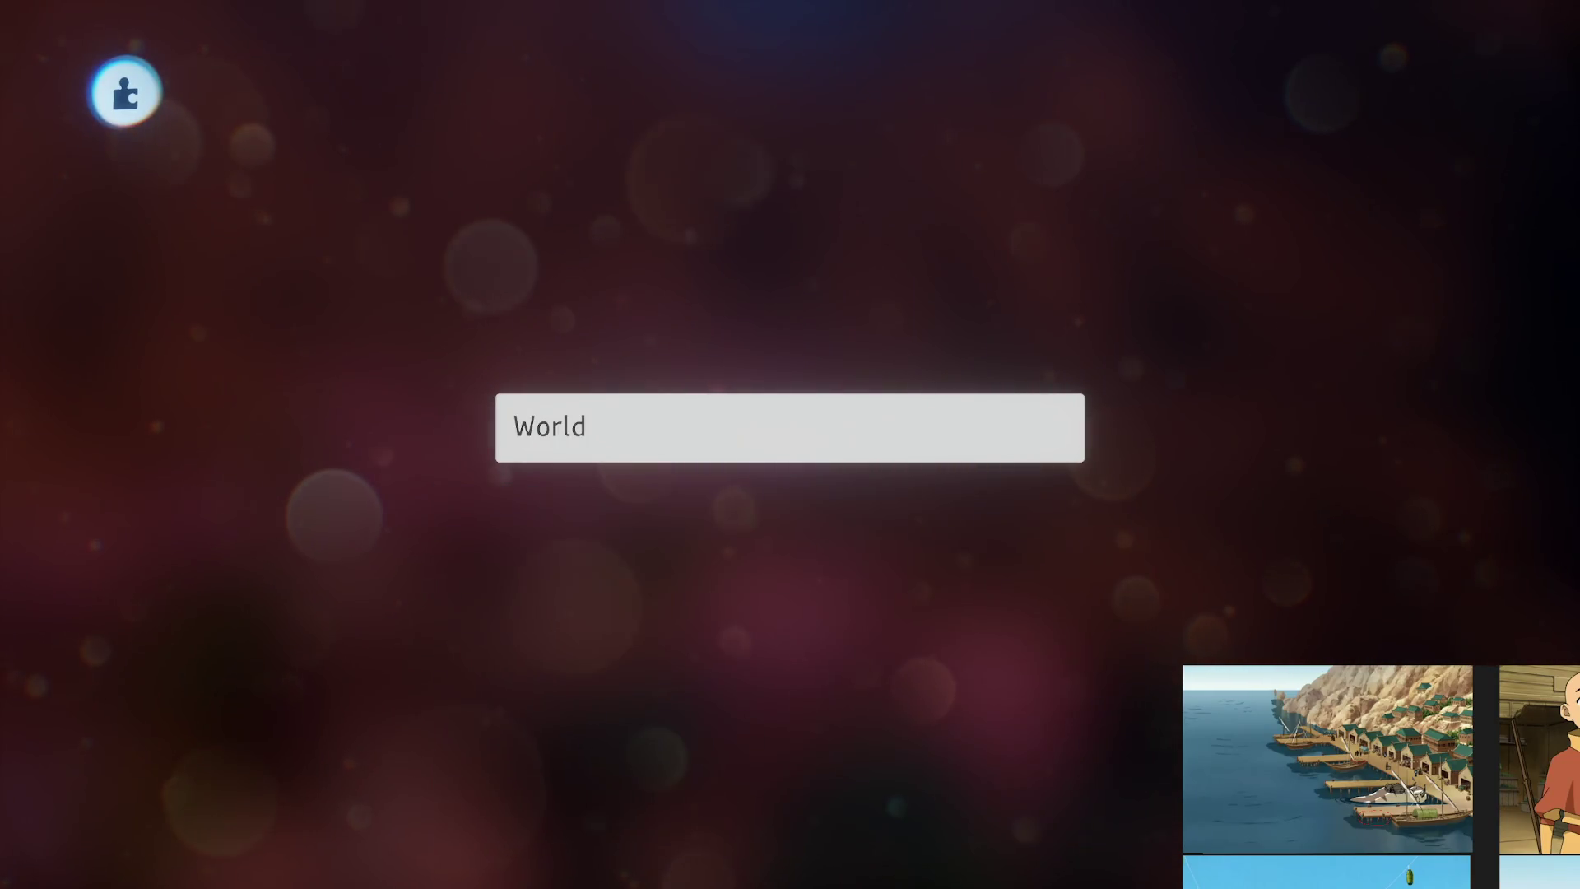
pyautogui.press('Escape')
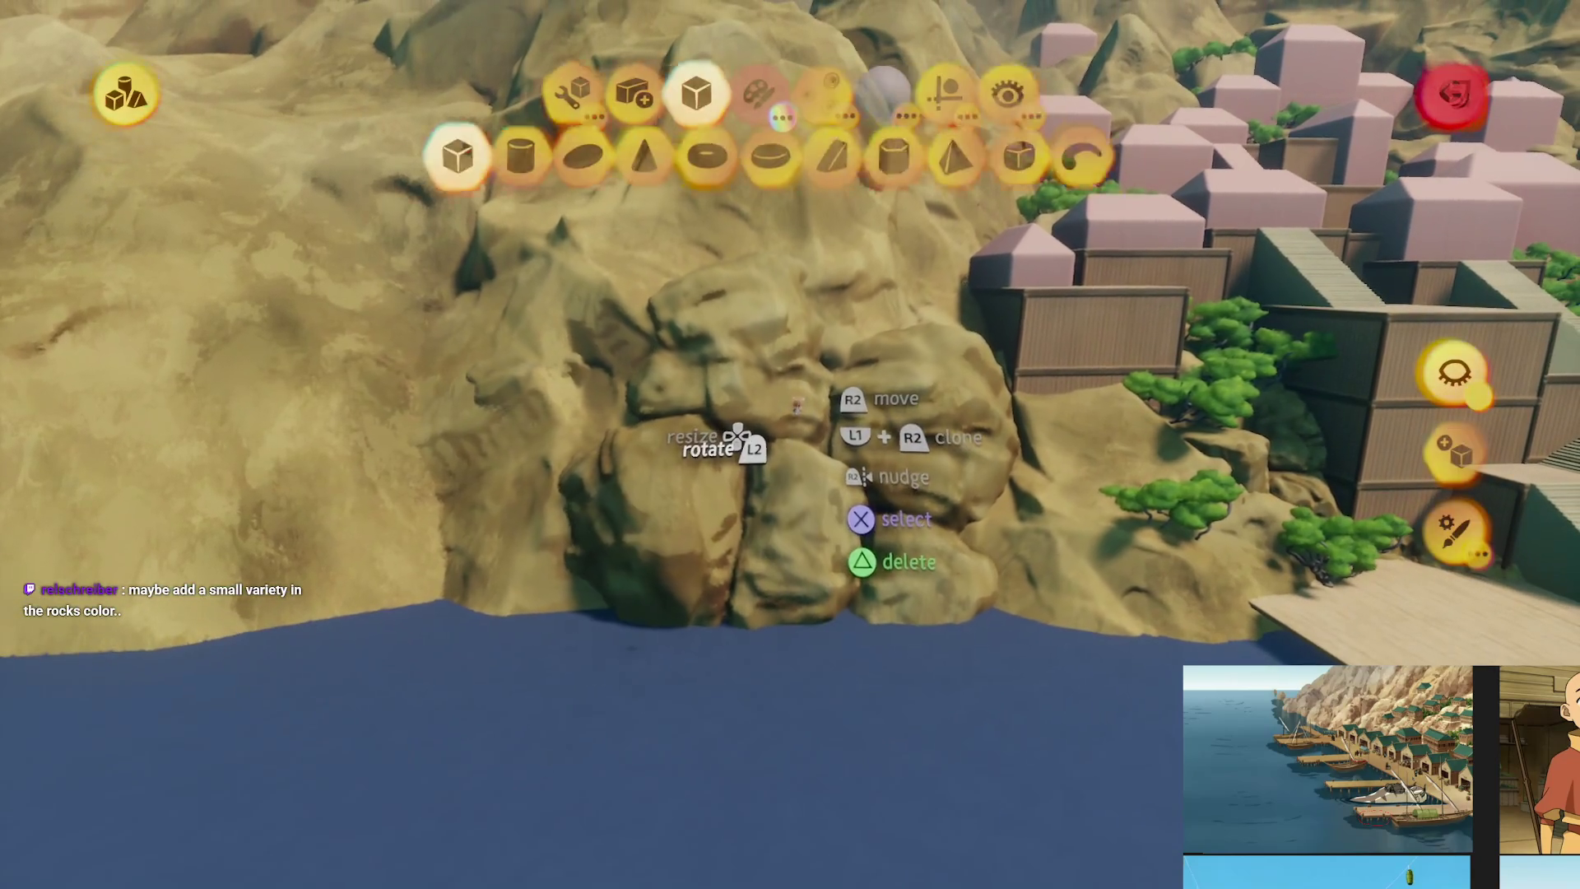
# Grab the boulder cluster and slide it along the shoreline below the village
pyautogui.press('Escape')
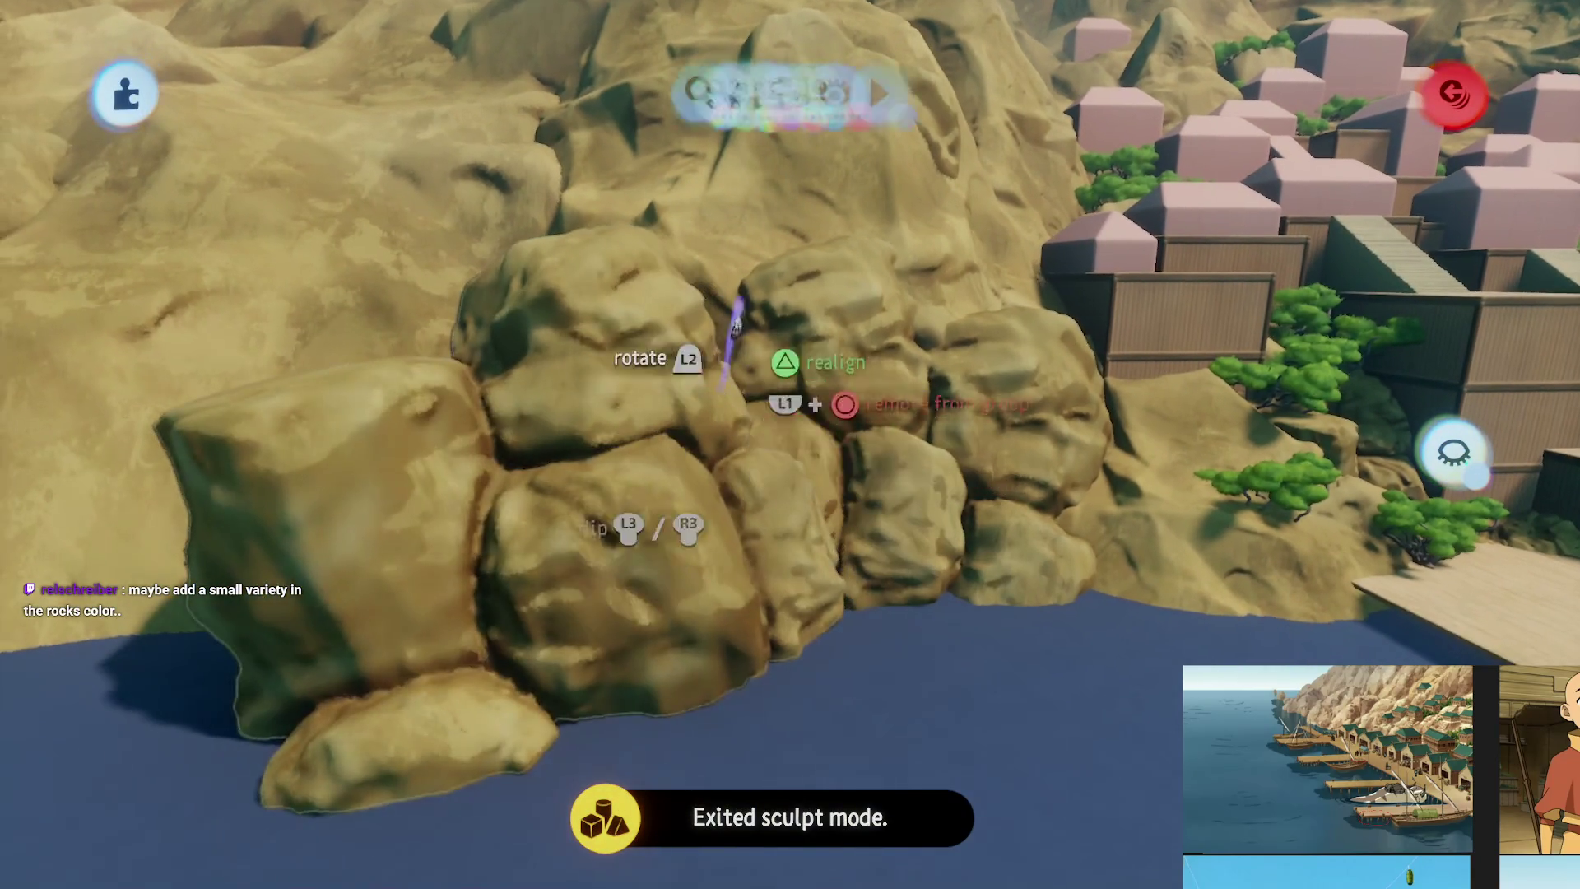
pyautogui.press('Tab')
pyautogui.moveTo(695, 635)
pyautogui.mouseDown()
pyautogui.moveTo(705, 576)
pyautogui.moveTo(555, 839)
pyautogui.moveTo(666, 576)
pyautogui.mouseUp()
pyautogui.moveTo(570, 506)
pyautogui.mouseDown()
pyautogui.moveTo(592, 592)
pyautogui.moveTo(634, 543)
pyautogui.moveTo(722, 705)
pyautogui.moveTo(741, 695)
pyautogui.moveTo(740, 529)
pyautogui.moveTo(762, 527)
pyautogui.mouseUp()
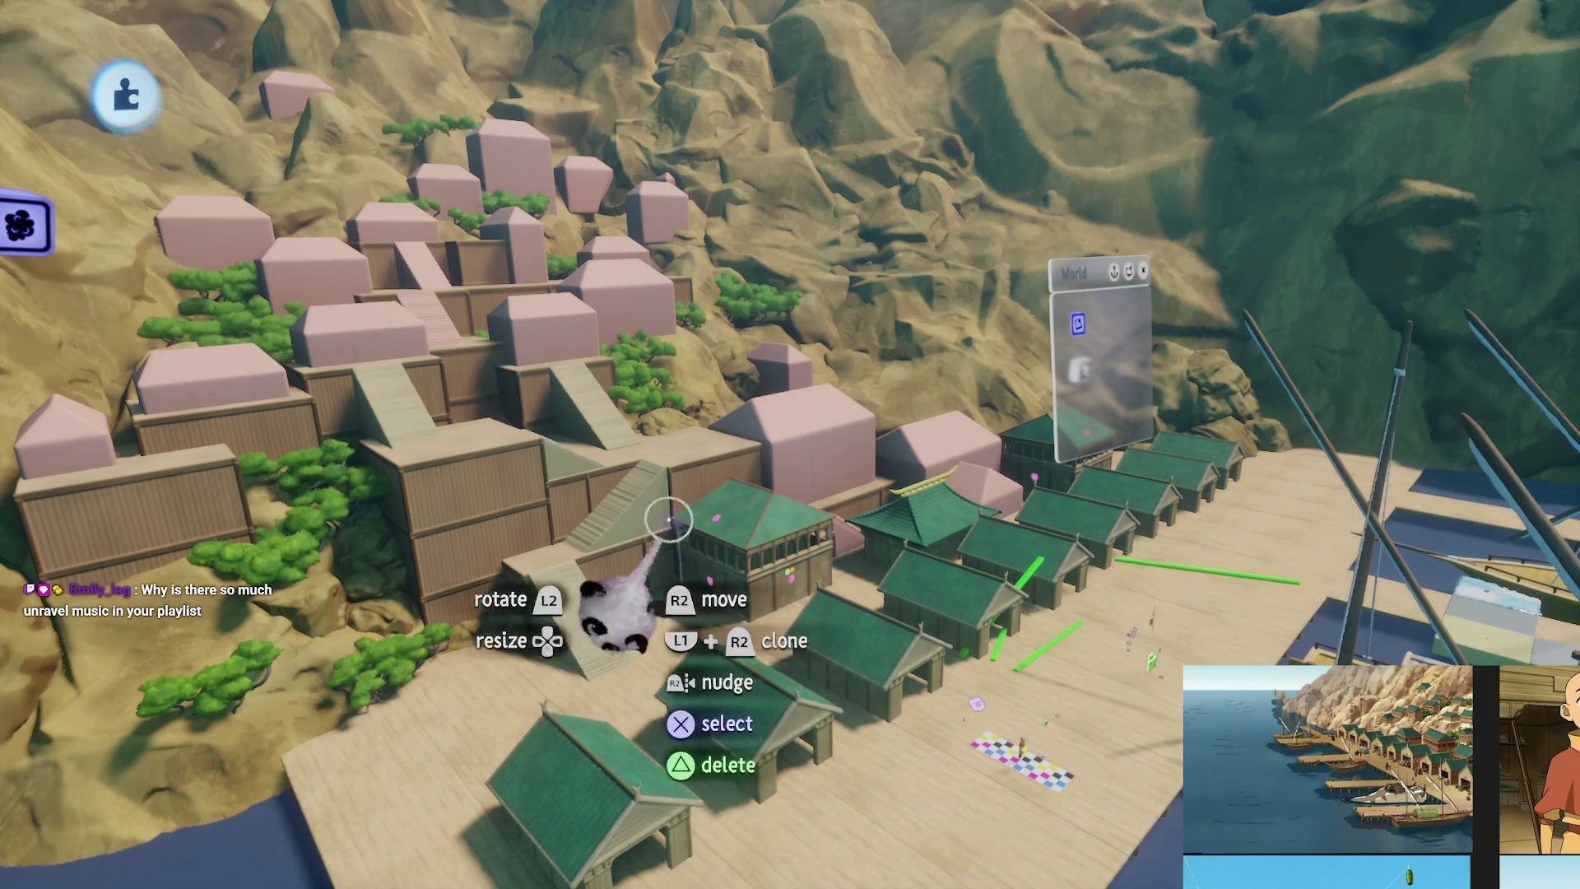
# Leave sculpt mode and fly over to the triangular walls and staircase by the cliff
pyautogui.moveTo(693, 588)
pyautogui.mouseDown()
pyautogui.moveTo(769, 465)
pyautogui.moveTo(724, 171)
pyautogui.moveTo(786, 455)
pyautogui.moveTo(887, 640)
pyautogui.moveTo(847, 575)
pyautogui.moveTo(824, 424)
pyautogui.mouseUp()
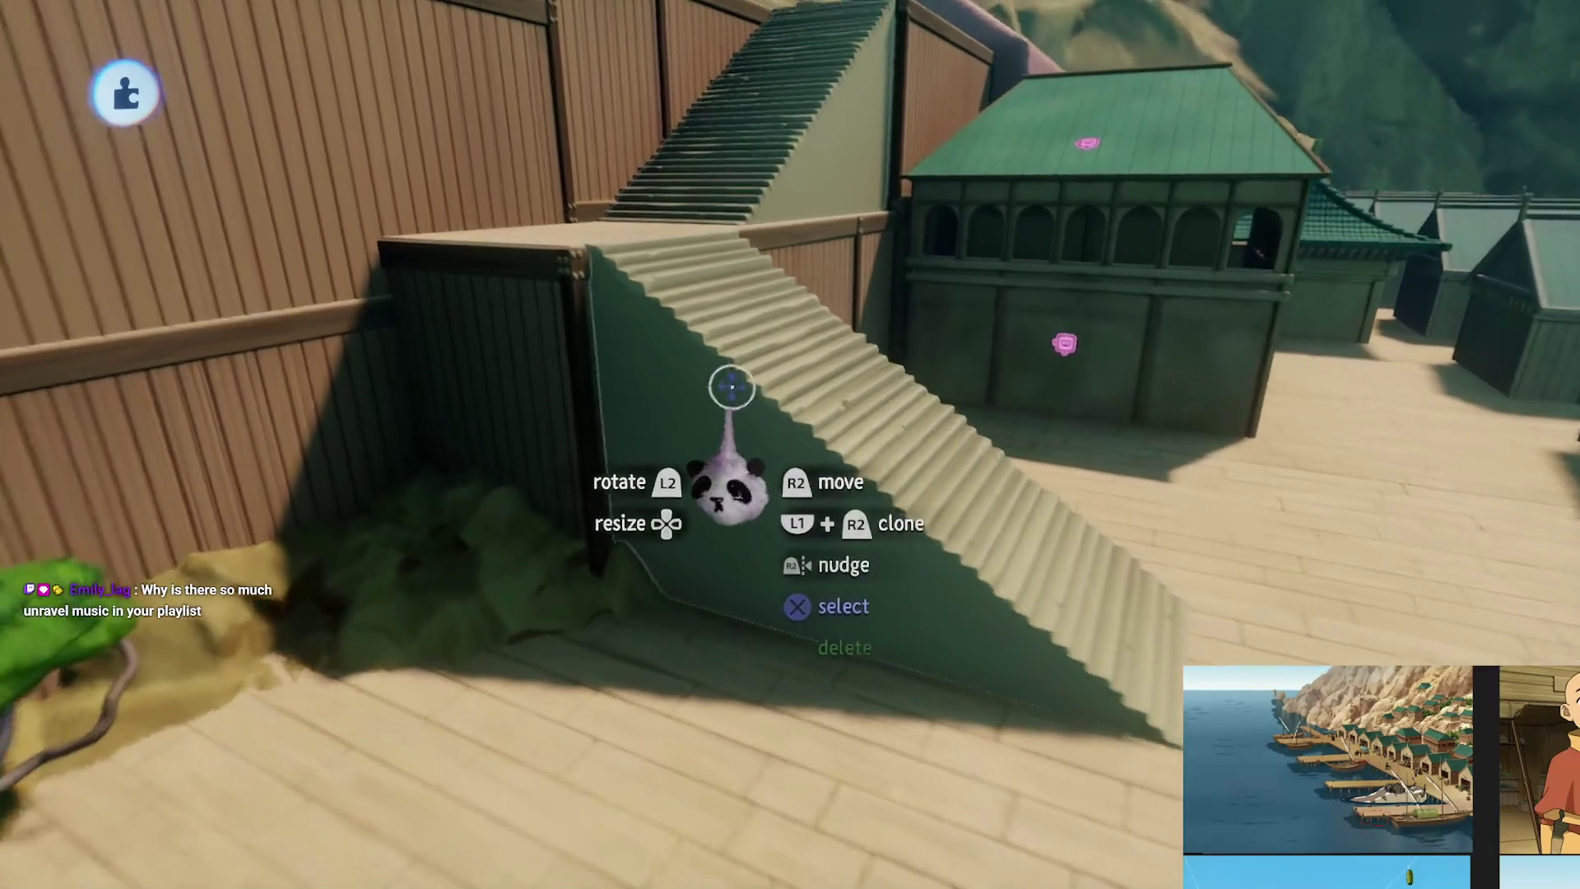
pyautogui.moveTo(732, 386); pyautogui.dragTo(776, 591)
pyautogui.moveTo(802, 526)
pyautogui.mouseDown()
pyautogui.moveTo(804, 575)
pyautogui.moveTo(822, 461)
pyautogui.moveTo(1130, 263)
pyautogui.moveTo(913, 487)
pyautogui.moveTo(822, 529)
pyautogui.moveTo(704, 421)
pyautogui.moveTo(688, 487)
pyautogui.moveTo(659, 480)
pyautogui.moveTo(814, 526)
pyautogui.moveTo(811, 550)
pyautogui.moveTo(808, 387)
pyautogui.moveTo(744, 342)
pyautogui.moveTo(774, 336)
pyautogui.moveTo(725, 476)
pyautogui.moveTo(757, 535)
pyautogui.moveTo(713, 607)
pyautogui.moveTo(652, 589)
pyautogui.mouseUp()
pyautogui.moveTo(719, 539)
pyautogui.mouseDown()
pyautogui.moveTo(751, 607)
pyautogui.moveTo(725, 382)
pyautogui.moveTo(819, 512)
pyautogui.moveTo(771, 527)
pyautogui.mouseUp()
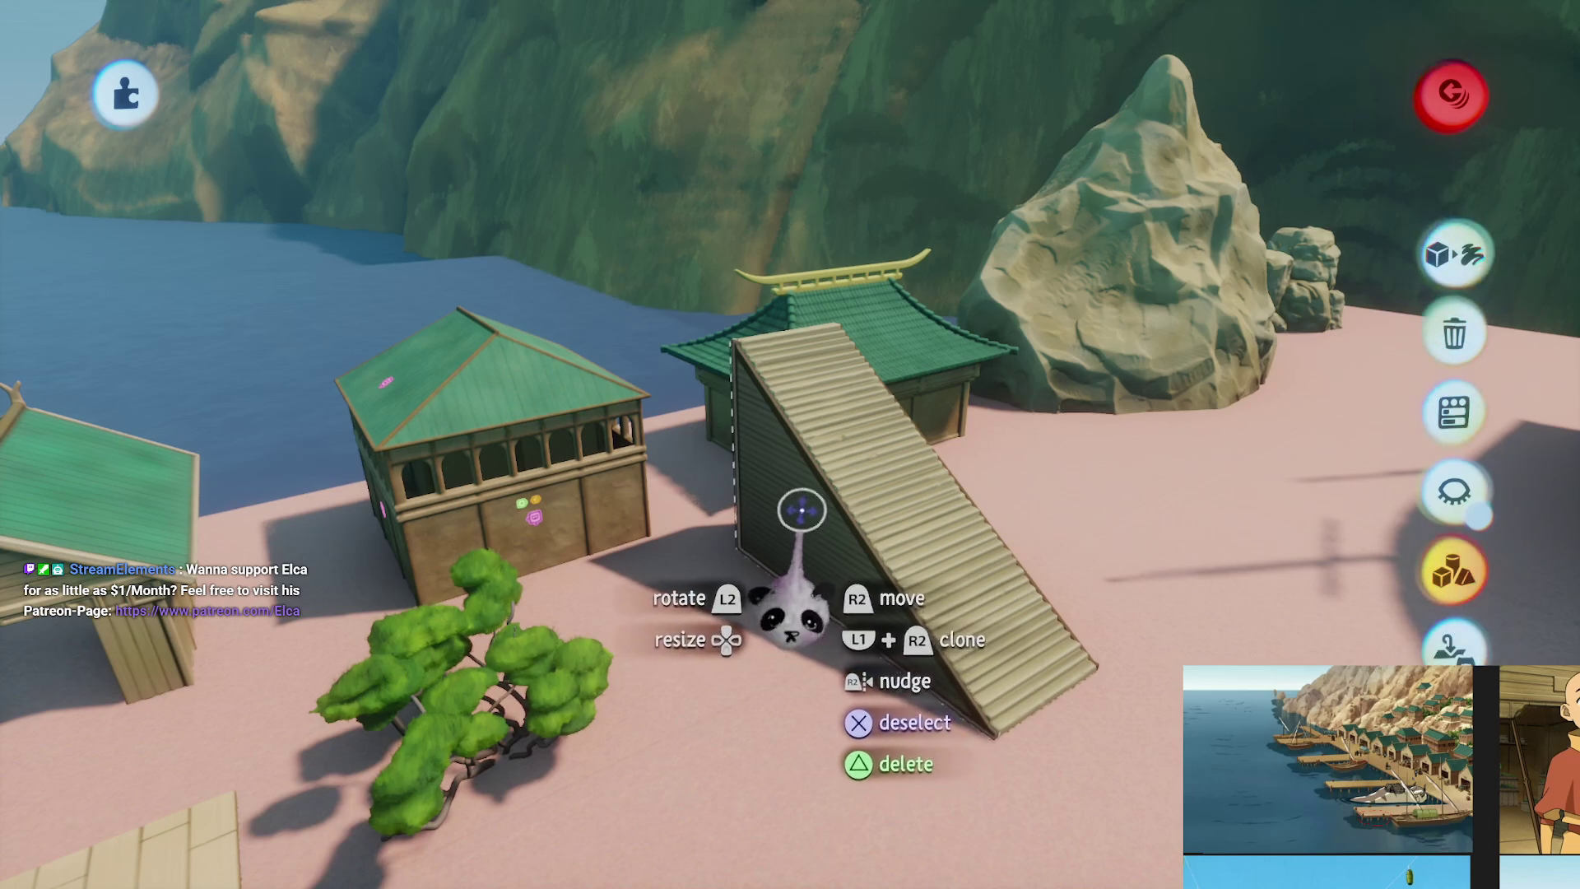
pyautogui.press('Escape')
pyautogui.moveTo(754, 540)
pyautogui.mouseDown()
pyautogui.moveTo(786, 576)
pyautogui.moveTo(796, 449)
pyautogui.moveTo(798, 505)
pyautogui.moveTo(817, 500)
pyautogui.moveTo(883, 337)
pyautogui.mouseUp()
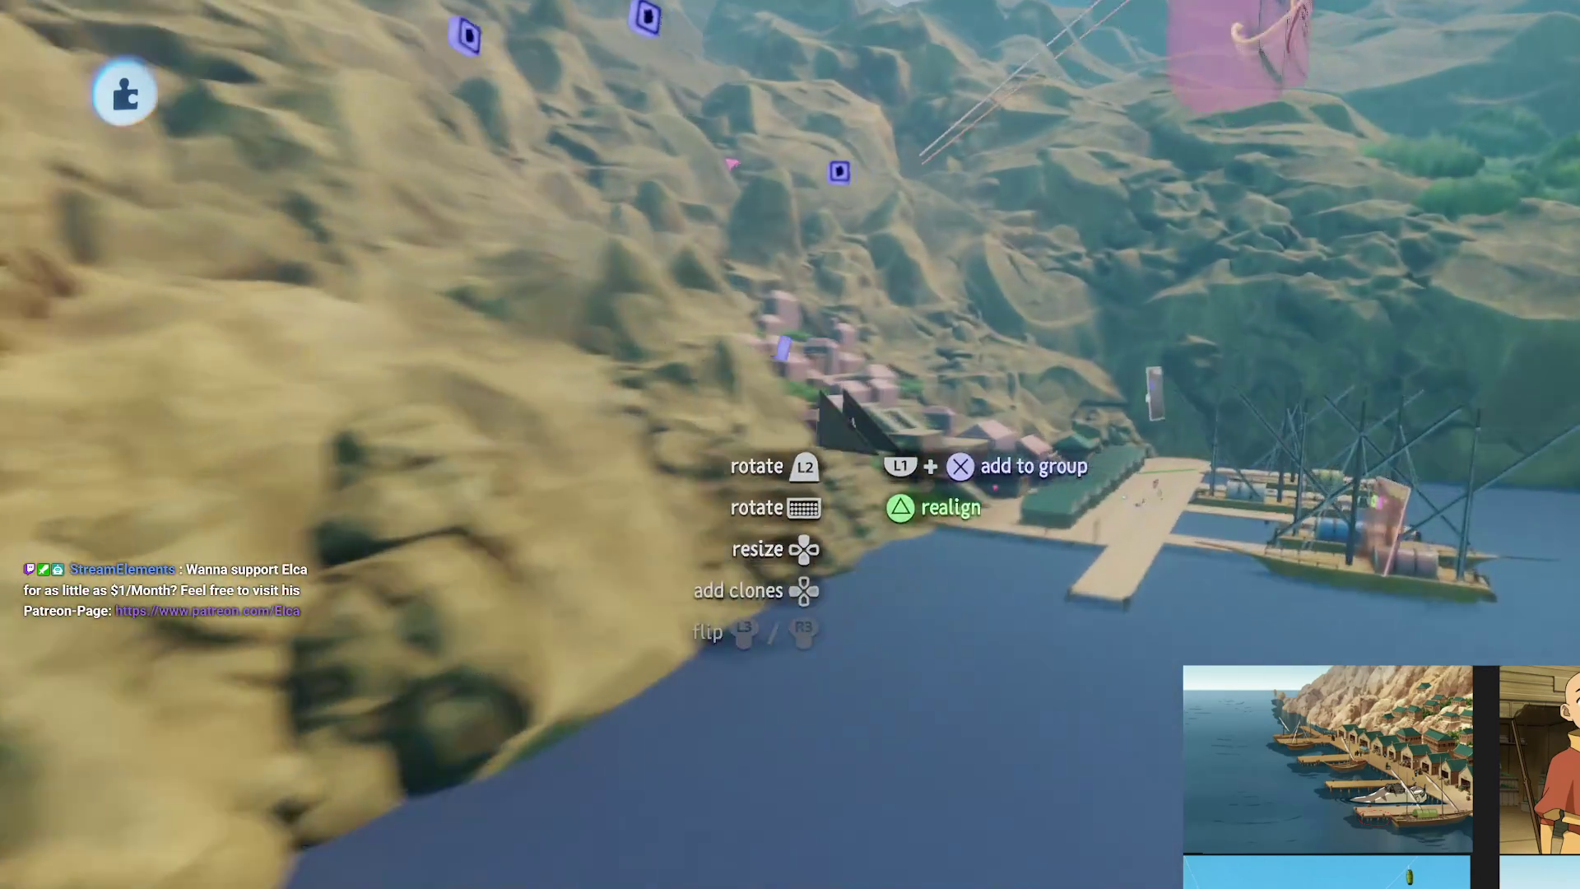
pyautogui.moveTo(852, 429)
pyautogui.mouseDown()
pyautogui.moveTo(847, 494)
pyautogui.moveTo(927, 441)
pyautogui.moveTo(926, 465)
pyautogui.moveTo(832, 417)
pyautogui.moveTo(776, 459)
pyautogui.moveTo(751, 640)
pyautogui.moveTo(793, 698)
pyautogui.moveTo(856, 430)
pyautogui.mouseUp()
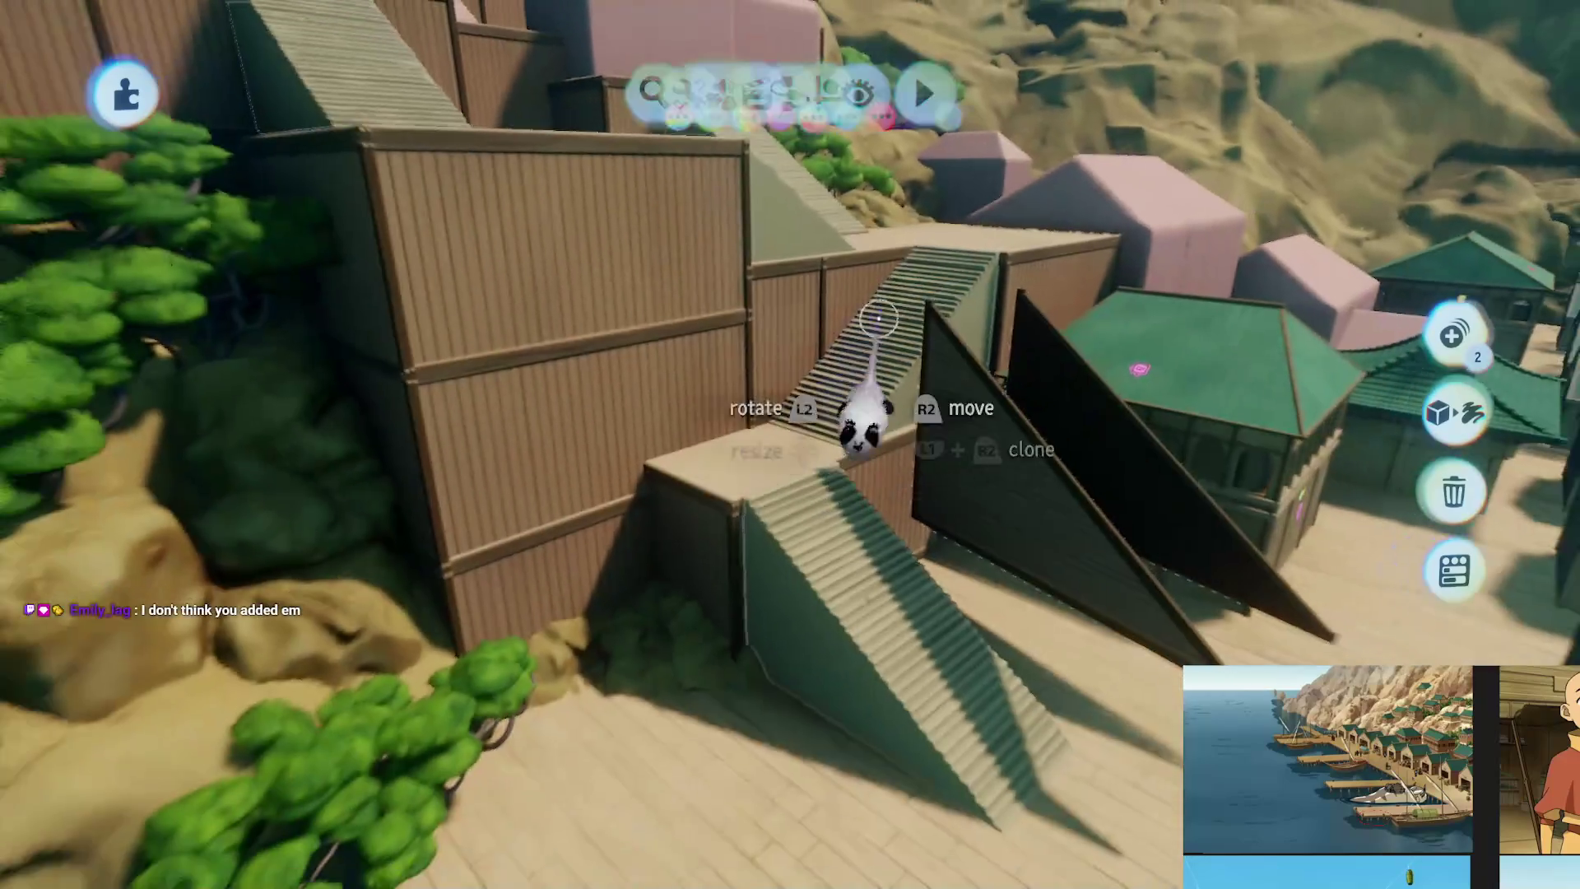
# Turn on Snap Points in the Guides options
pyautogui.press('Tab')
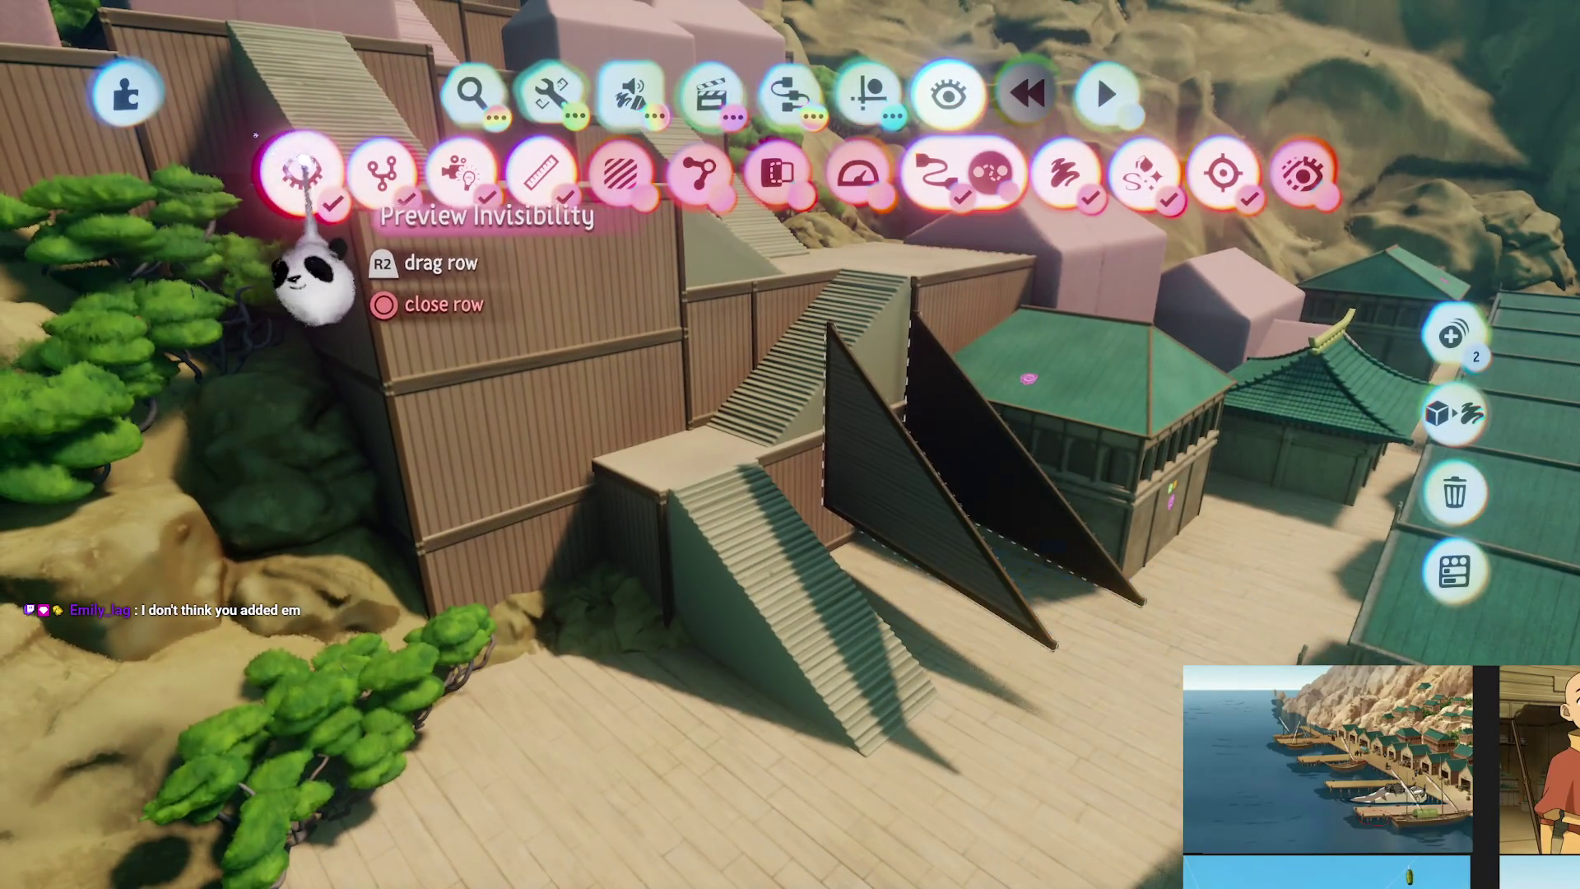
pyautogui.moveTo(416, 283)
pyautogui.mouseDown()
pyautogui.moveTo(856, 535)
pyautogui.moveTo(1160, 202)
pyautogui.mouseUp()
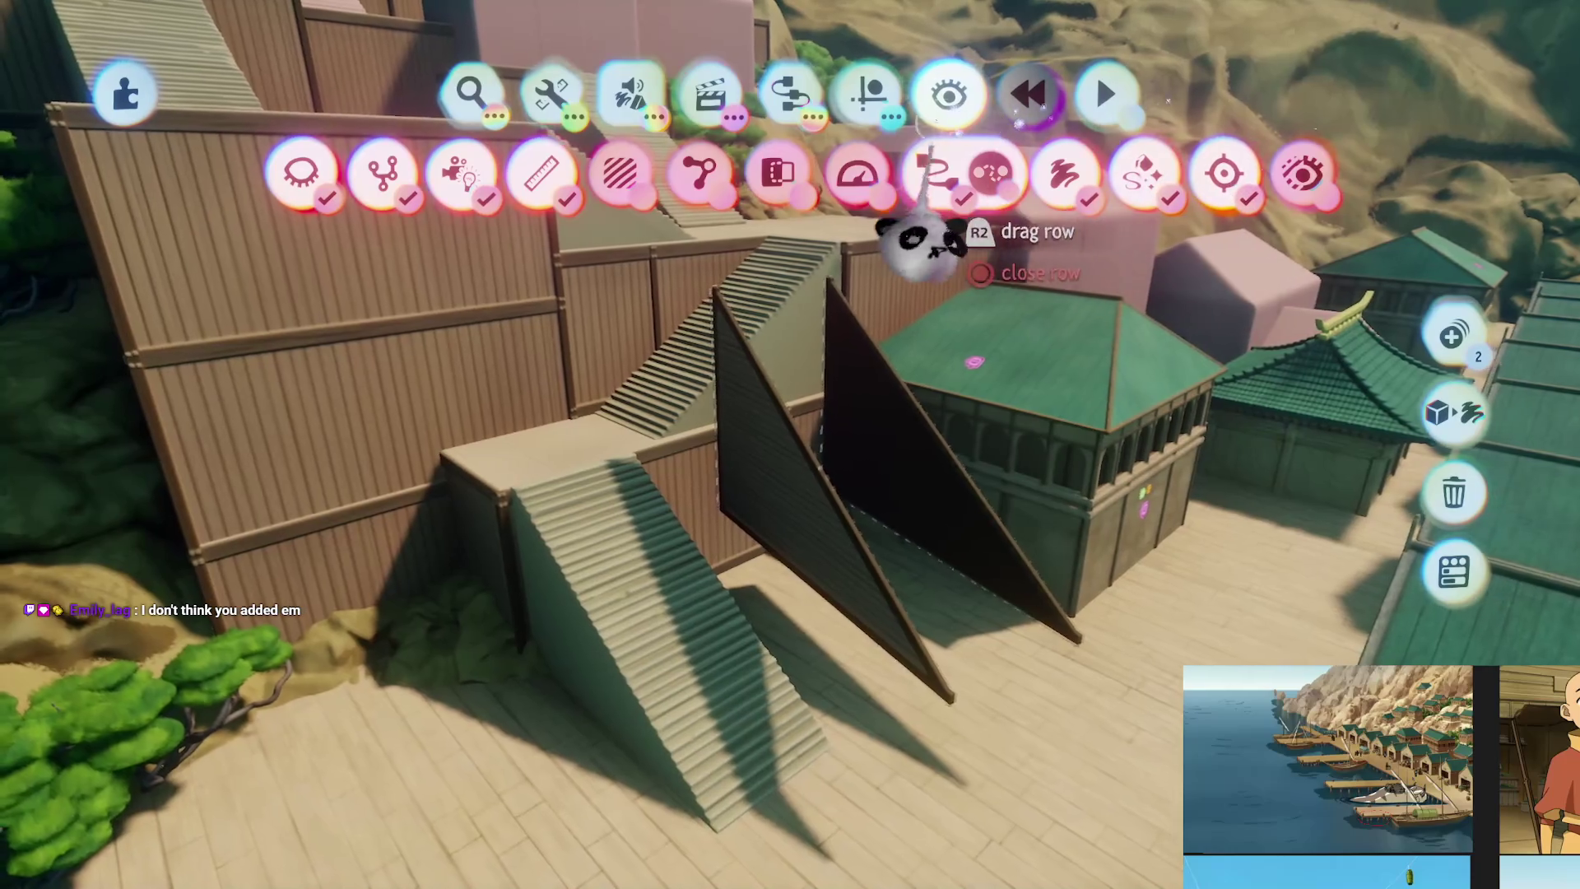
pyautogui.click(868, 90)
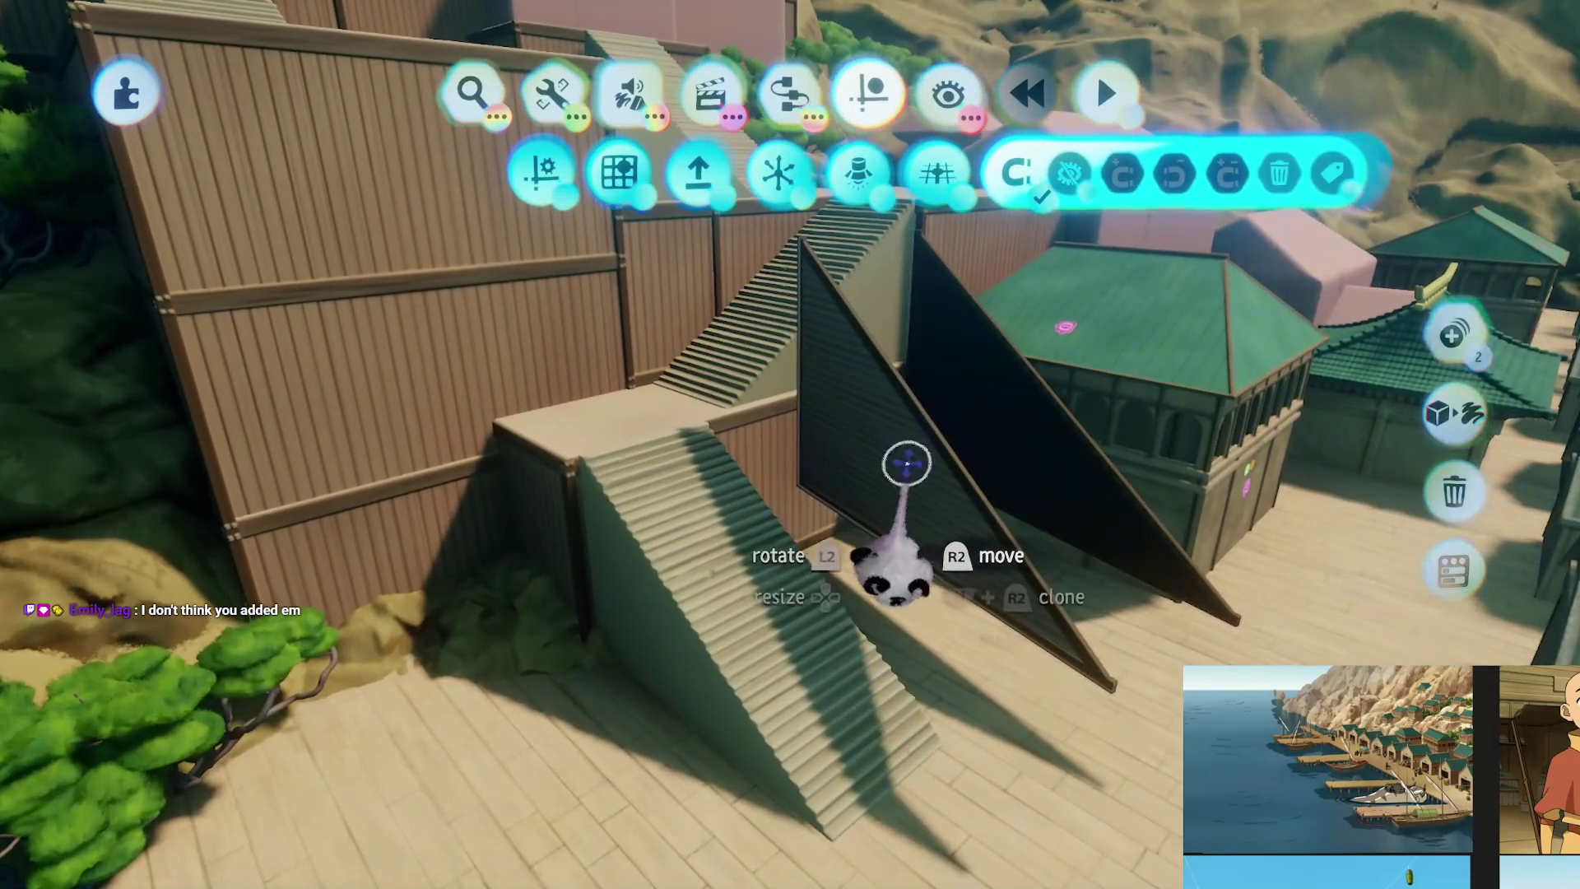
pyautogui.press('Tab')
# Move the staircase against the cliff, then view the docks and boathouses
pyautogui.moveTo(906, 458)
pyautogui.mouseDown()
pyautogui.moveTo(707, 670)
pyautogui.moveTo(741, 659)
pyautogui.moveTo(886, 389)
pyautogui.moveTo(745, 622)
pyautogui.moveTo(730, 617)
pyautogui.moveTo(815, 441)
pyautogui.moveTo(845, 476)
pyautogui.moveTo(841, 453)
pyautogui.moveTo(788, 770)
pyautogui.moveTo(802, 508)
pyautogui.moveTo(858, 293)
pyautogui.moveTo(843, 300)
pyautogui.mouseUp()
pyautogui.moveTo(827, 379)
pyautogui.mouseDown()
pyautogui.moveTo(856, 576)
pyautogui.moveTo(847, 417)
pyautogui.moveTo(905, 432)
pyautogui.moveTo(882, 452)
pyautogui.mouseUp()
pyautogui.moveTo(690, 578)
pyautogui.mouseDown()
pyautogui.moveTo(783, 416)
pyautogui.moveTo(699, 476)
pyautogui.mouseUp()
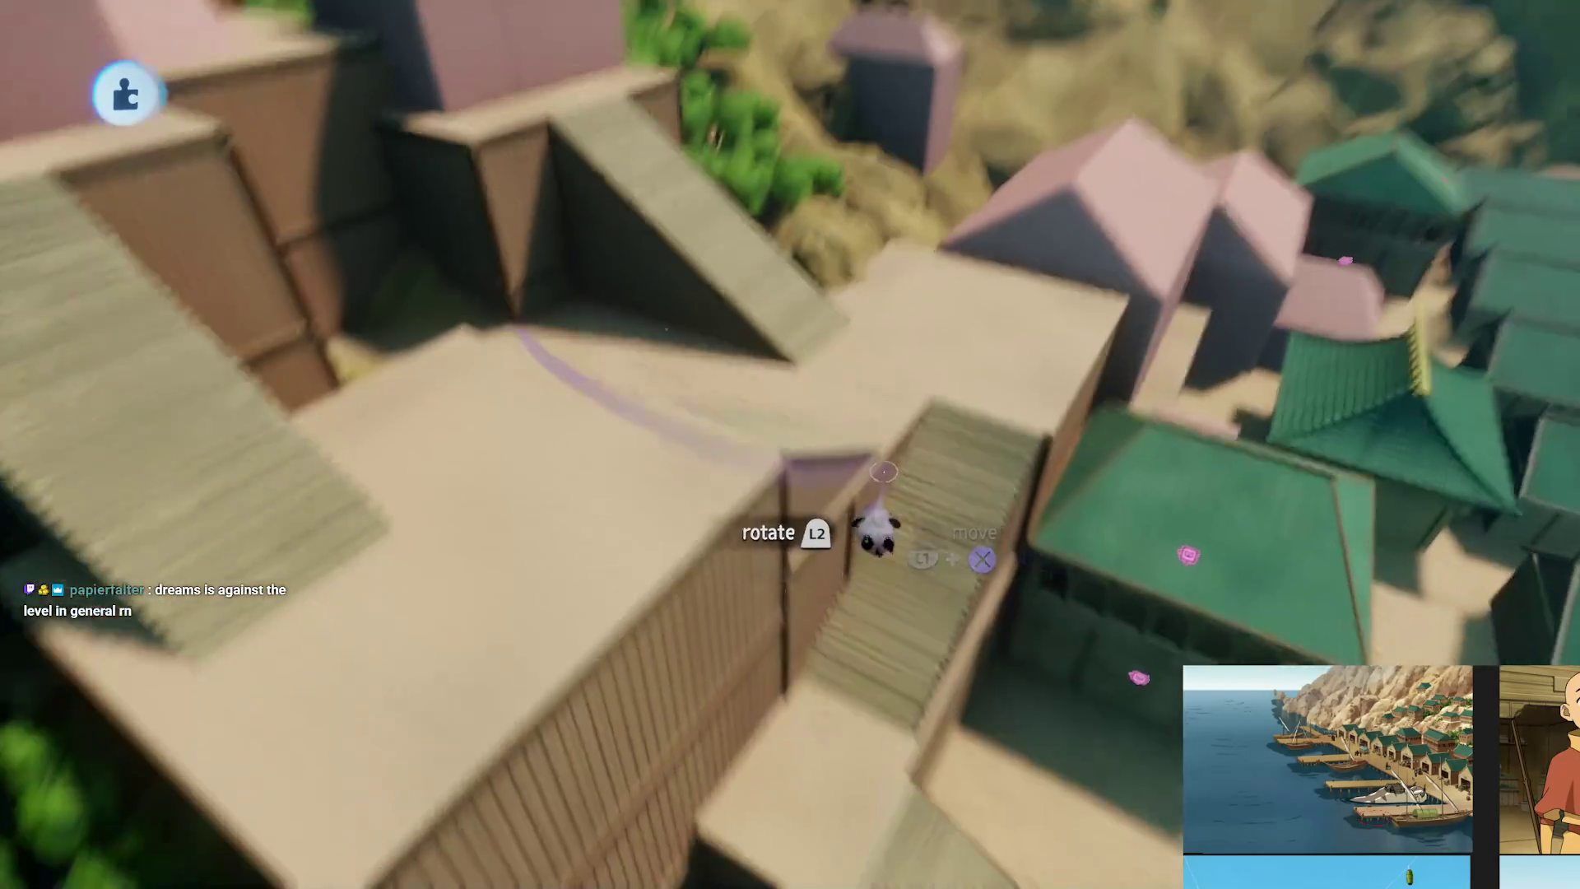
pyautogui.moveTo(879, 534)
pyautogui.mouseDown()
pyautogui.moveTo(846, 432)
pyautogui.moveTo(856, 476)
pyautogui.moveTo(856, 374)
pyautogui.mouseUp()
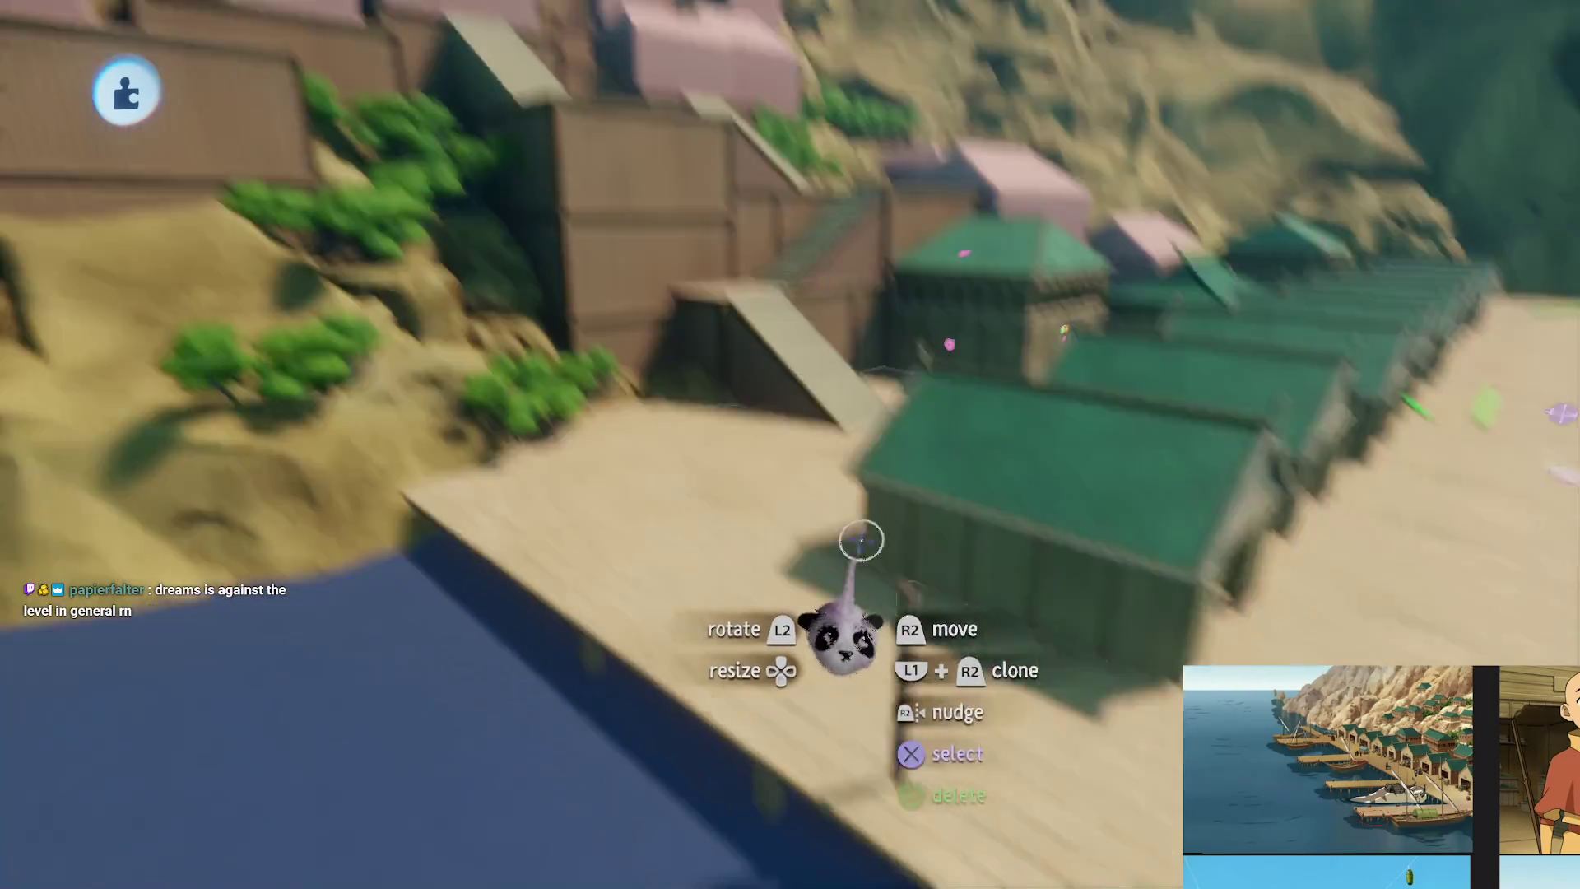
pyautogui.moveTo(861, 540); pyautogui.dragTo(854, 476)
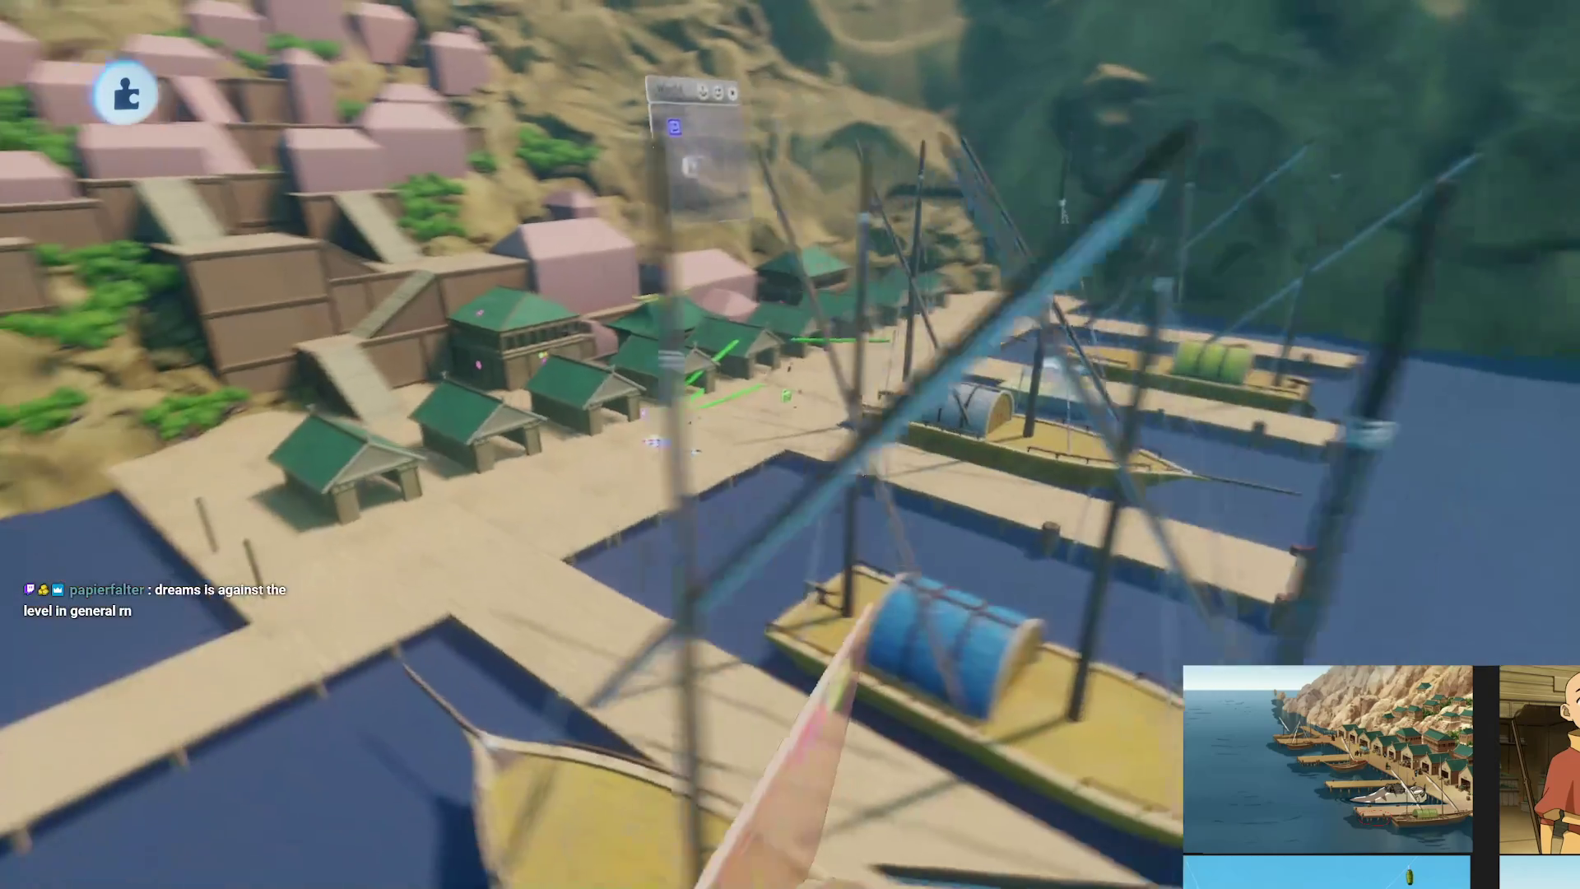
pyautogui.moveTo(657, 444); pyautogui.dragTo(723, 415)
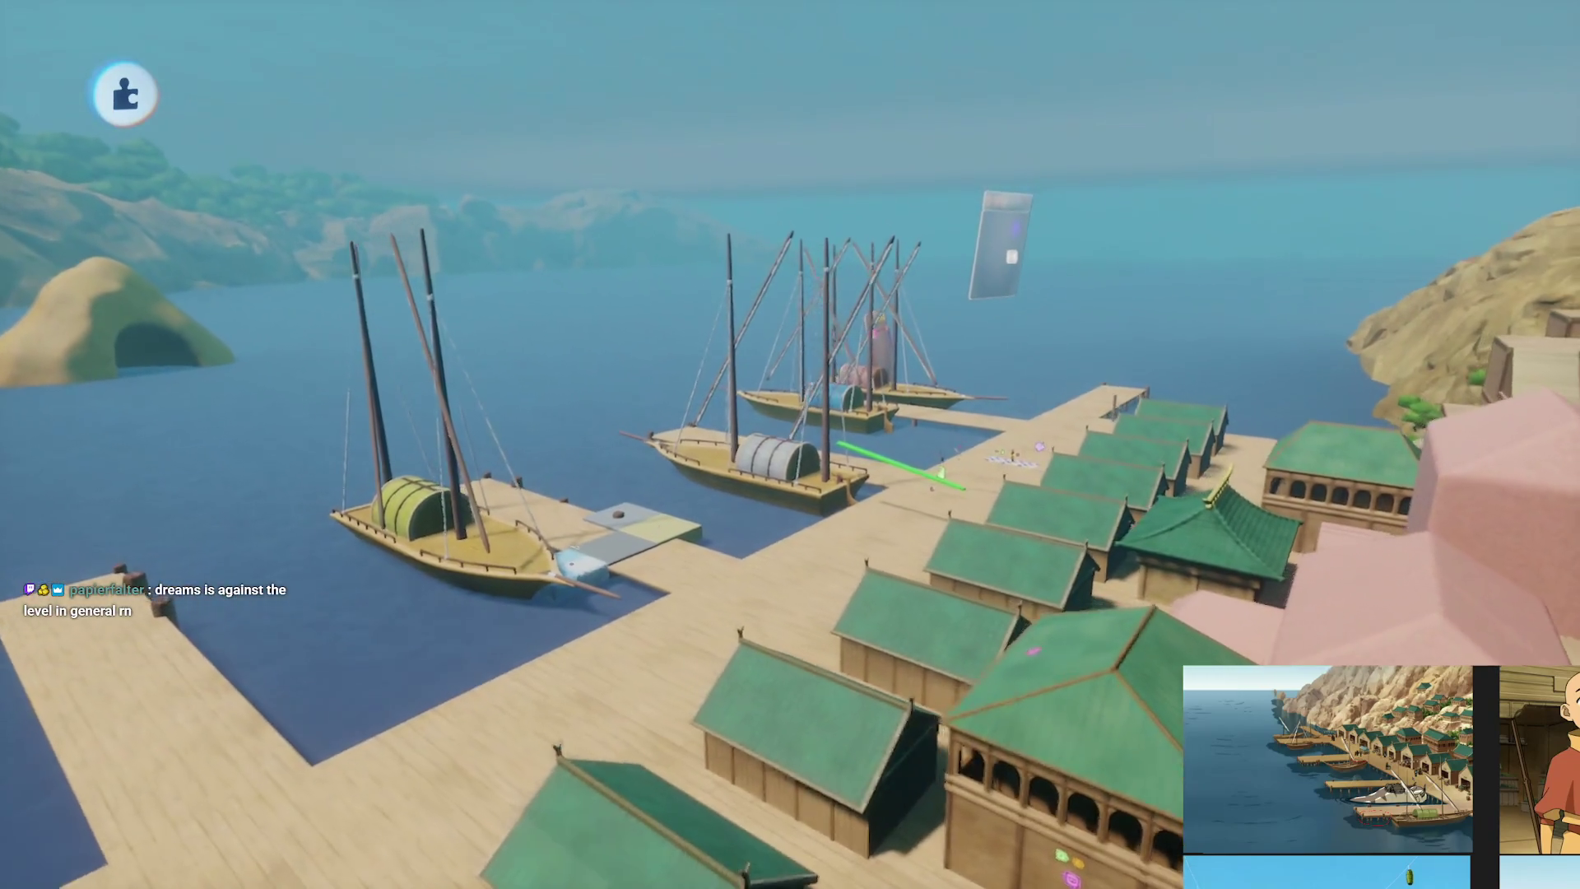
# Carry a boat from the docks out into open water and set it down at 122°
pyautogui.moveTo(936, 473); pyautogui.dragTo(842, 516)
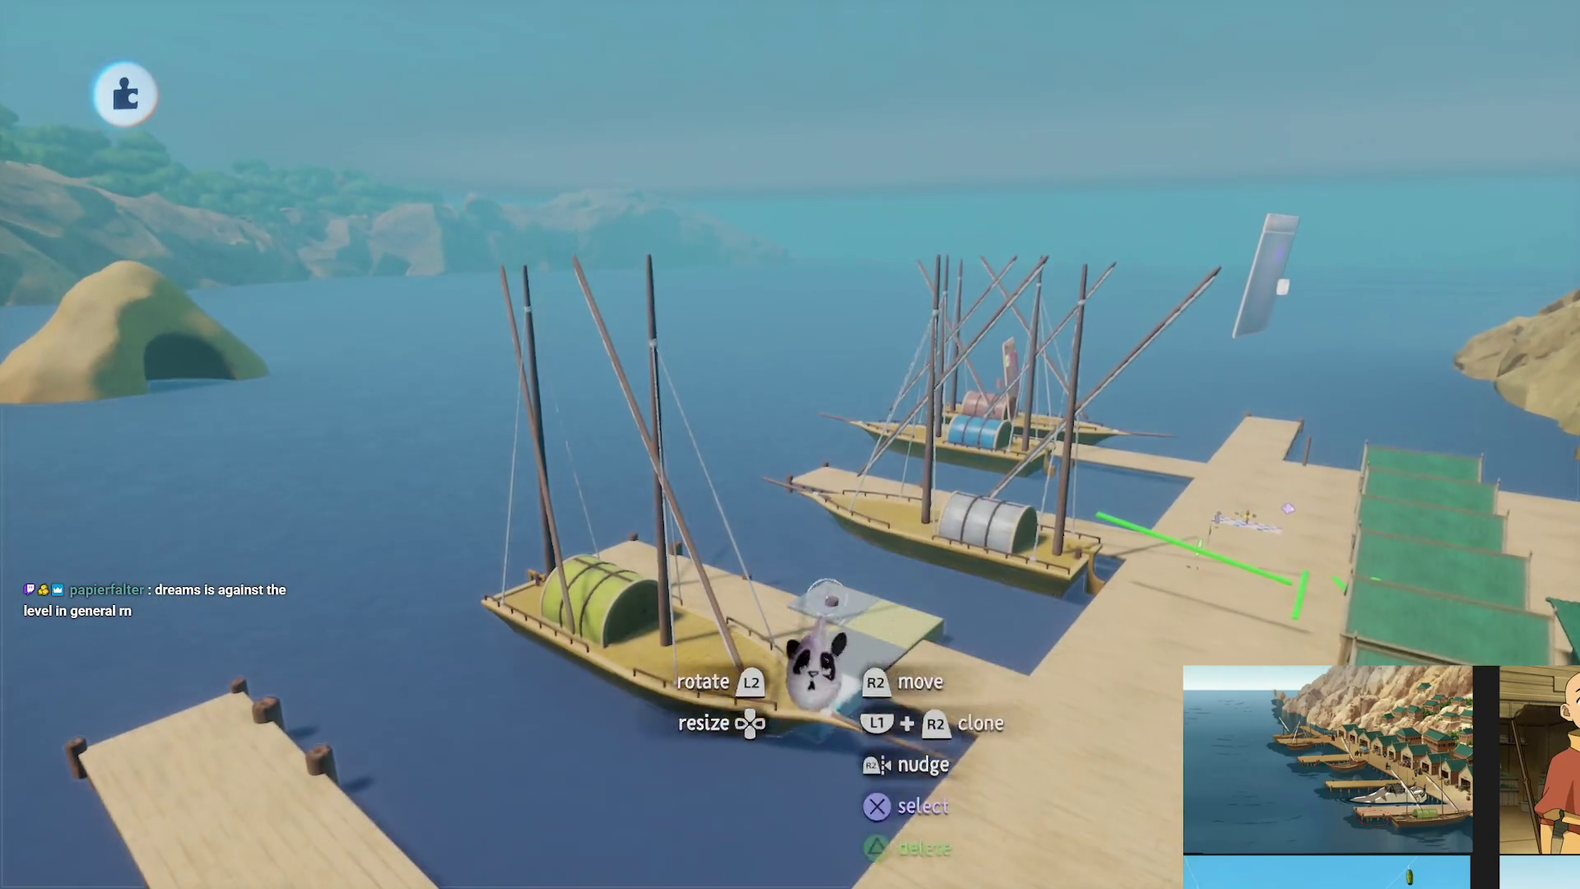
pyautogui.moveTo(809, 617)
pyautogui.mouseDown()
pyautogui.moveTo(917, 237)
pyautogui.moveTo(782, 268)
pyautogui.moveTo(810, 637)
pyautogui.moveTo(740, 740)
pyautogui.moveTo(627, 794)
pyautogui.mouseUp()
pyautogui.moveTo(504, 848)
pyautogui.mouseDown()
pyautogui.moveTo(804, 656)
pyautogui.moveTo(790, 626)
pyautogui.mouseUp()
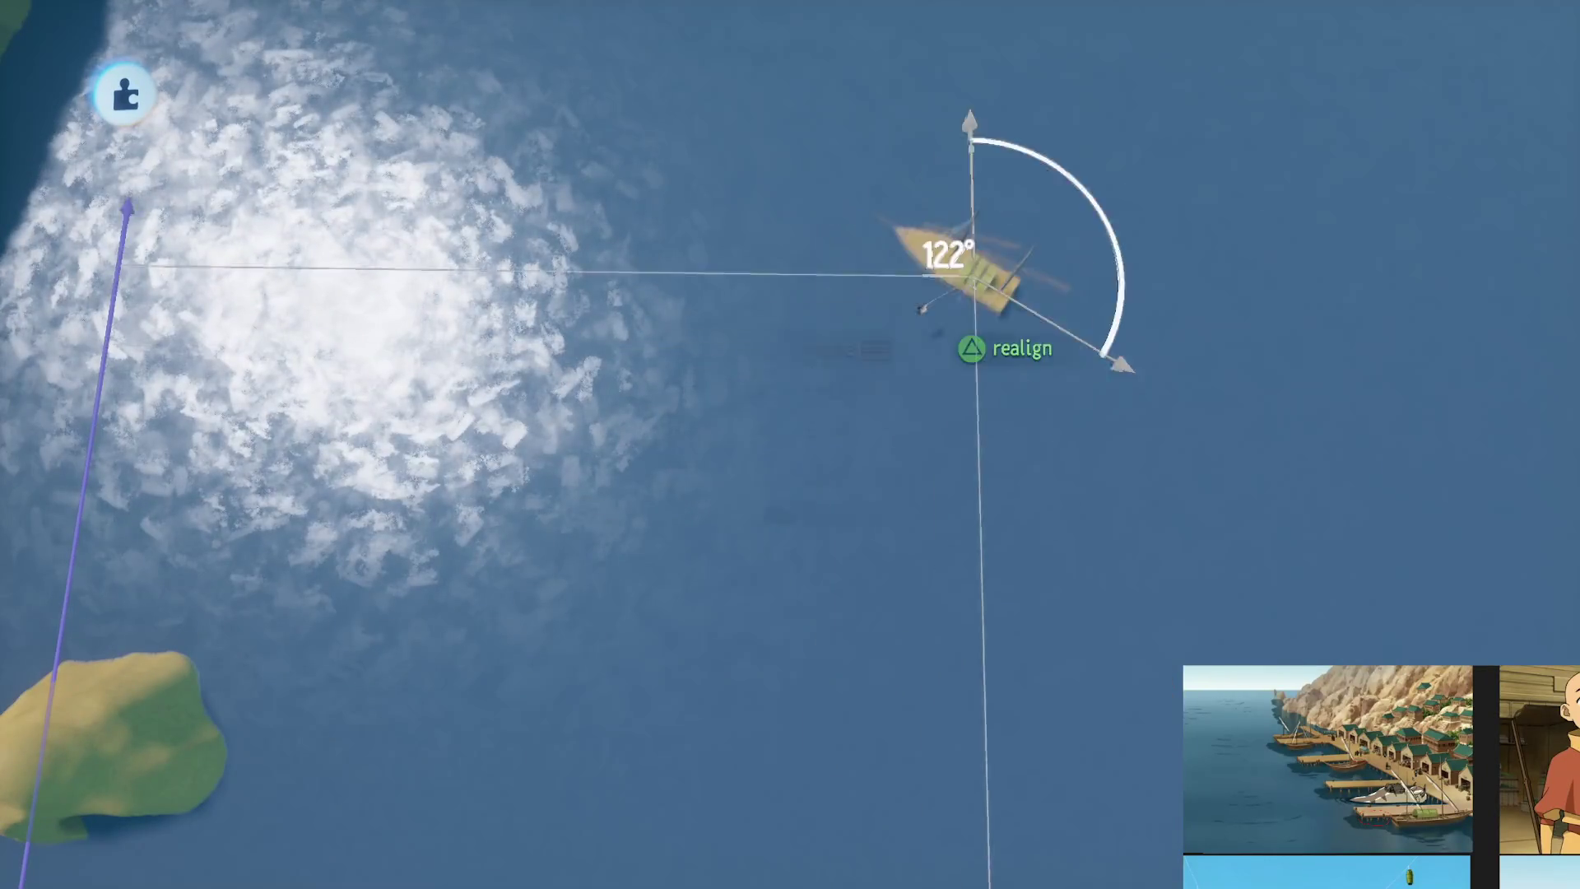
pyautogui.click(915, 313)
# Play the harbour scene with the character running along the dock
pyautogui.moveTo(915, 314); pyautogui.dragTo(854, 618)
pyautogui.moveTo(814, 675)
pyautogui.mouseDown()
pyautogui.moveTo(922, 646)
pyautogui.moveTo(867, 589)
pyautogui.moveTo(774, 708)
pyautogui.mouseUp()
pyautogui.click(449, 632)
pyautogui.press('space')
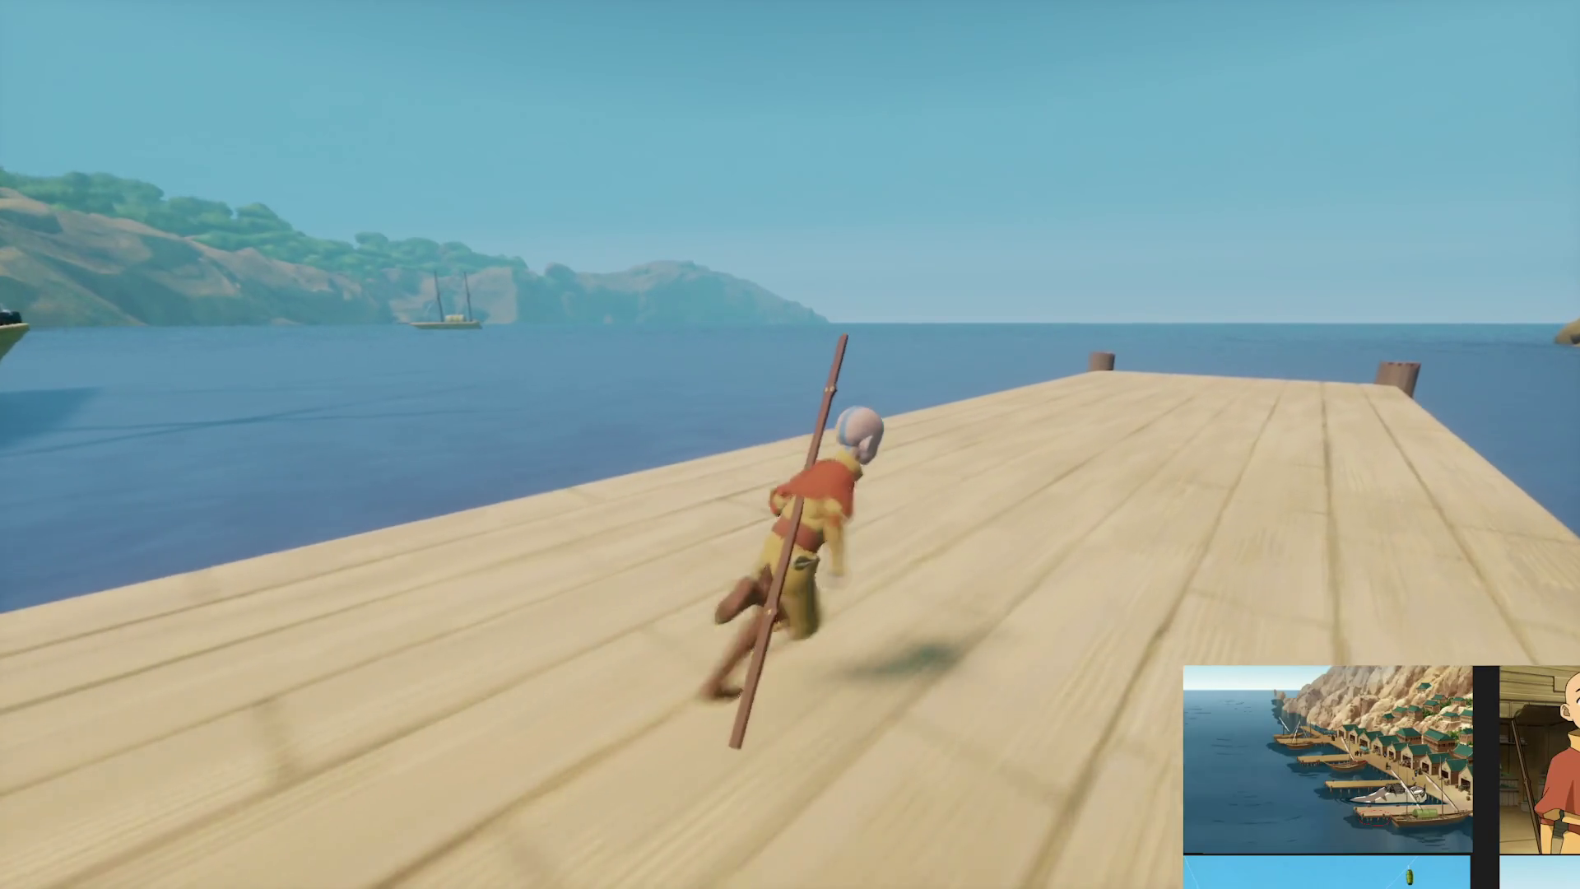
# Run the character down the dock, dive through the underwater pilings, then pause and return to editing
pyautogui.press('d')
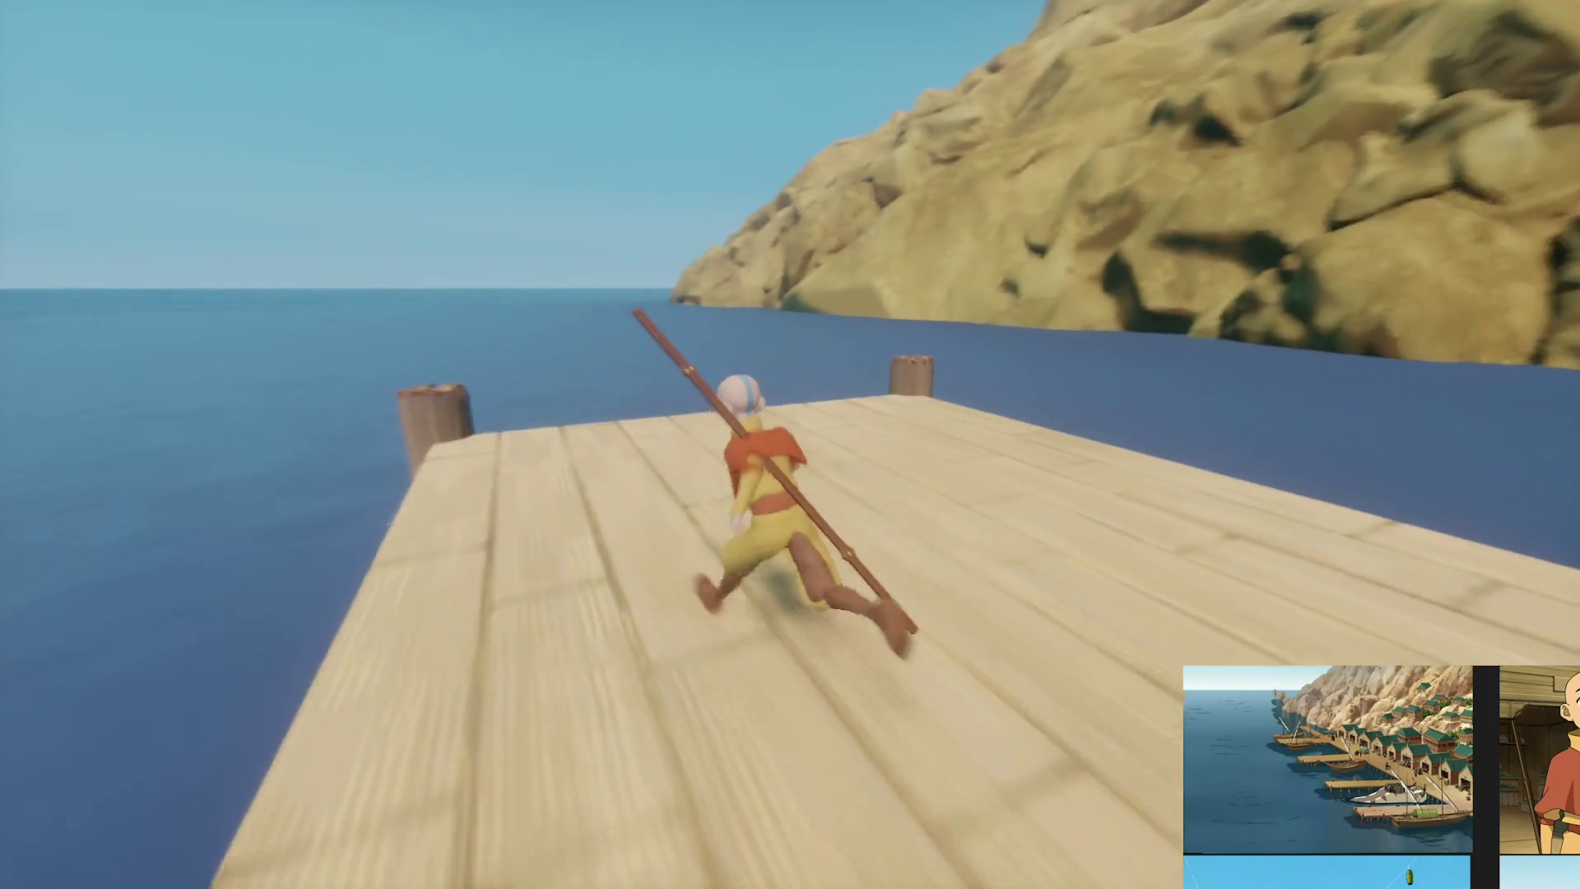
pyautogui.press('a')
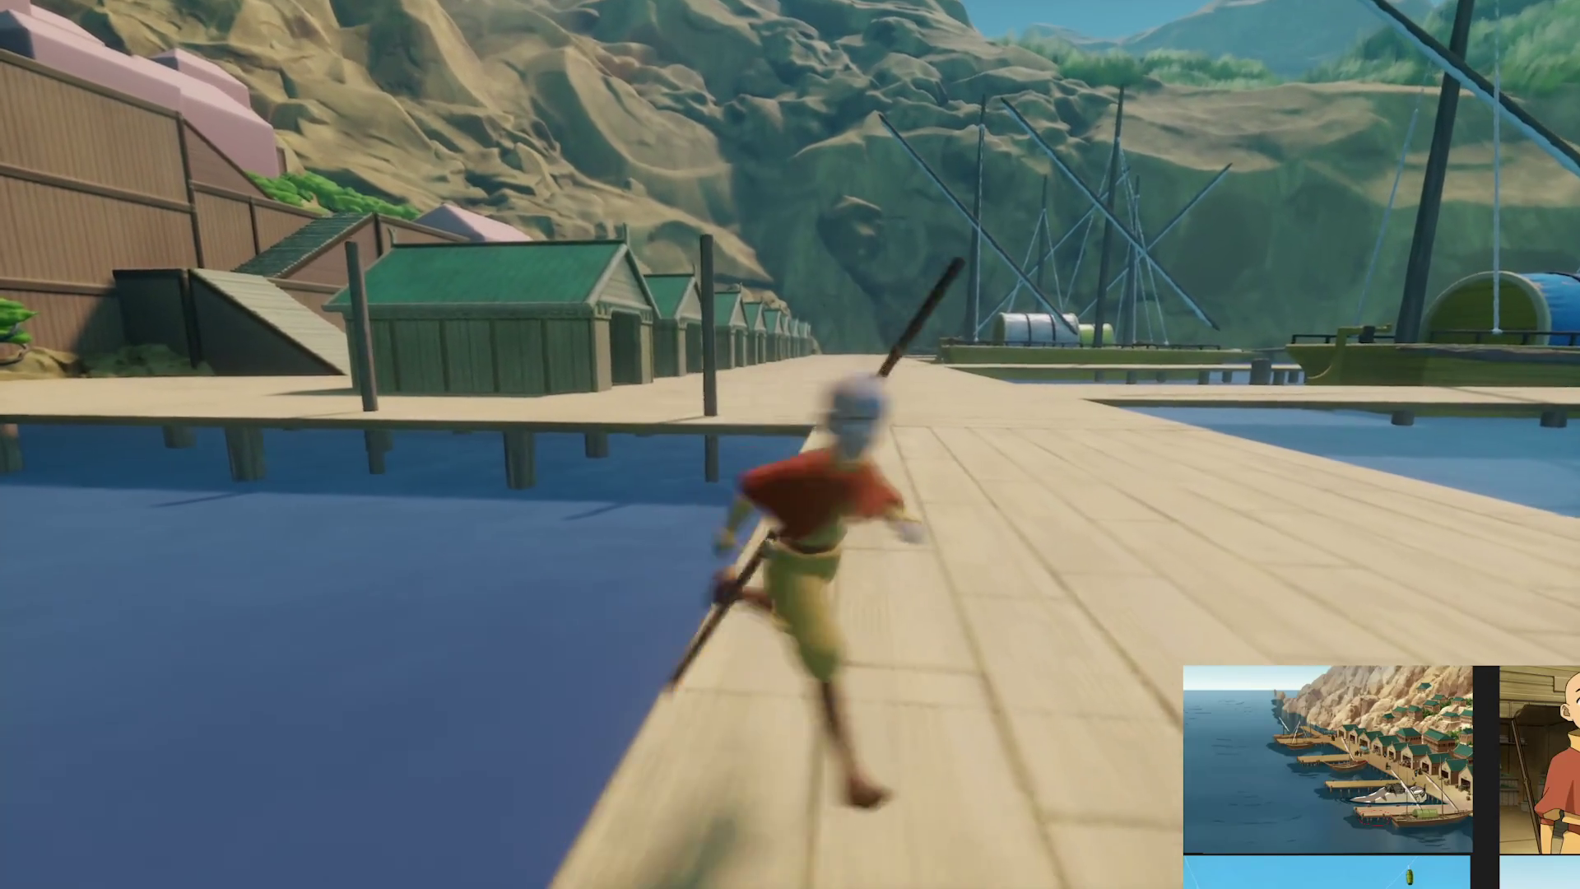
pyautogui.press('a')
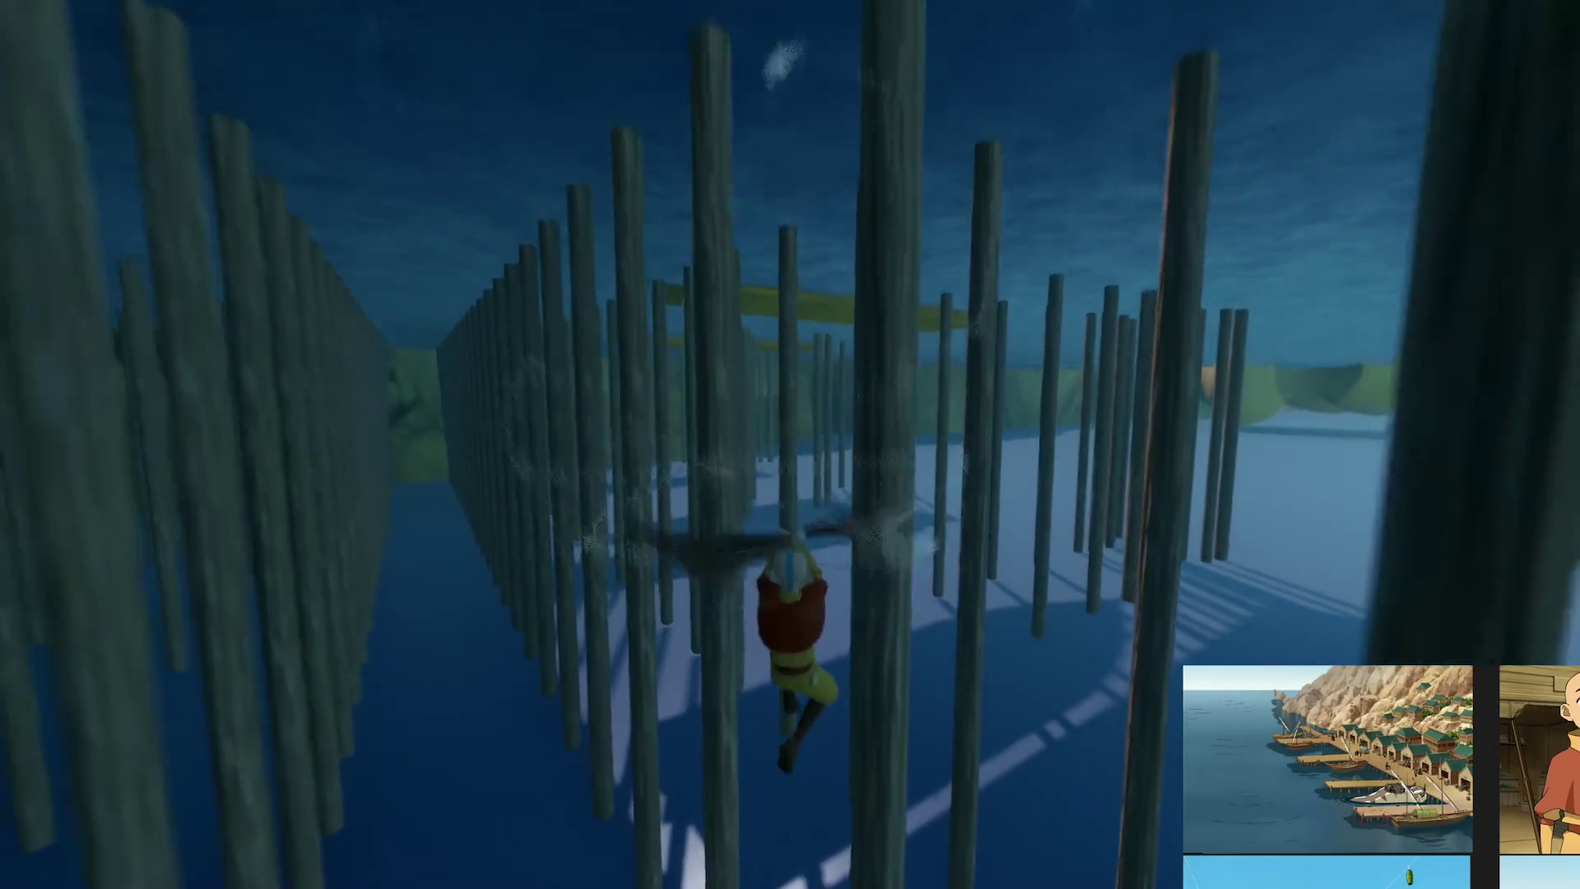
pyautogui.press('w')
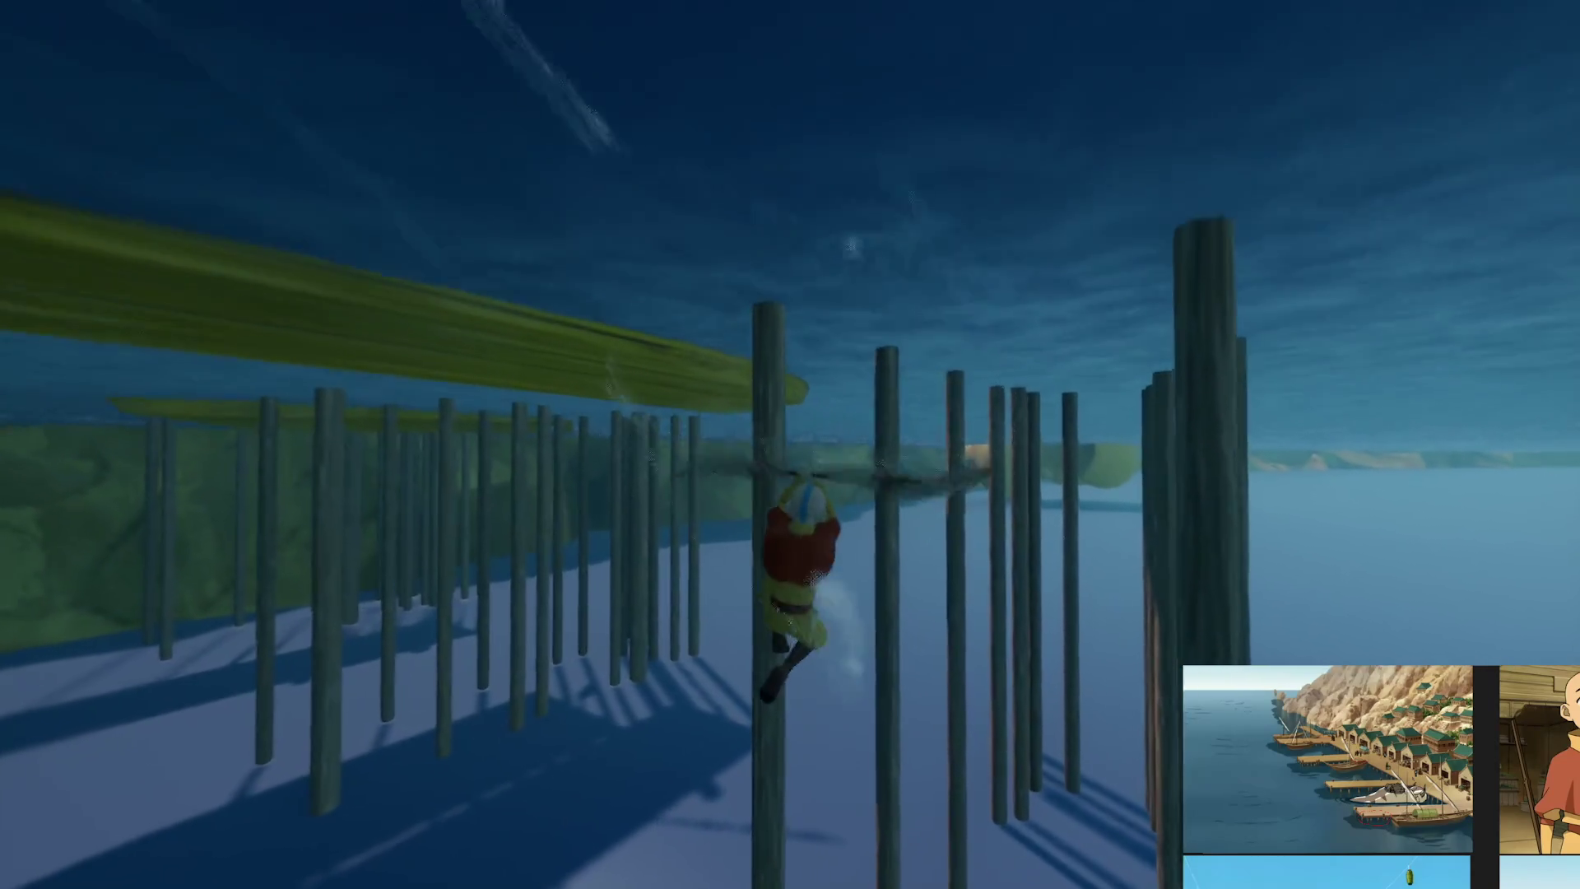
pyautogui.press('Escape')
pyautogui.click(386, 626)
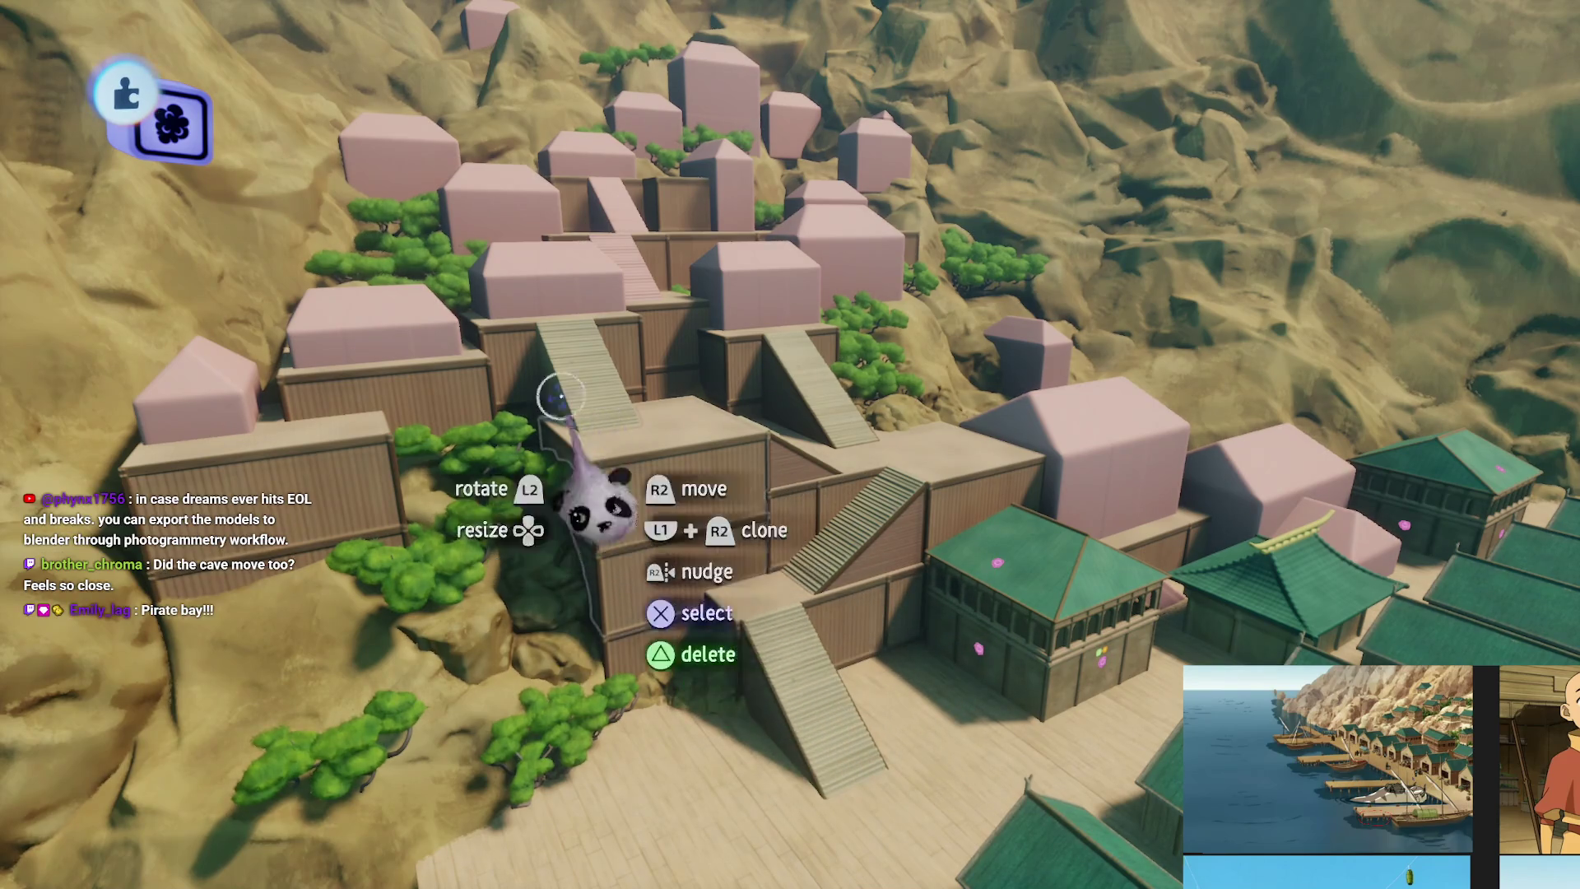
# Pull back to view the harbour and docks, then bring up the pause menu
pyautogui.scroll(10, 786, 560)
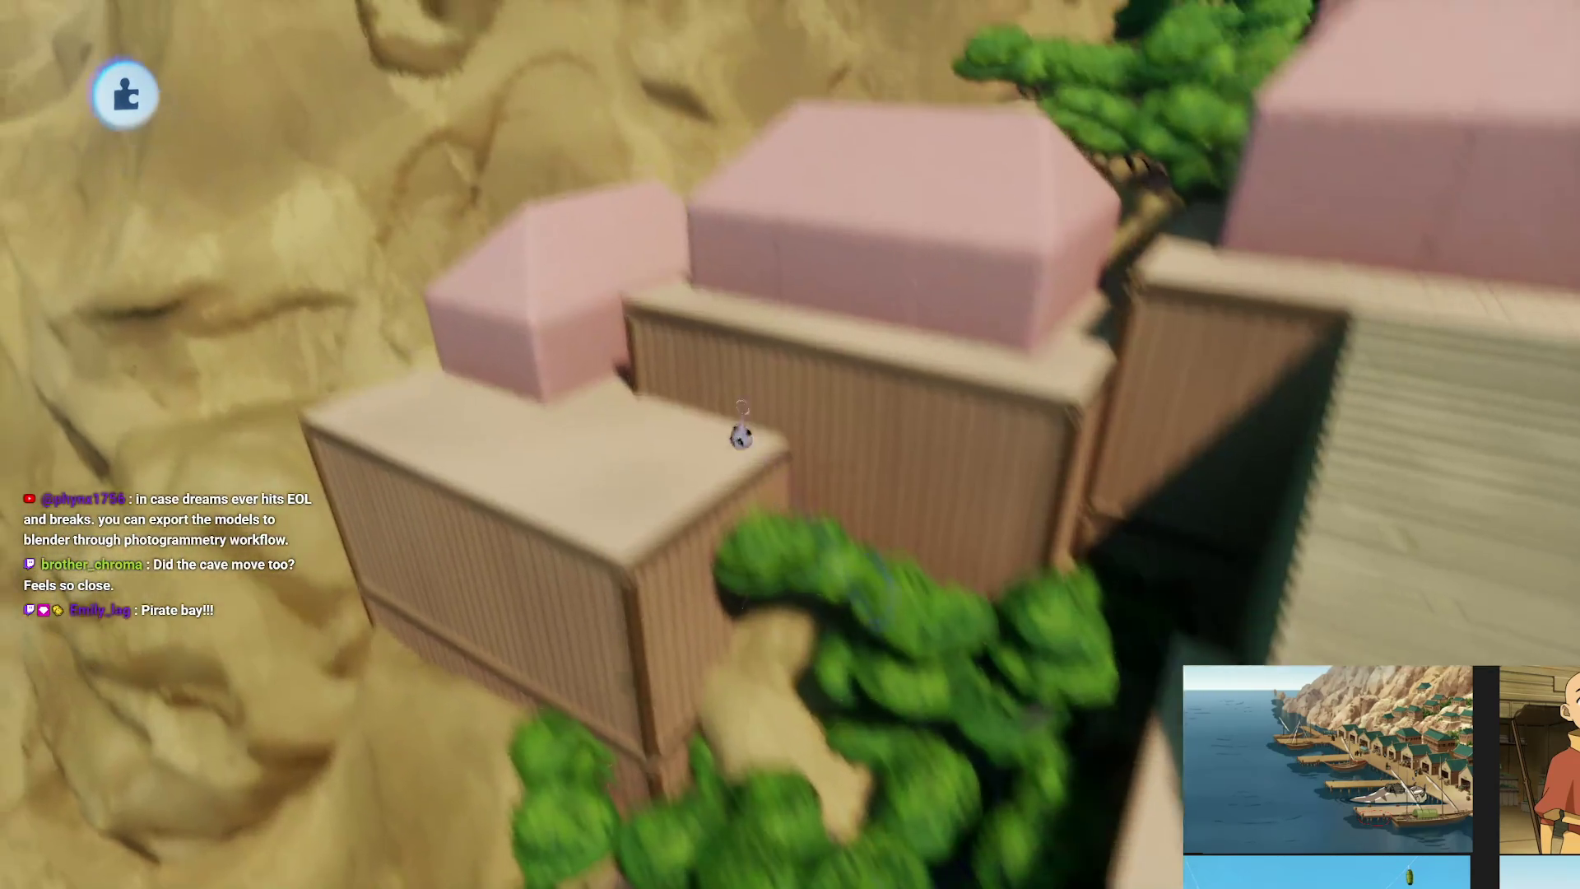
pyautogui.moveTo(741, 428)
pyautogui.mouseDown()
pyautogui.moveTo(694, 447)
pyautogui.moveTo(768, 515)
pyautogui.moveTo(820, 457)
pyautogui.moveTo(753, 460)
pyautogui.moveTo(820, 341)
pyautogui.moveTo(827, 380)
pyautogui.moveTo(779, 469)
pyautogui.moveTo(814, 444)
pyautogui.moveTo(806, 409)
pyautogui.moveTo(790, 428)
pyautogui.moveTo(798, 398)
pyautogui.moveTo(761, 530)
pyautogui.moveTo(751, 282)
pyautogui.moveTo(753, 724)
pyautogui.mouseUp()
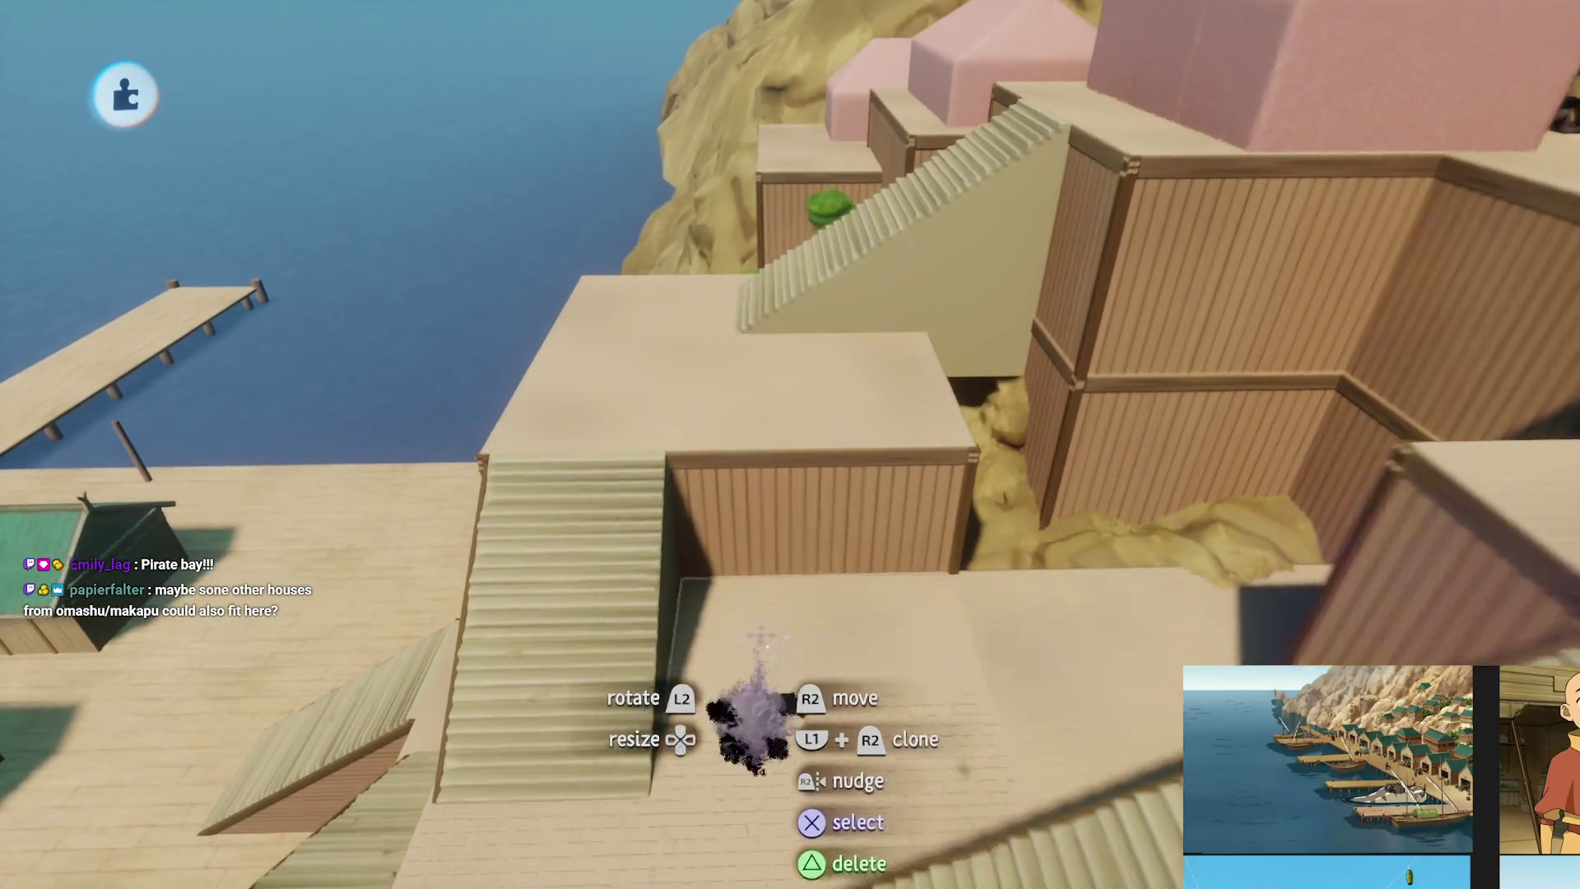
pyautogui.moveTo(762, 636)
pyautogui.mouseDown()
pyautogui.moveTo(751, 480)
pyautogui.moveTo(733, 494)
pyautogui.moveTo(818, 546)
pyautogui.moveTo(897, 370)
pyautogui.mouseUp()
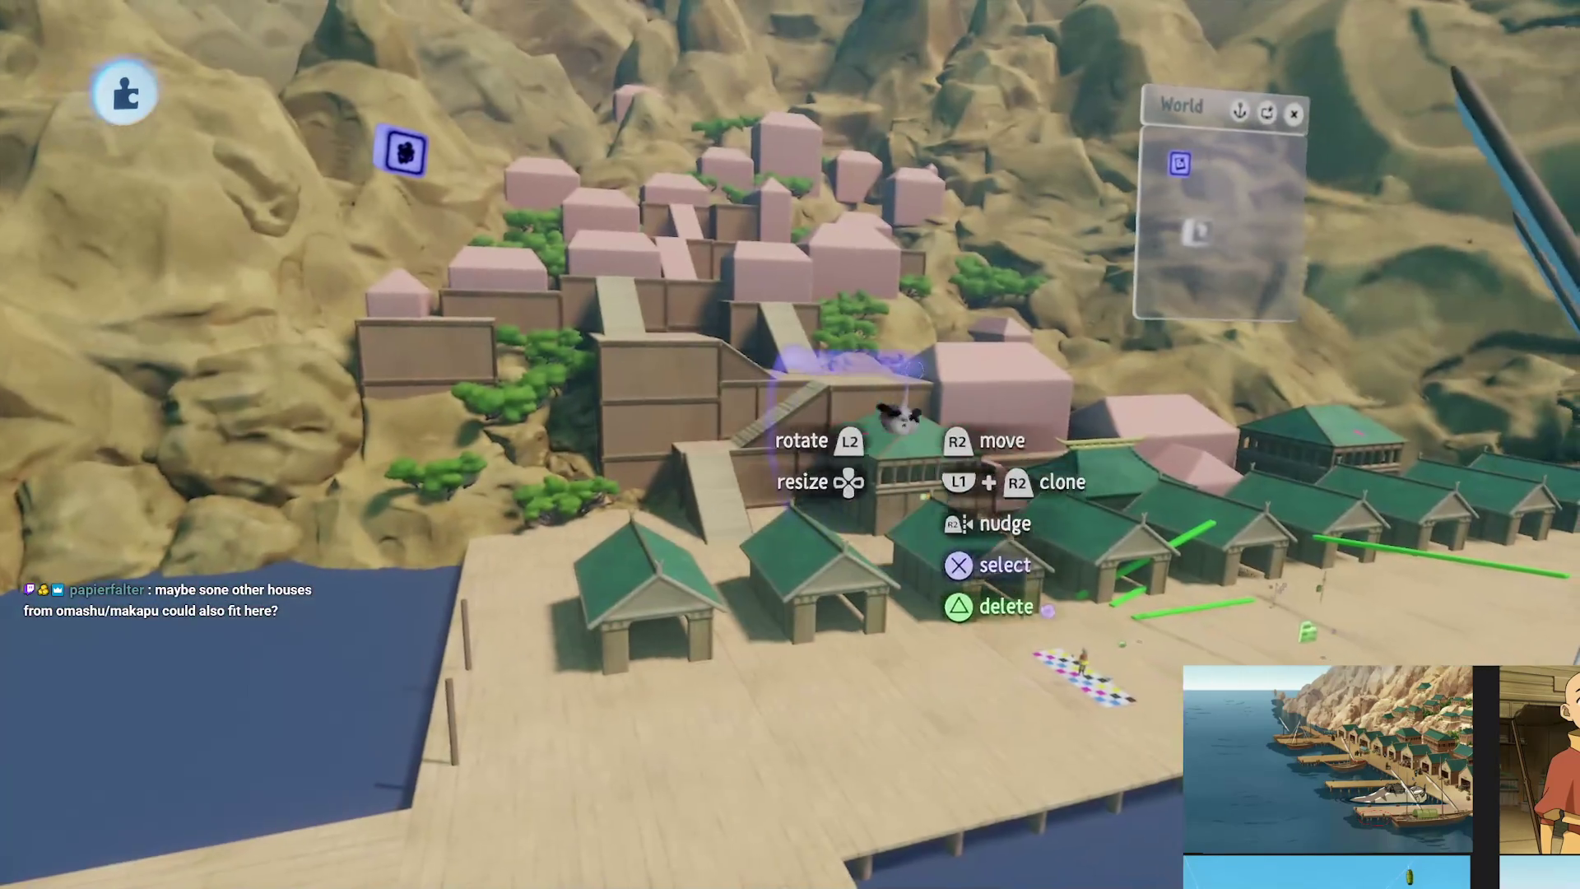
pyautogui.press('Escape')
# Save a new version of The Storm [B1E12] online as private
pyautogui.click(1009, 626)
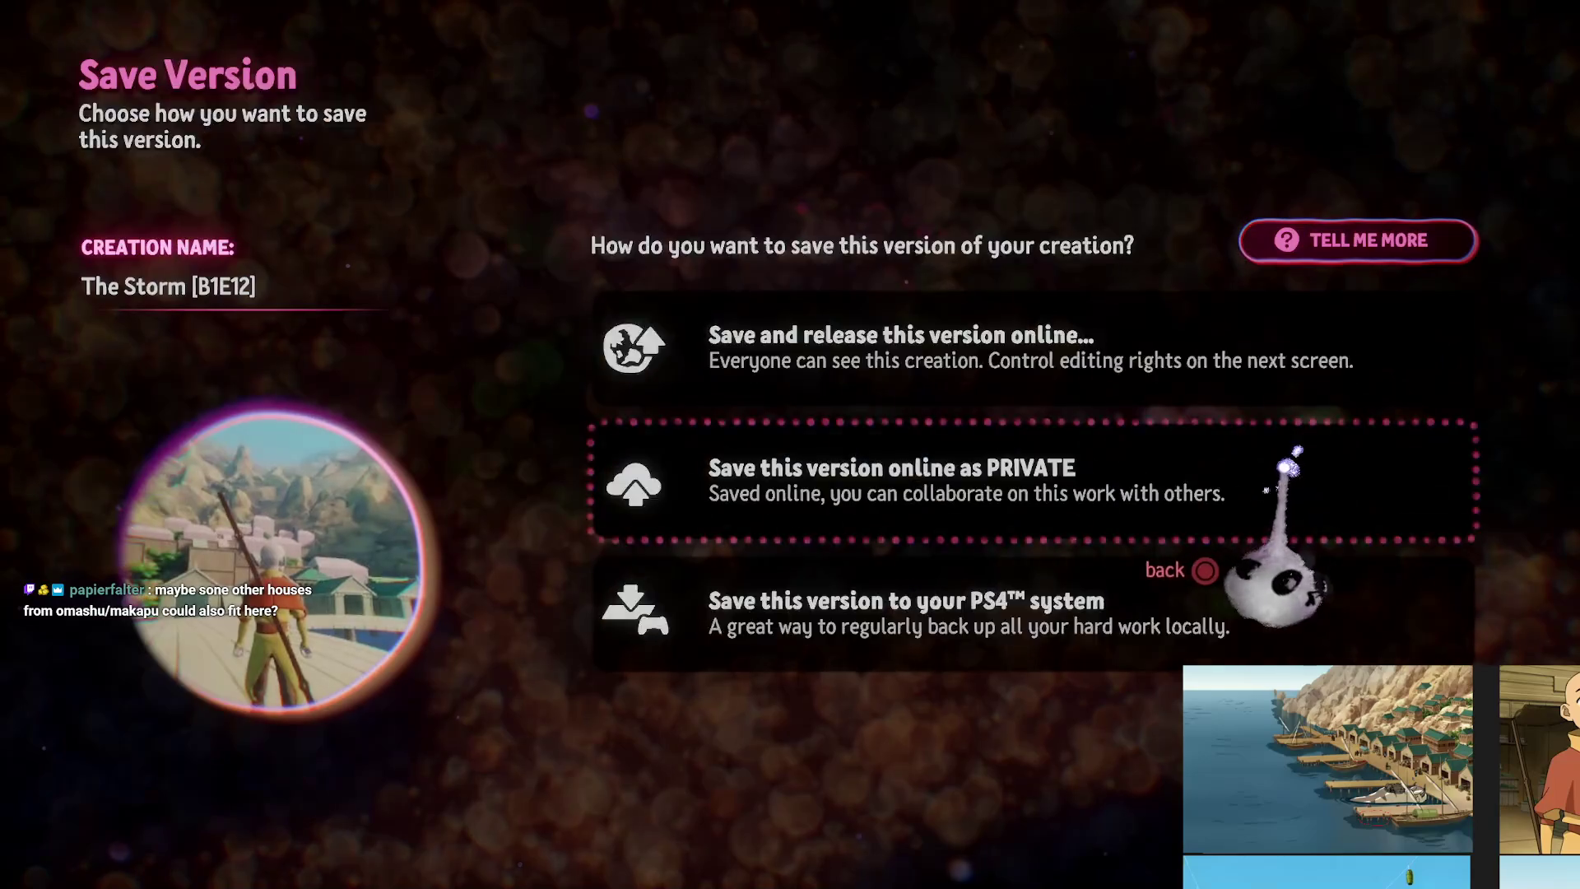
pyautogui.click(1288, 466)
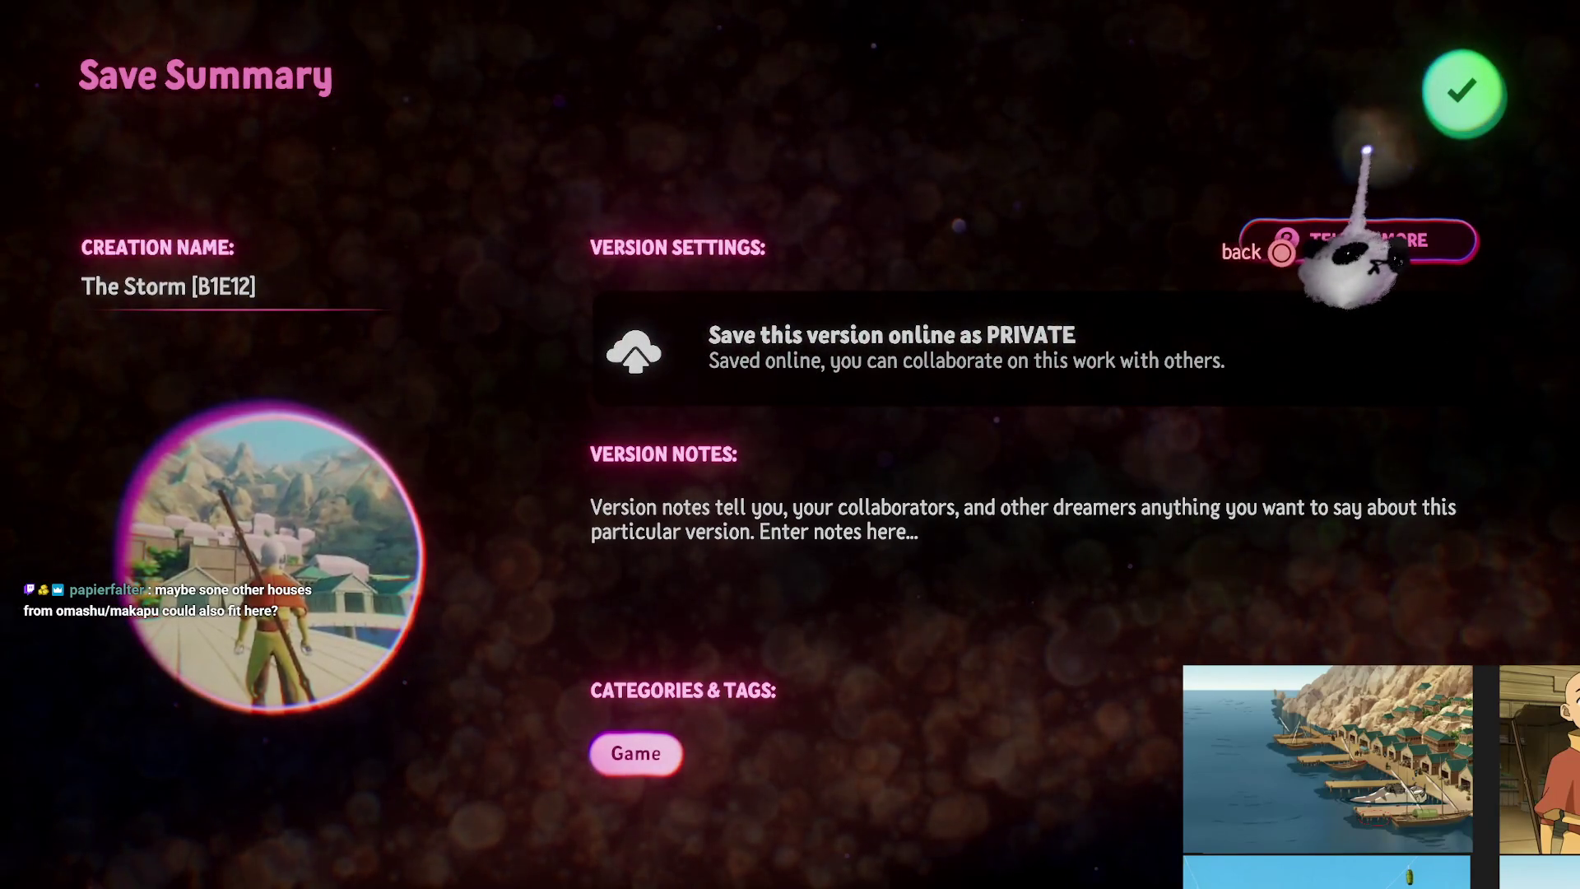
pyautogui.click(1449, 102)
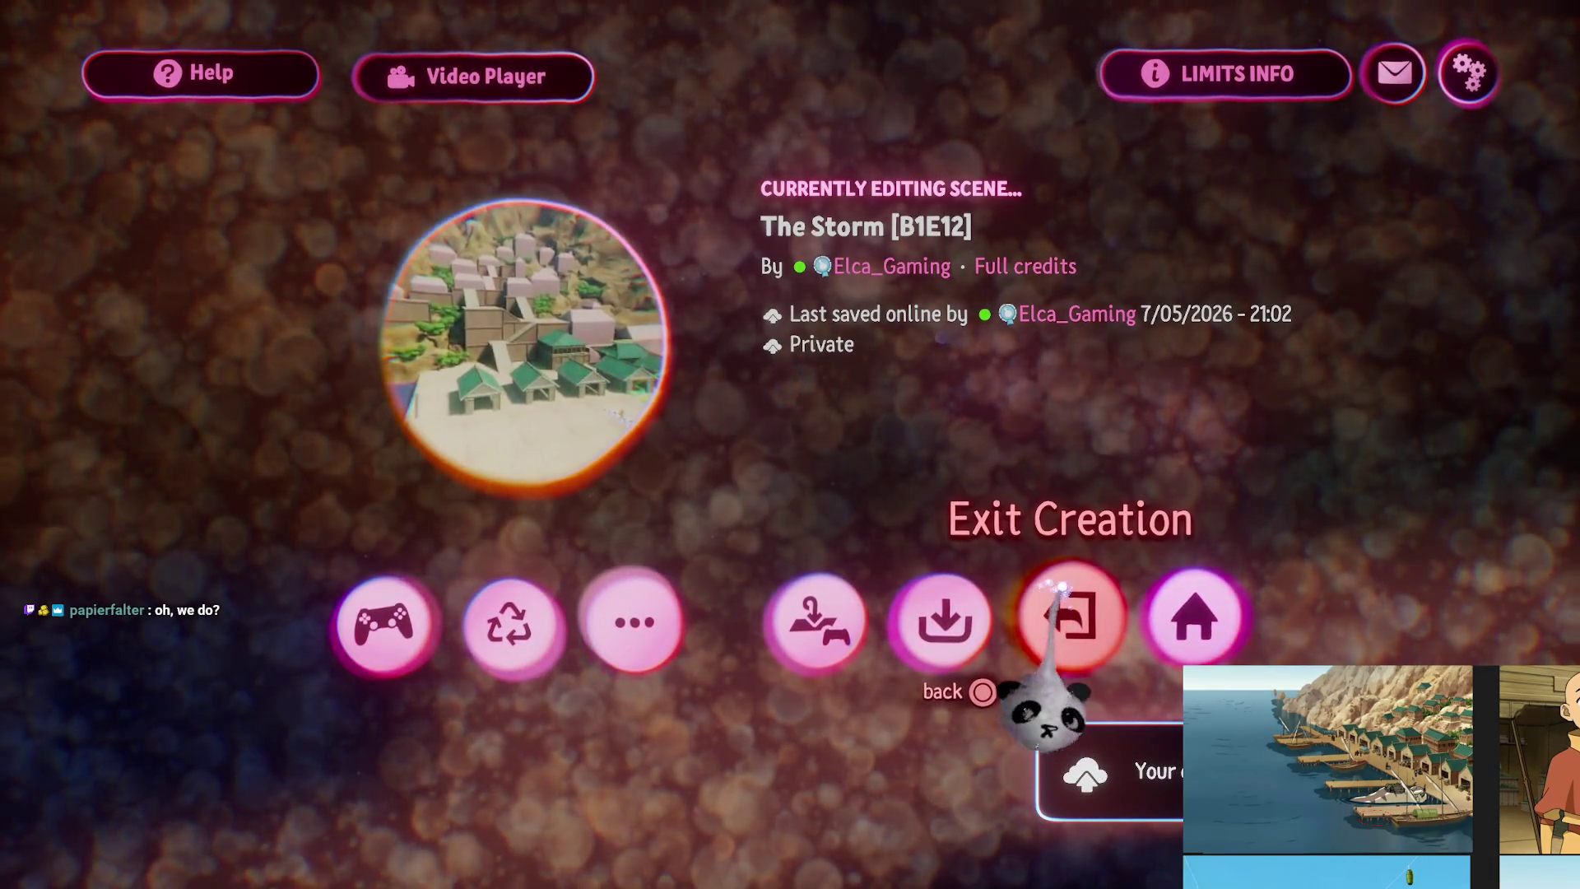
# Exit the creation and start editing The Storm Assets
pyautogui.click(1072, 616)
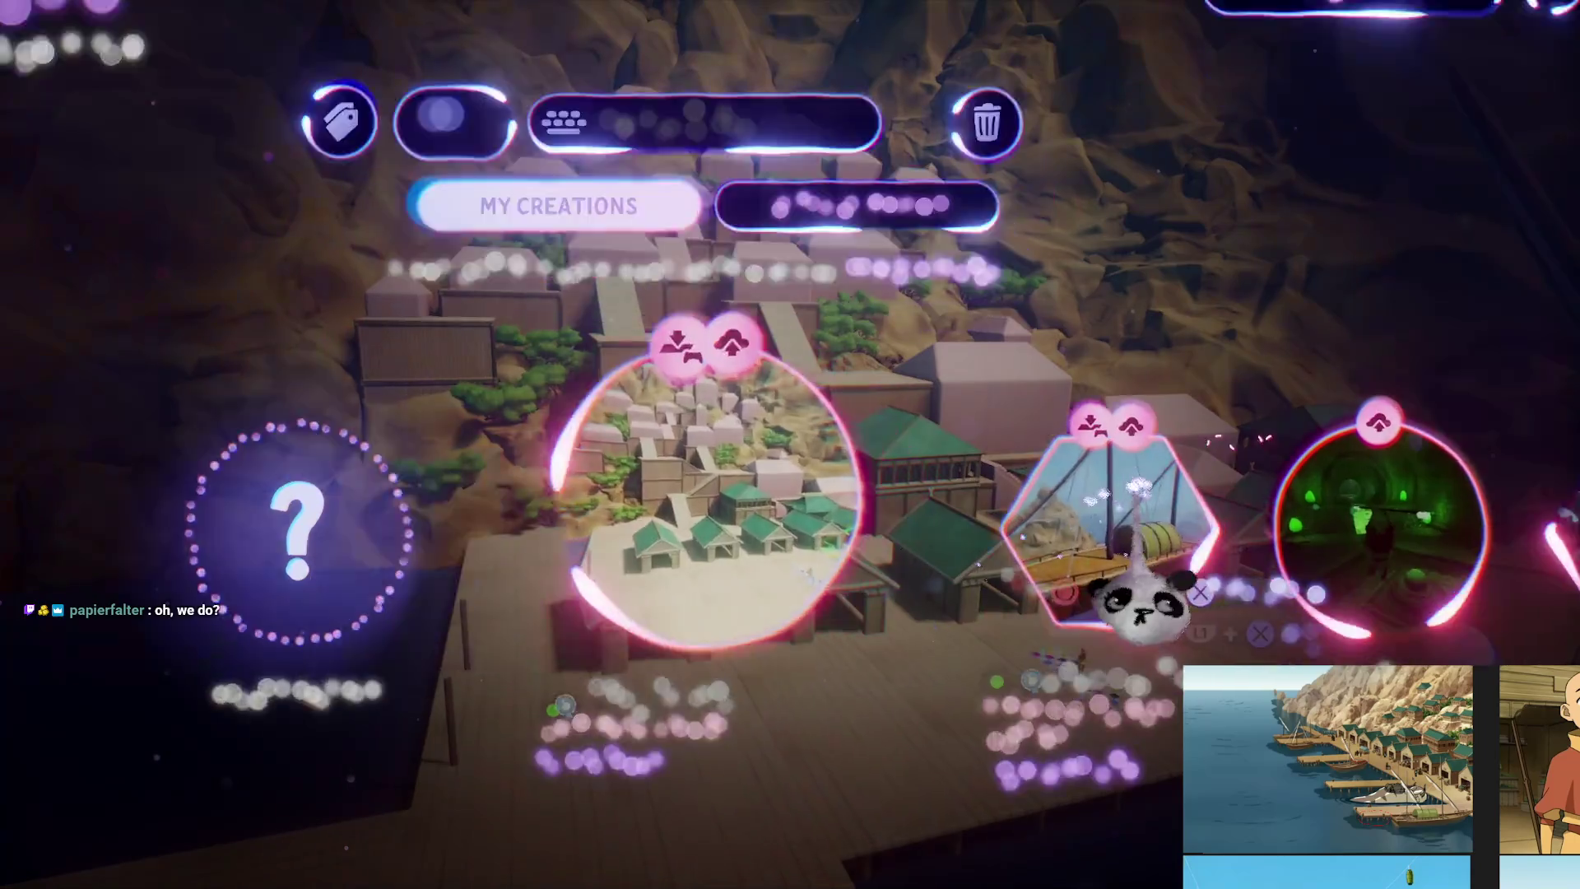
pyautogui.click(1126, 576)
pyautogui.click(723, 708)
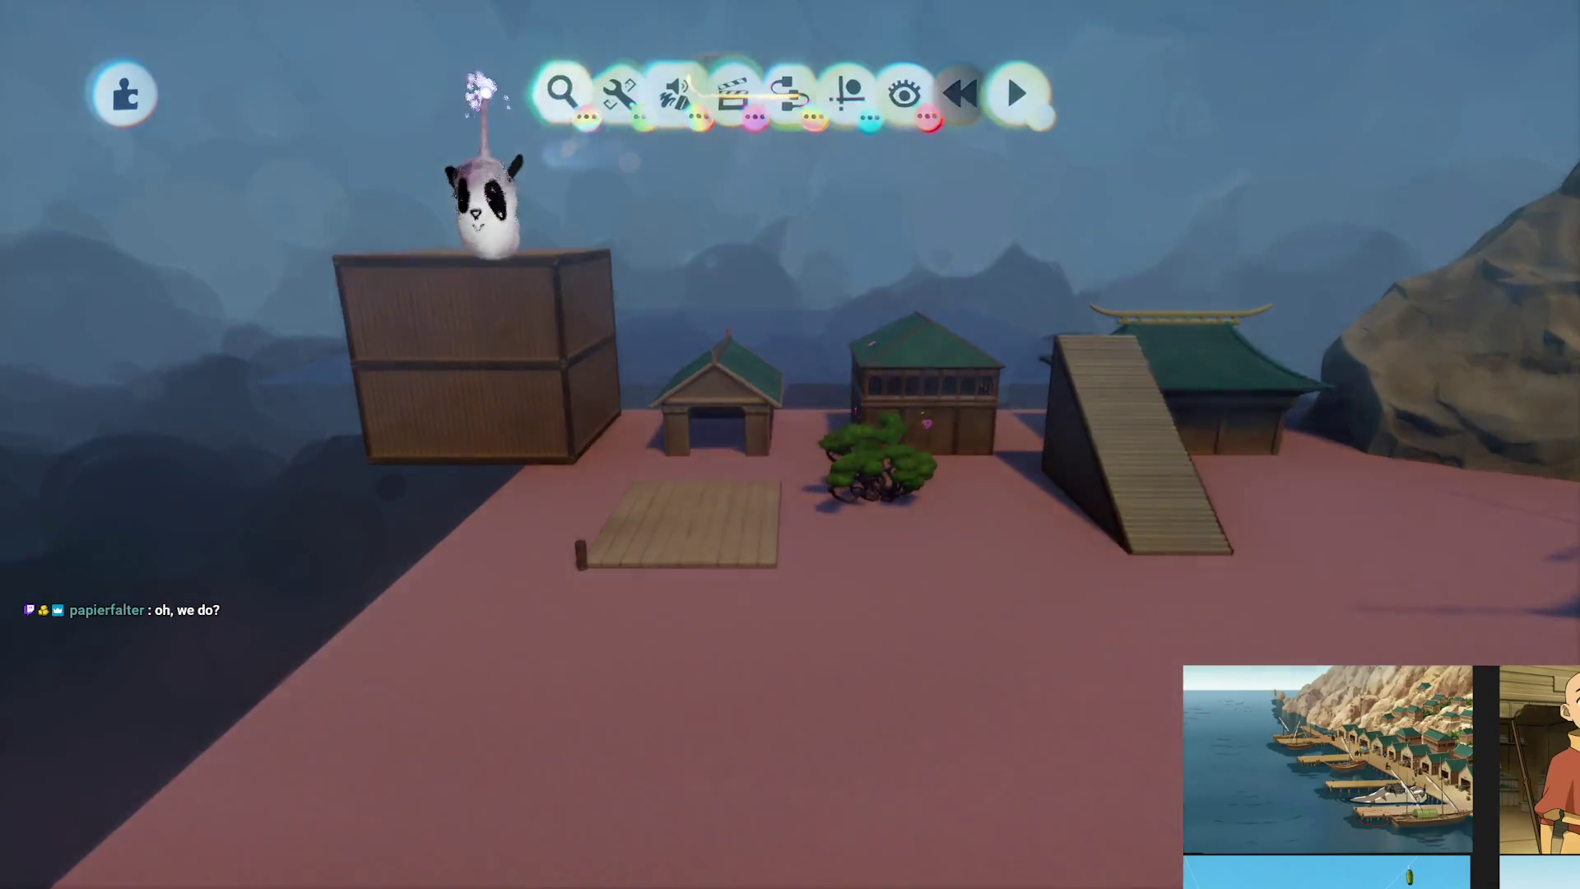
# Search the stamp browser for 'Pirate', pick up the Pirate Ship, then cancel the stamp
pyautogui.click(471, 93)
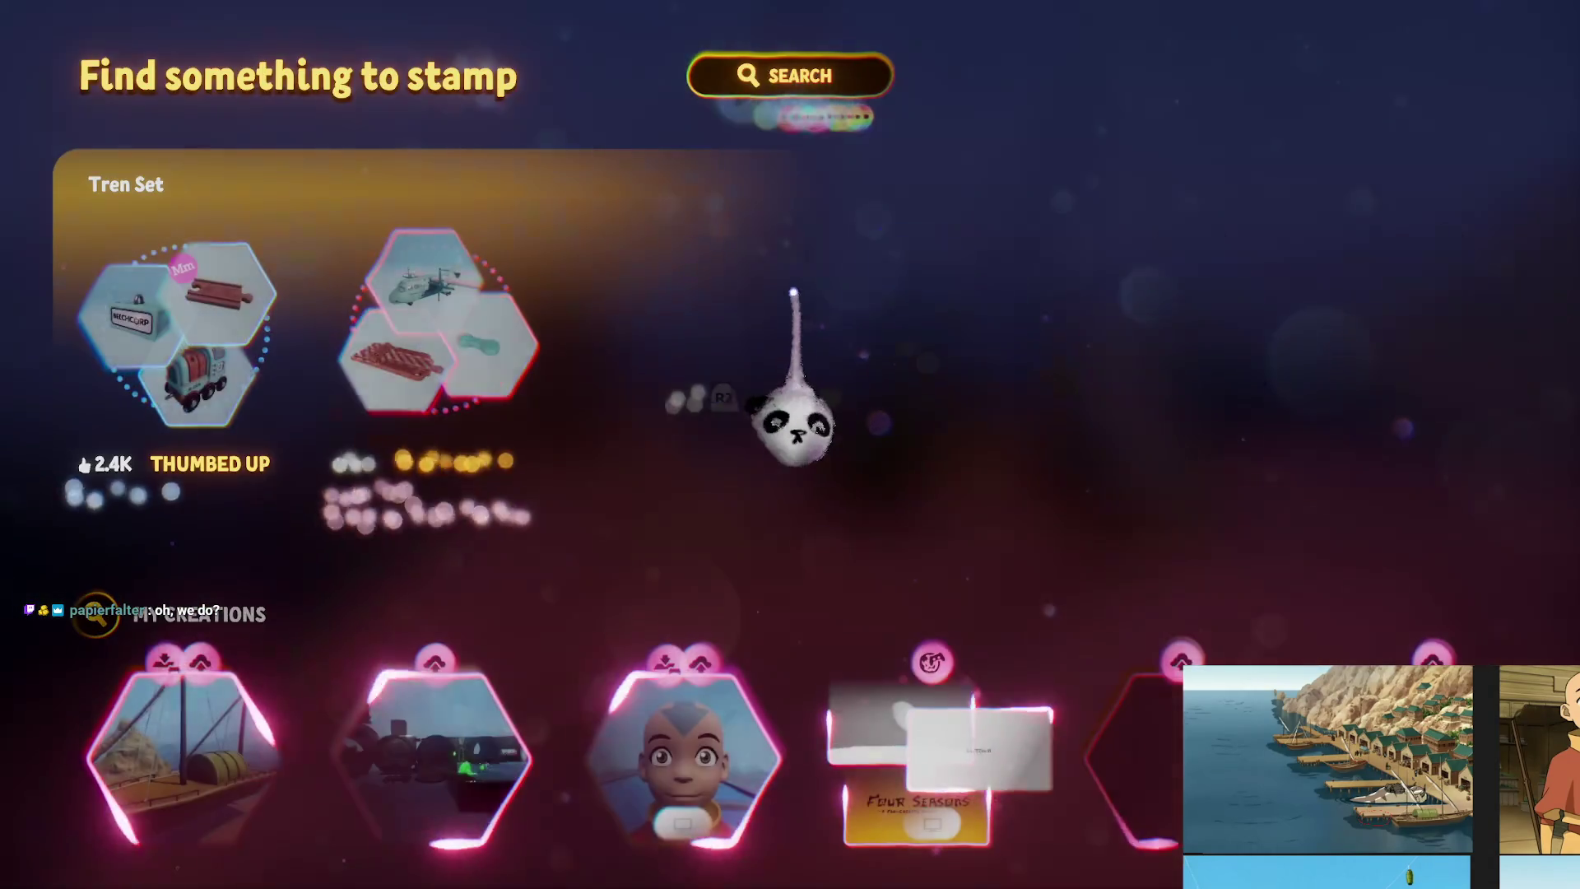
pyautogui.click(779, 90)
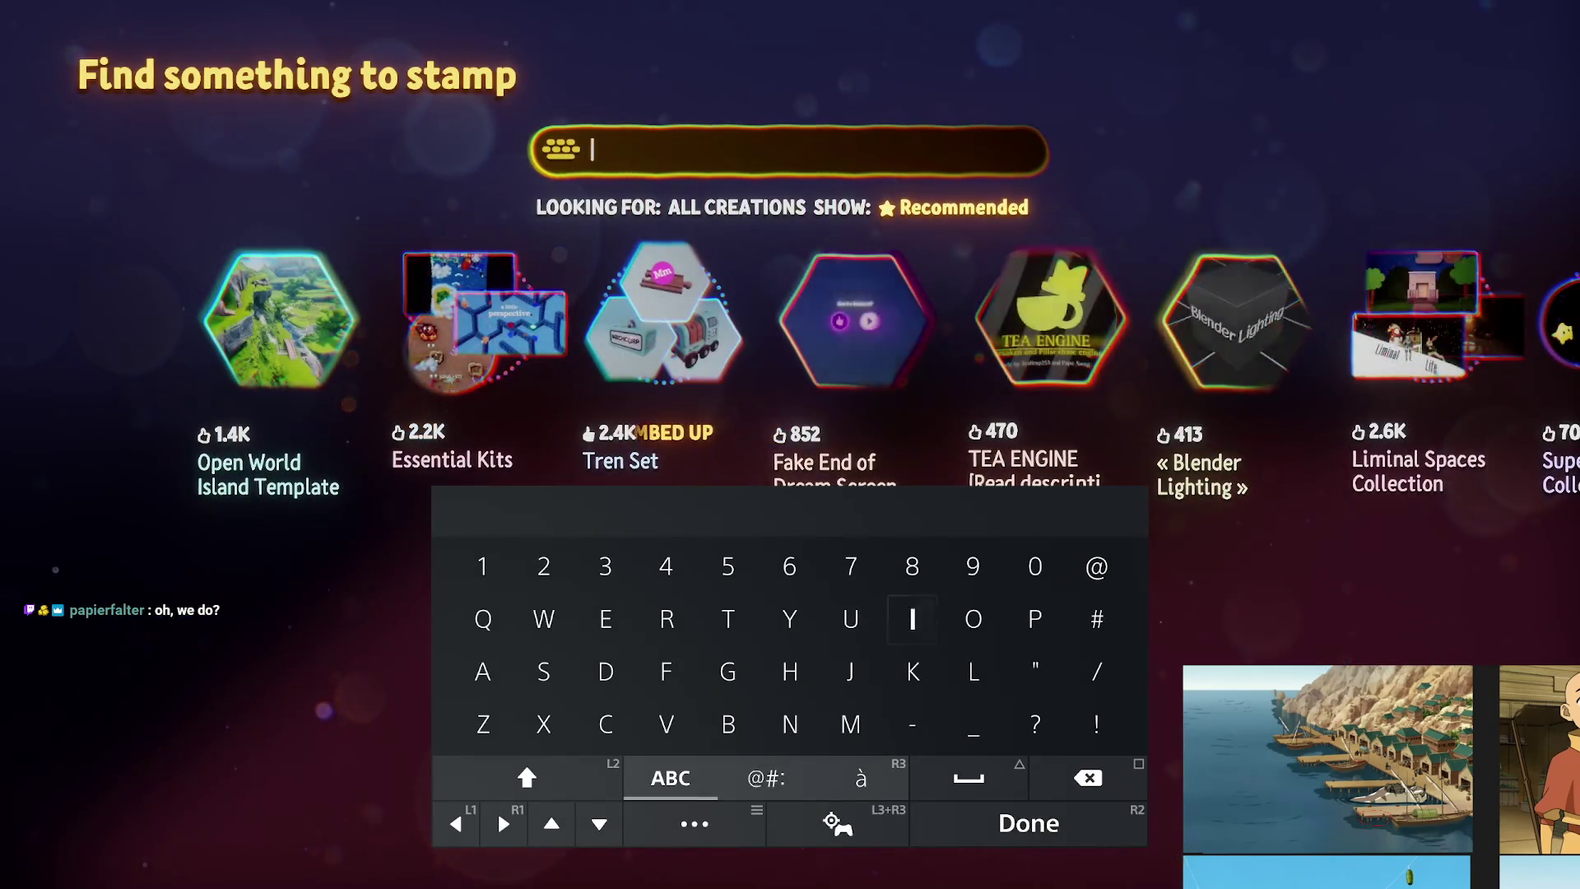
pyautogui.write('Pira')
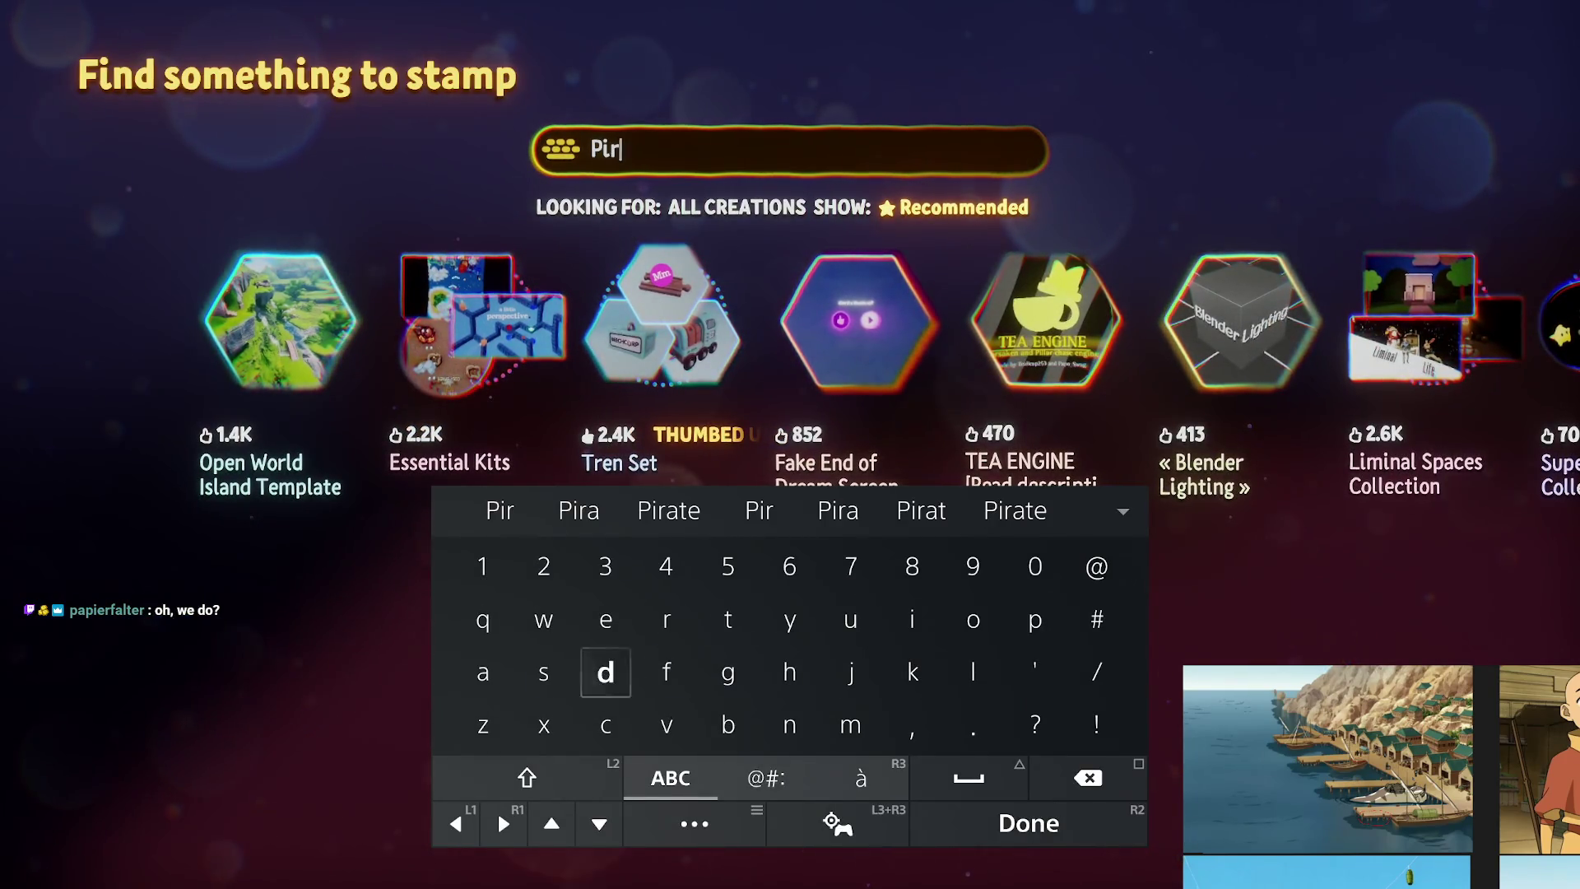
pyautogui.write('te')
pyautogui.press('Return')
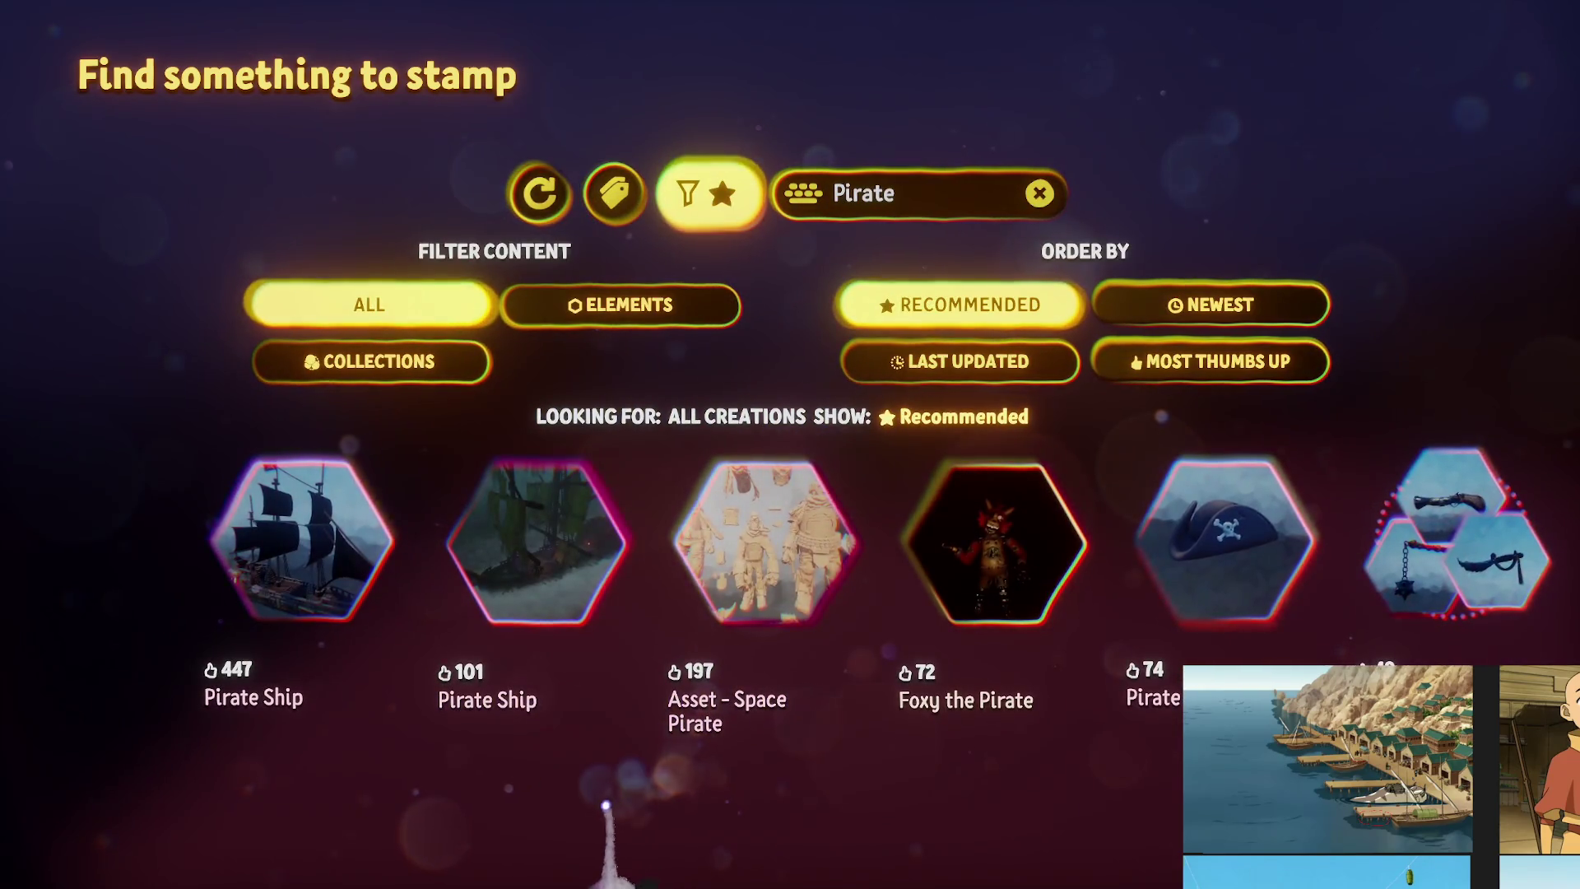
pyautogui.click(305, 607)
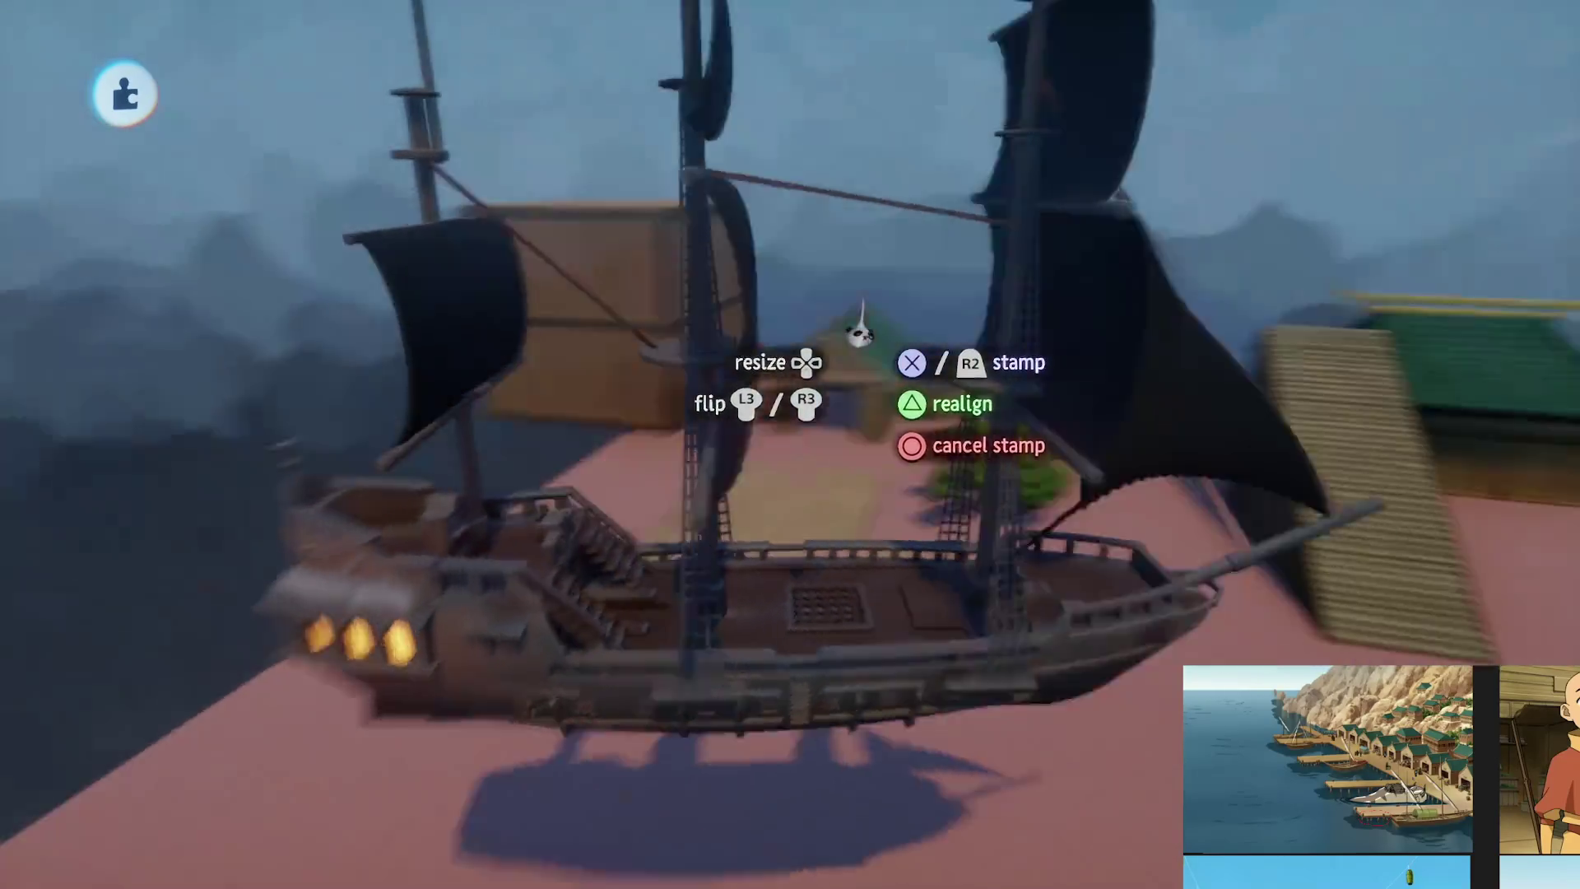
pyautogui.press('Escape')
# Search your own creations for 'Pirate' and pick up Pirate Bay Assets to stamp
pyautogui.click(476, 100)
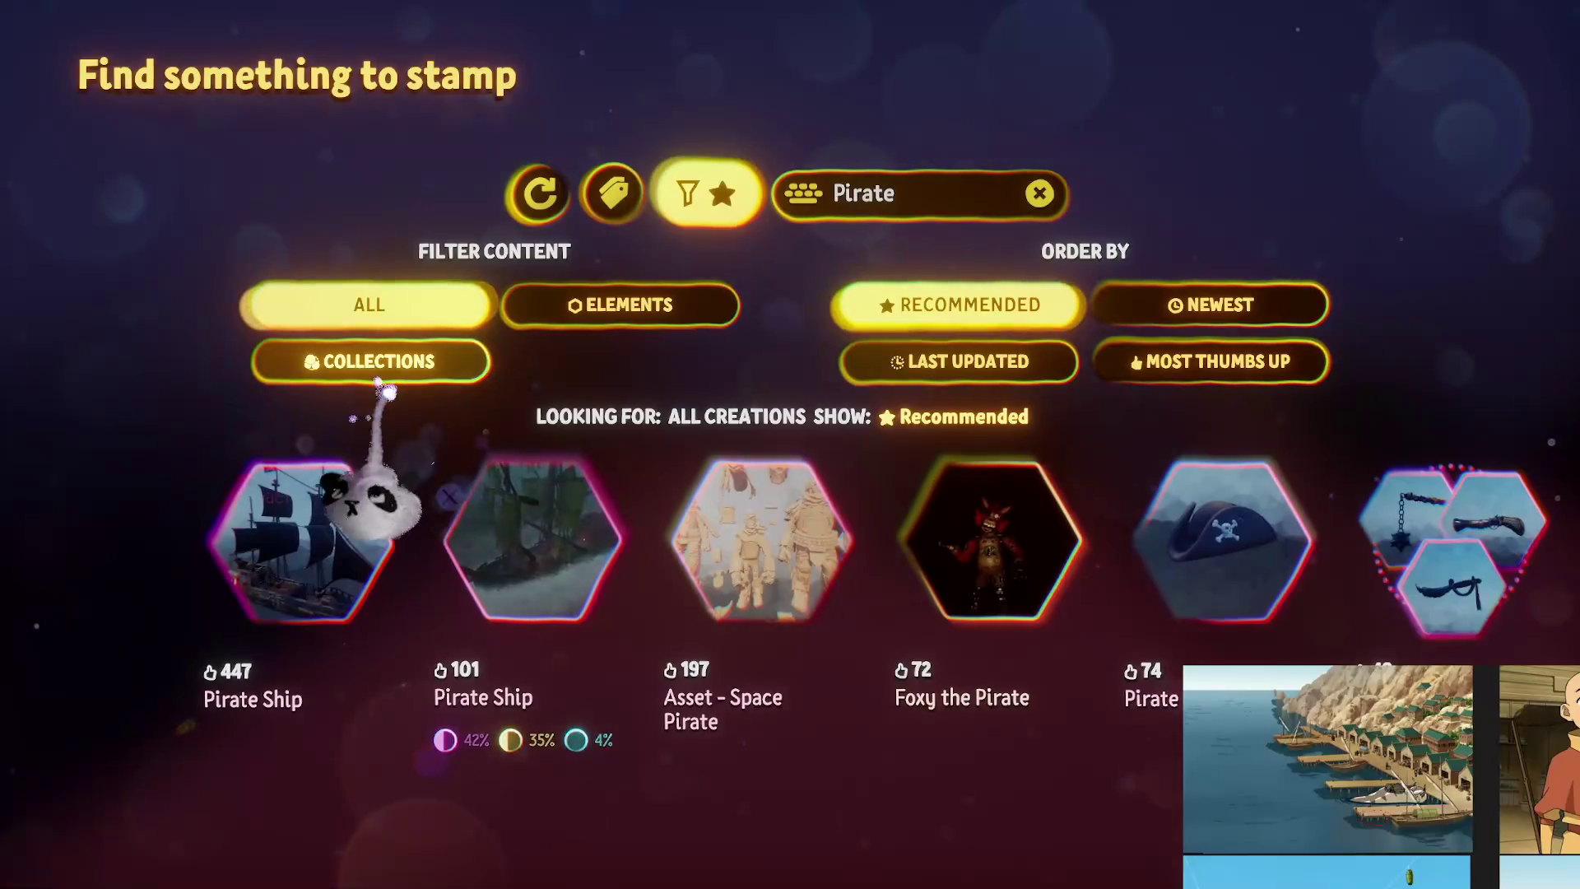
pyautogui.press('Escape')
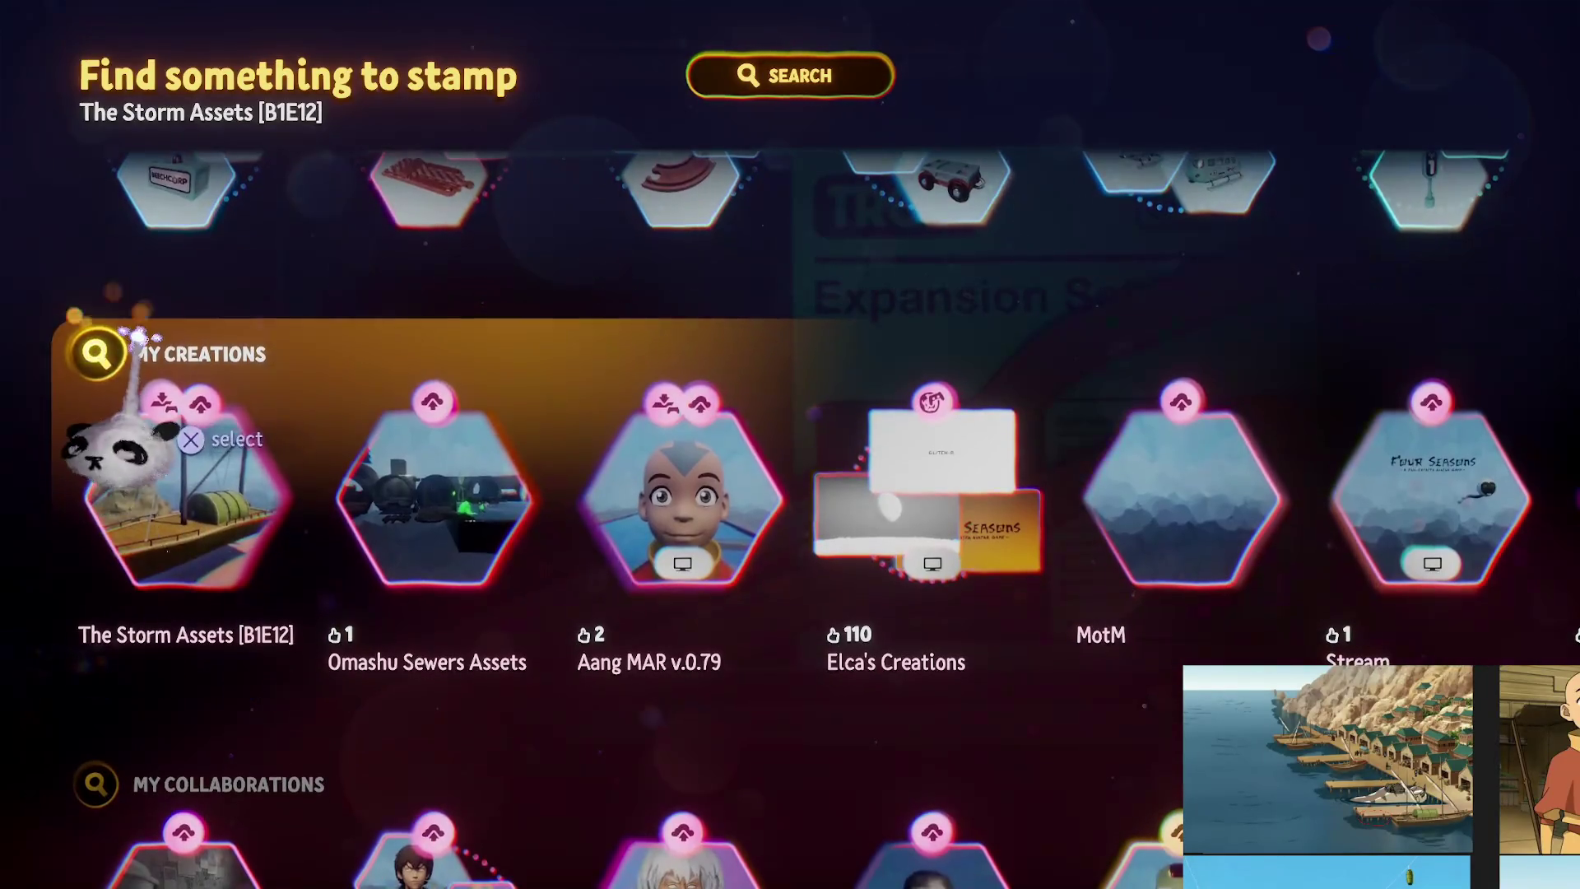
pyautogui.click(98, 352)
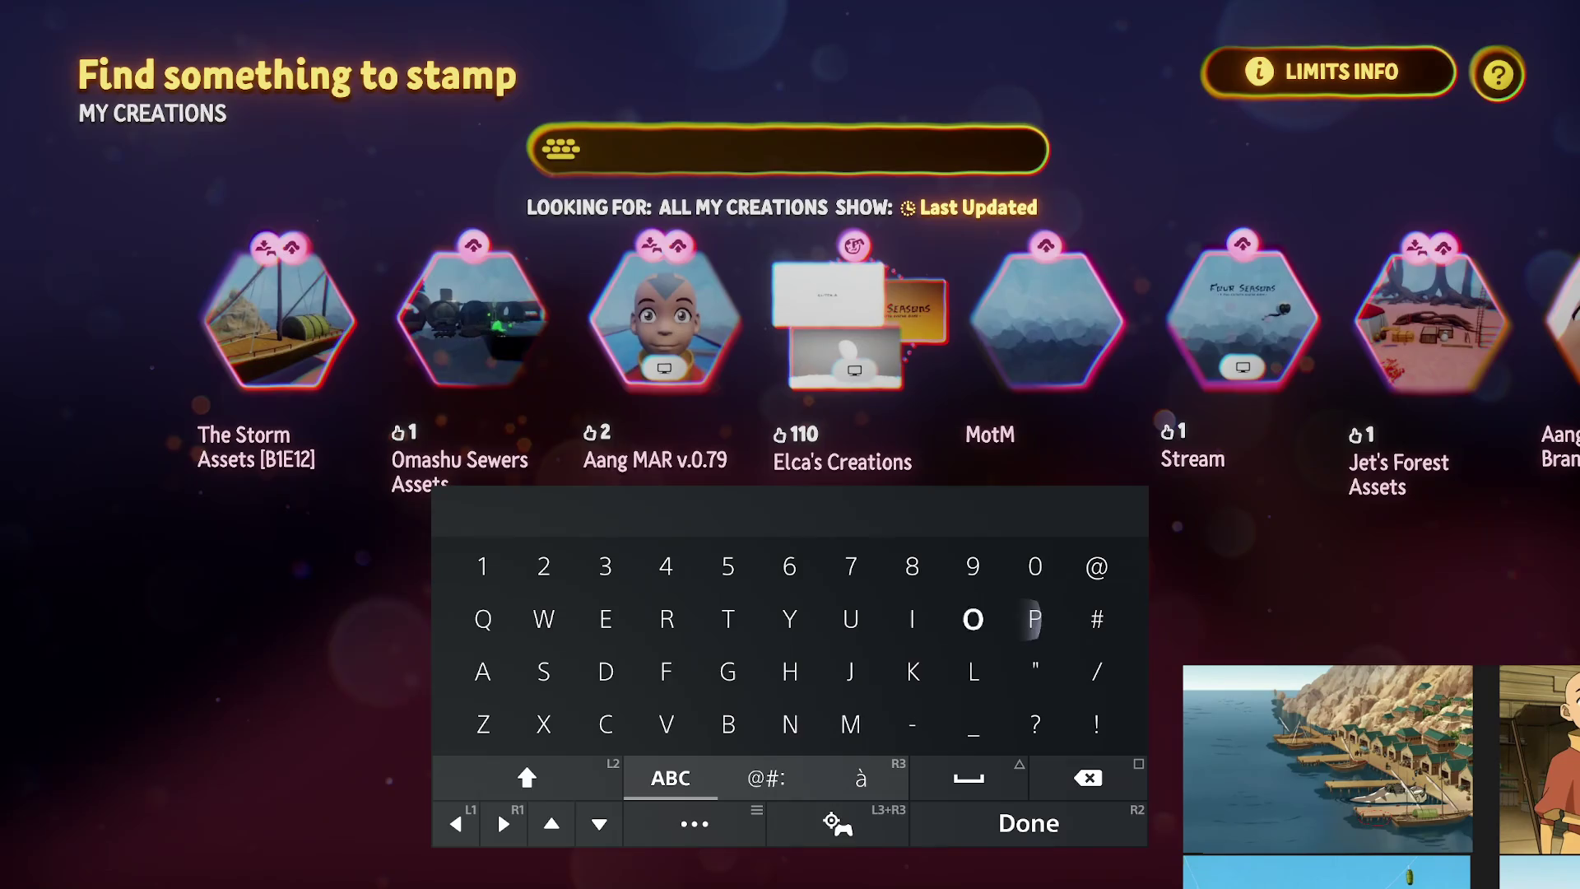
pyautogui.write('Pir')
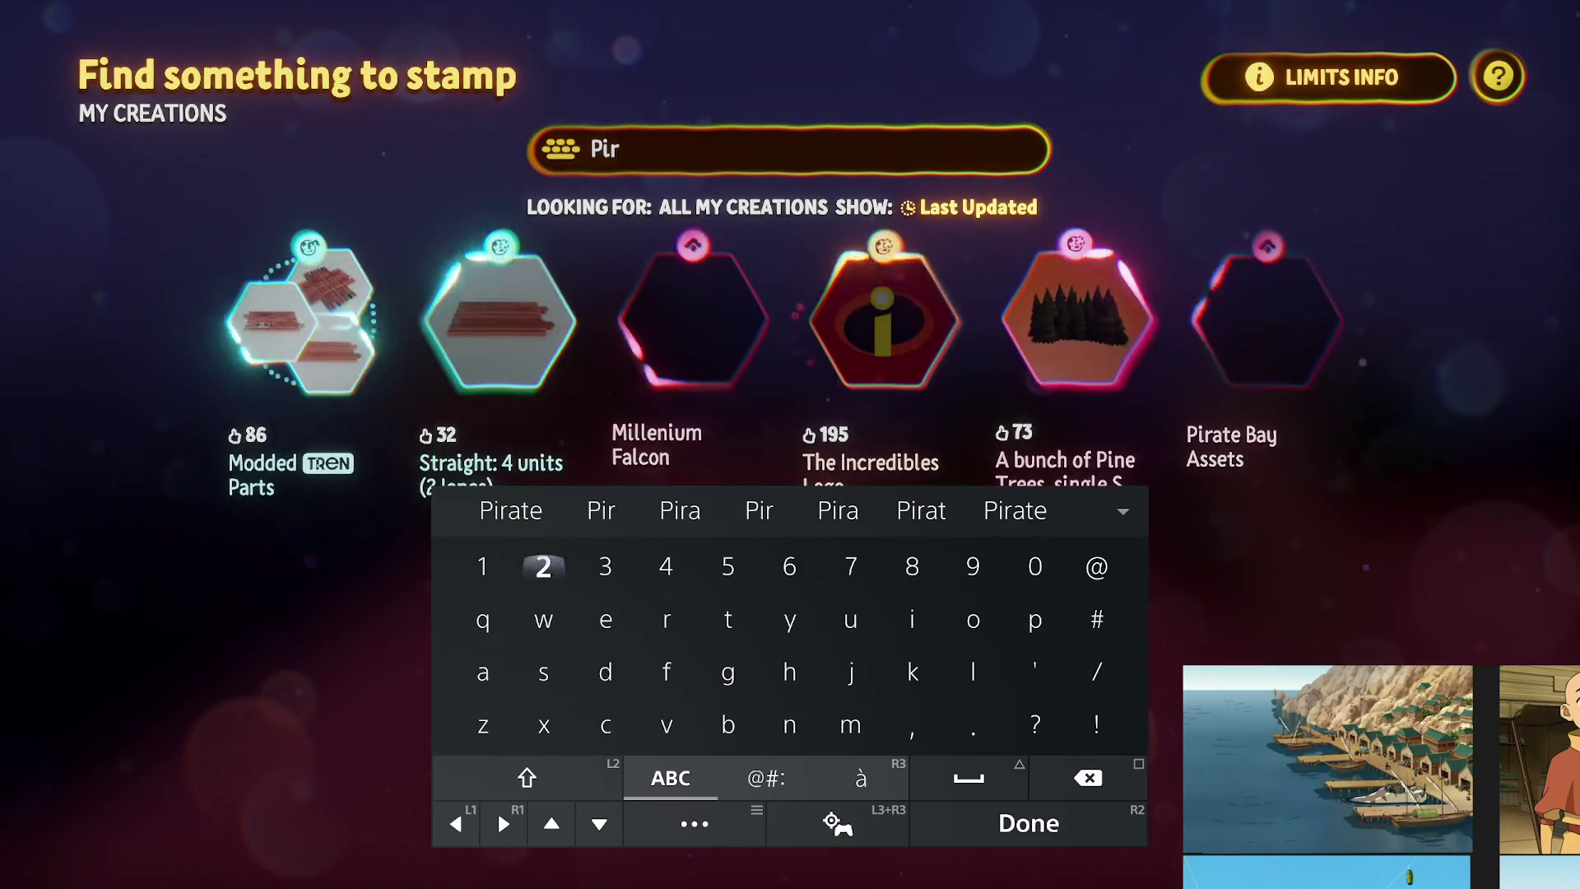
pyautogui.press('Return')
pyautogui.click(740, 724)
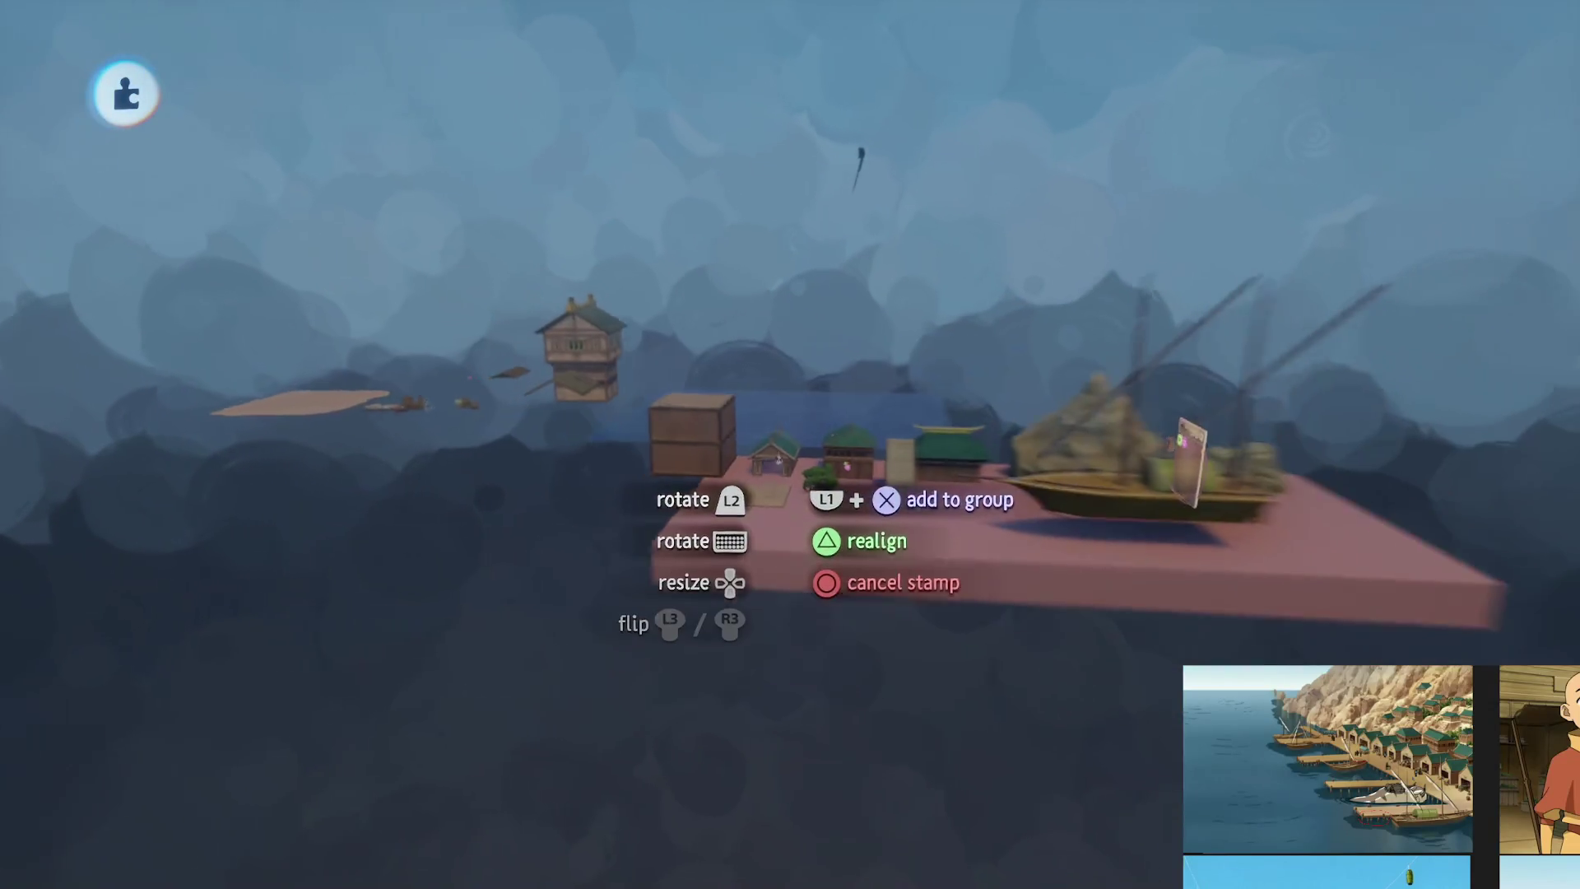
pyautogui.click(848, 93)
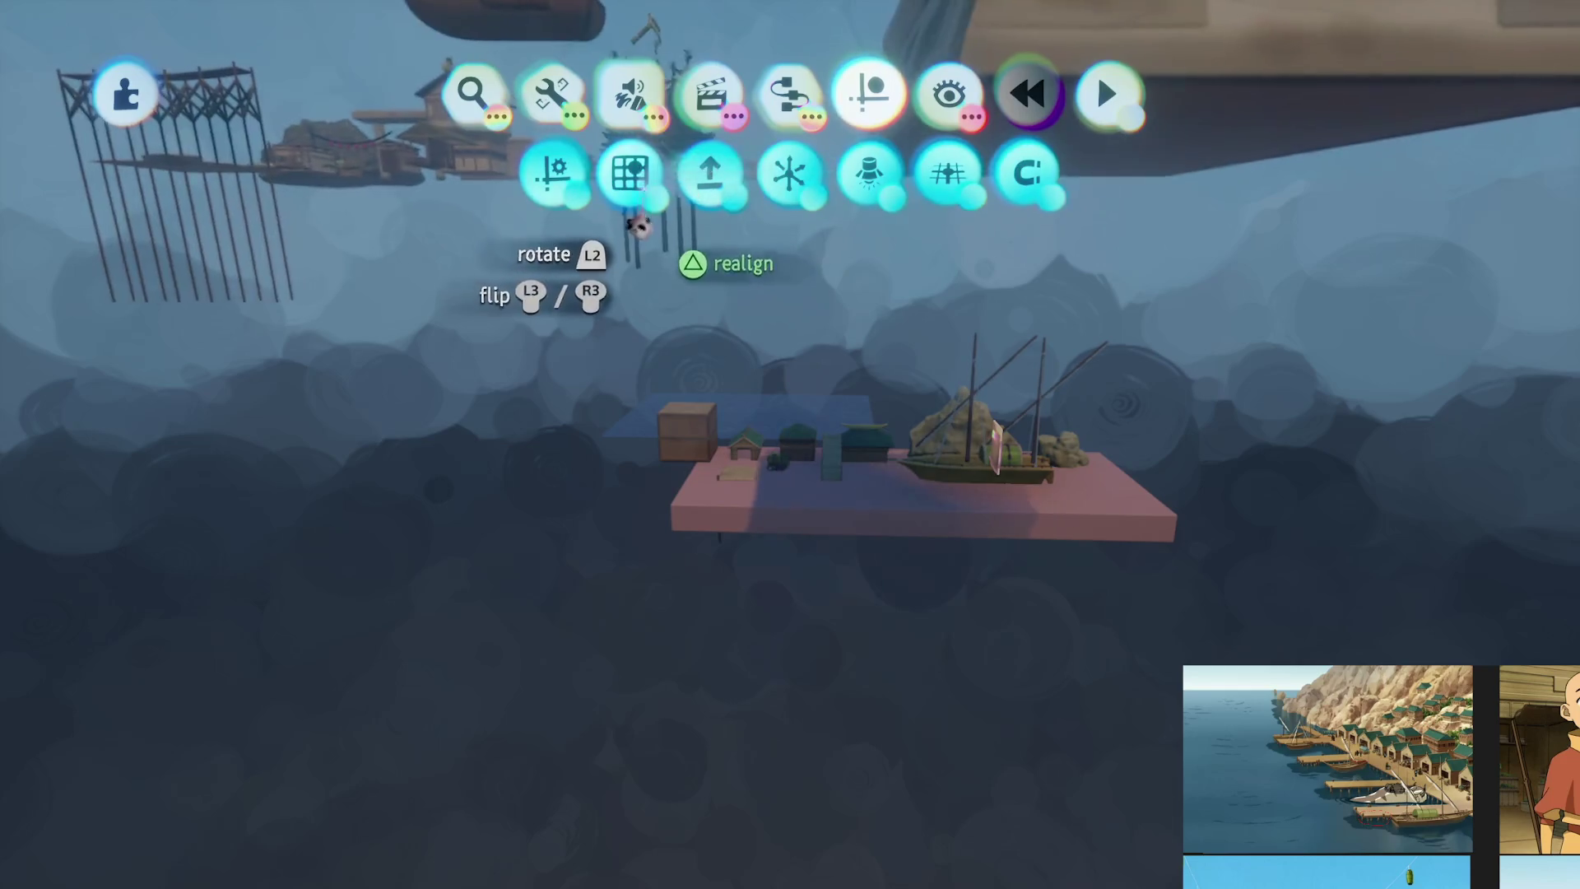
# Turn on grid snapping, stamp the Pirate Bay boats and buildings, and position the timber house
pyautogui.click(624, 169)
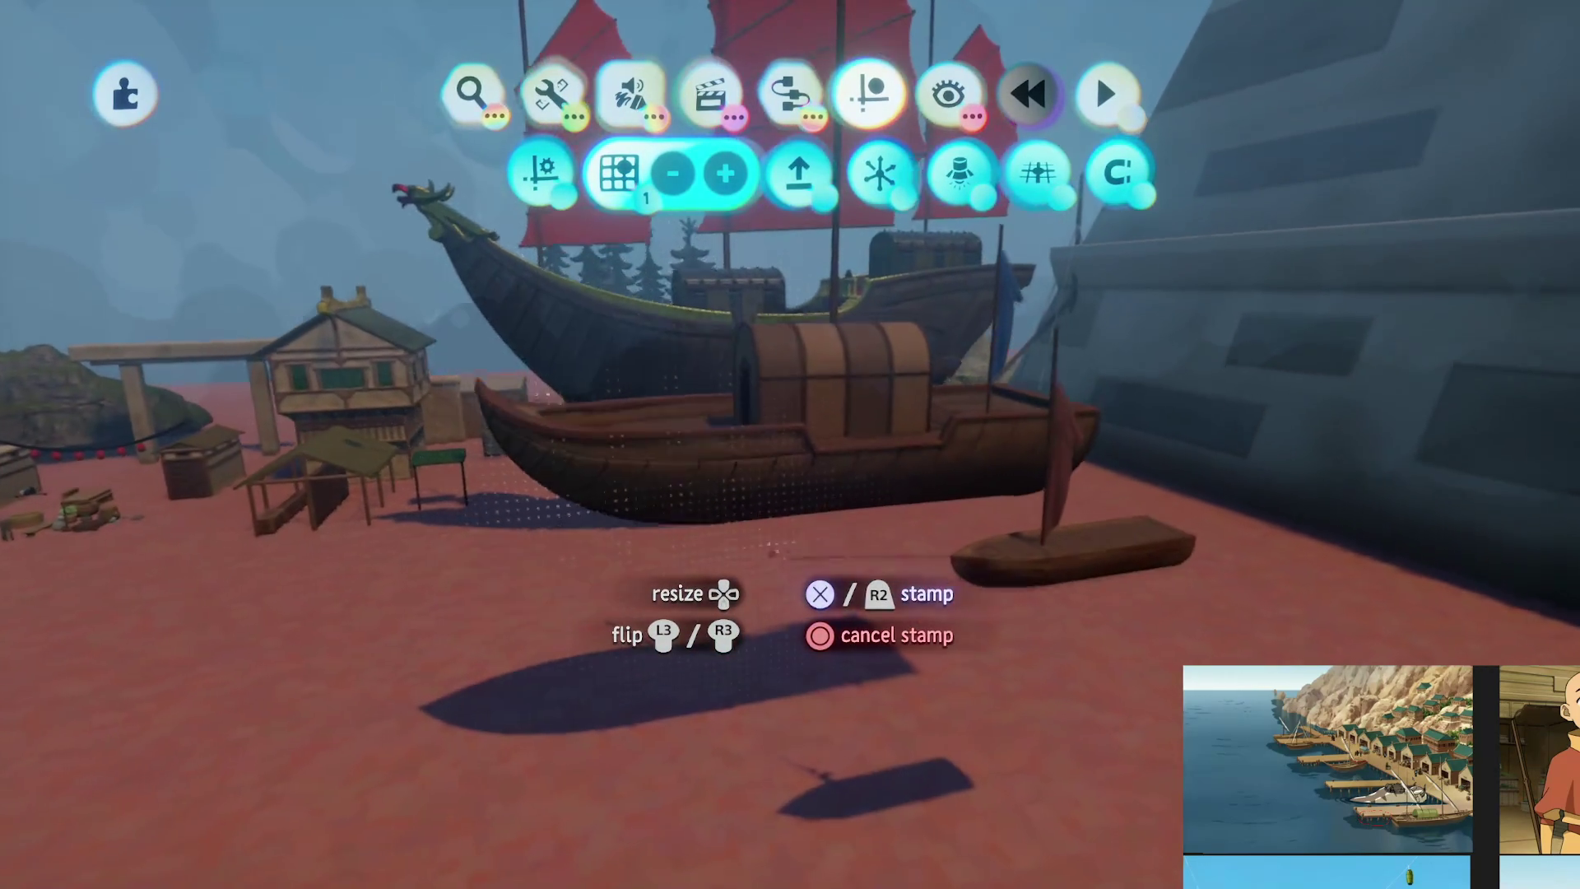
pyautogui.click(774, 552)
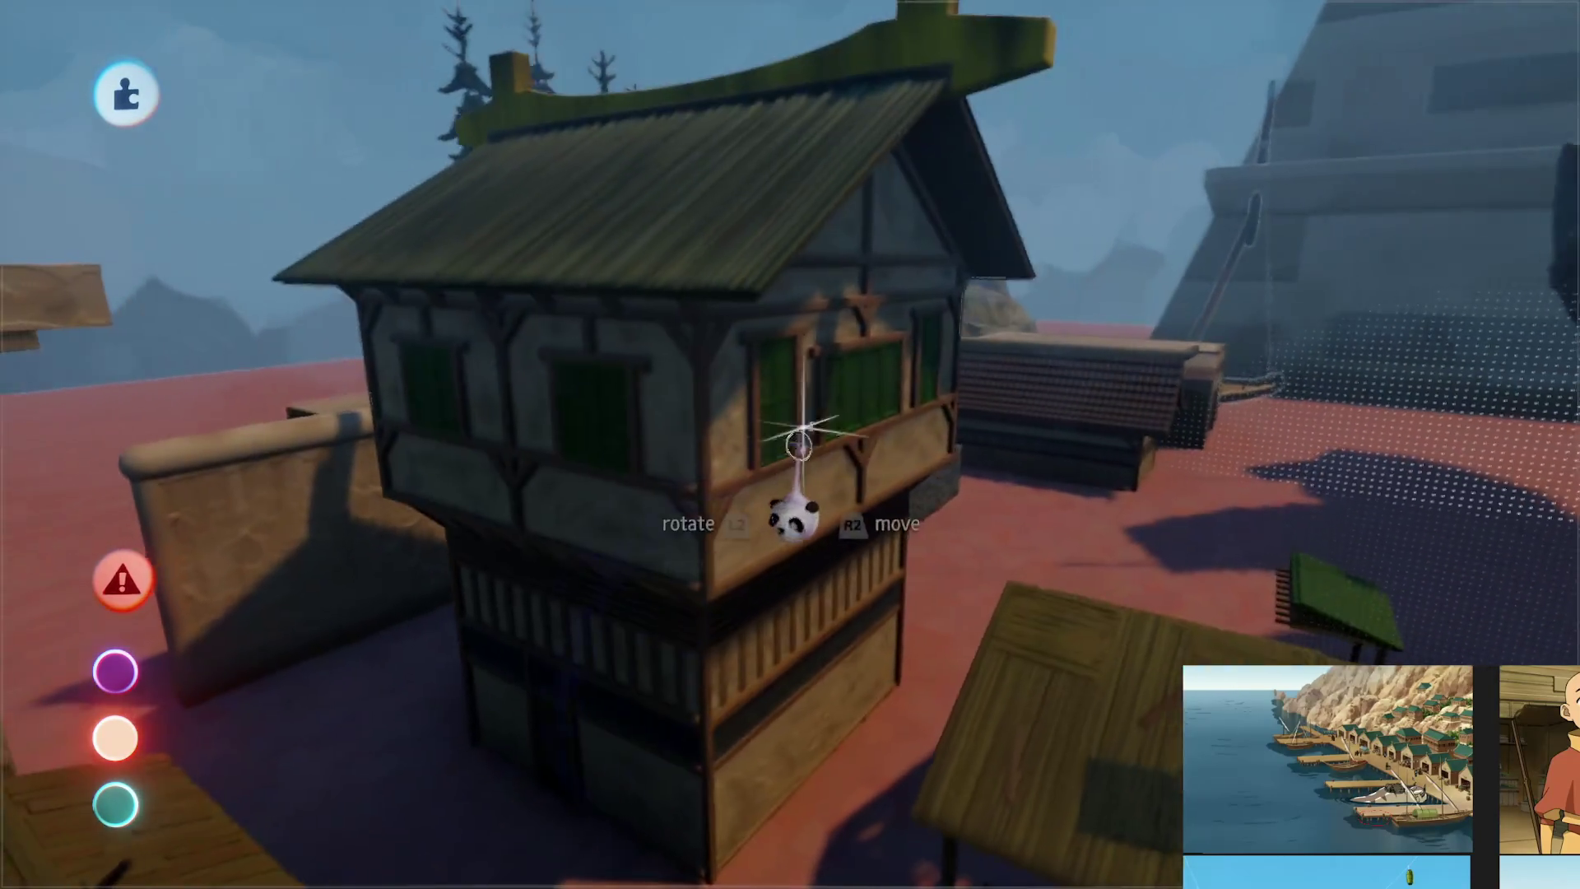
pyautogui.moveTo(798, 444)
pyautogui.mouseDown()
pyautogui.moveTo(744, 428)
pyautogui.moveTo(842, 586)
pyautogui.moveTo(701, 312)
pyautogui.moveTo(812, 559)
pyautogui.moveTo(811, 506)
pyautogui.mouseUp()
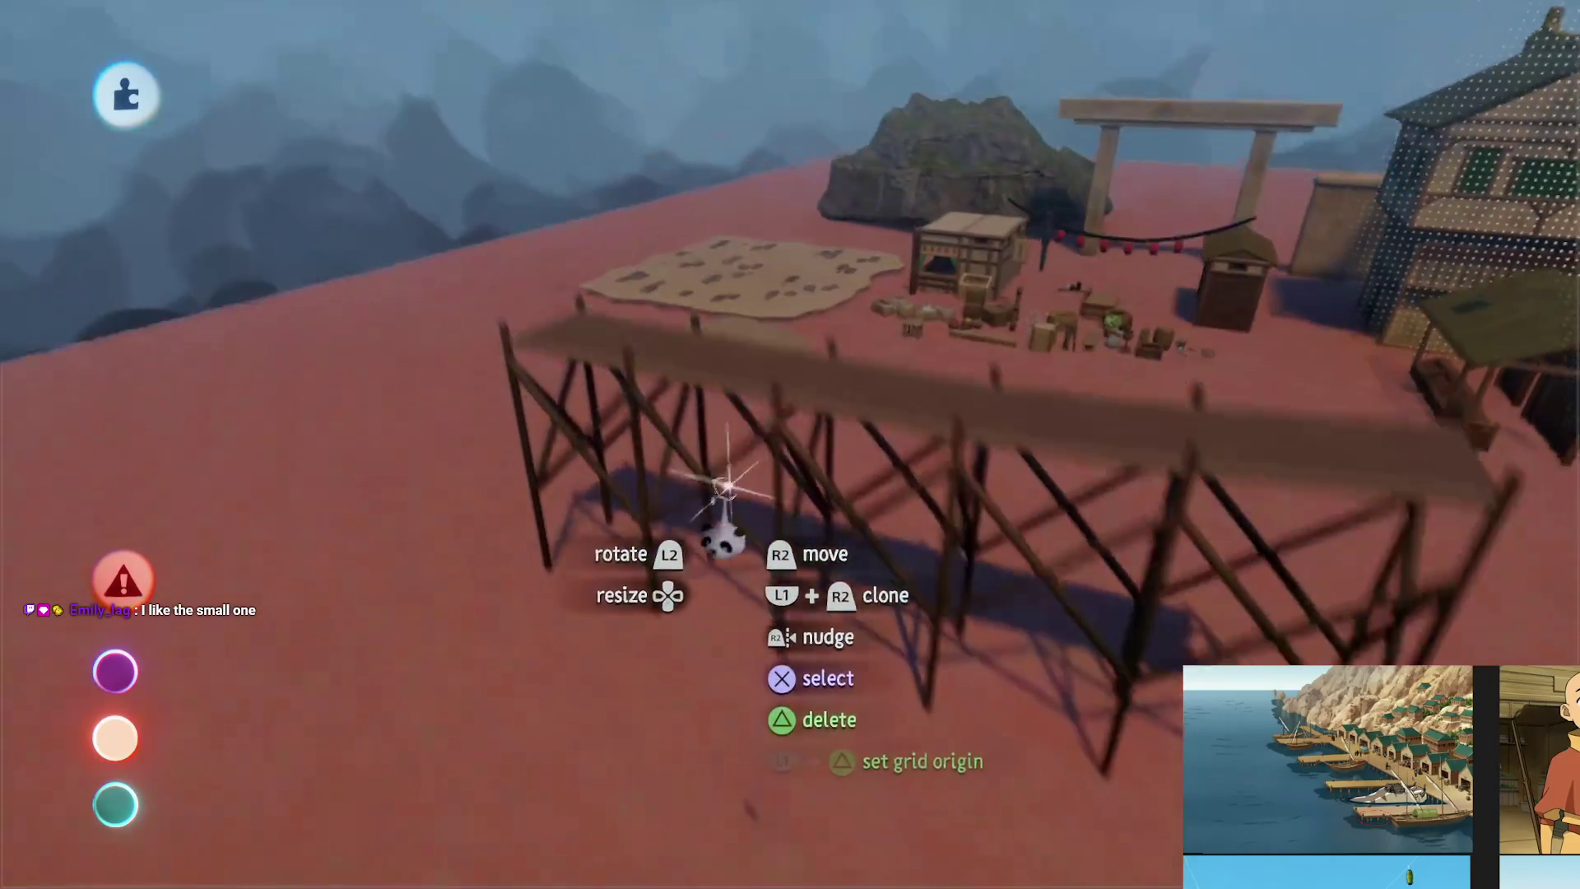
pyautogui.moveTo(723, 494)
pyautogui.mouseDown()
pyautogui.moveTo(708, 404)
pyautogui.moveTo(750, 422)
pyautogui.mouseUp()
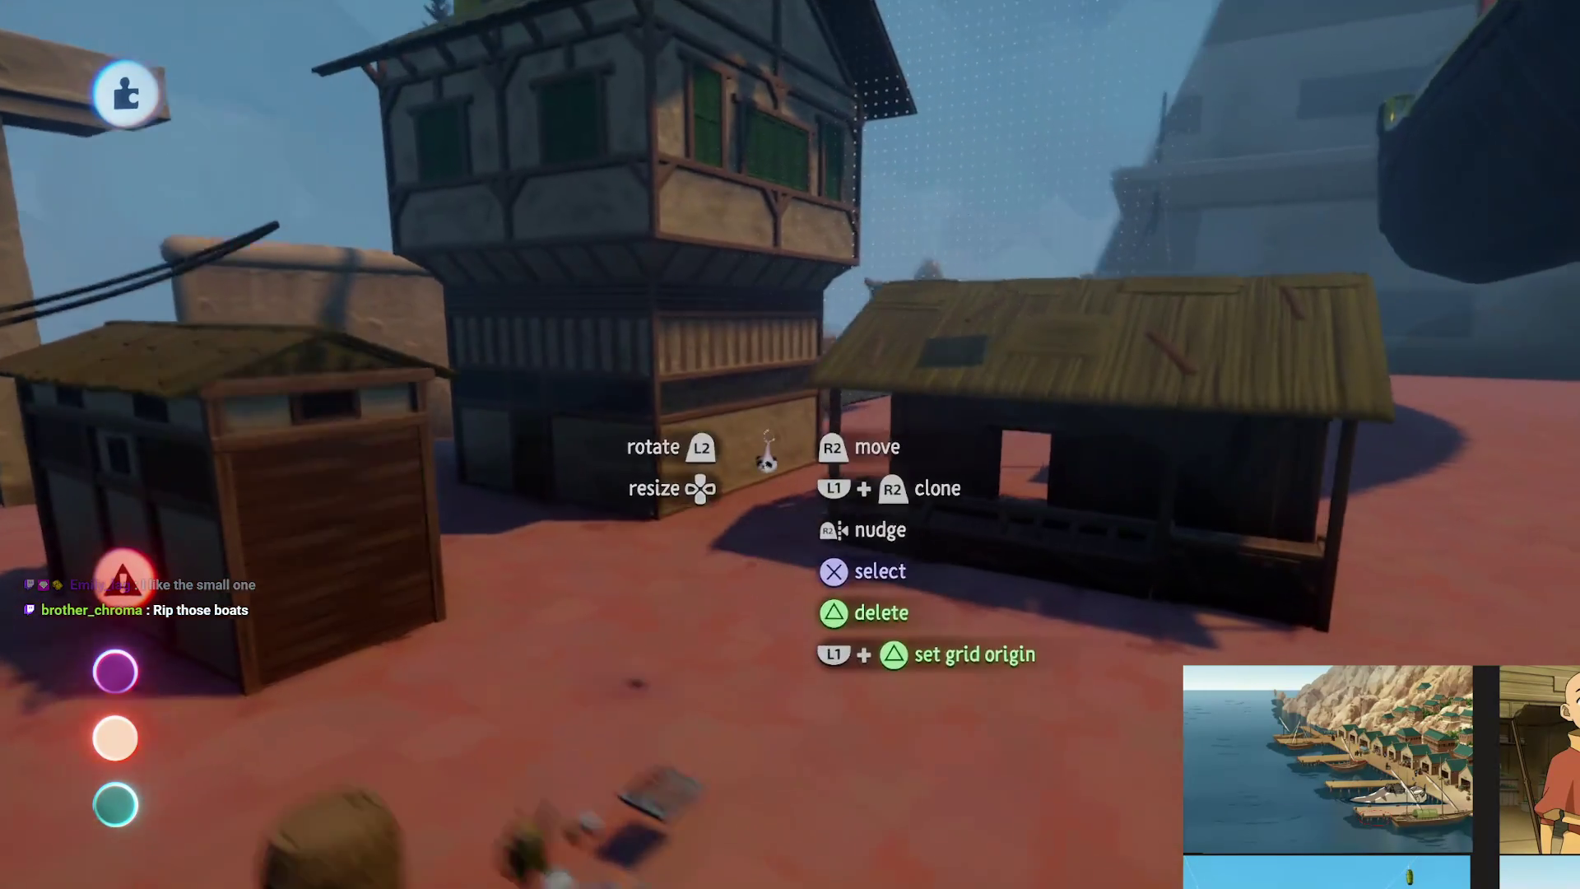
pyautogui.moveTo(766, 461)
pyautogui.mouseDown()
pyautogui.moveTo(790, 521)
pyautogui.moveTo(804, 445)
pyautogui.moveTo(815, 581)
pyautogui.mouseUp()
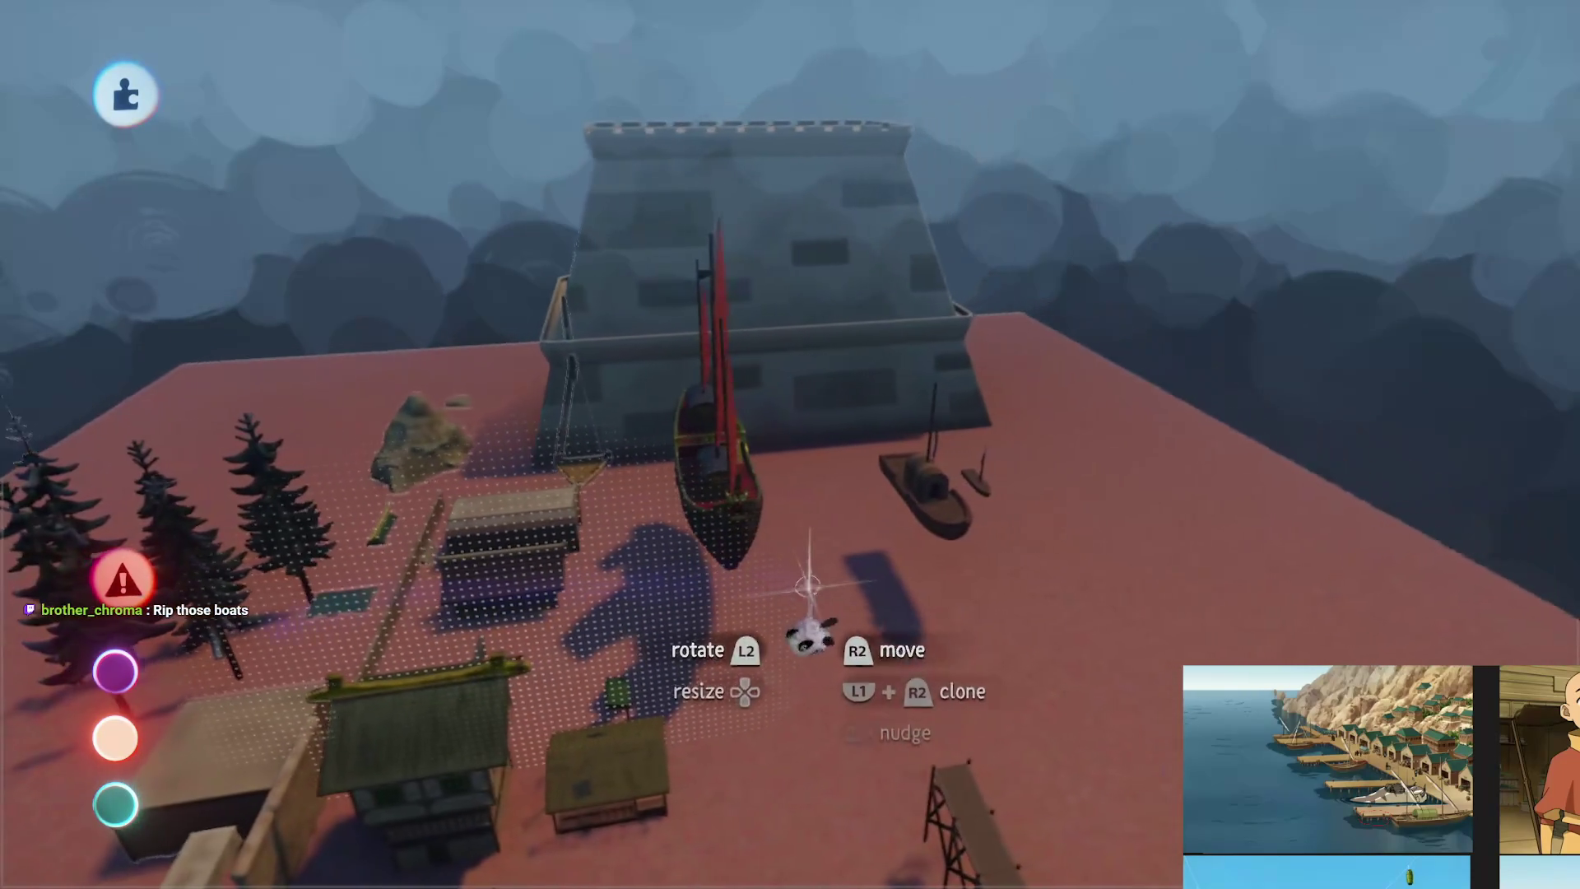
# Look over the red-sailed junk and small boat, then move the small boat beside the covered boat
pyautogui.moveTo(807, 475)
pyautogui.mouseDown()
pyautogui.moveTo(803, 456)
pyautogui.moveTo(746, 461)
pyautogui.moveTo(804, 466)
pyautogui.moveTo(825, 517)
pyautogui.moveTo(804, 565)
pyautogui.moveTo(758, 469)
pyautogui.moveTo(805, 464)
pyautogui.moveTo(790, 670)
pyautogui.moveTo(818, 677)
pyautogui.moveTo(770, 744)
pyautogui.moveTo(554, 441)
pyautogui.moveTo(892, 606)
pyautogui.moveTo(773, 528)
pyautogui.moveTo(766, 591)
pyautogui.mouseUp()
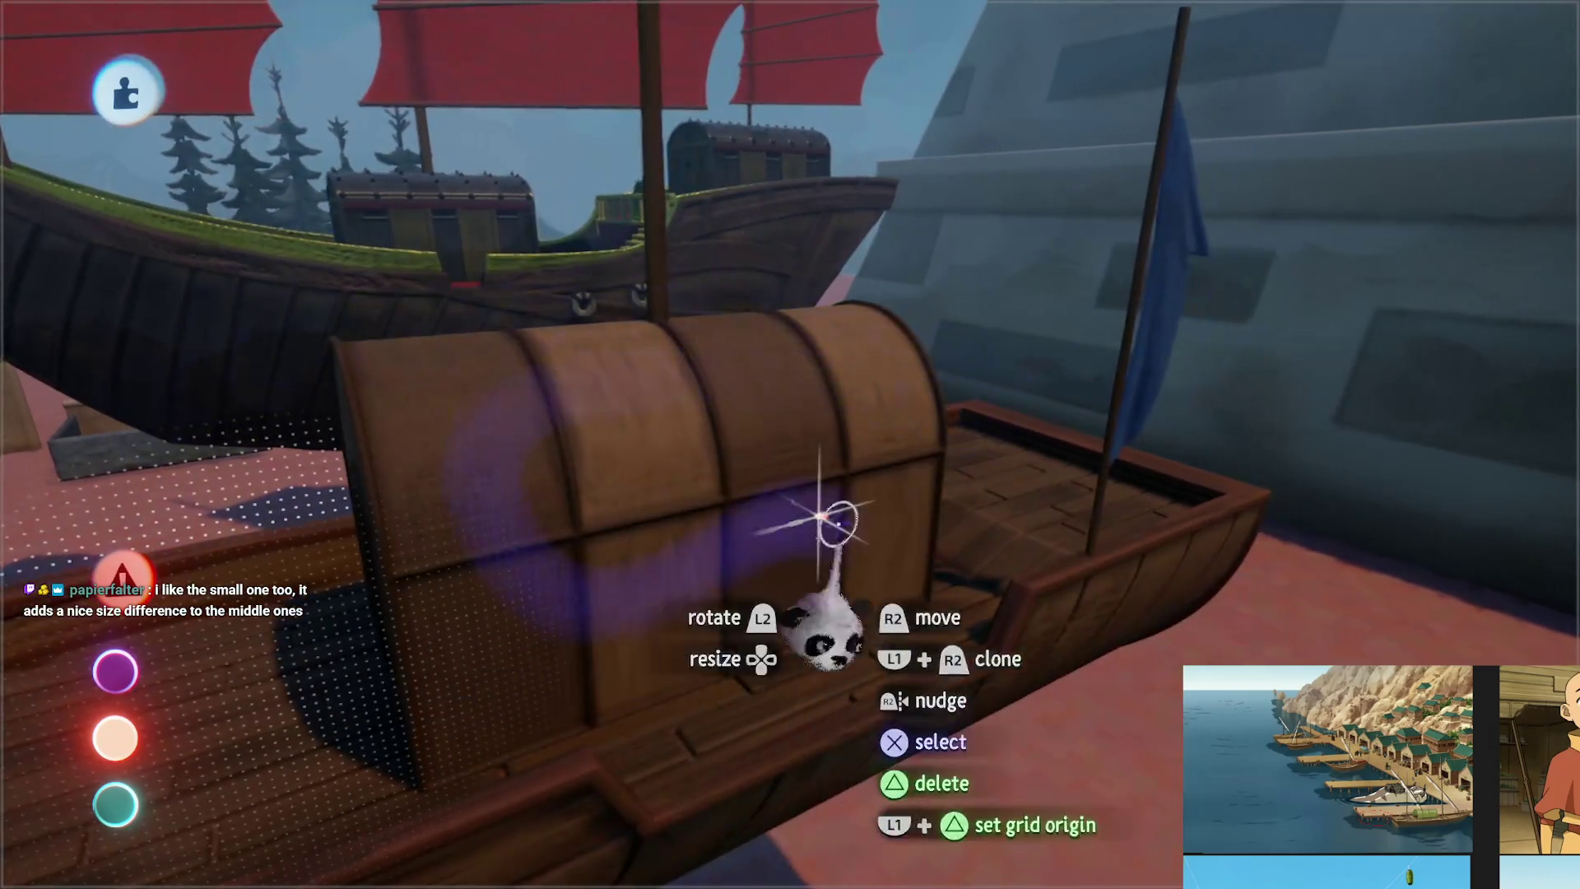
pyautogui.moveTo(837, 520)
pyautogui.mouseDown()
pyautogui.moveTo(762, 634)
pyautogui.moveTo(804, 688)
pyautogui.moveTo(751, 847)
pyautogui.moveTo(786, 710)
pyautogui.moveTo(754, 758)
pyautogui.moveTo(748, 715)
pyautogui.moveTo(797, 748)
pyautogui.moveTo(765, 398)
pyautogui.moveTo(804, 740)
pyautogui.moveTo(559, 689)
pyautogui.moveTo(788, 498)
pyautogui.mouseUp()
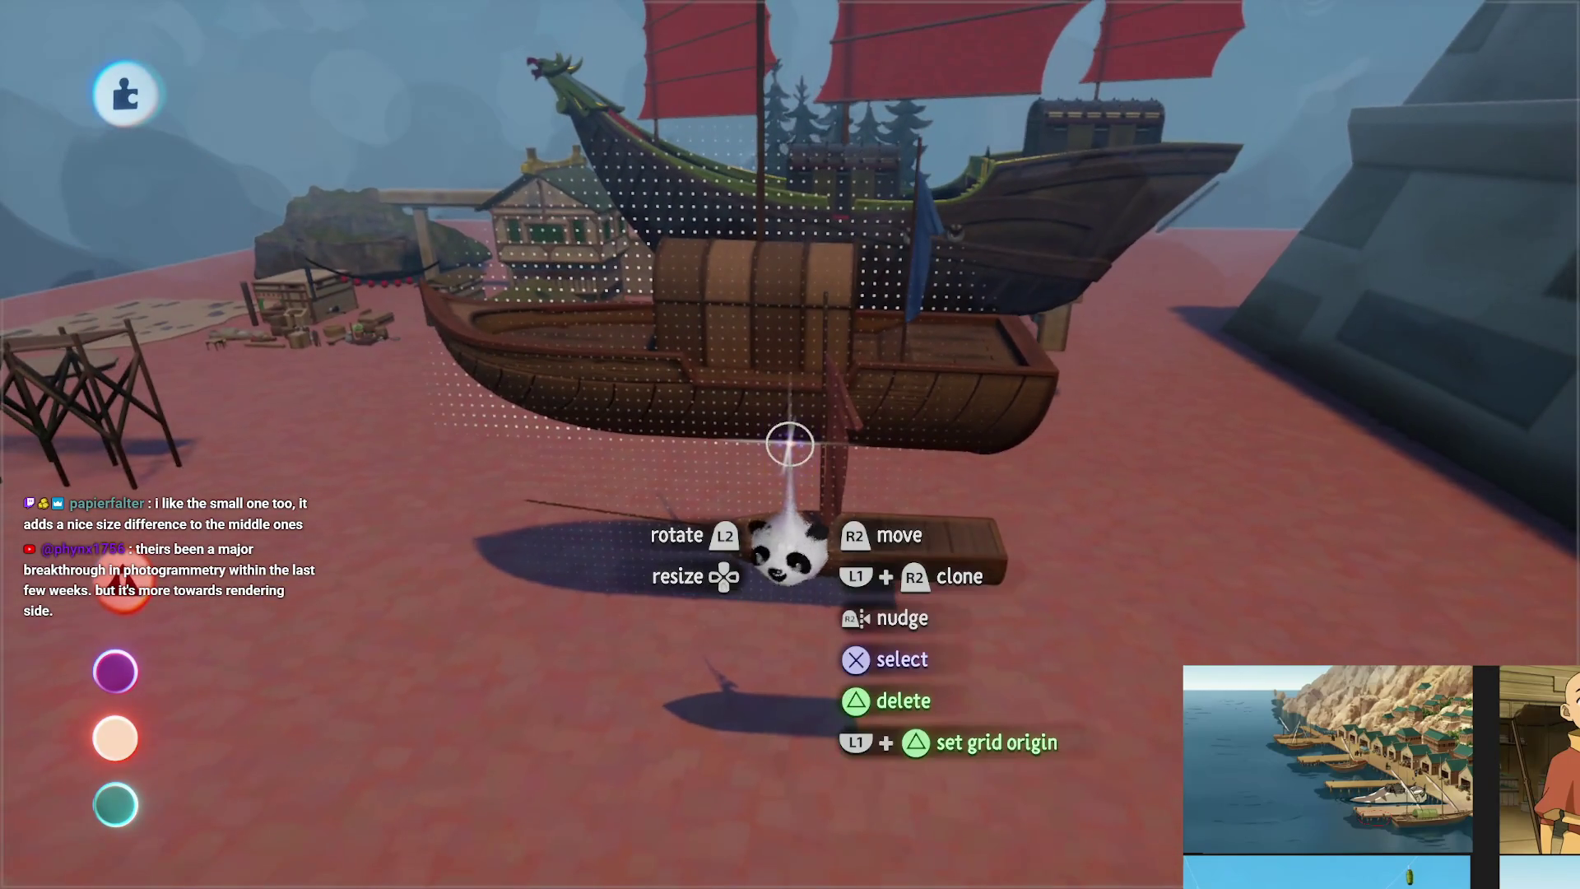
pyautogui.moveTo(693, 690)
pyautogui.mouseDown()
pyautogui.moveTo(670, 645)
pyautogui.moveTo(690, 663)
pyautogui.moveTo(726, 650)
pyautogui.moveTo(706, 656)
pyautogui.moveTo(716, 677)
pyautogui.moveTo(742, 606)
pyautogui.mouseUp()
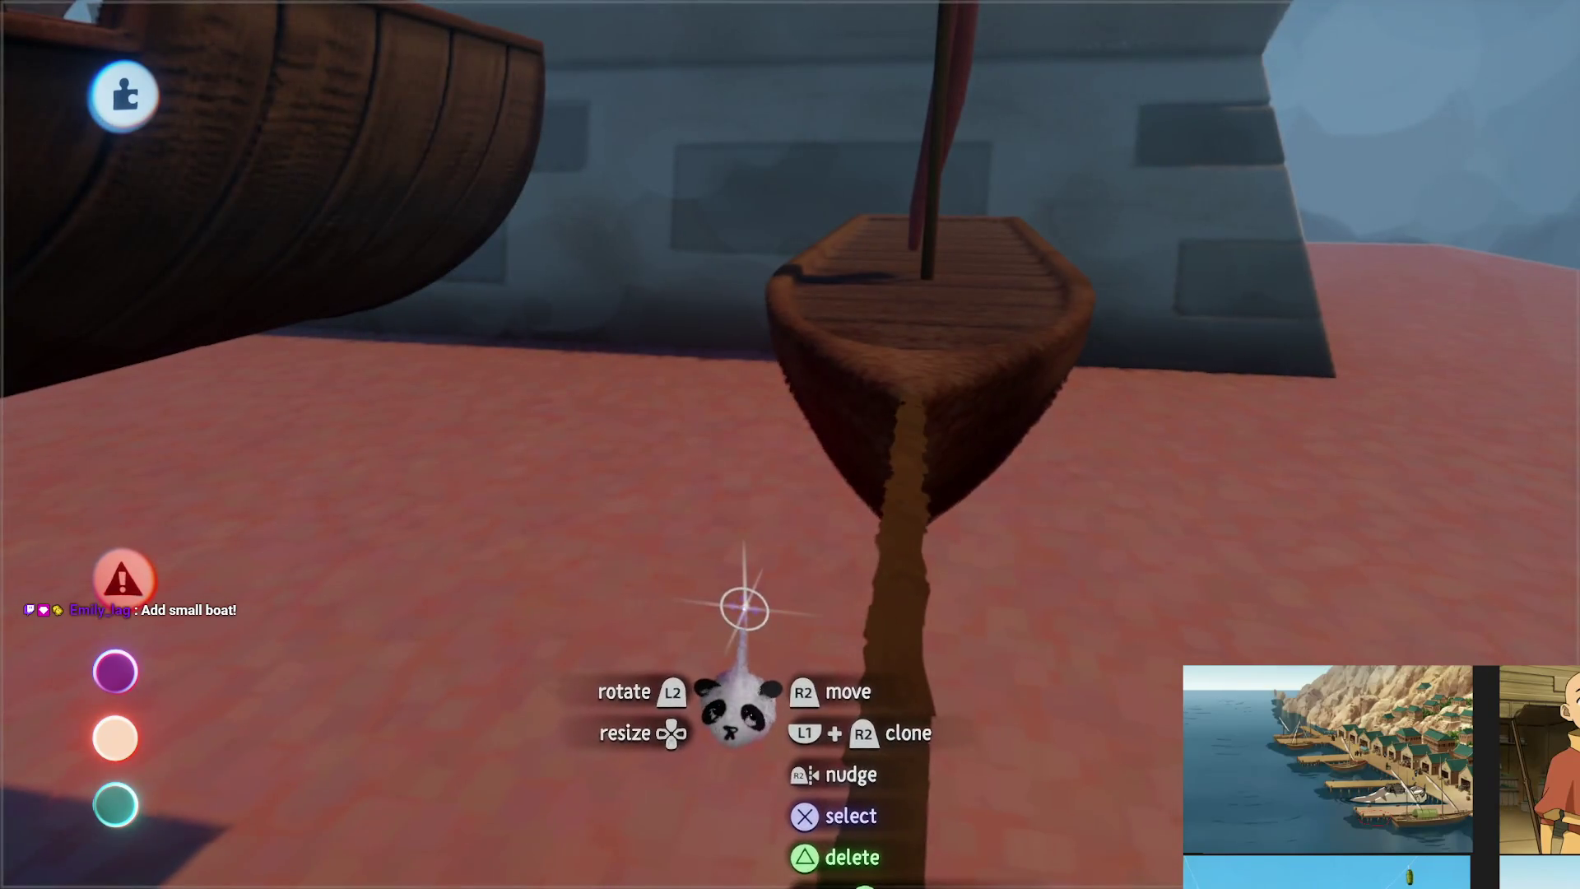
pyautogui.moveTo(917, 441)
pyautogui.mouseDown()
pyautogui.moveTo(931, 447)
pyautogui.moveTo(916, 441)
pyautogui.moveTo(843, 531)
pyautogui.mouseUp()
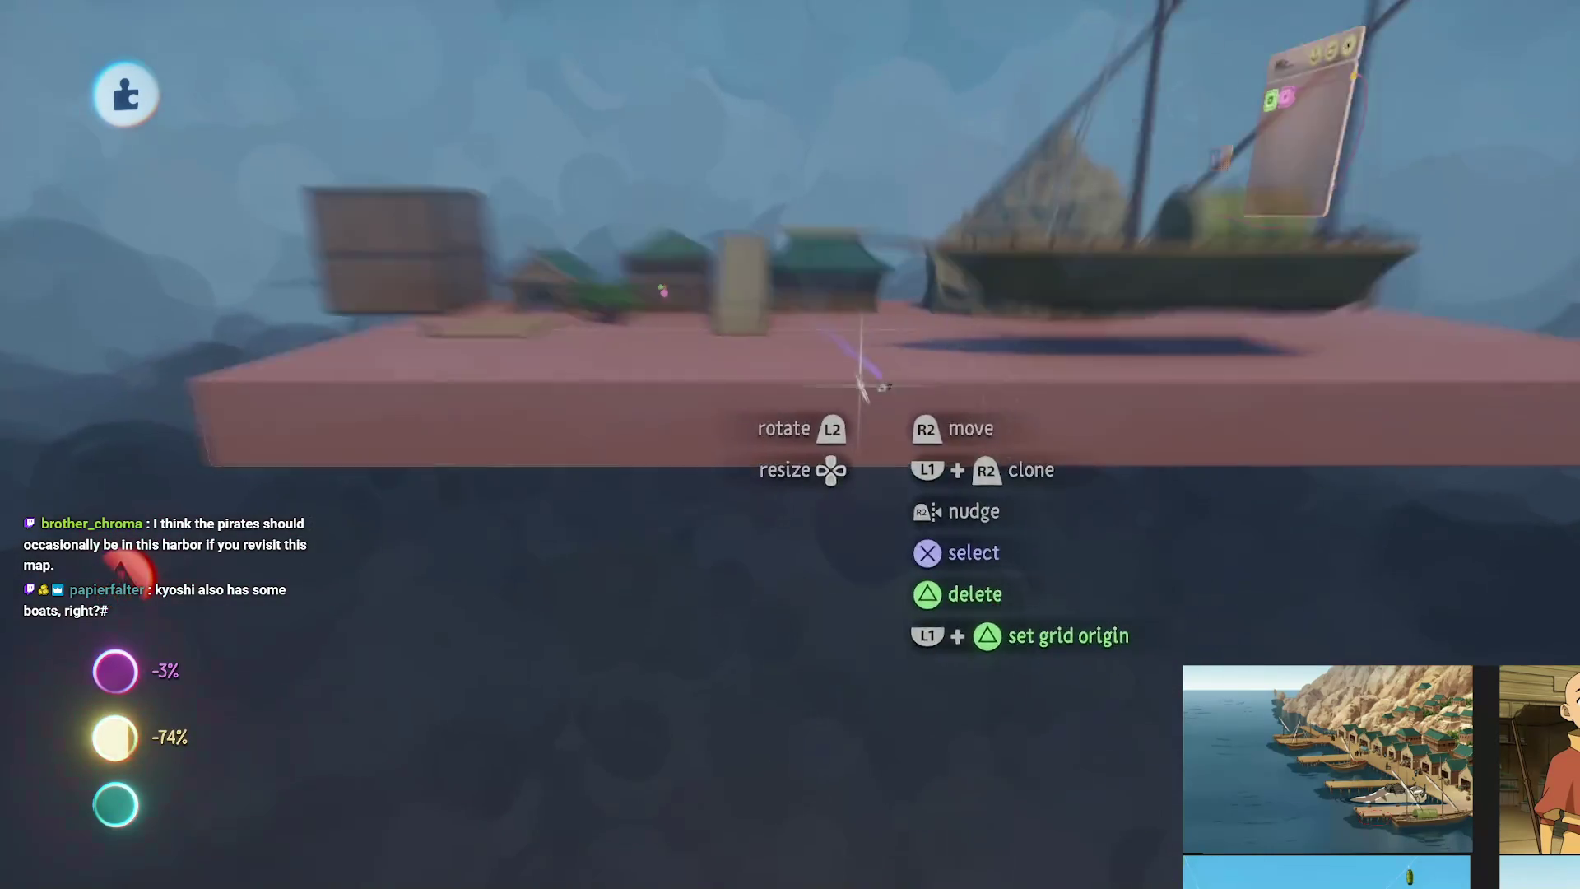
pyautogui.moveTo(866, 387); pyautogui.dragTo(581, 325)
# Search the stamp browser for 'Kyos' and pick up Kyoshi Island Assets [B1E04]
pyautogui.click(472, 93)
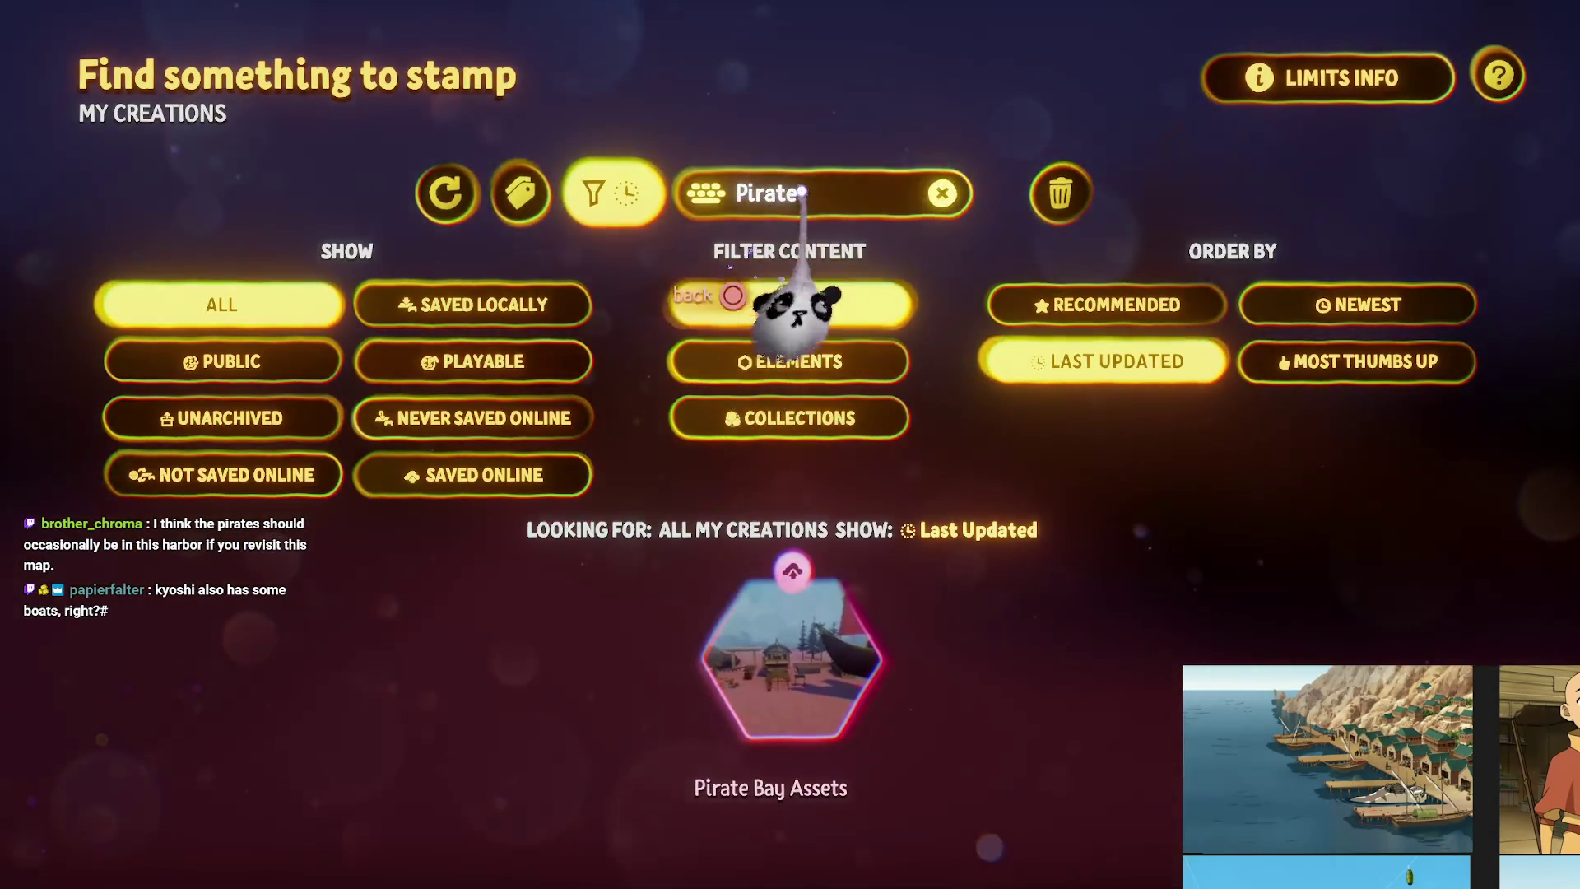
pyautogui.click(790, 152)
pyautogui.write('Ky')
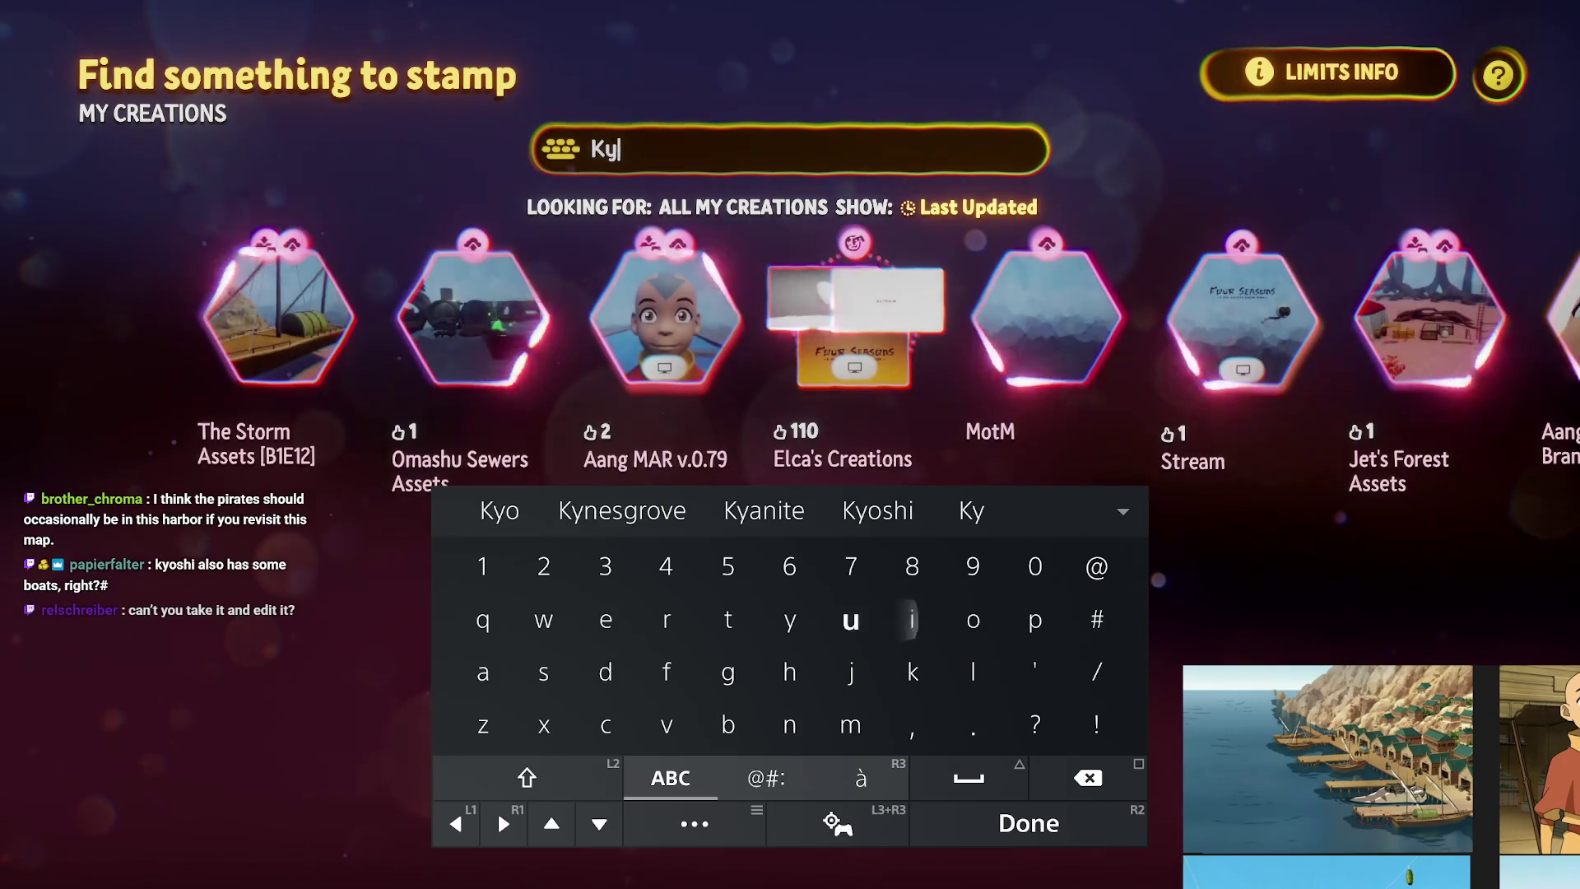
pyautogui.write('os')
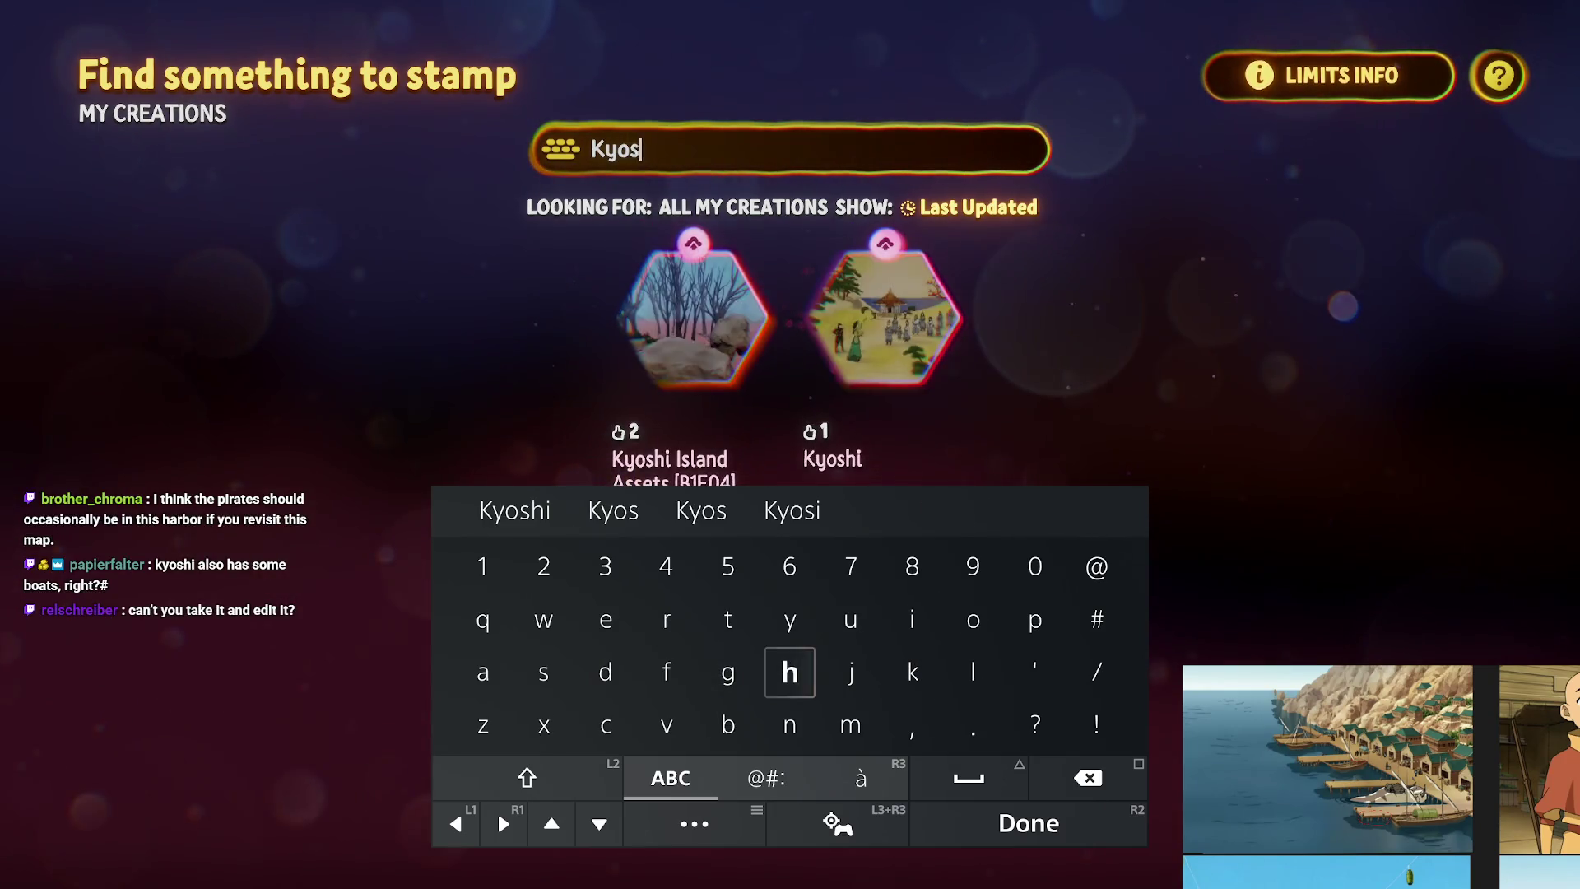
pyautogui.press('Return')
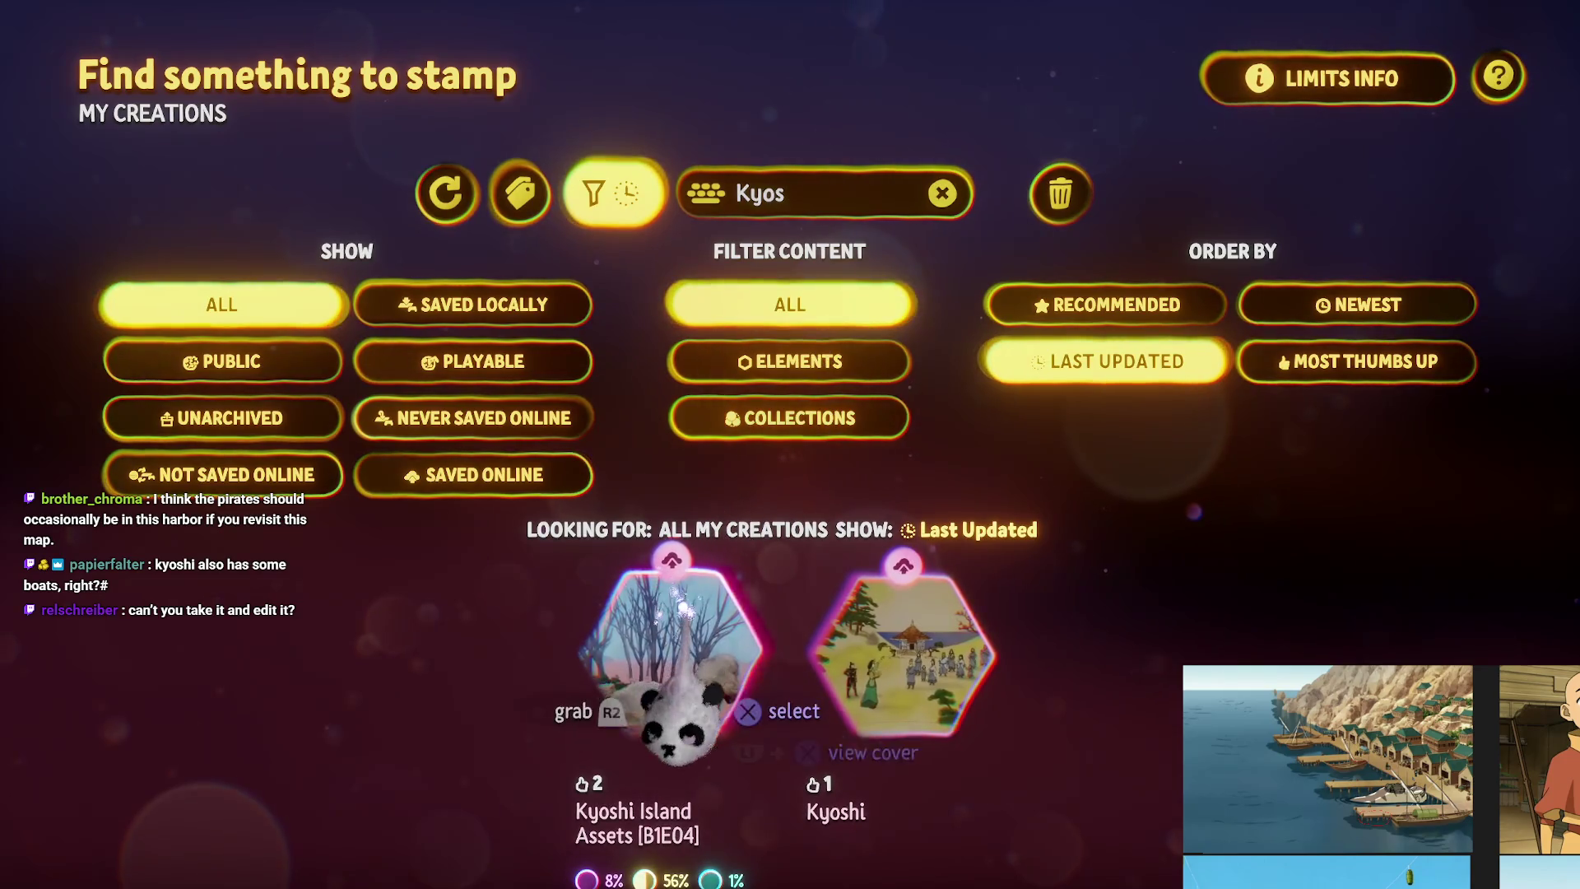
pyautogui.click(671, 650)
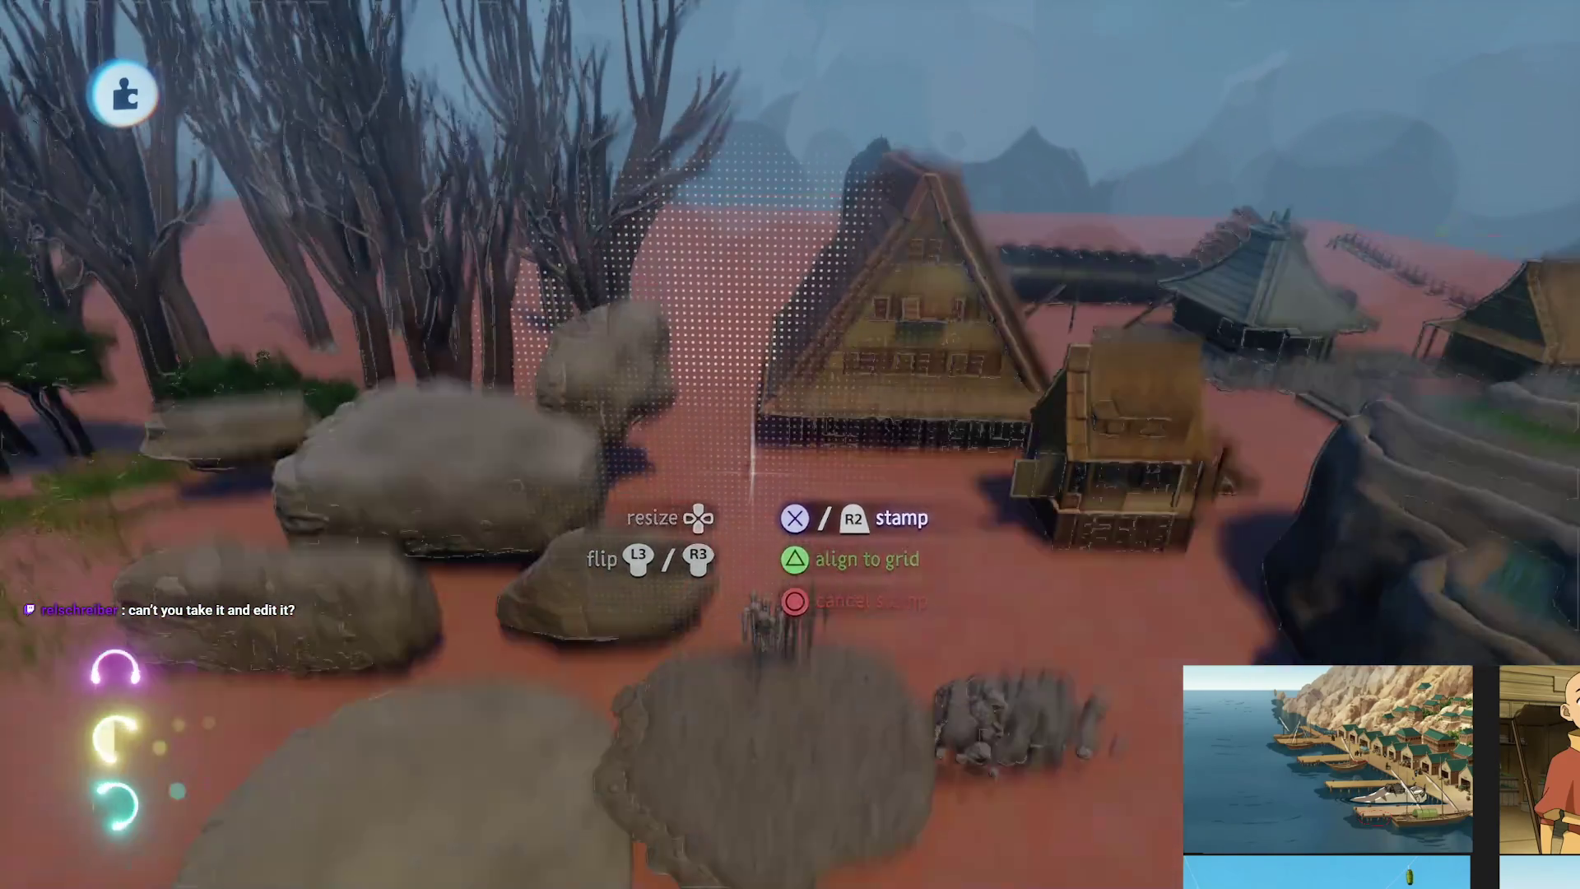
# Stamp the Kyoshi Island assets onto the platform and reopen the stamp browser
pyautogui.click(751, 473)
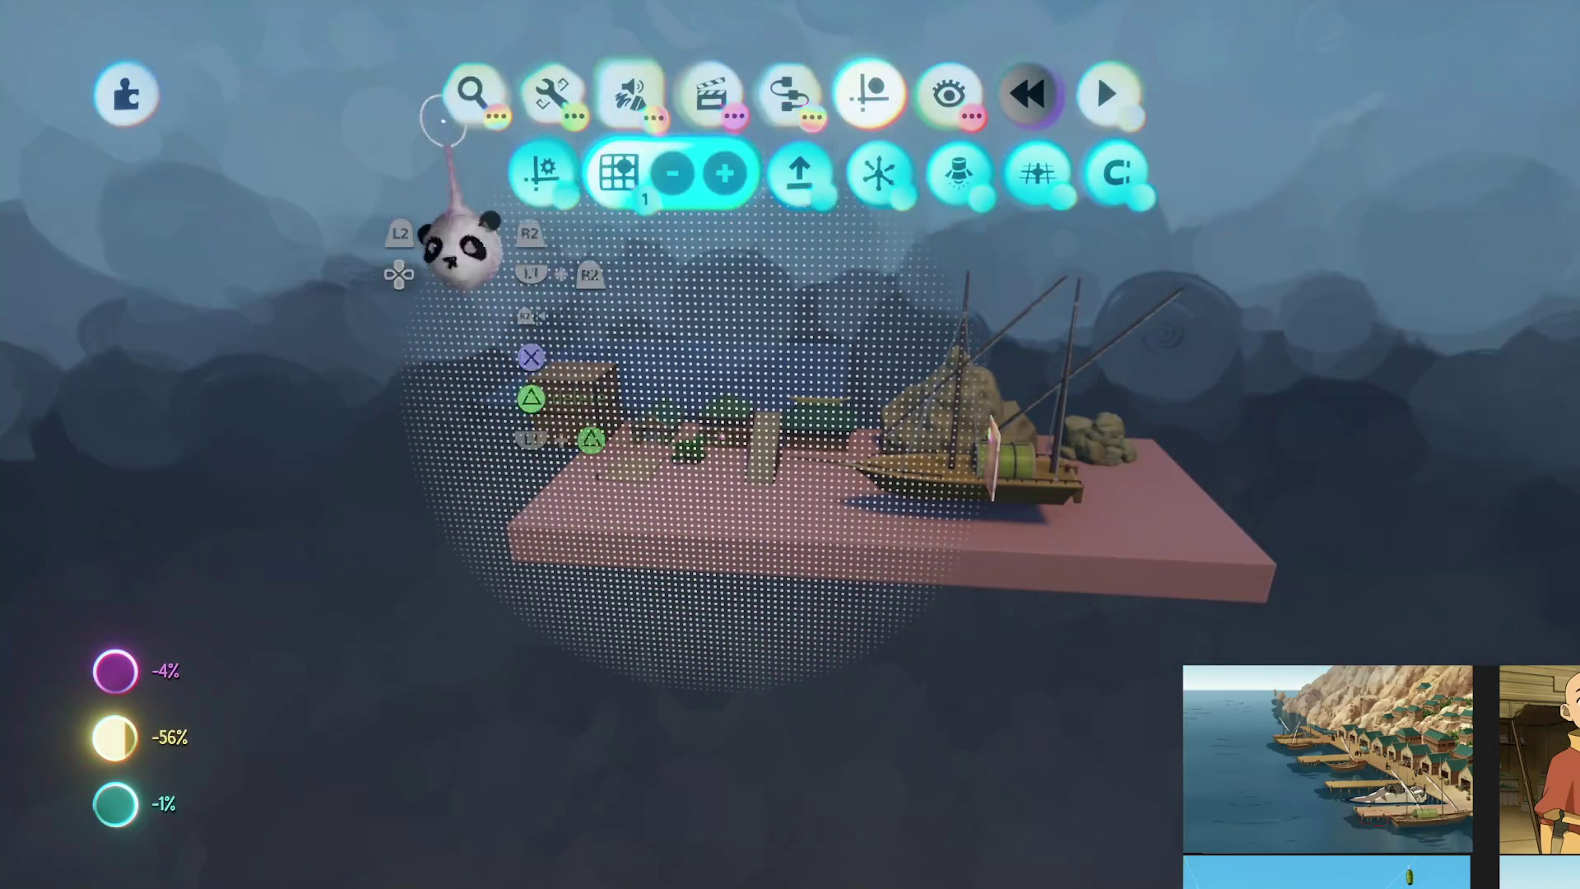
pyautogui.click(449, 113)
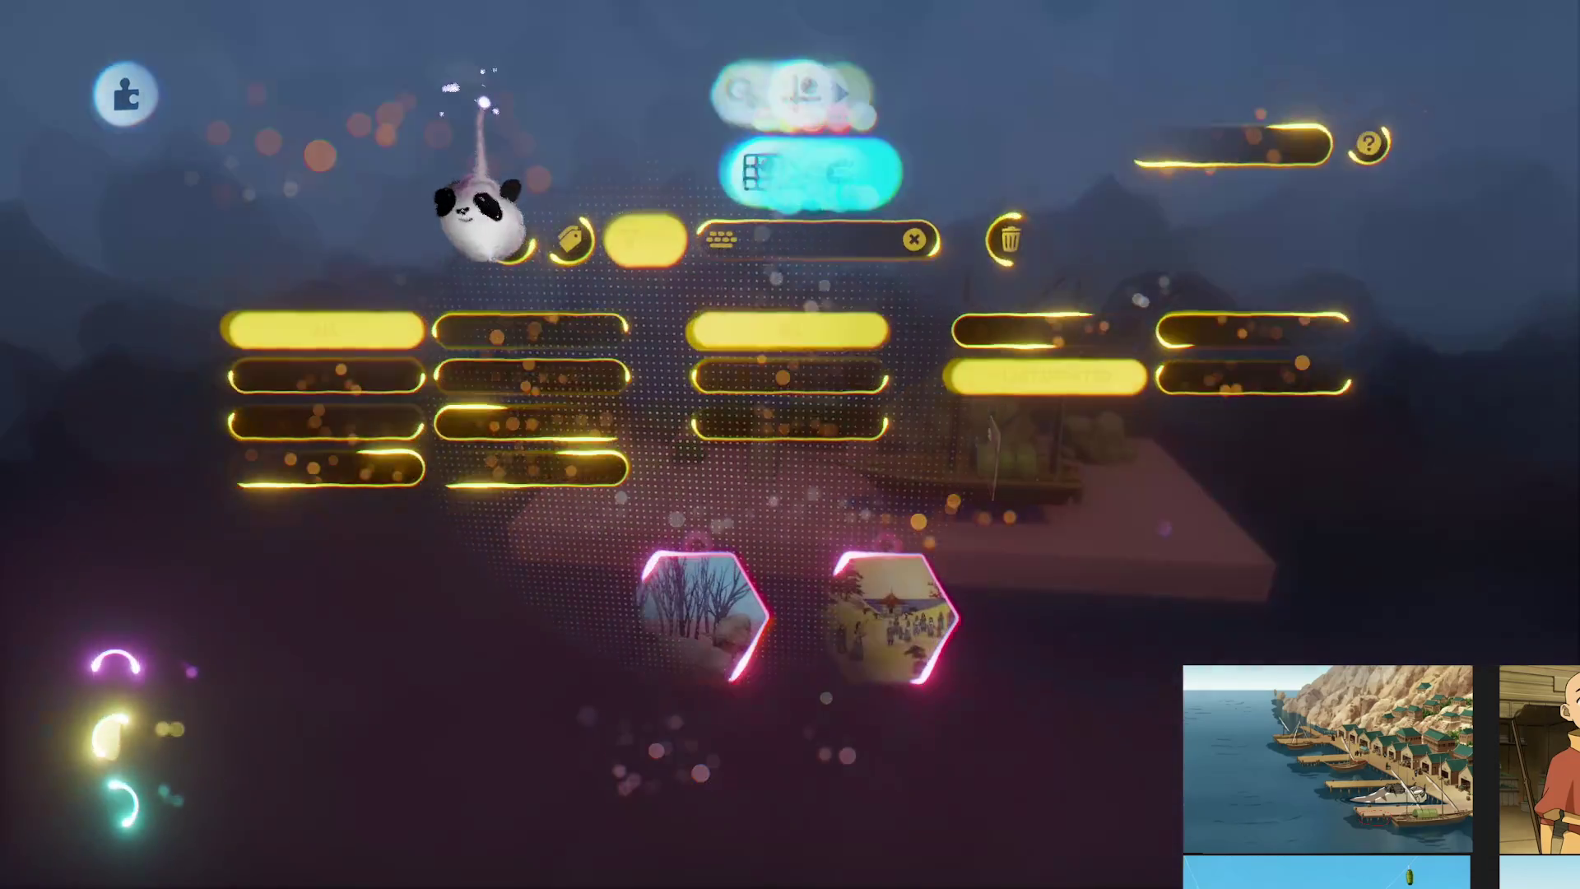
# Change the stamp search to 'Om' and select the second Omashu Assets creation
pyautogui.write('Kyos')
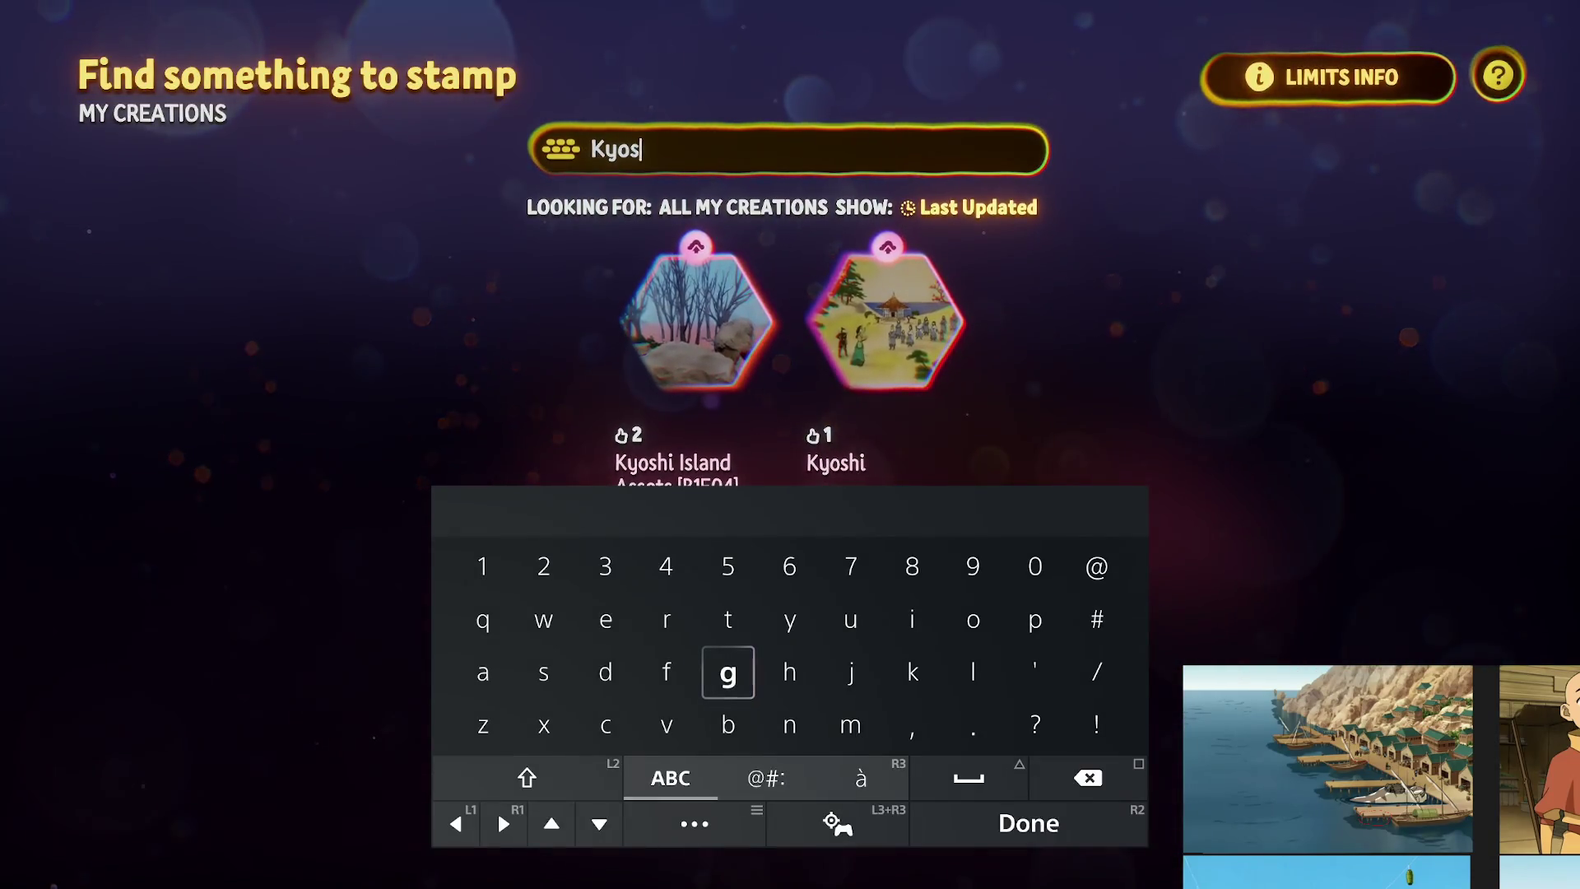
pyautogui.press('BackSpace')
pyautogui.press('BackSpace')
pyautogui.press('BackSpace')
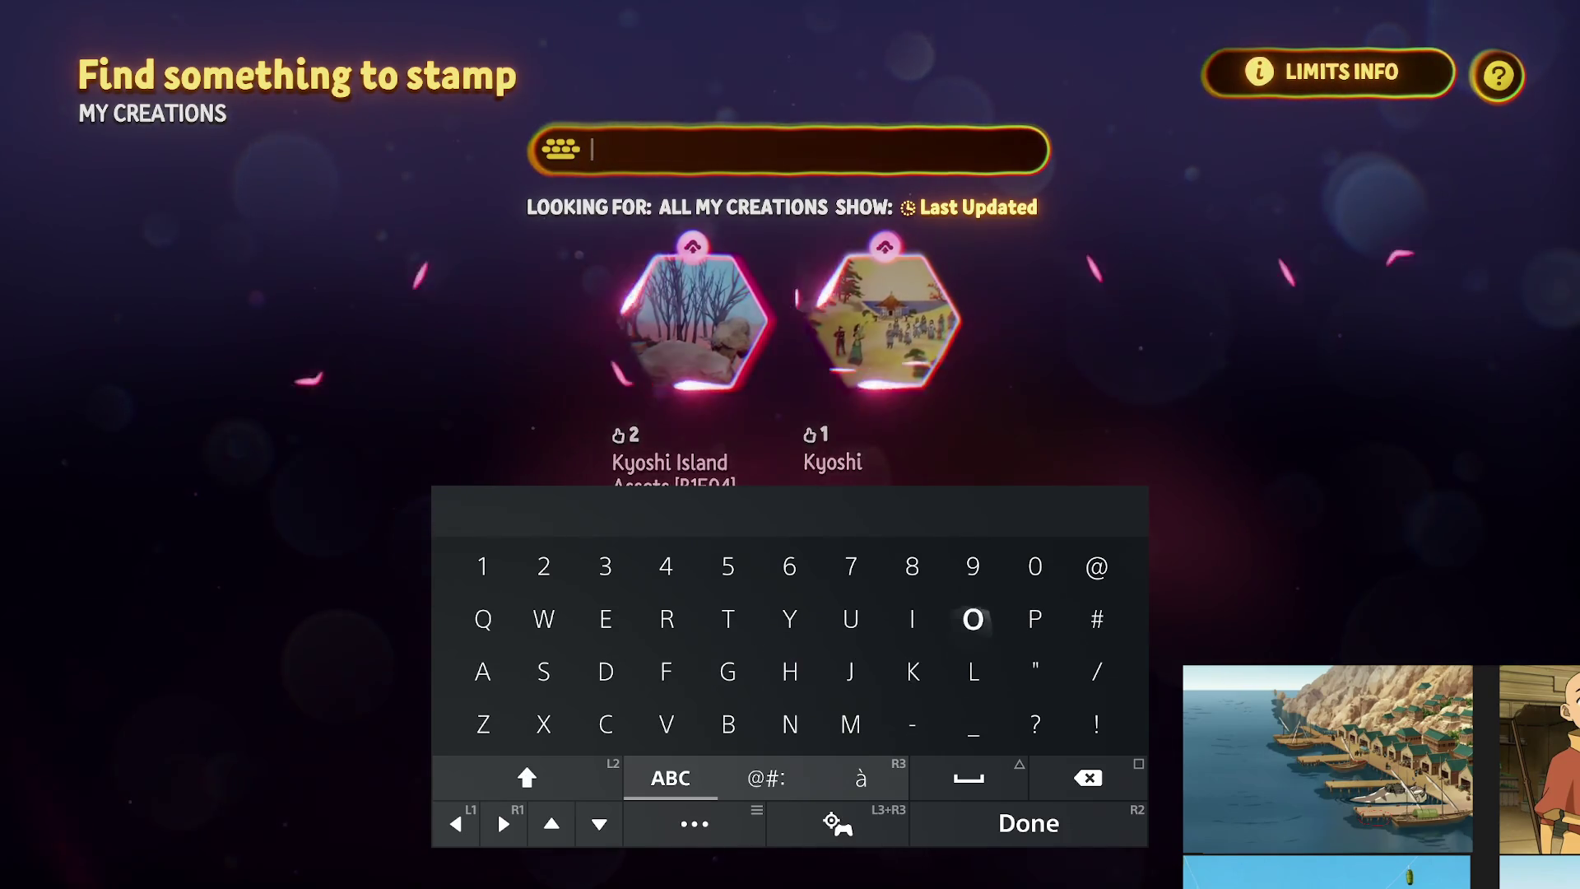
pyautogui.write('Oms')
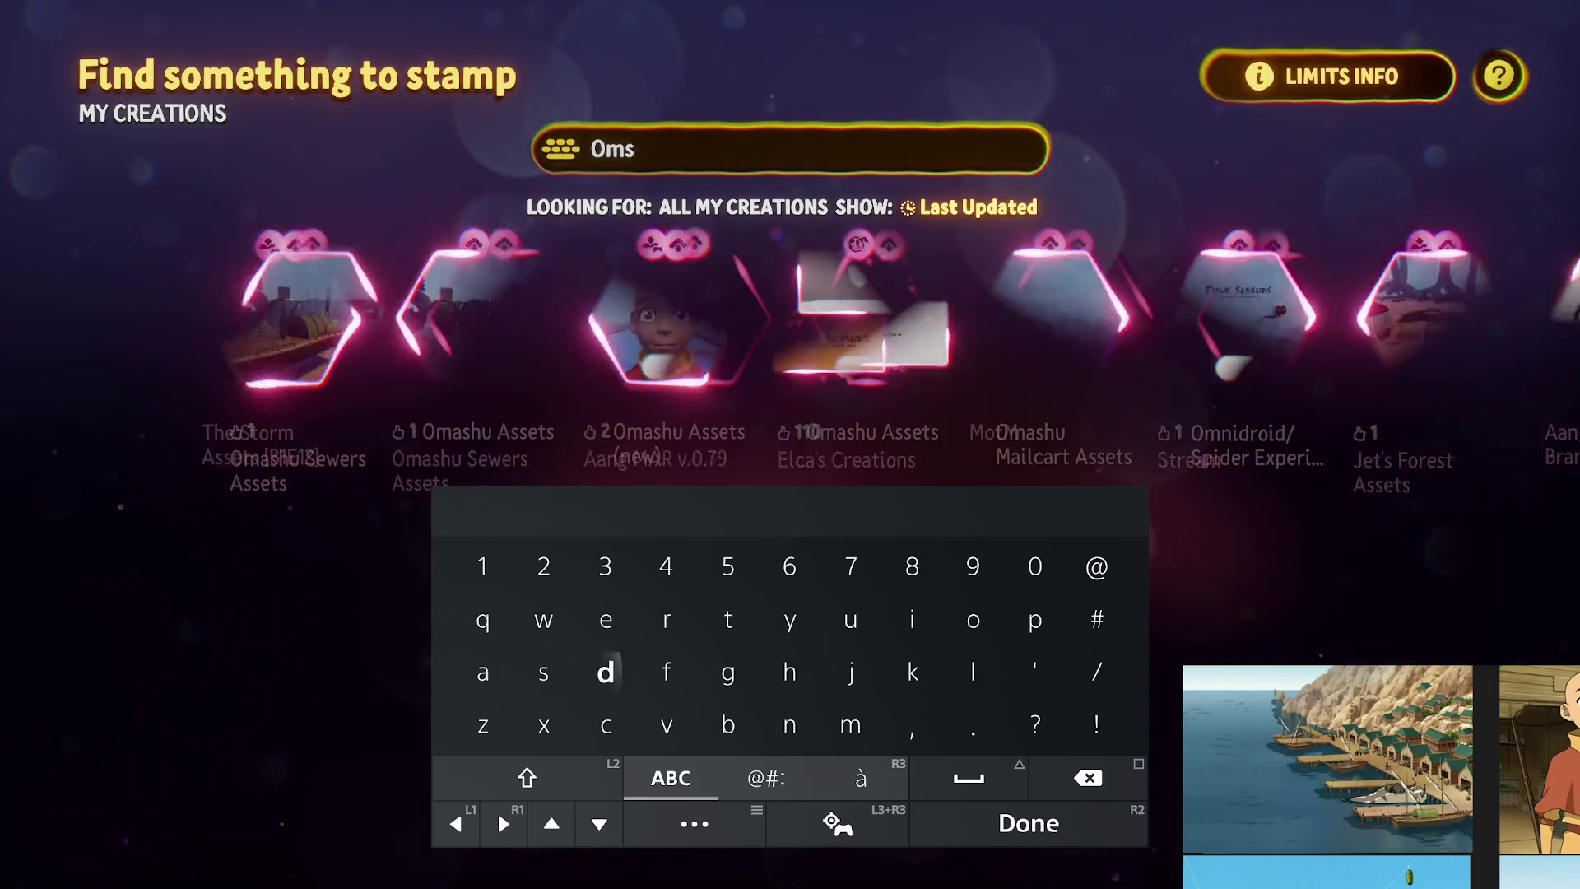
pyautogui.write('hu')
pyautogui.press('Return')
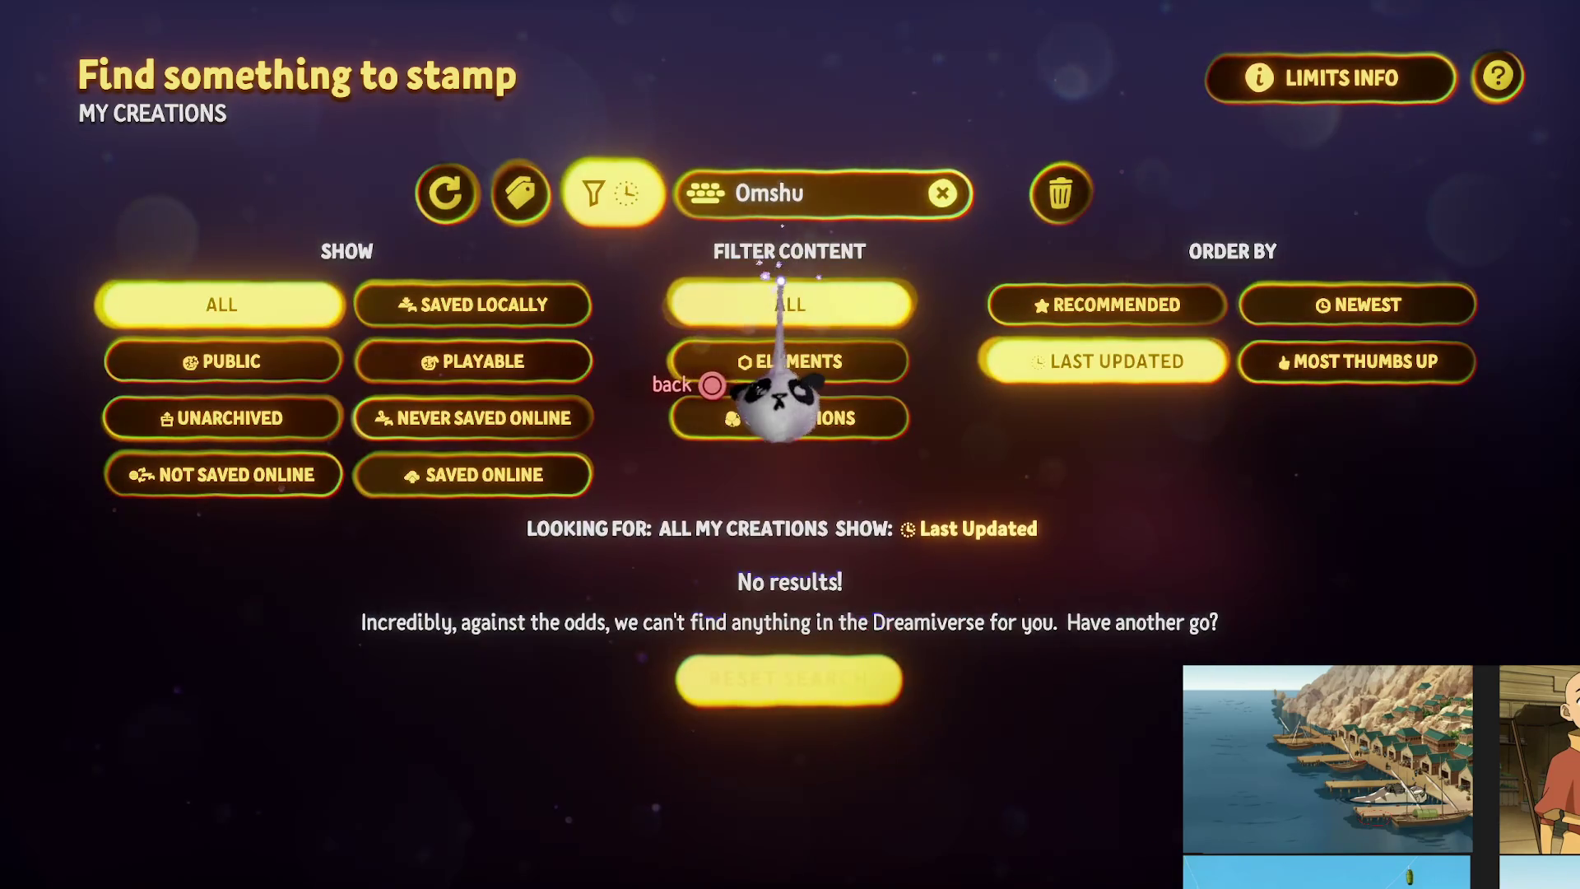
pyautogui.click(809, 198)
pyautogui.press('BackSpace')
pyautogui.press('Return')
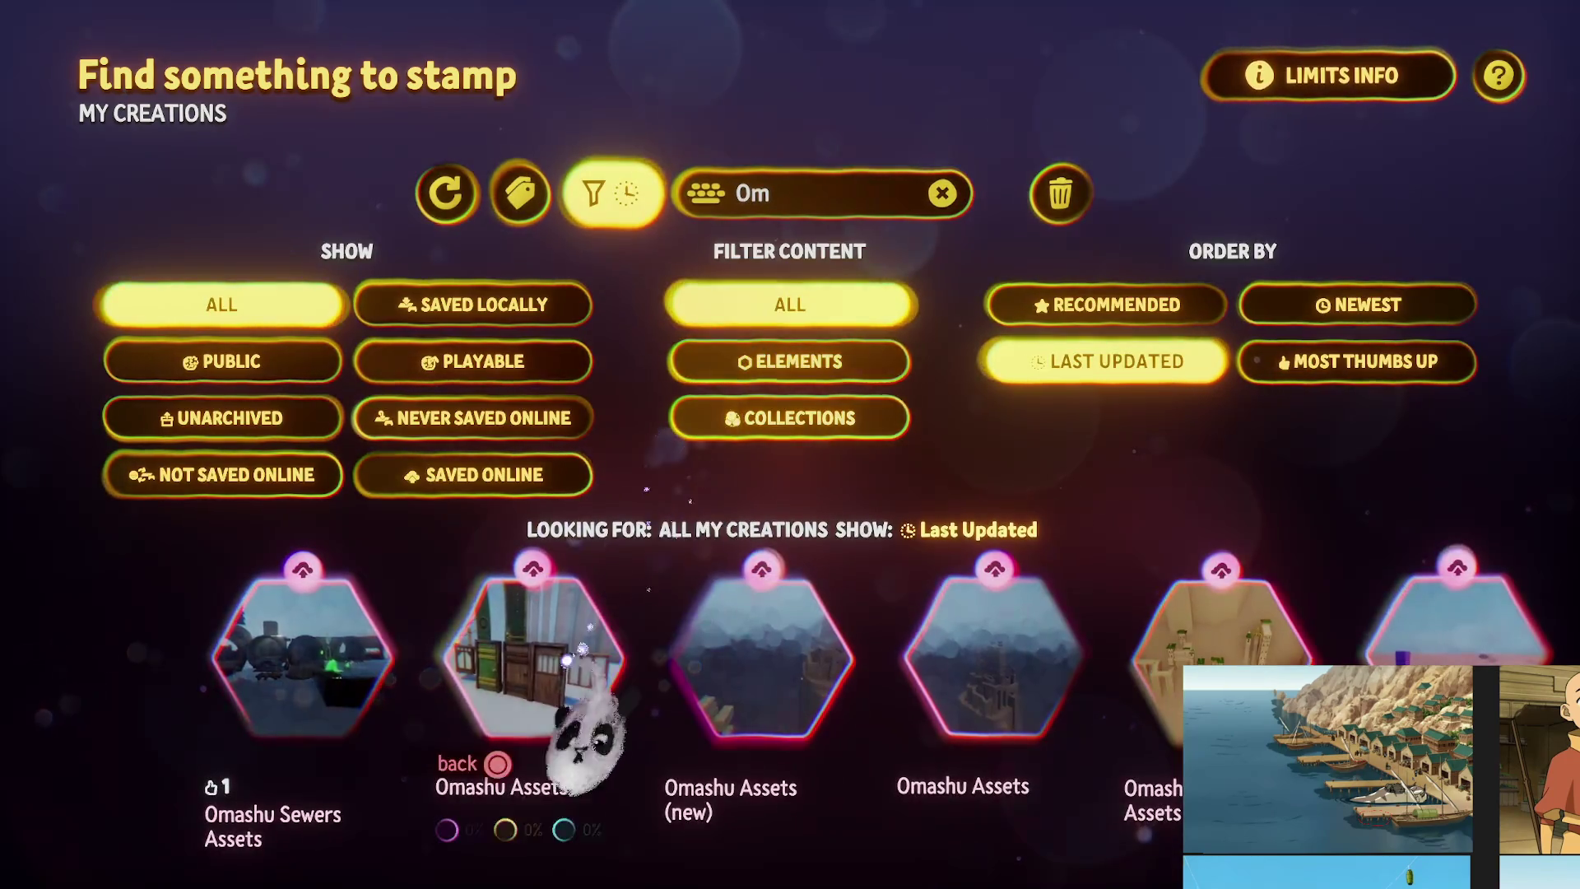
pyautogui.click(568, 658)
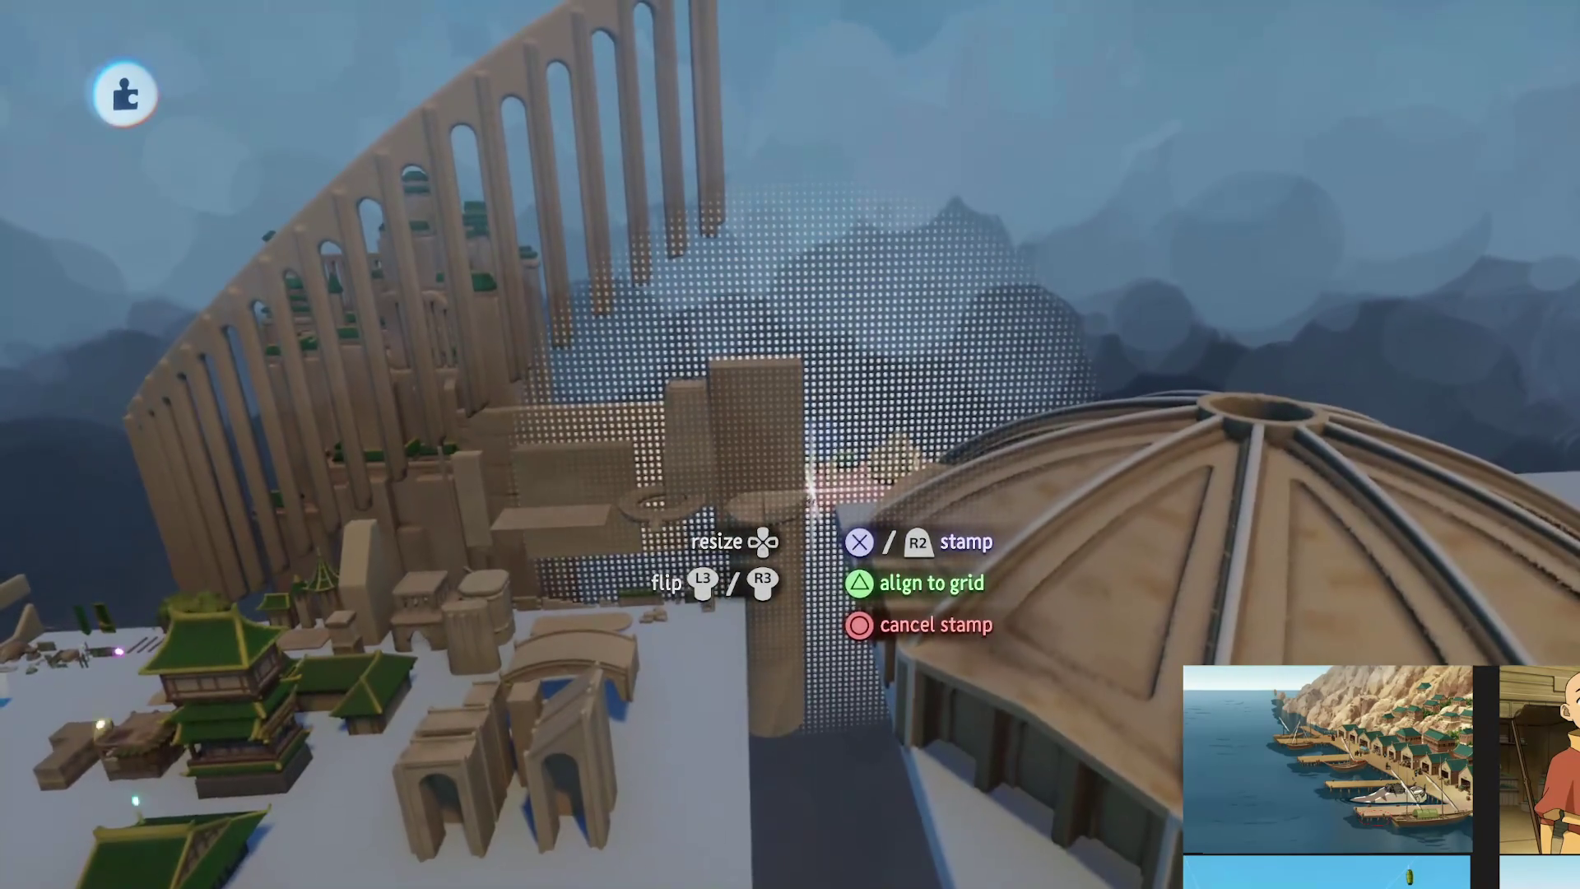
# Stamp the Omashu Assets, then bring the doors, green banner group and wooden post together
pyautogui.click(811, 493)
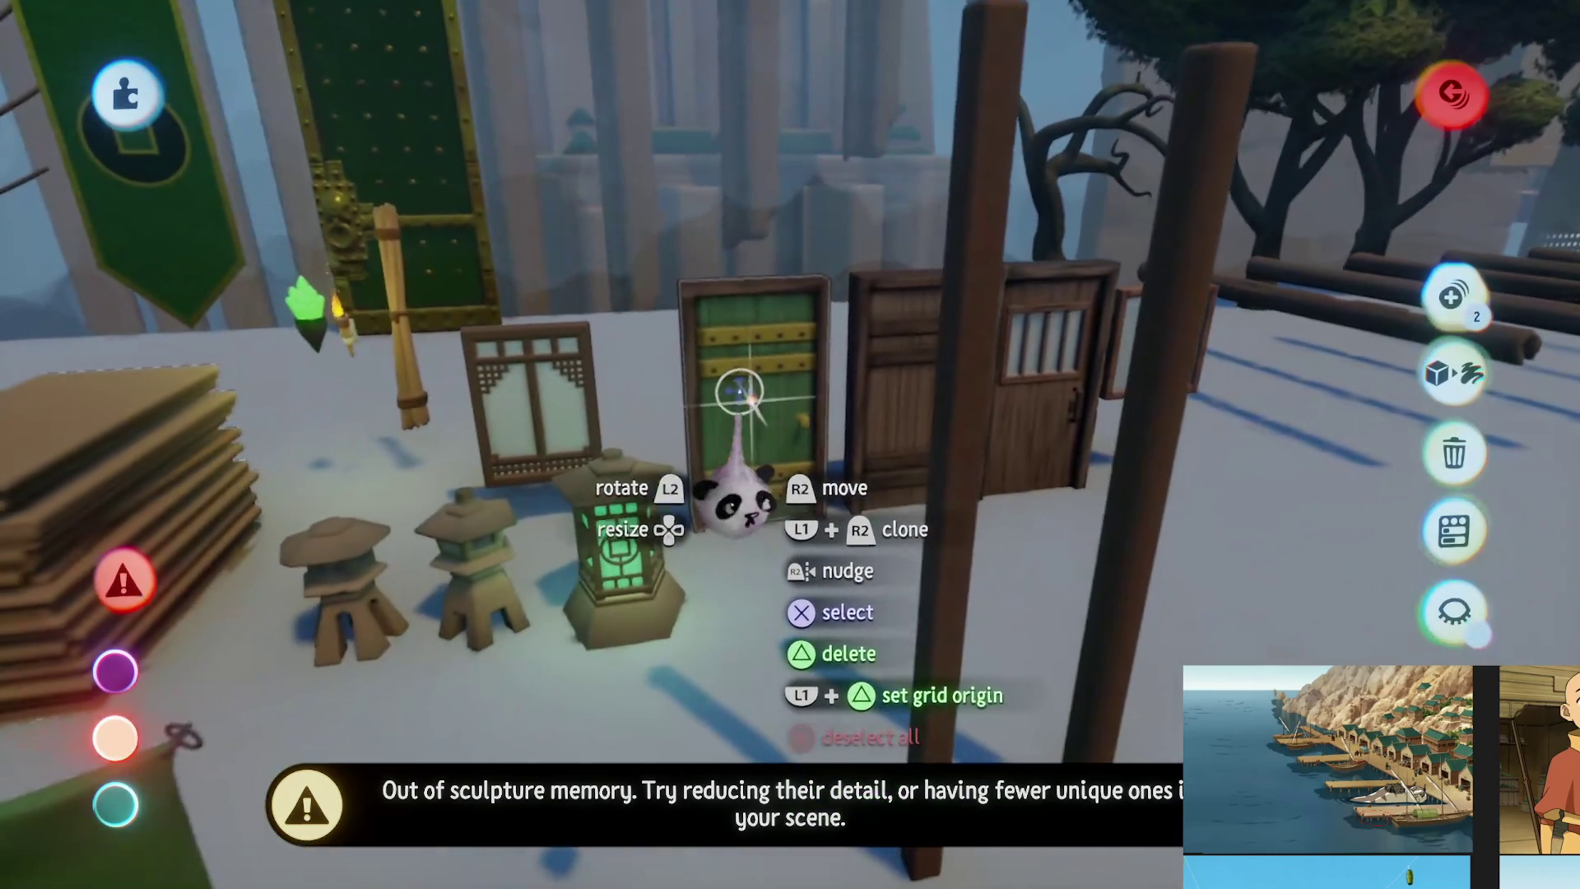
pyautogui.click(765, 469)
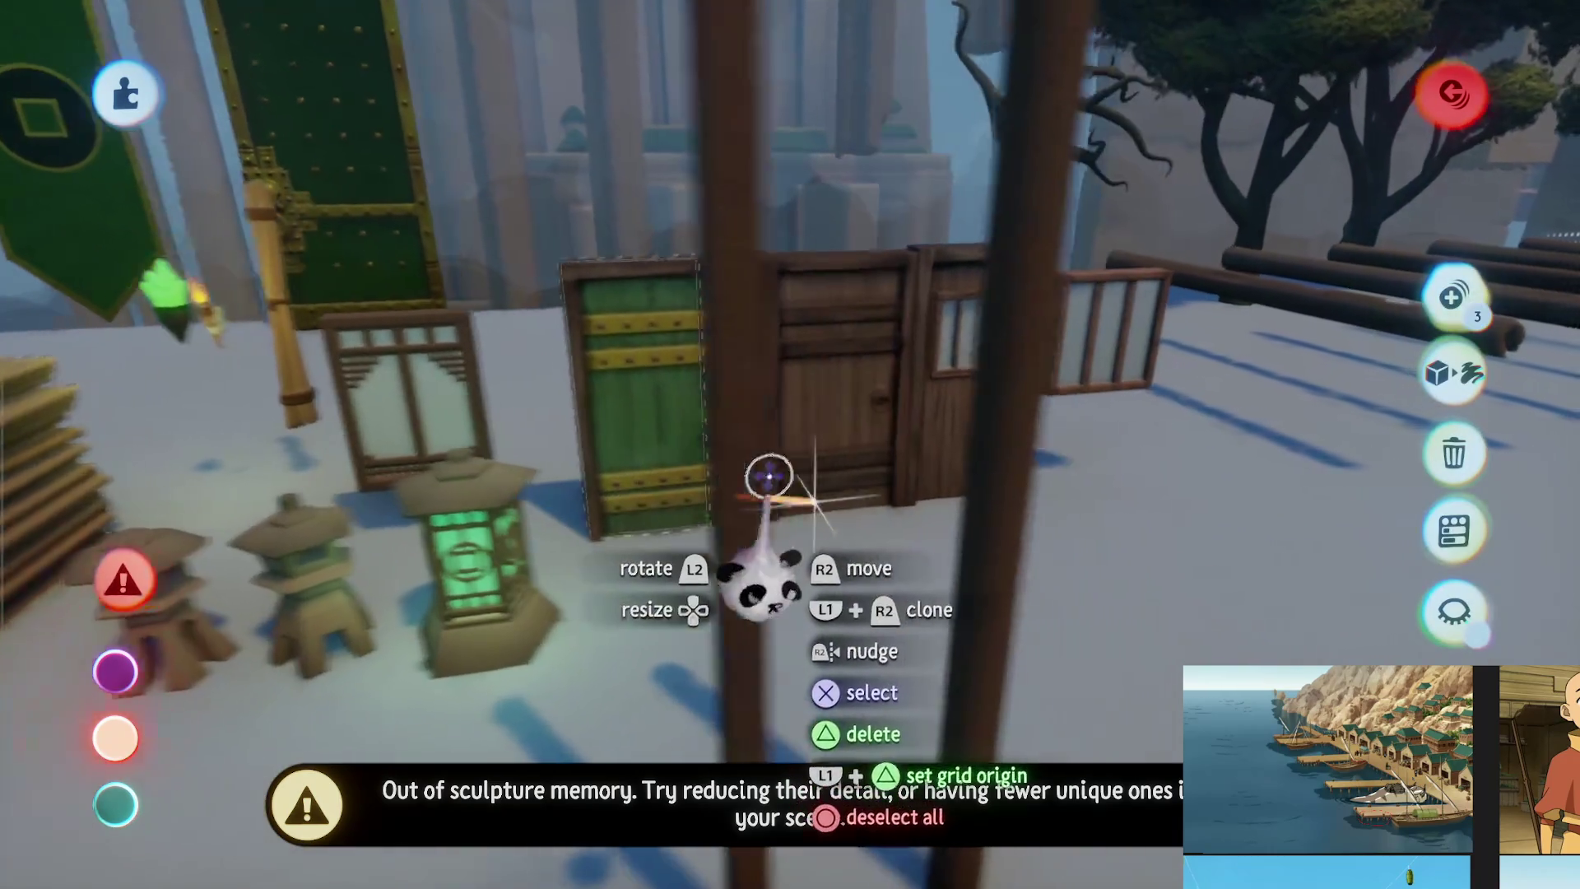
pyautogui.click(772, 483)
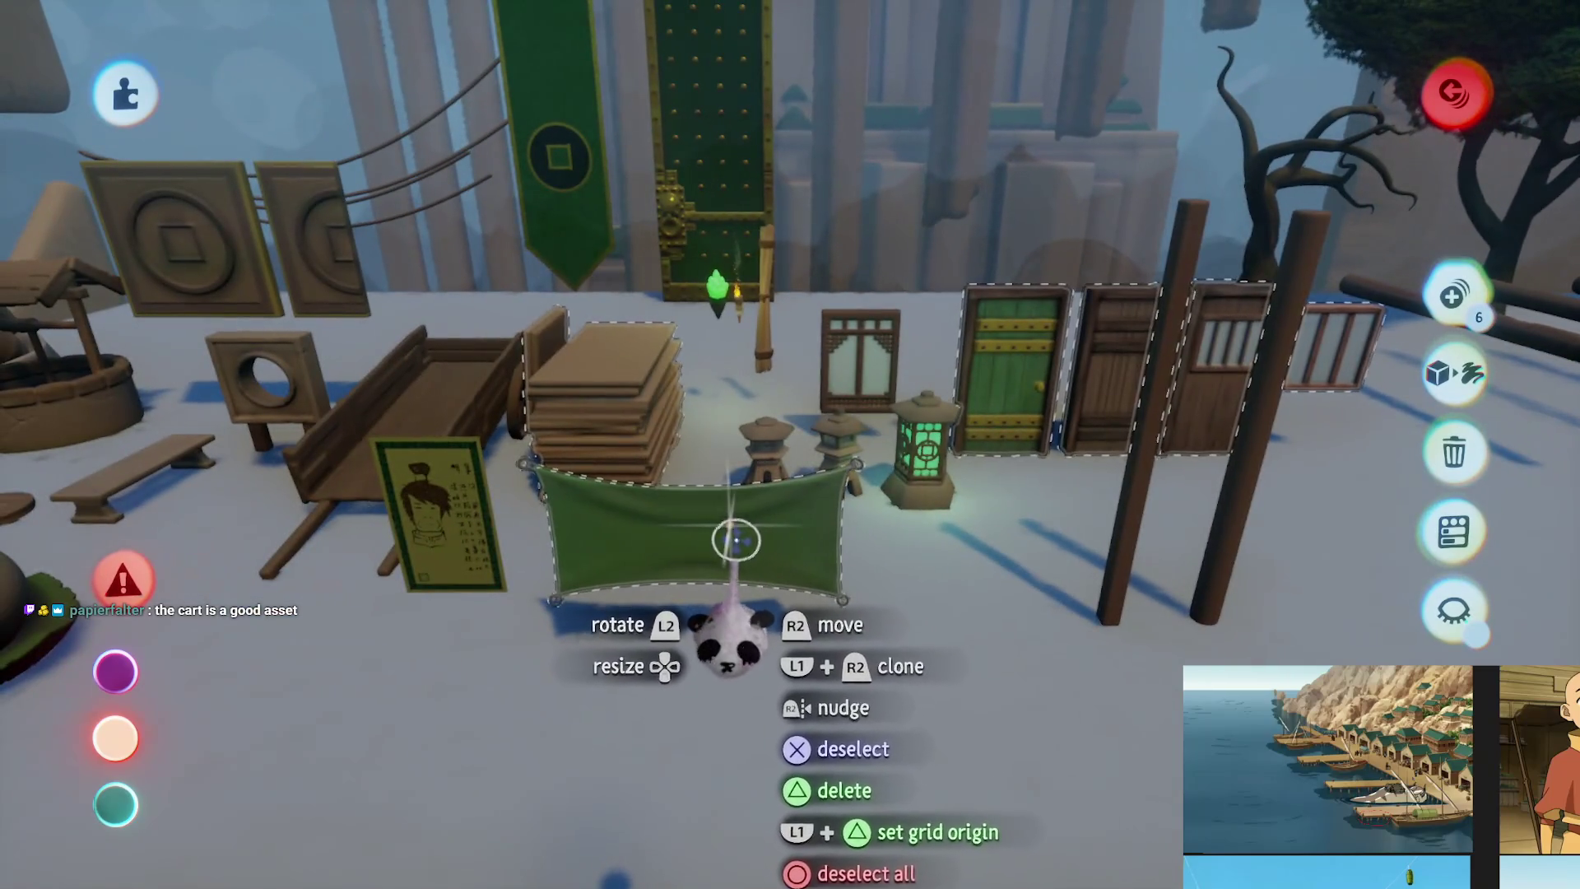
pyautogui.moveTo(737, 541)
pyautogui.mouseDown()
pyautogui.moveTo(761, 382)
pyautogui.moveTo(765, 428)
pyautogui.moveTo(831, 302)
pyautogui.moveTo(926, 346)
pyautogui.mouseUp()
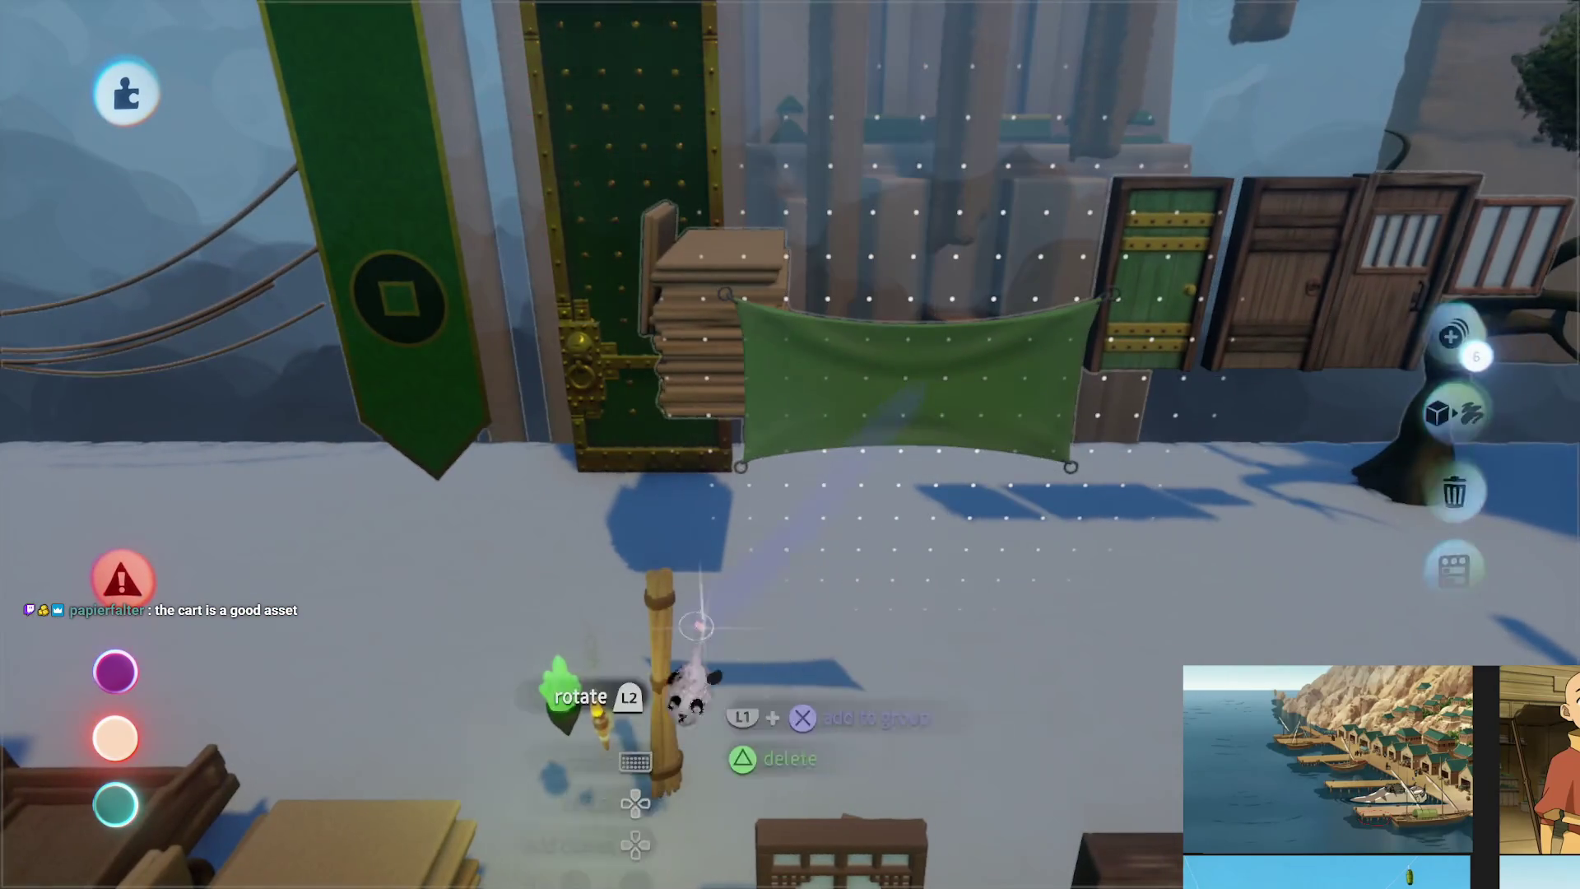
pyautogui.moveTo(659, 654)
pyautogui.mouseDown()
pyautogui.moveTo(724, 458)
pyautogui.moveTo(780, 492)
pyautogui.moveTo(818, 417)
pyautogui.moveTo(848, 695)
pyautogui.mouseUp()
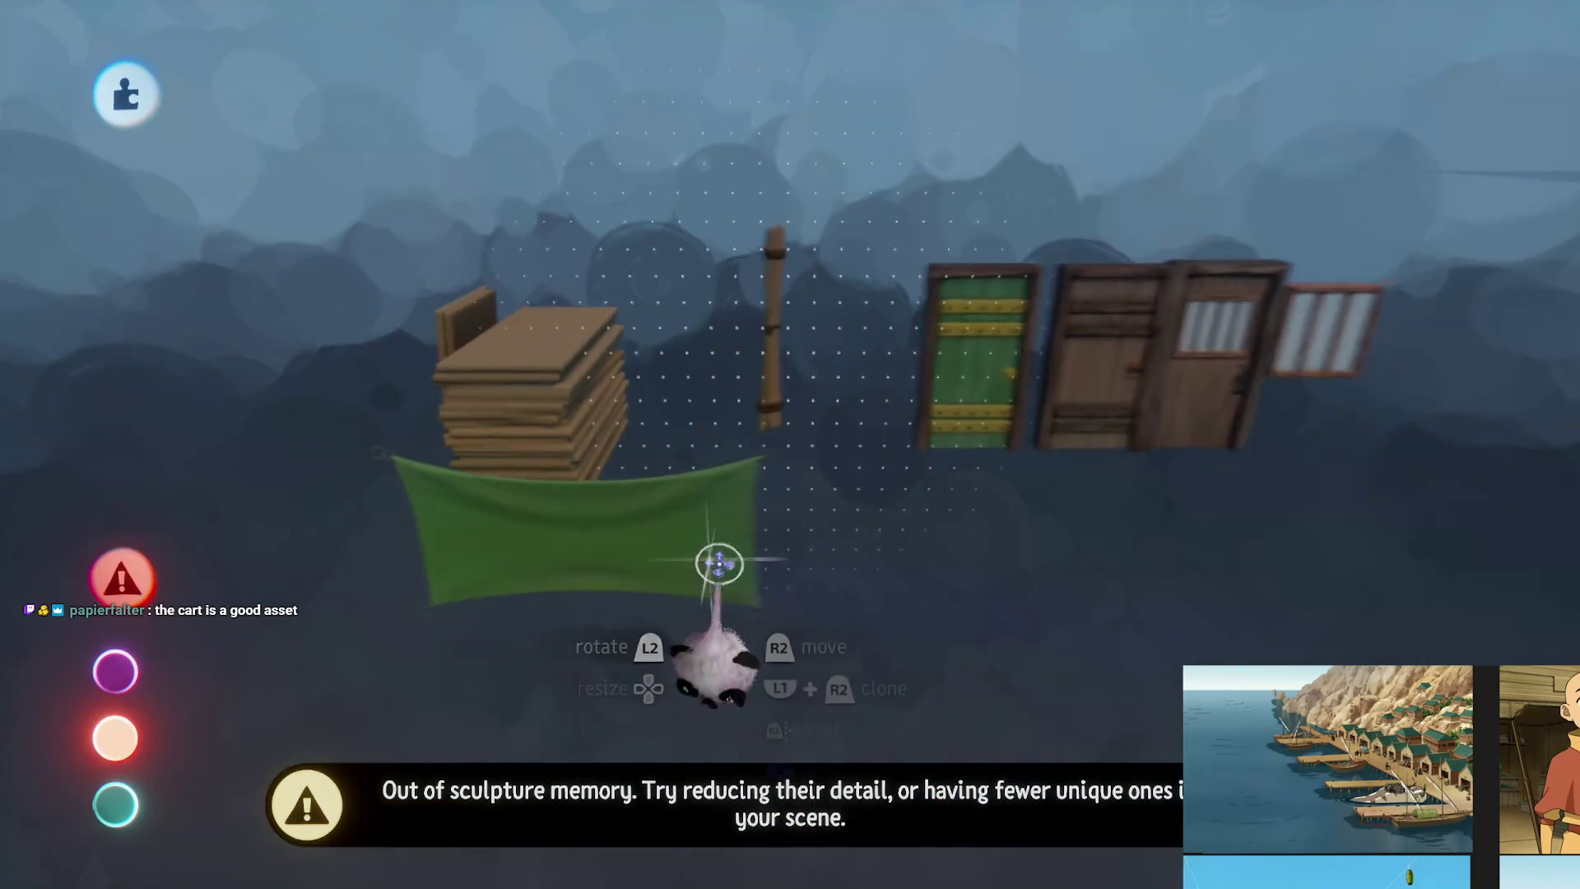
# Select the cart, post and doors together and carry them to the harbour platform
pyautogui.moveTo(572, 385)
pyautogui.mouseDown()
pyautogui.moveTo(768, 341)
pyautogui.moveTo(945, 341)
pyautogui.moveTo(1201, 288)
pyautogui.mouseUp()
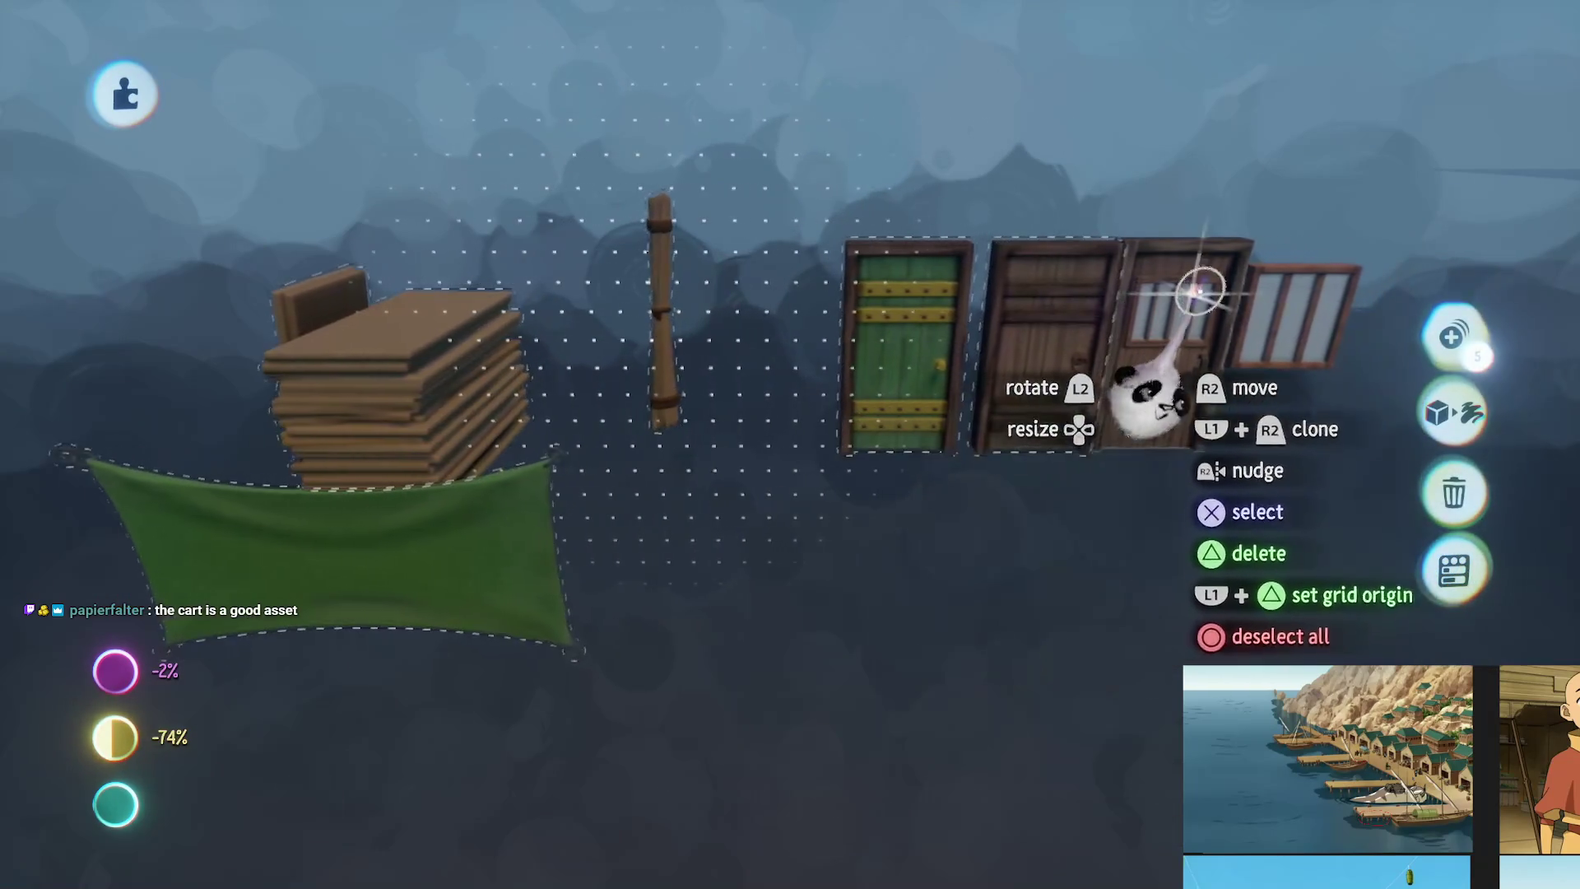
pyautogui.moveTo(899, 557)
pyautogui.mouseDown()
pyautogui.moveTo(935, 536)
pyautogui.moveTo(829, 223)
pyautogui.mouseUp()
pyautogui.moveTo(799, 383)
pyautogui.mouseDown()
pyautogui.moveTo(811, 402)
pyautogui.moveTo(807, 201)
pyautogui.moveTo(850, 317)
pyautogui.moveTo(938, 370)
pyautogui.moveTo(903, 423)
pyautogui.moveTo(899, 387)
pyautogui.moveTo(905, 424)
pyautogui.mouseUp()
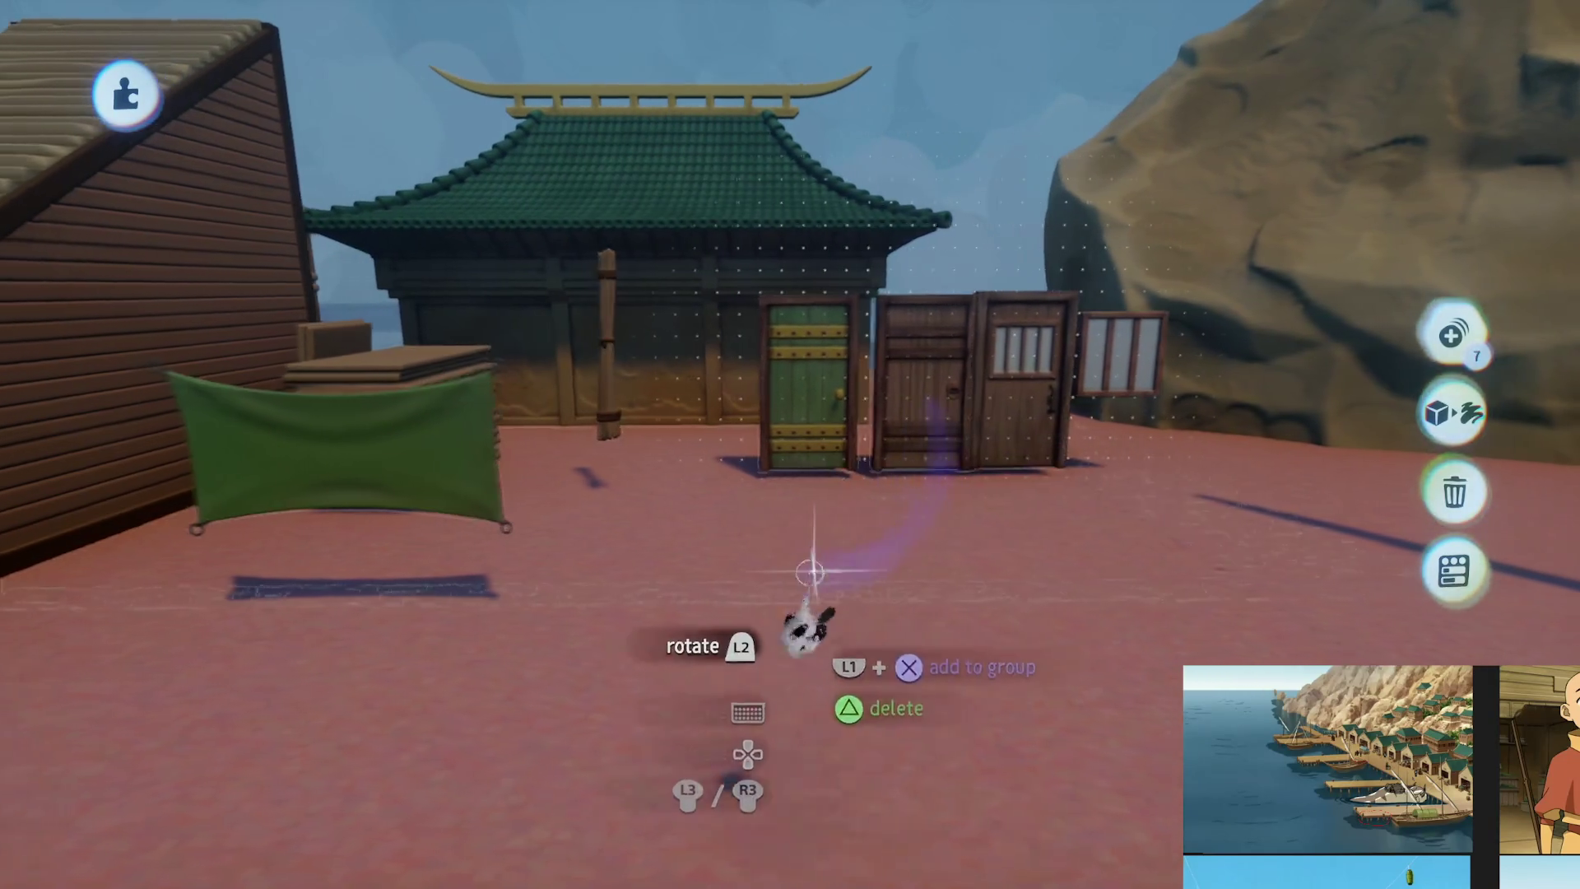
# Set the grouped props down beside the green-roofed pagoda and bring up the main toolbar
pyautogui.press('Escape')
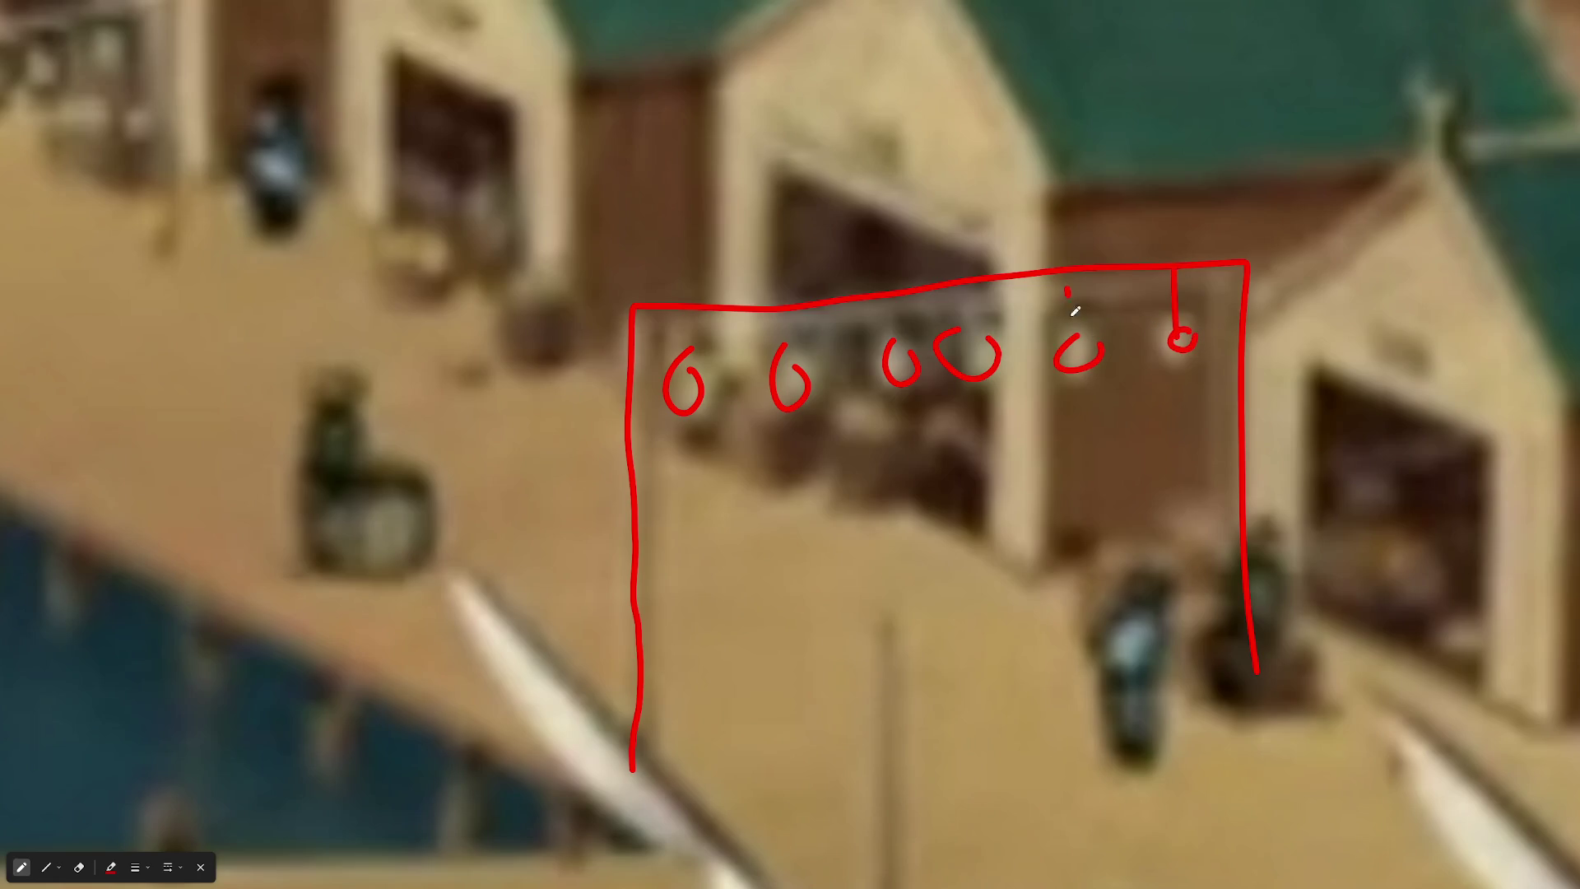
# Zoom and pan around the annotated harbour reference to inspect the red-sketched dock stalls
pyautogui.scroll(-5, 631, 338)
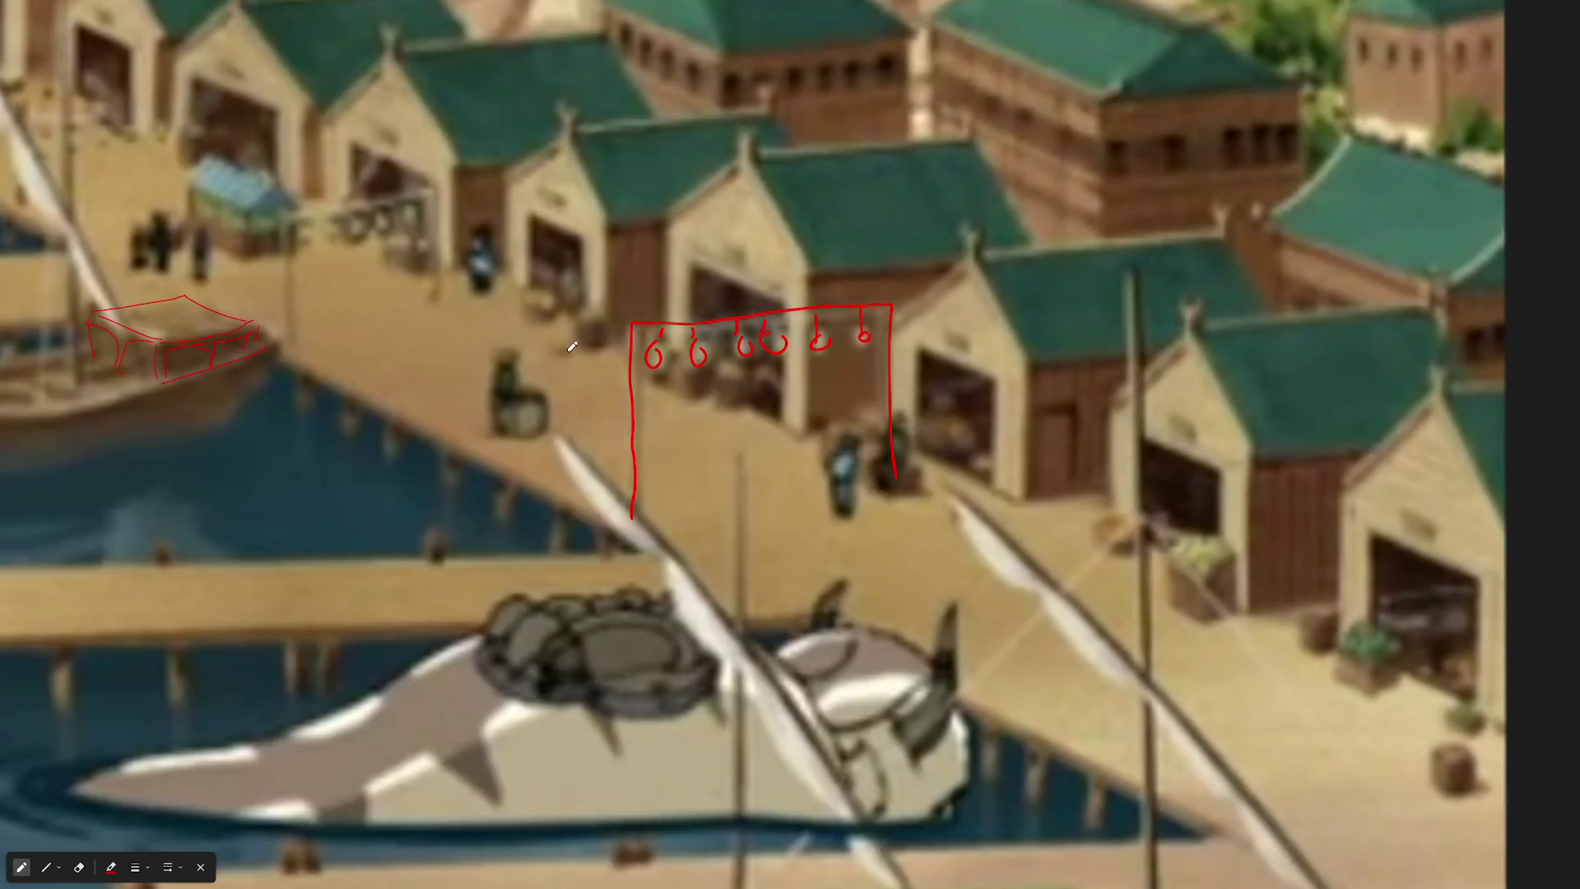
pyautogui.scroll(-3, 435, 301)
pyautogui.scroll(5, 598, 532)
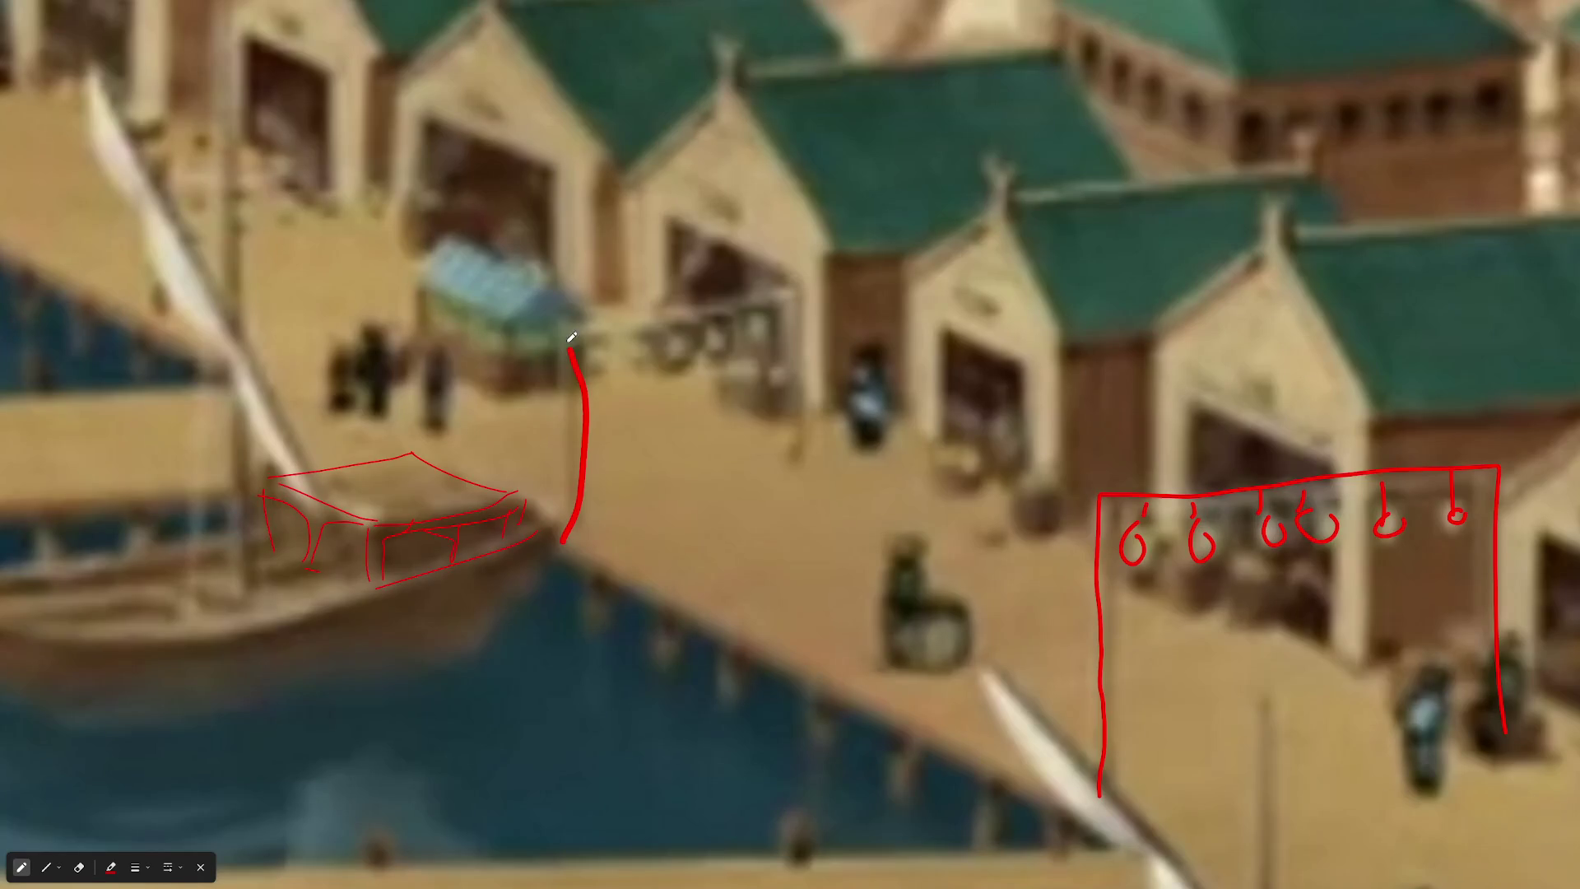
pyautogui.scroll(-3, 368, 292)
pyautogui.scroll(3, 763, 544)
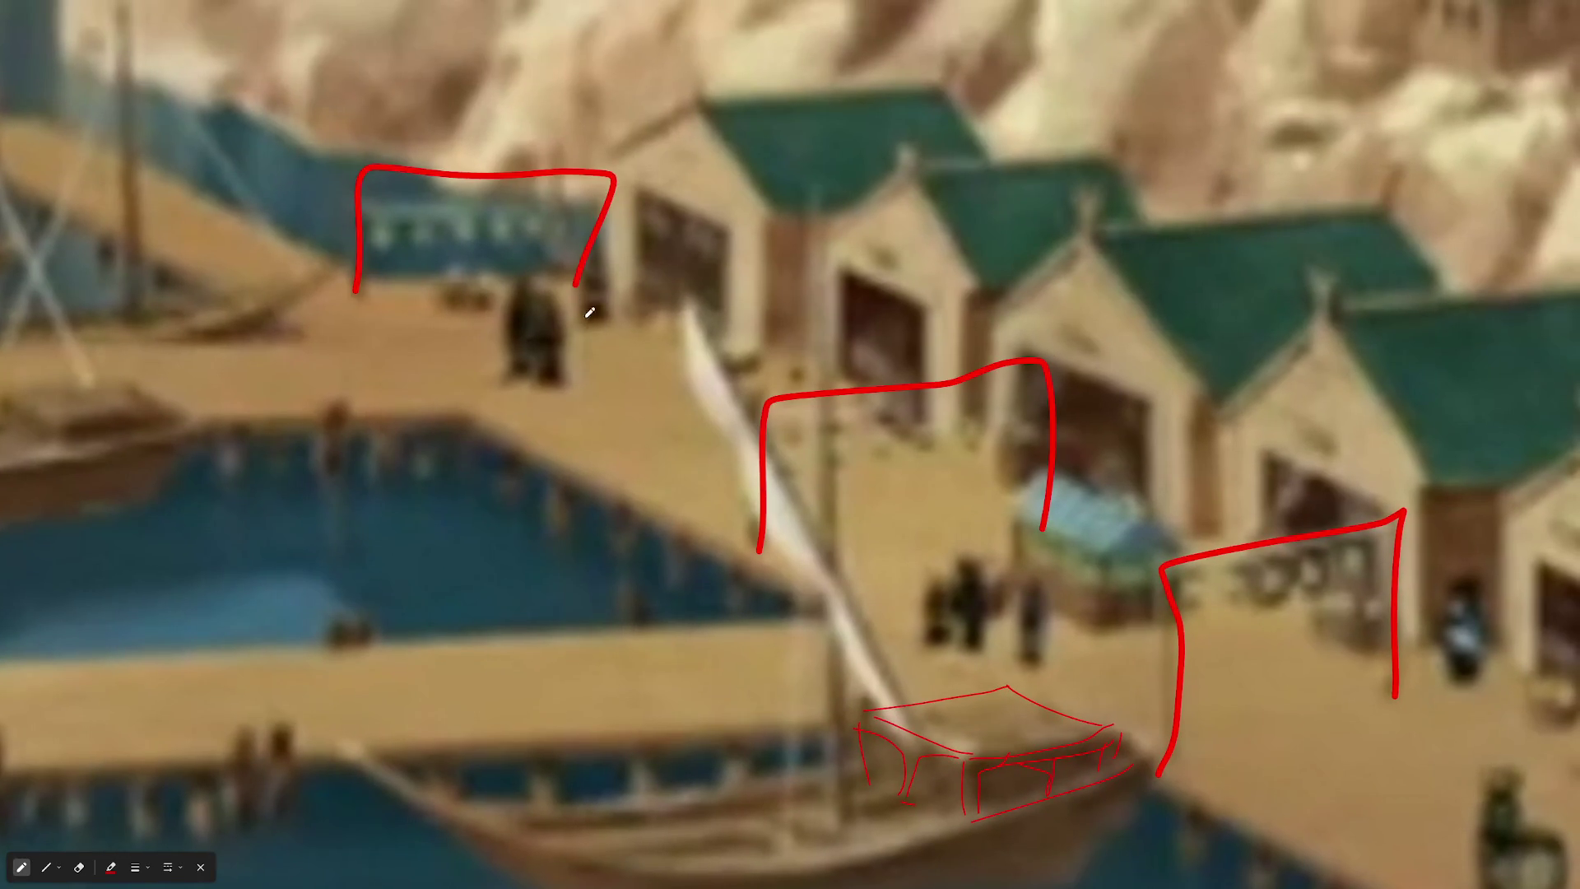
pyautogui.scroll(-5, 609, 368)
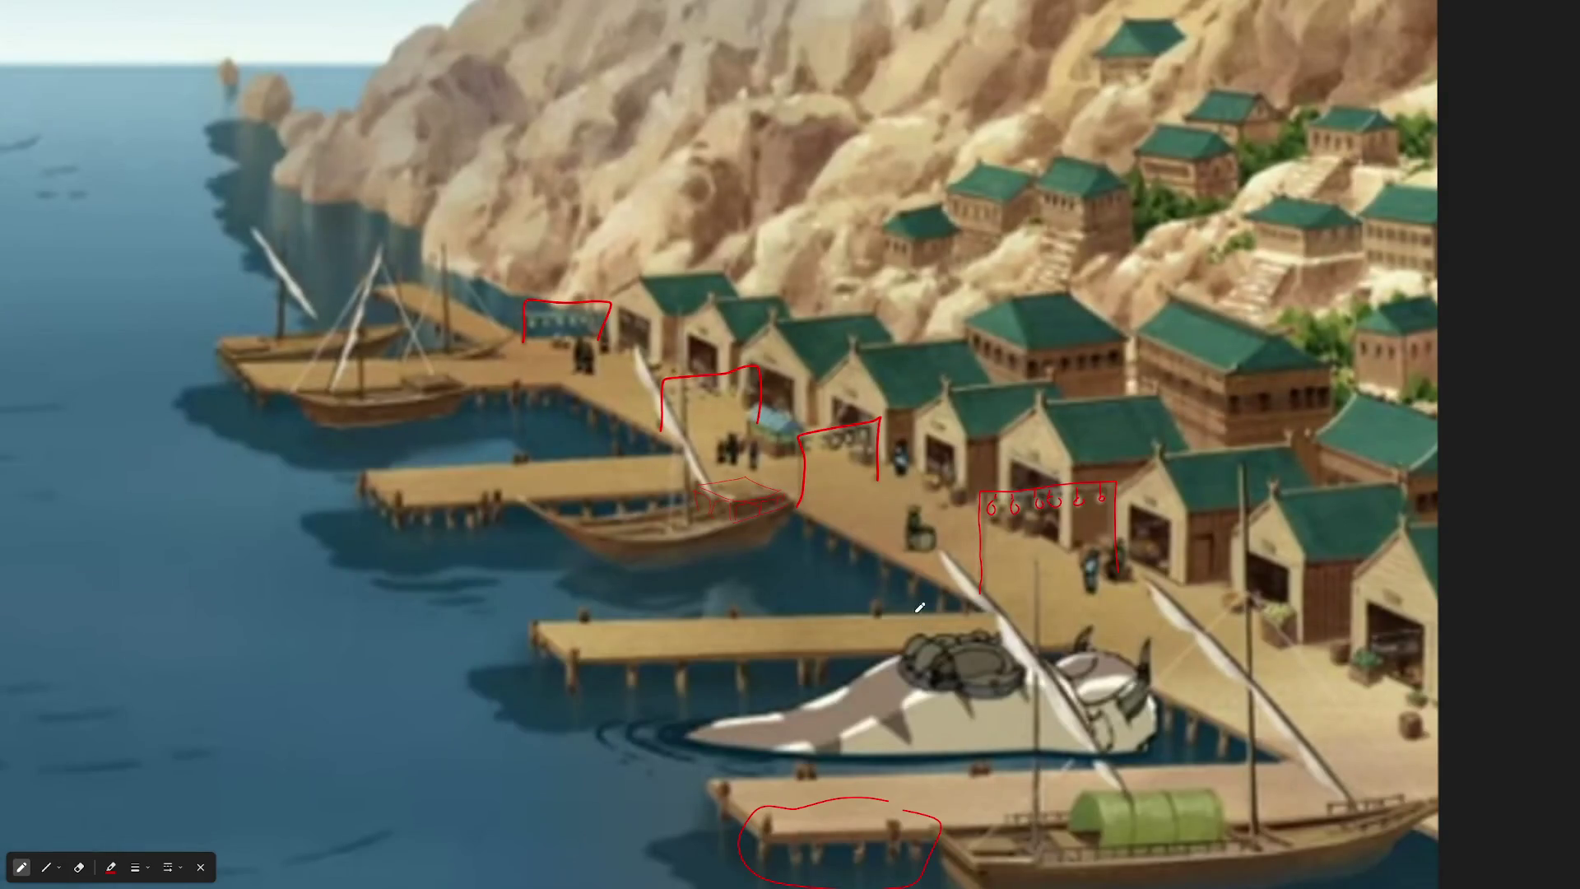
pyautogui.scroll(5, 938, 516)
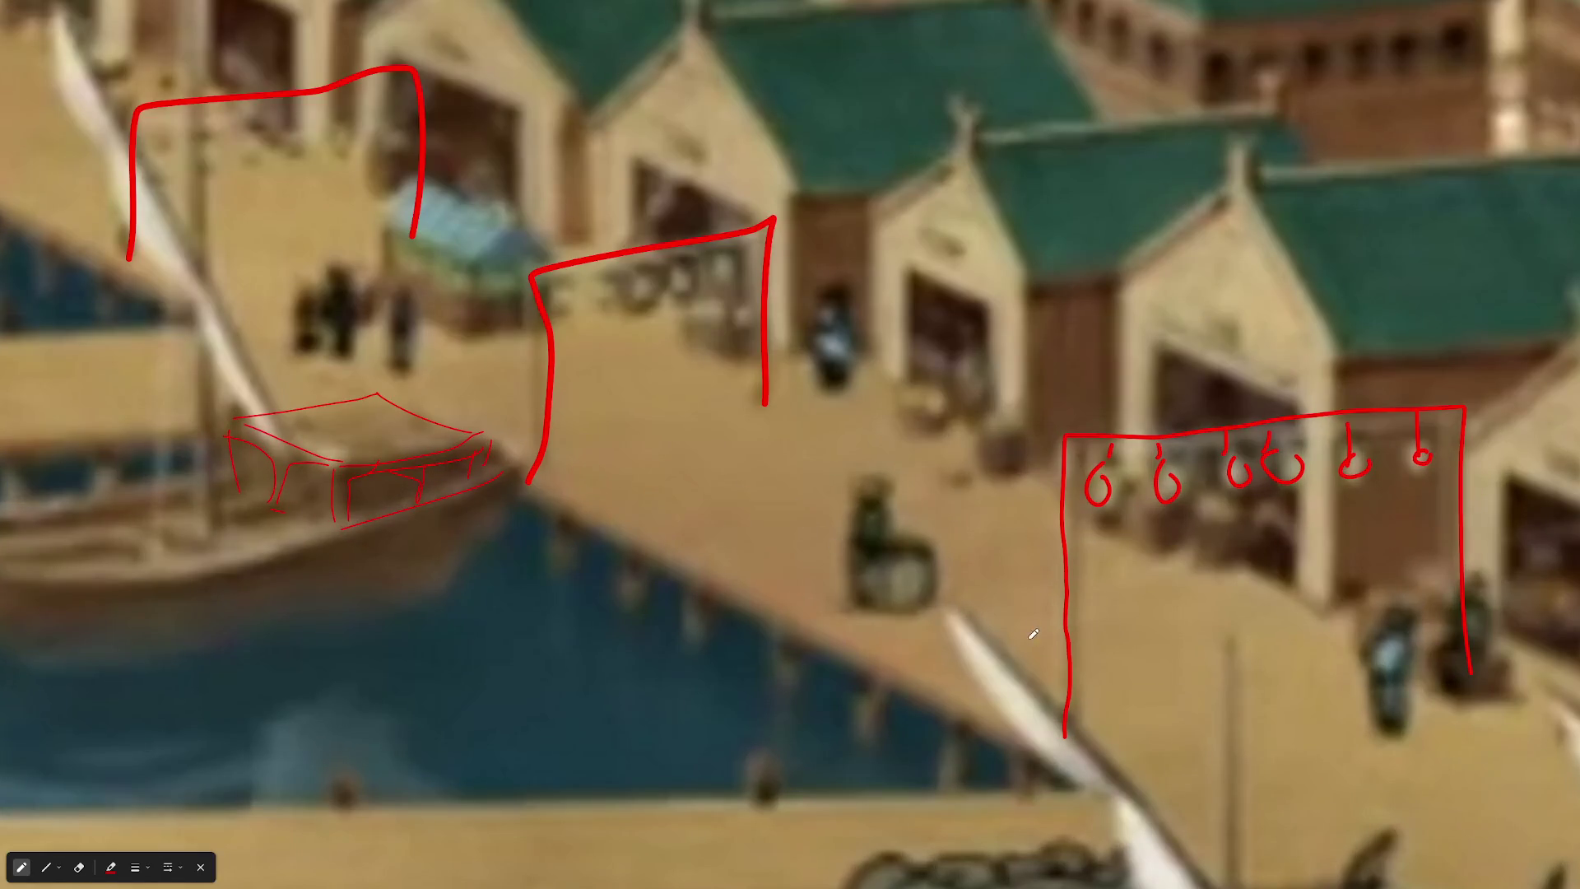
pyautogui.moveTo(1033, 633); pyautogui.dragTo(600, 492)
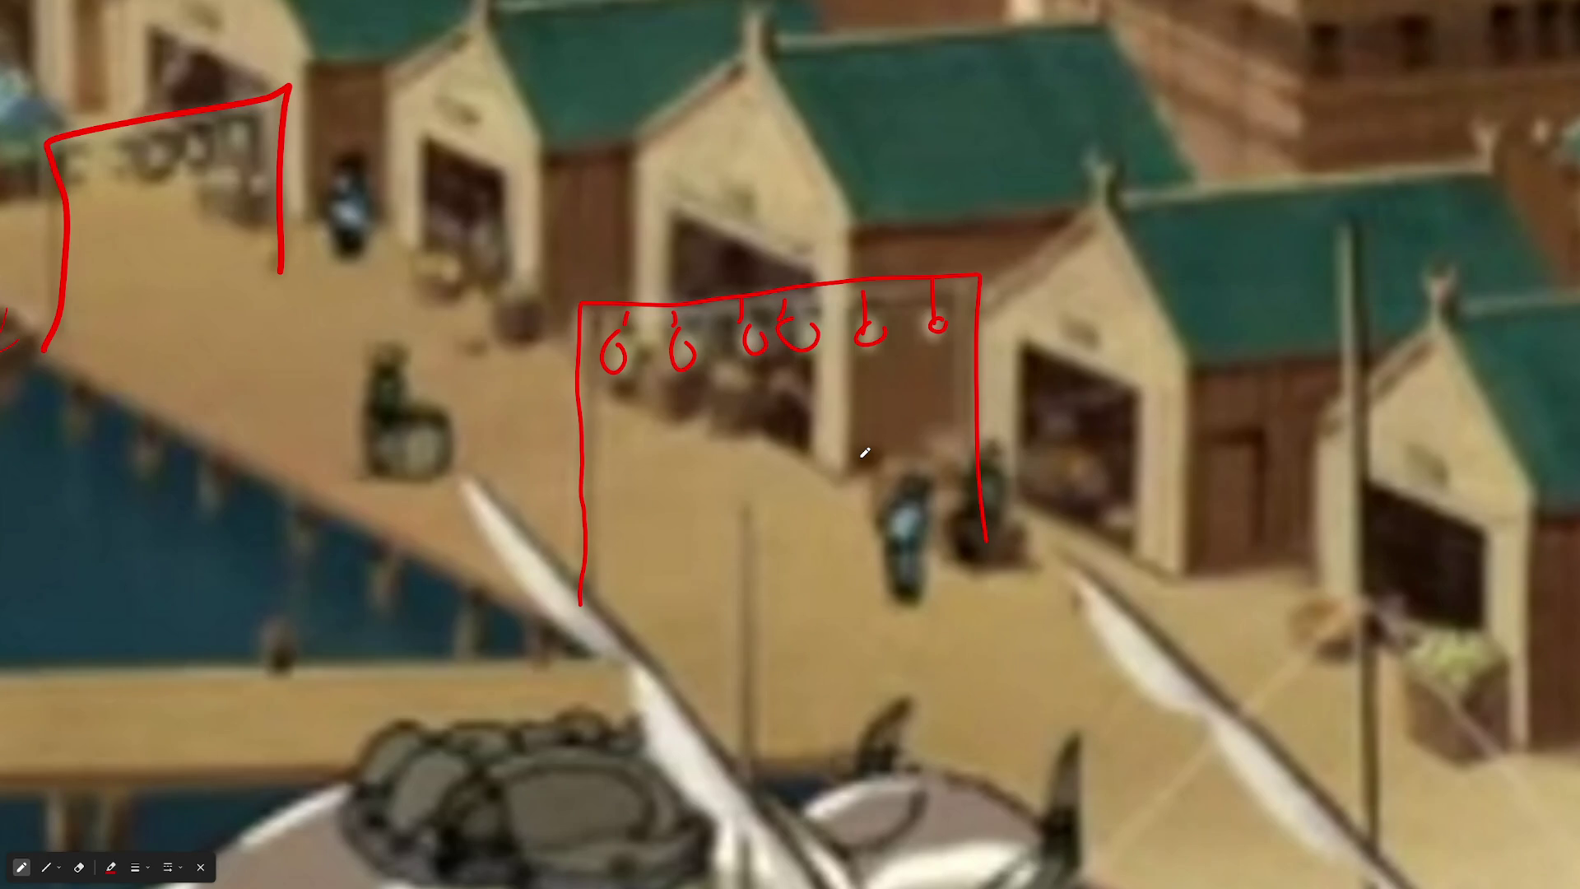
pyautogui.scroll(-6, 820, 39)
pyautogui.scroll(-3, 653, 434)
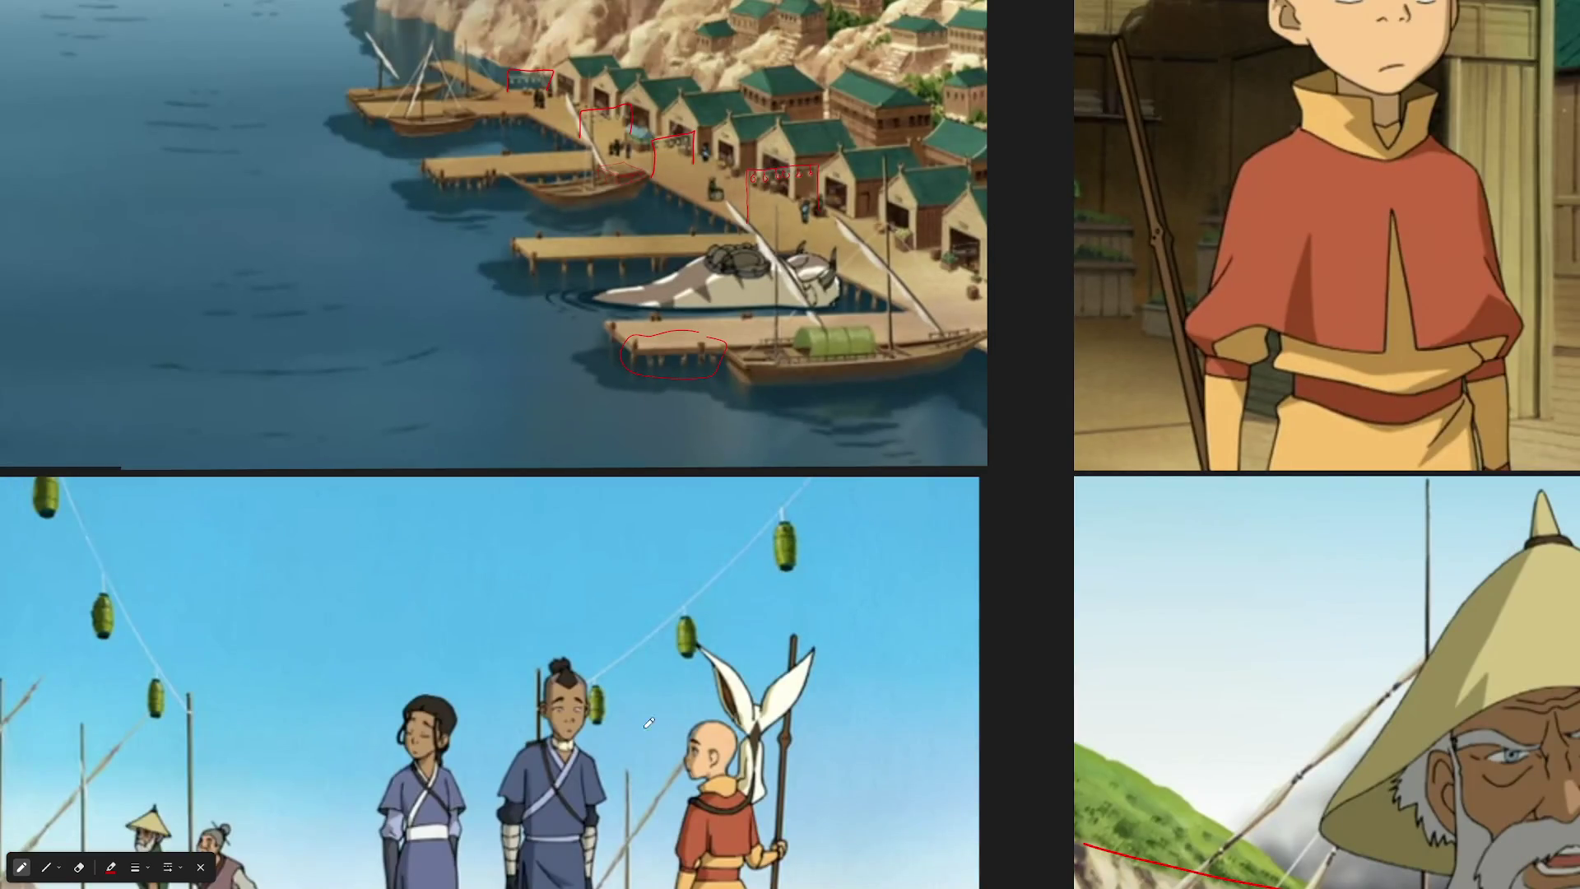
# Zoom in on the rooftop reference and centre the hanging green lanterns
pyautogui.moveTo(165, 642); pyautogui.dragTo(743, 414)
pyautogui.scroll(6, 743, 414)
pyautogui.scroll(4, 743, 414)
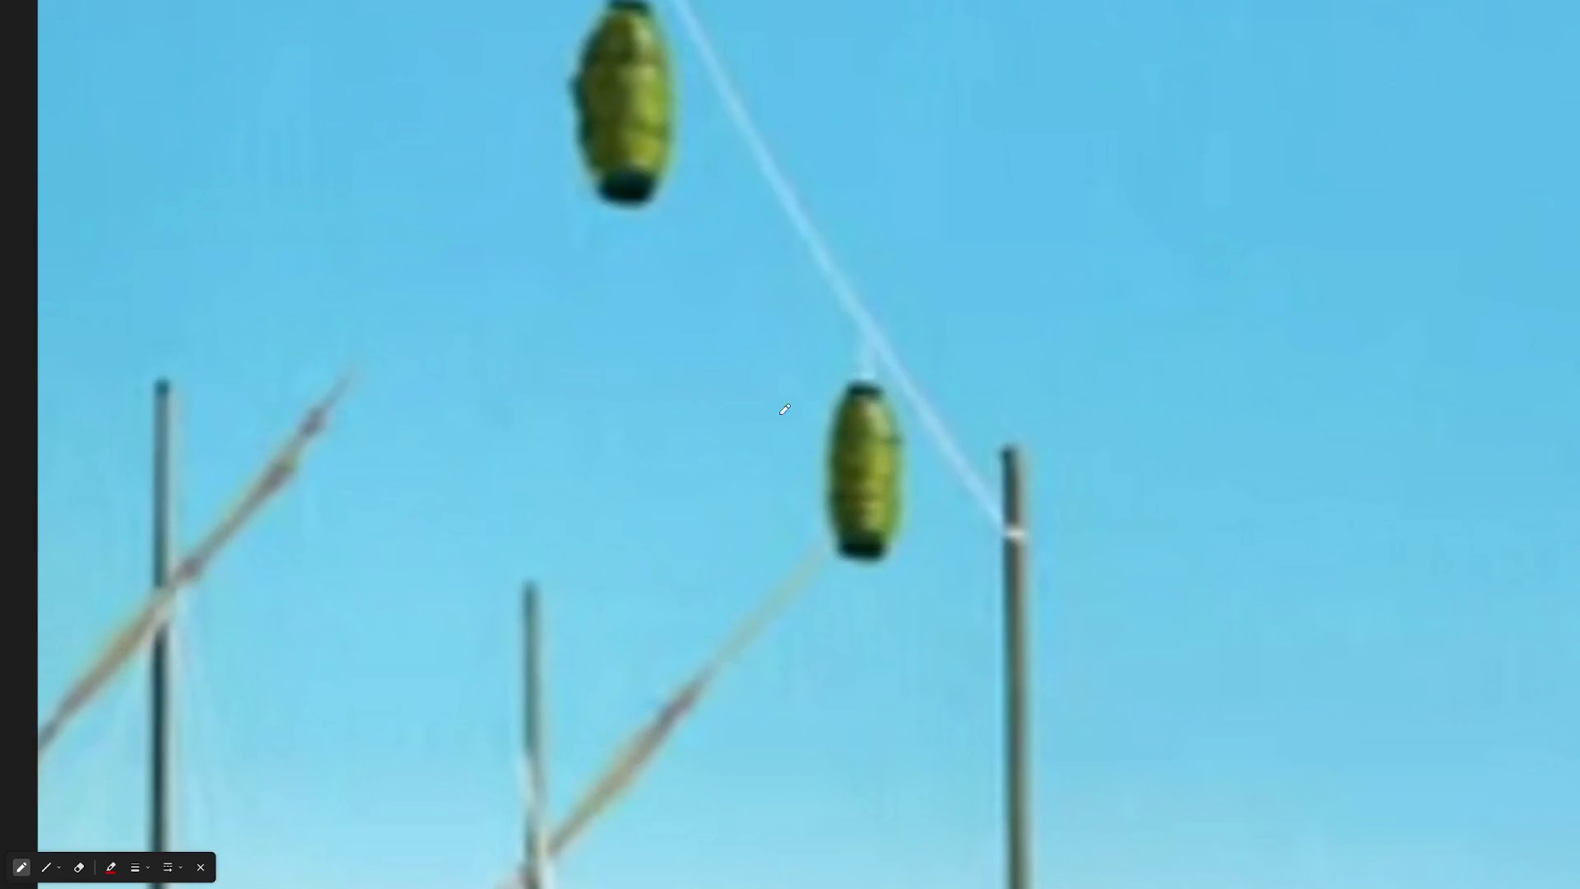
pyautogui.scroll(3, 659, 75)
pyautogui.moveTo(641, 58); pyautogui.dragTo(784, 378)
pyautogui.scroll(-3, 805, 362)
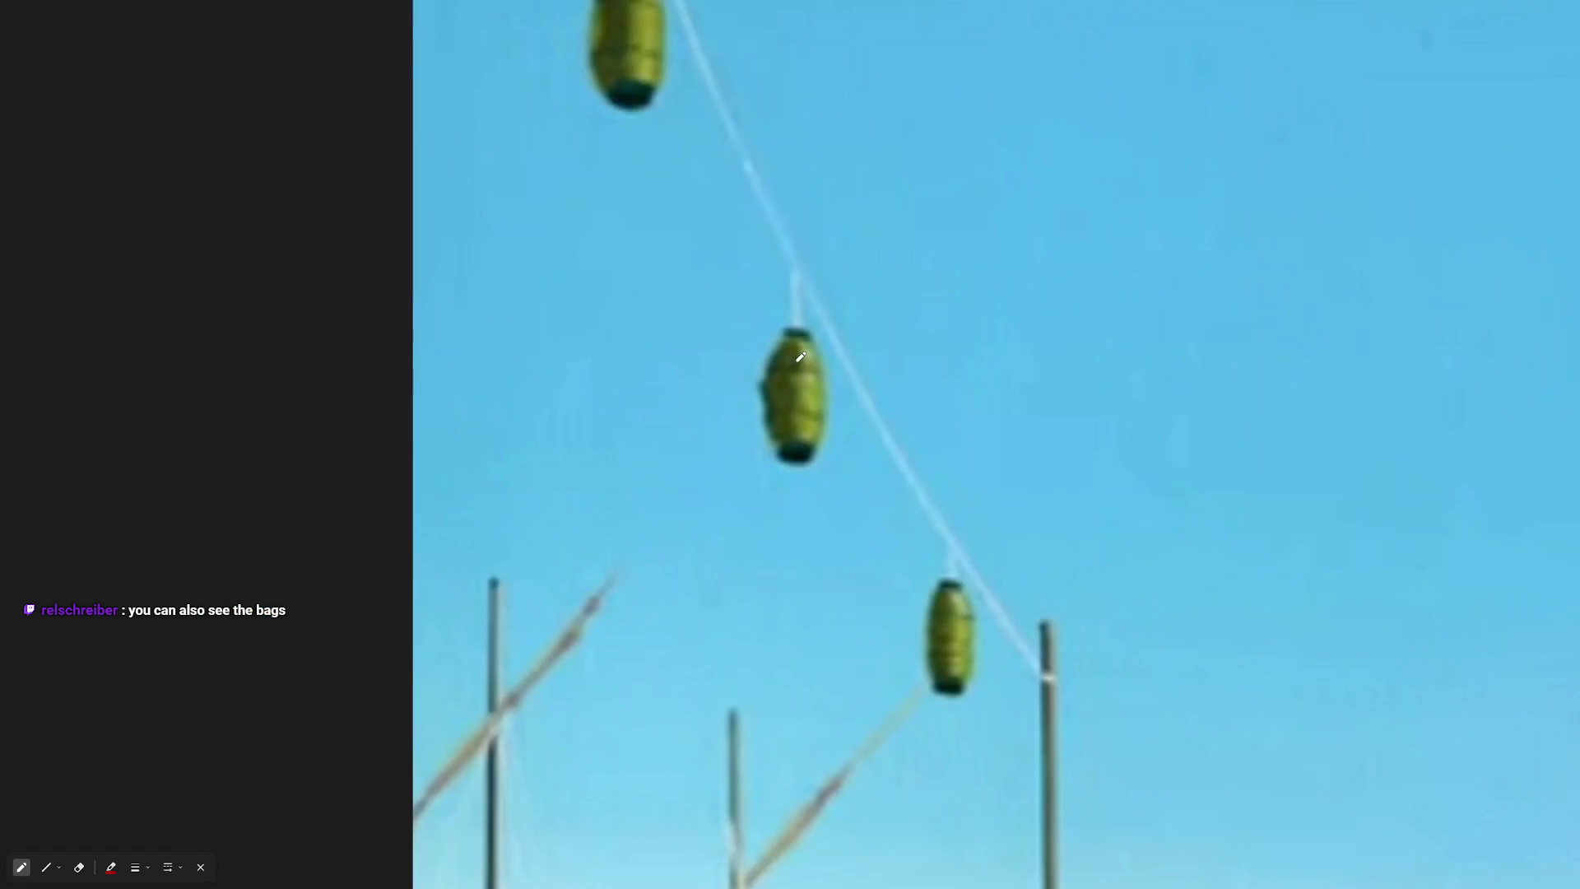
pyautogui.scroll(-2, 688, 394)
pyautogui.hscroll(5, 688, 394)
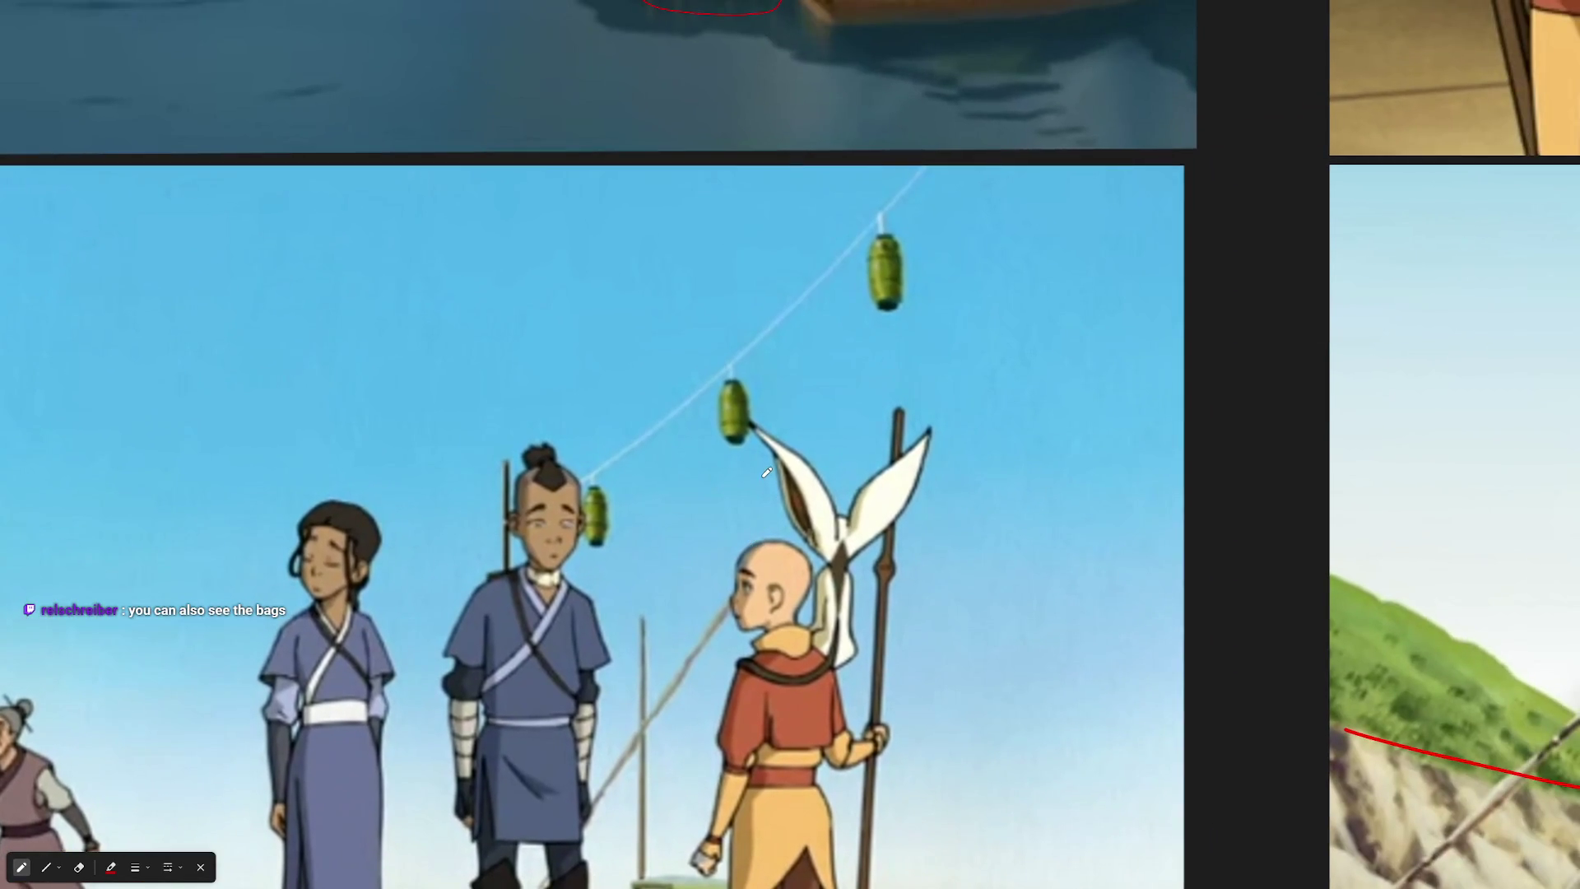
pyautogui.scroll(-1, 719, 467)
pyautogui.hscroll(8, 741, 461)
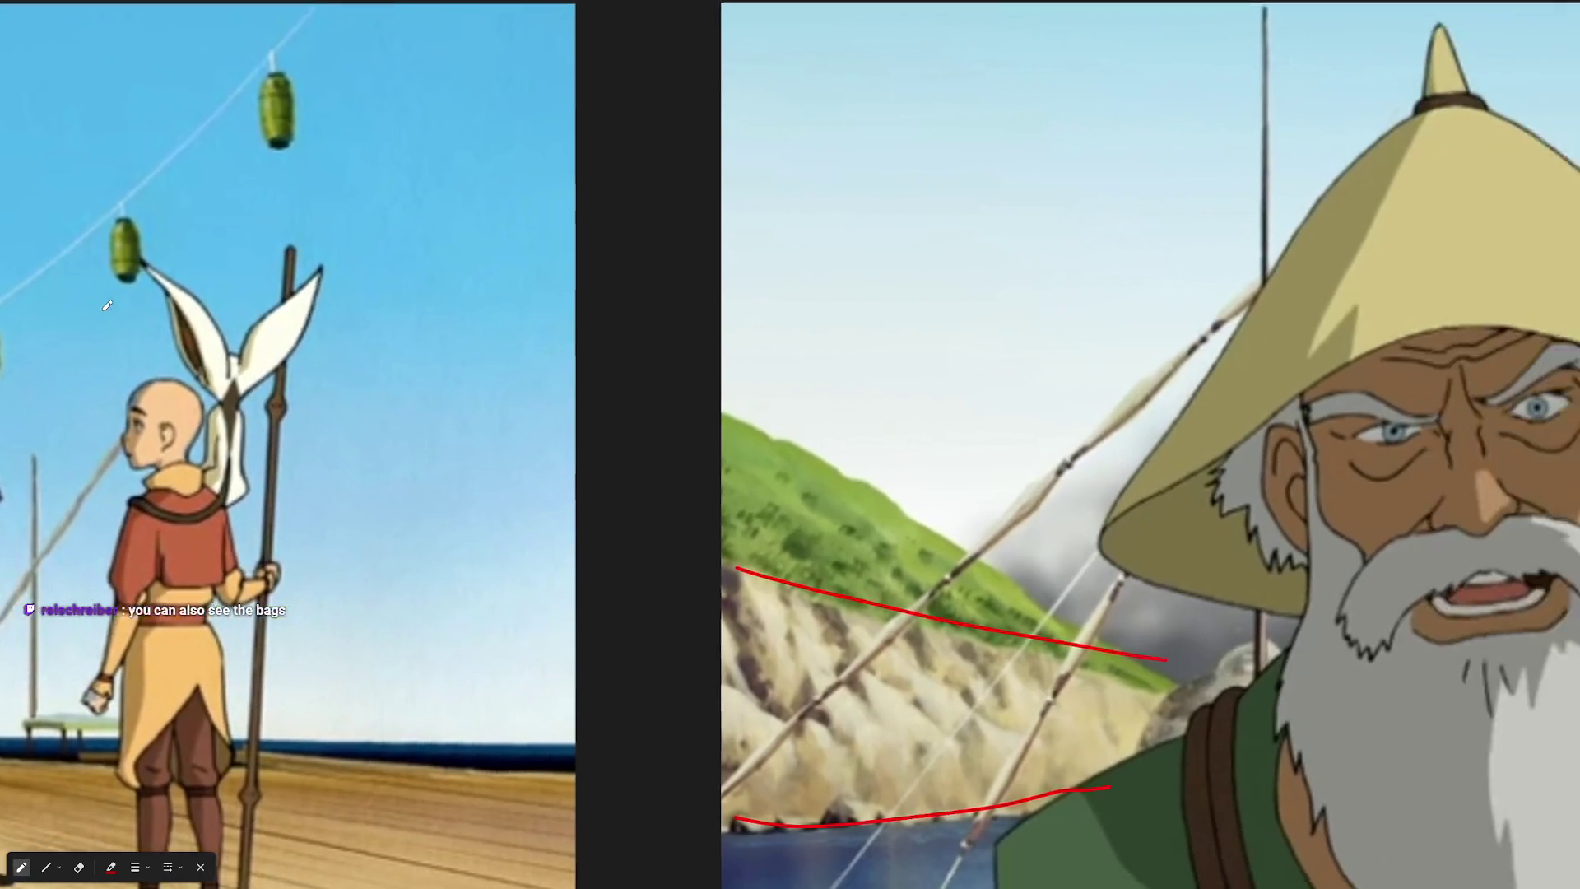
pyautogui.scroll(1, 635, 600)
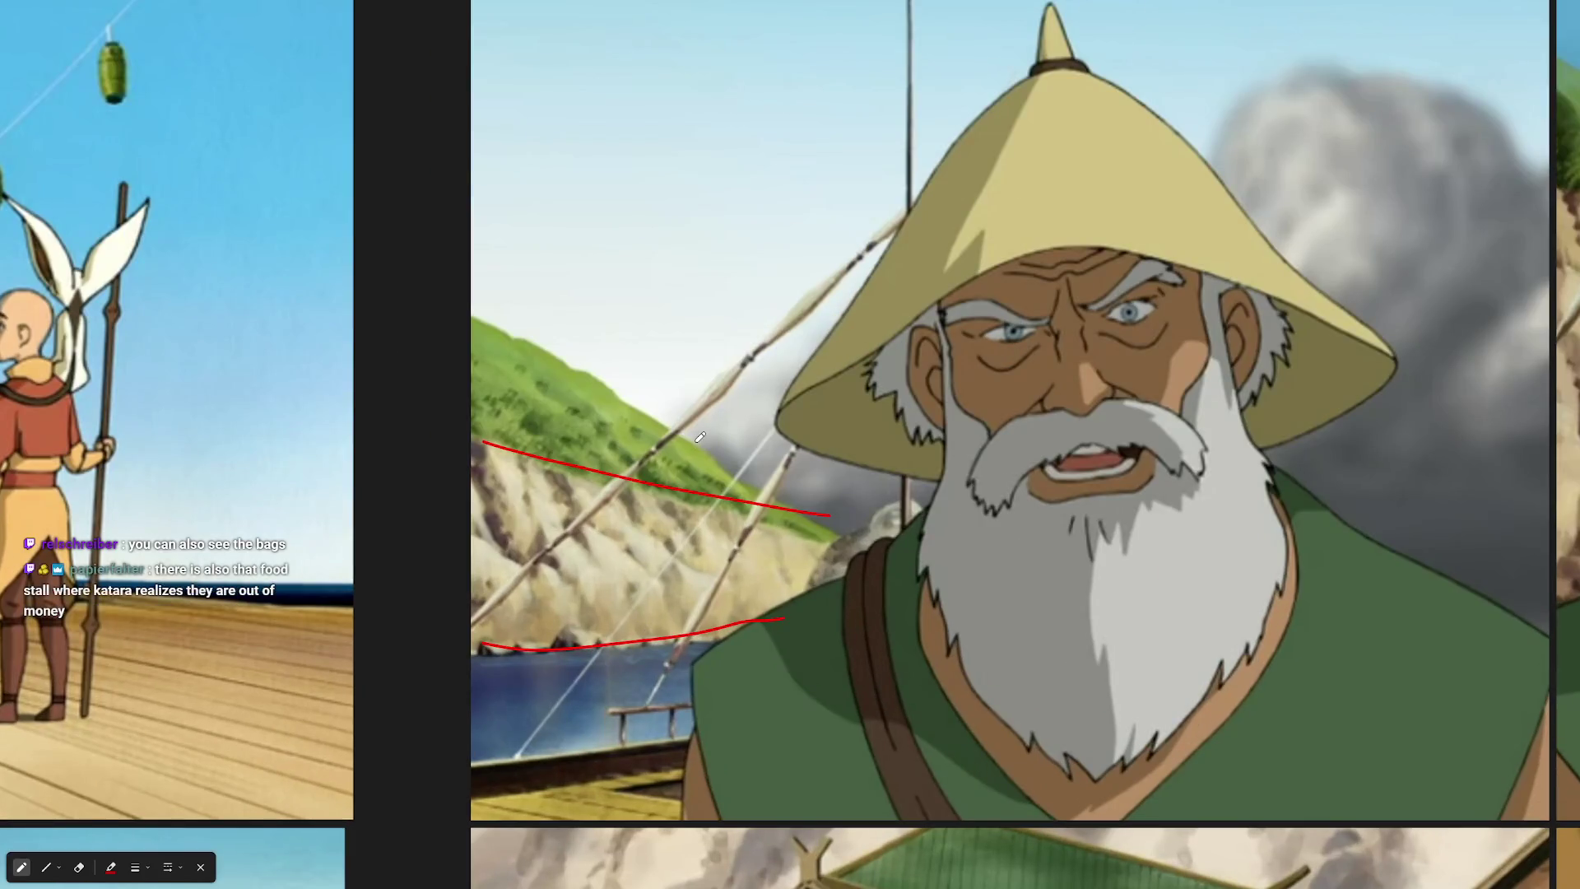
pyautogui.scroll(-3, 700, 436)
pyautogui.hscroll(5, 553, 460)
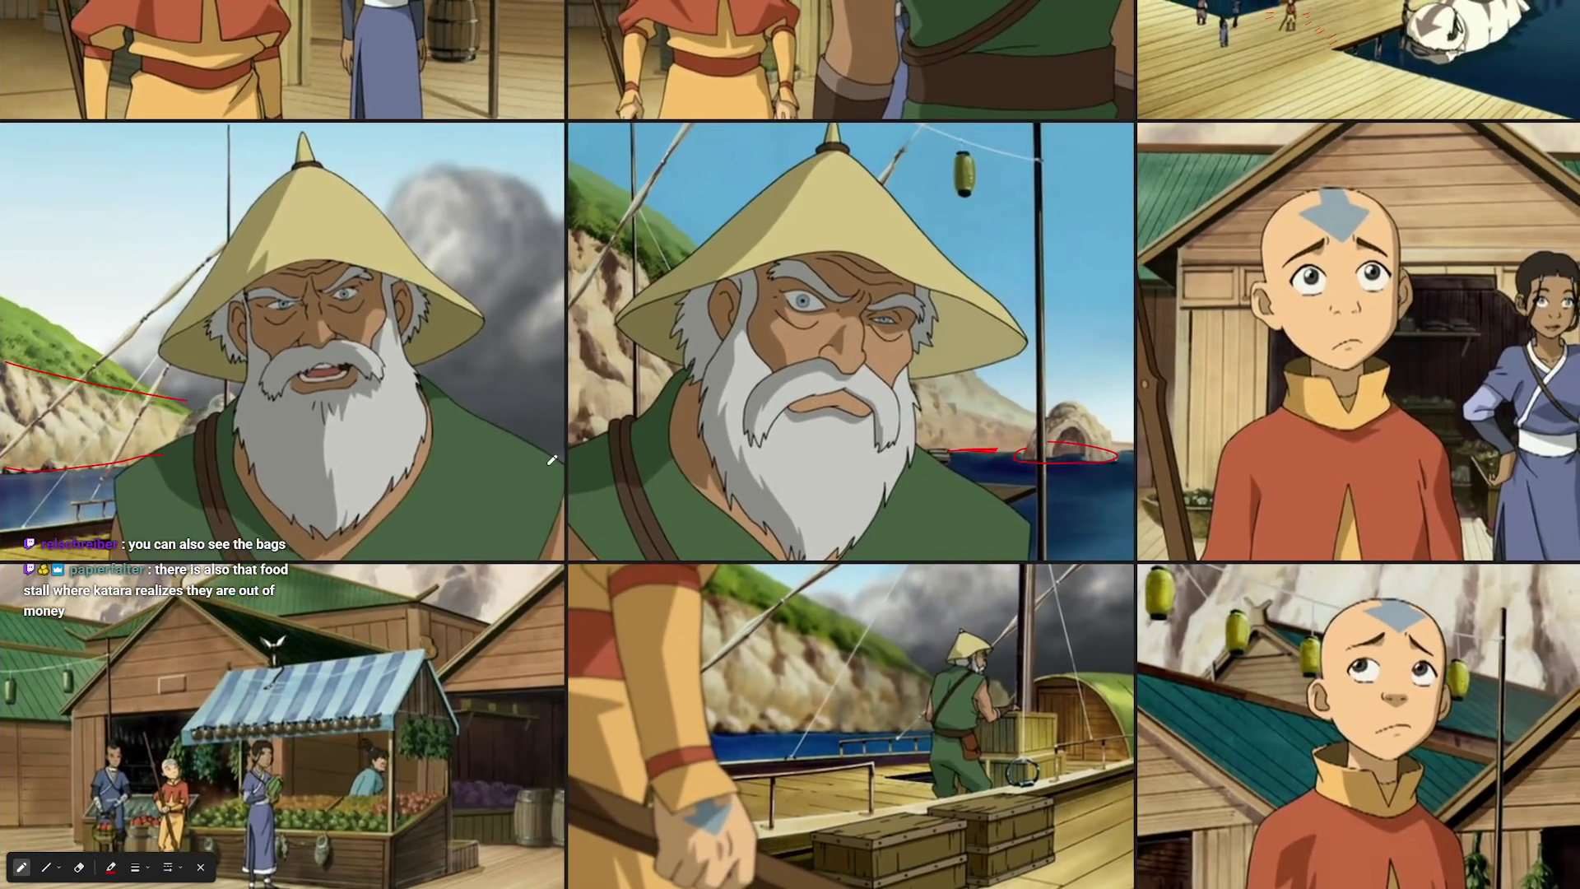
pyautogui.scroll(-3, 552, 460)
pyautogui.hscroll(2, 552, 460)
pyautogui.scroll(4, 696, 462)
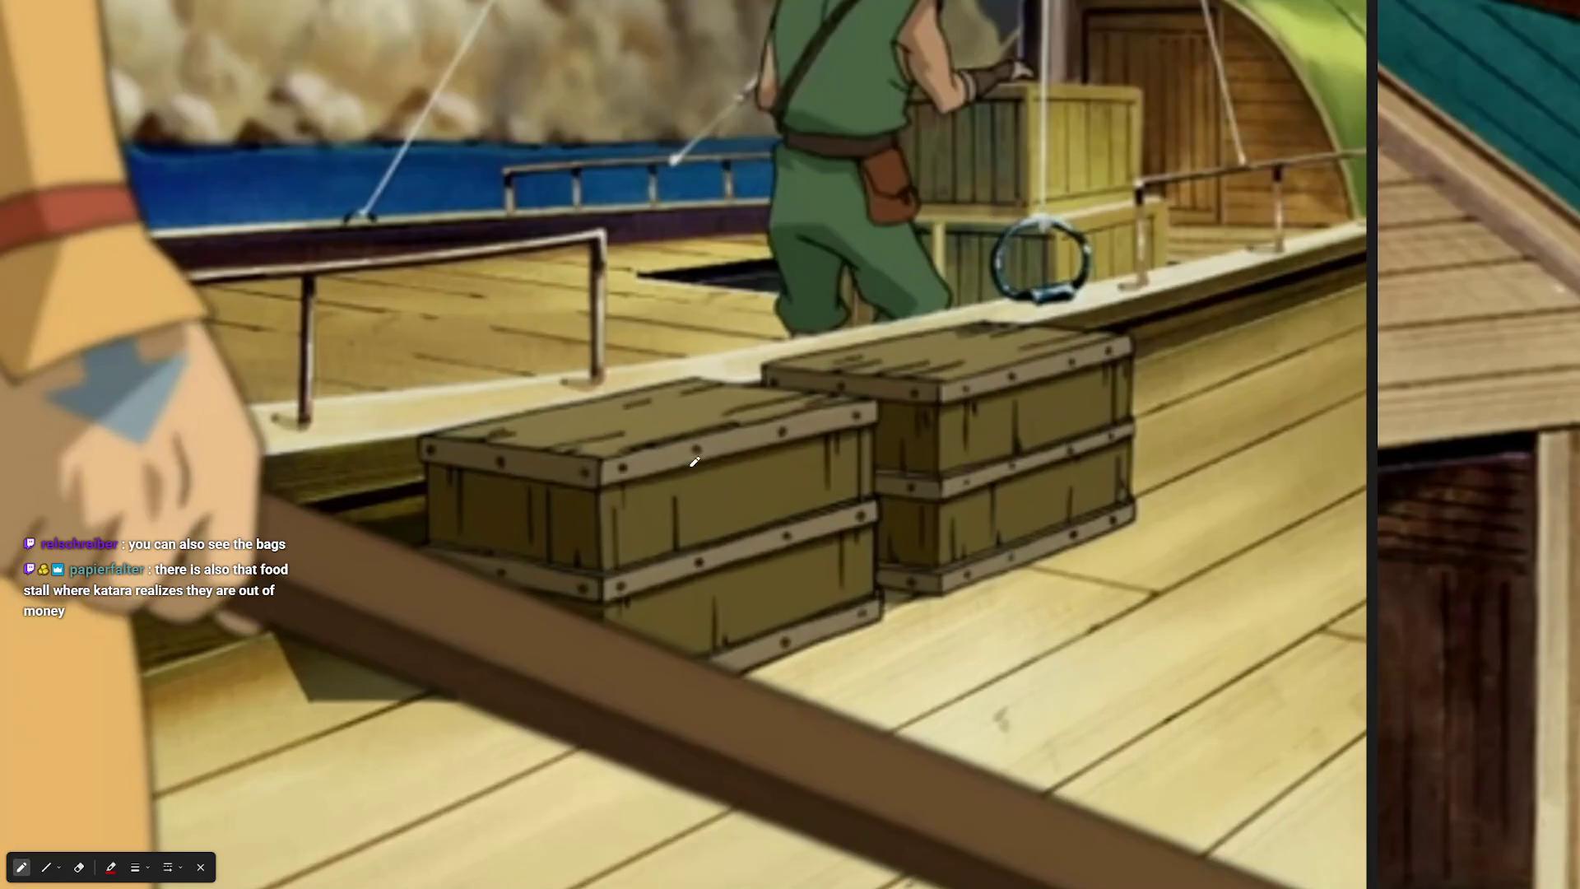
pyautogui.scroll(3, 696, 462)
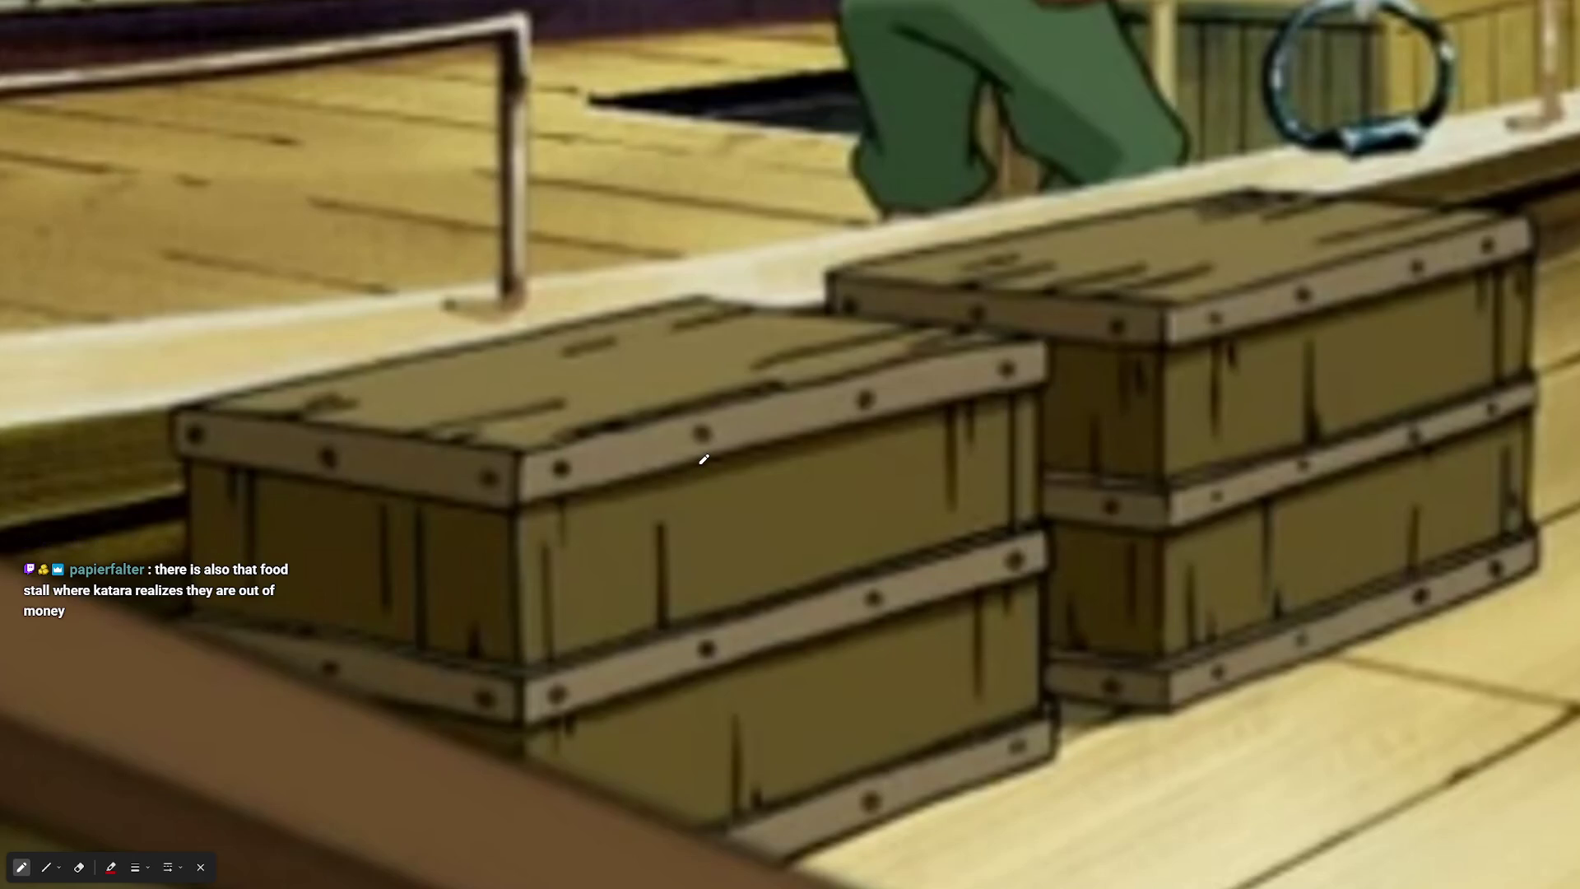
pyautogui.scroll(-8, 704, 459)
pyautogui.hscroll(-5, 604, 465)
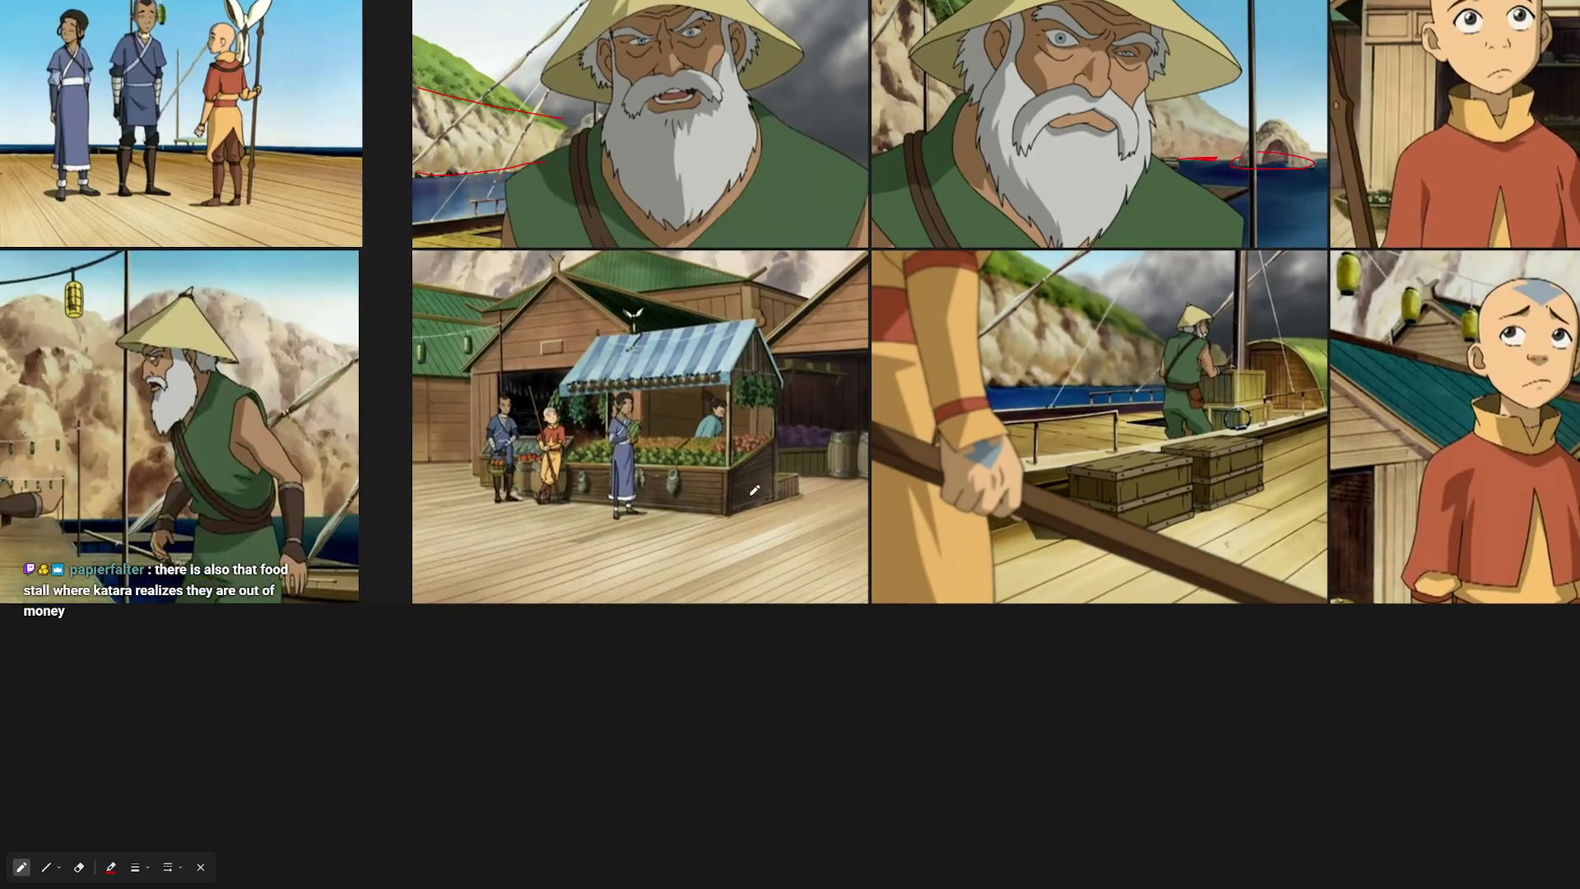
pyautogui.scroll(5, 763, 435)
pyautogui.scroll(3, 1101, 433)
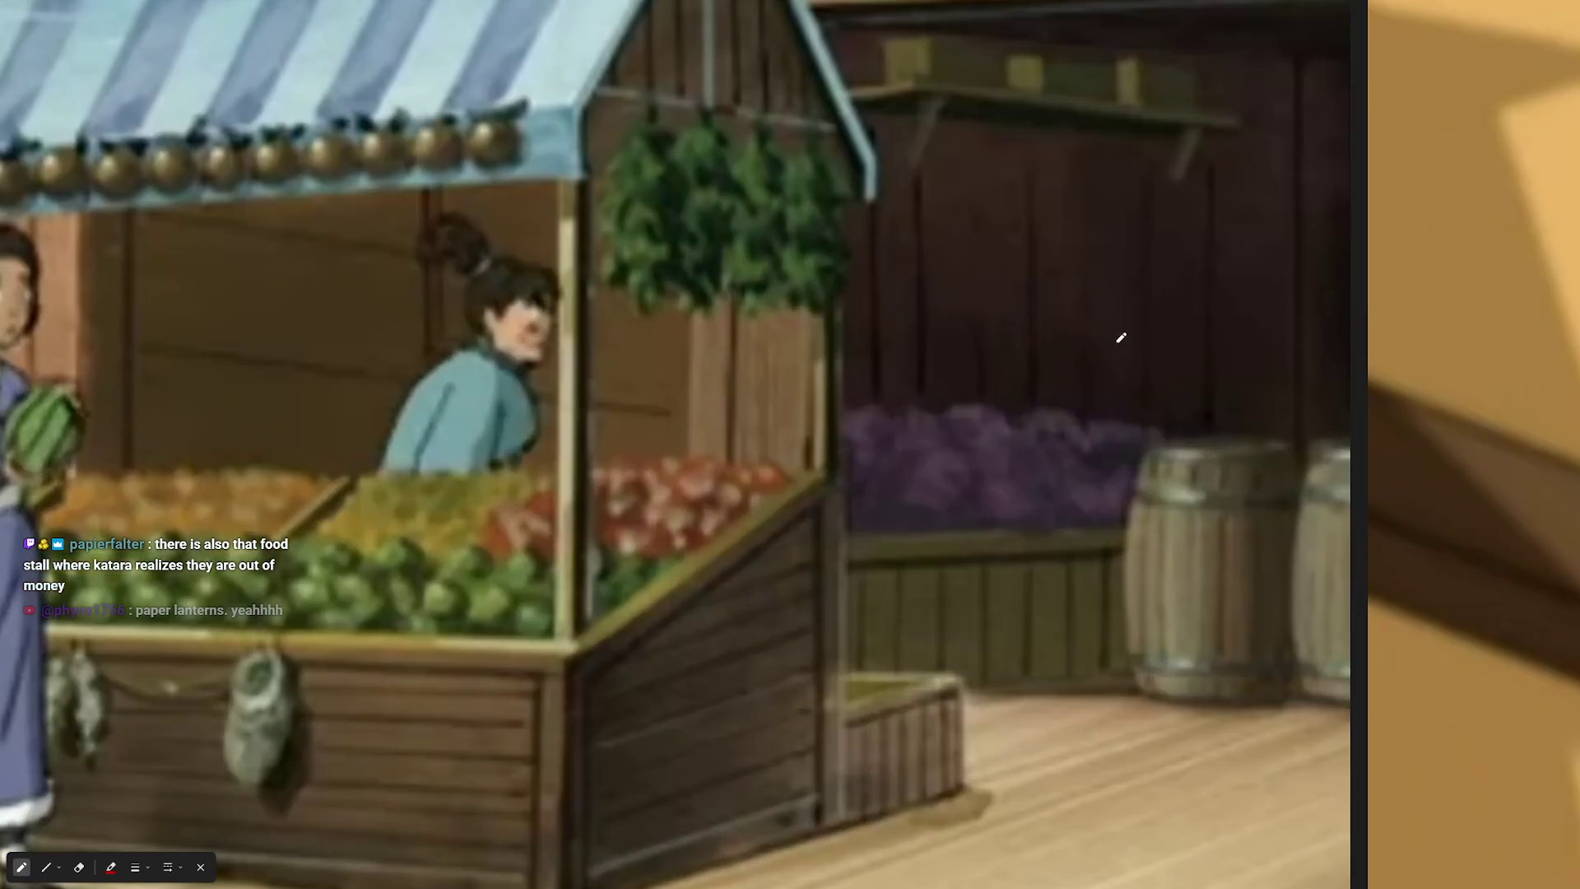
pyautogui.scroll(-3, 1028, 370)
pyautogui.hscroll(-5, 741, 395)
pyautogui.scroll(-1, 652, 401)
pyautogui.scroll(-2, 652, 400)
pyautogui.hscroll(-5, 566, 411)
pyautogui.scroll(5, 526, 292)
pyautogui.hscroll(-3, 625, 346)
pyautogui.scroll(2, 658, 369)
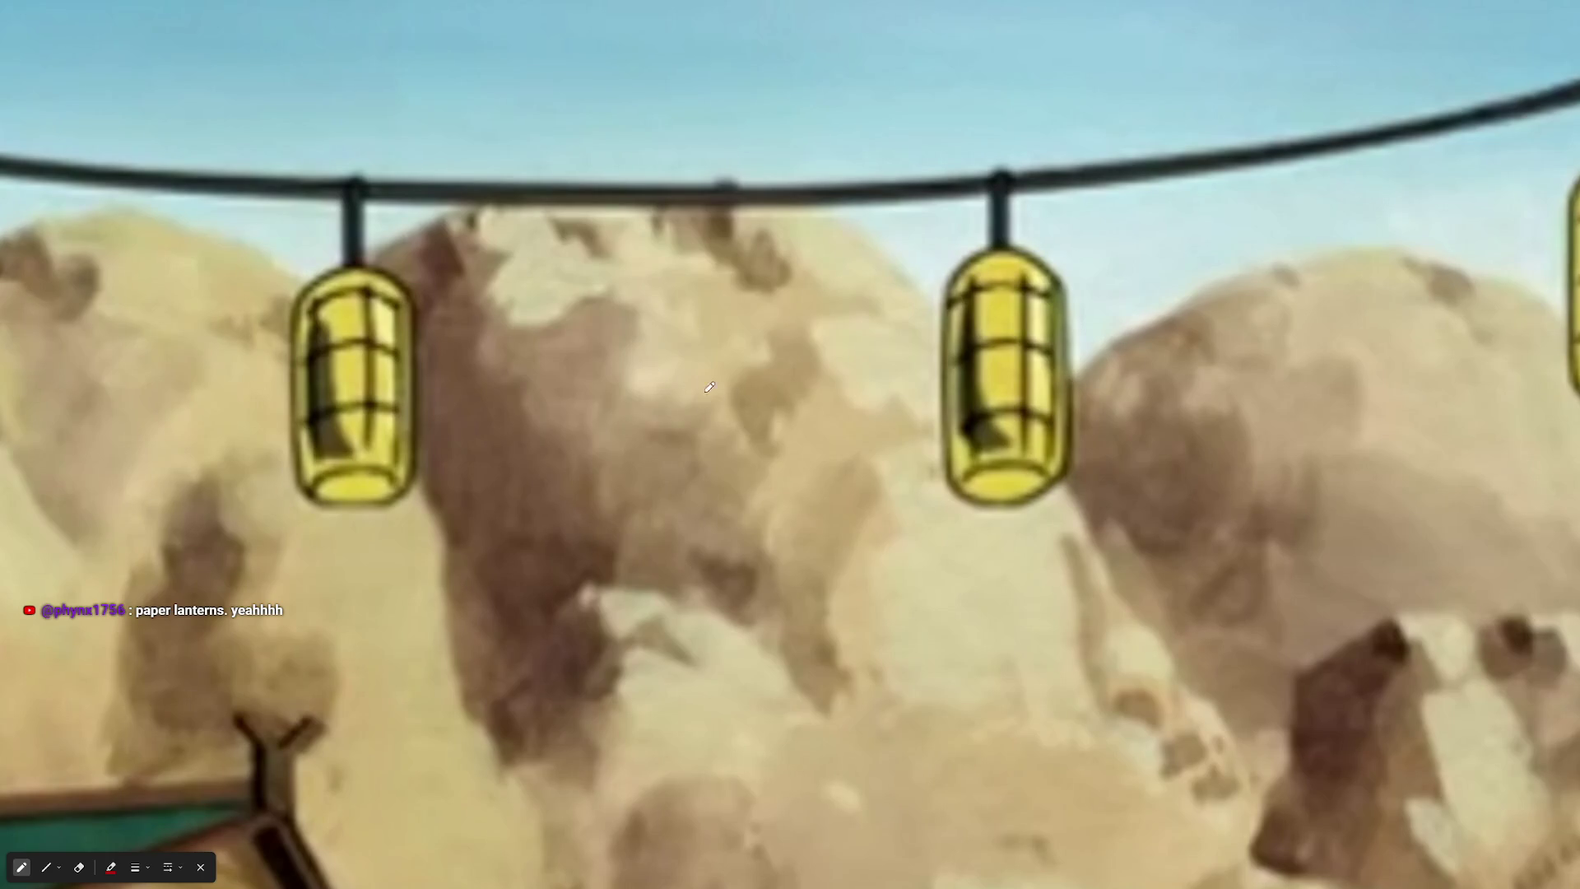
pyautogui.scroll(-3, 761, 307)
pyautogui.scroll(5, 724, 329)
pyautogui.scroll(-2, 677, 350)
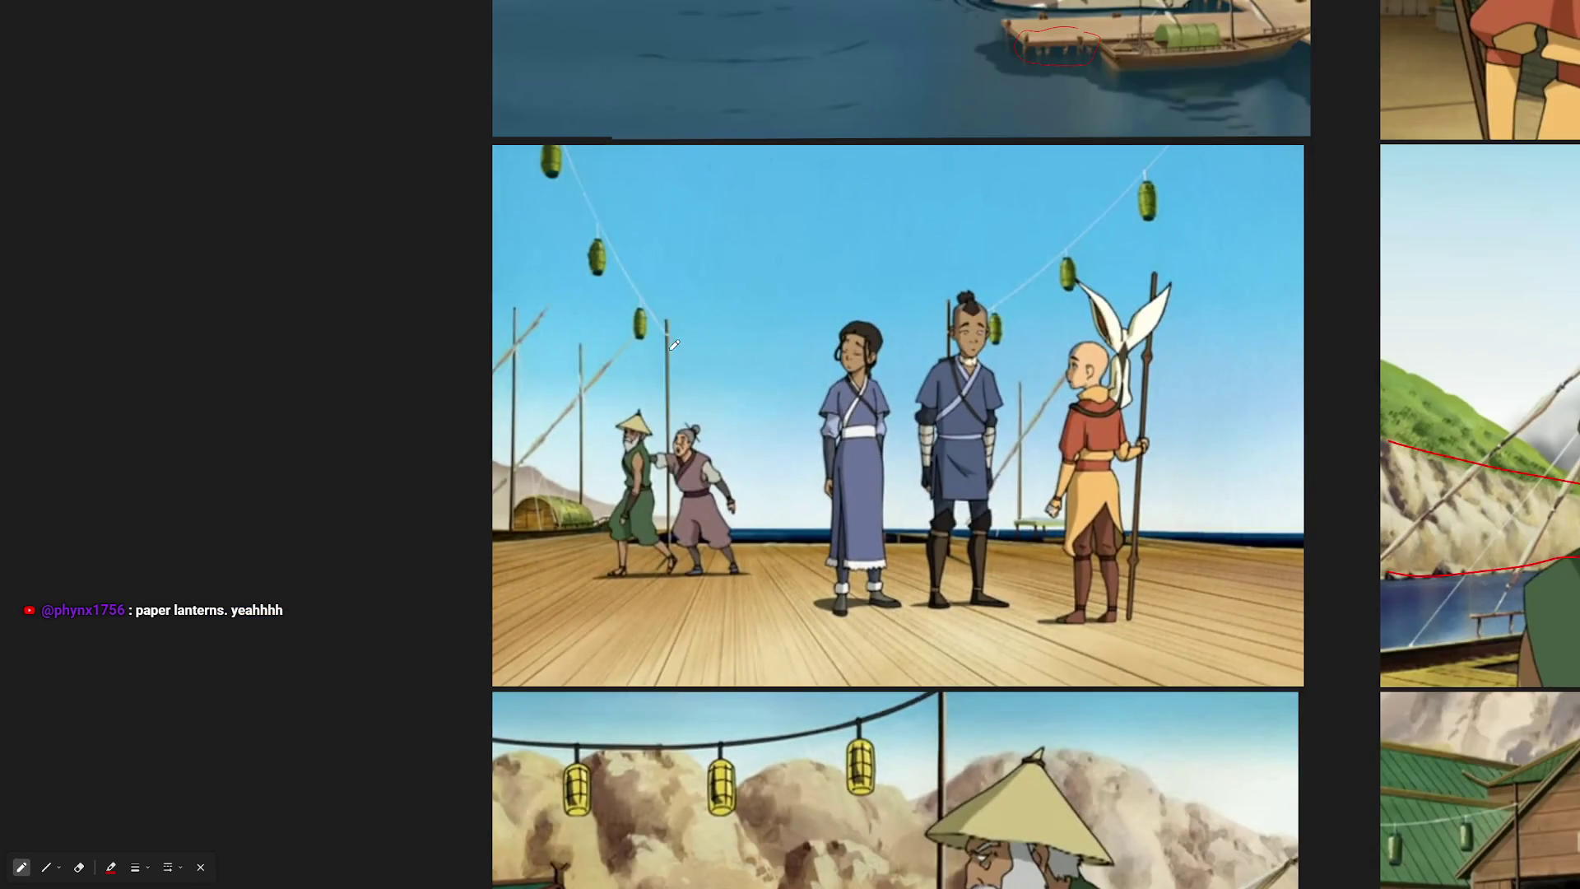
pyautogui.scroll(10, 717, 805)
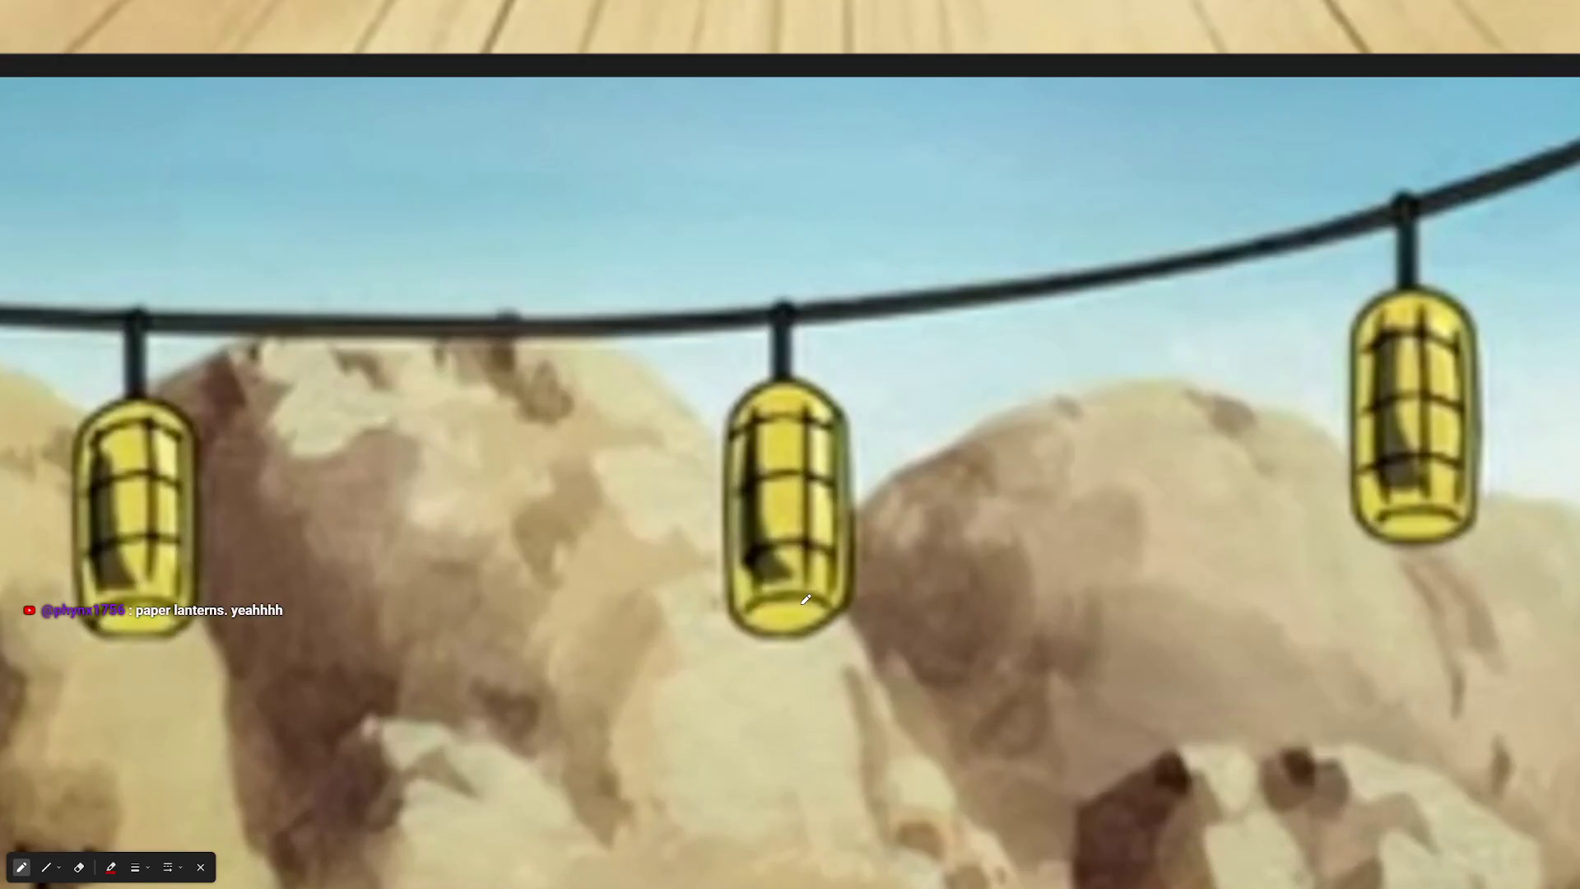
pyautogui.scroll(-2, 859, 539)
pyautogui.scroll(-5, 859, 539)
pyautogui.scroll(6, 1344, 202)
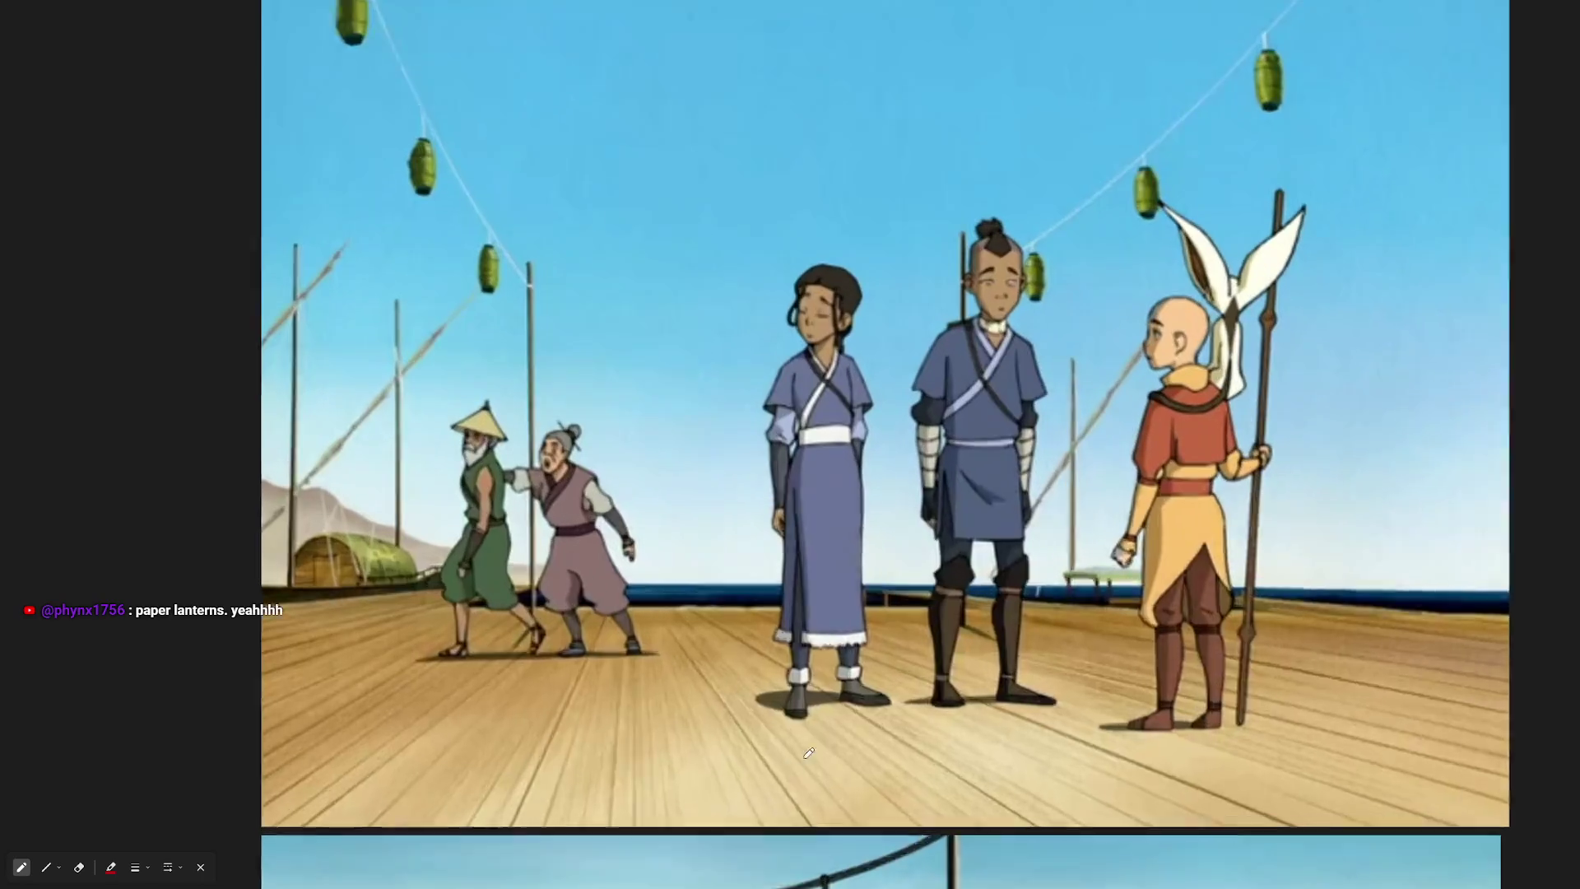
pyautogui.scroll(2, 924, 521)
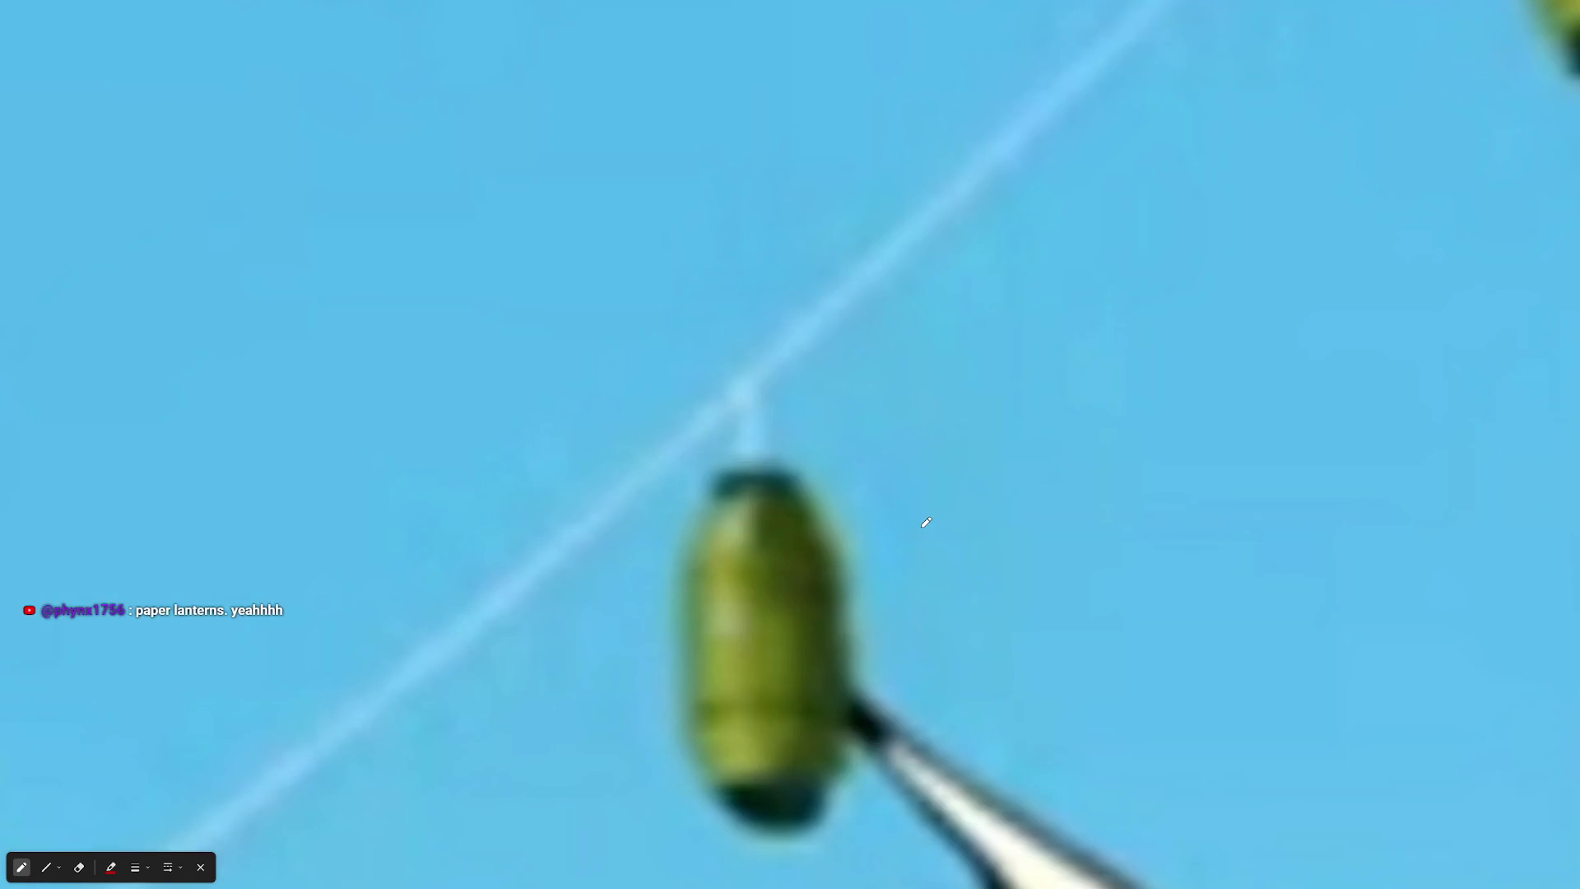
pyautogui.scroll(-8, 924, 521)
pyautogui.hscroll(15, 985, 573)
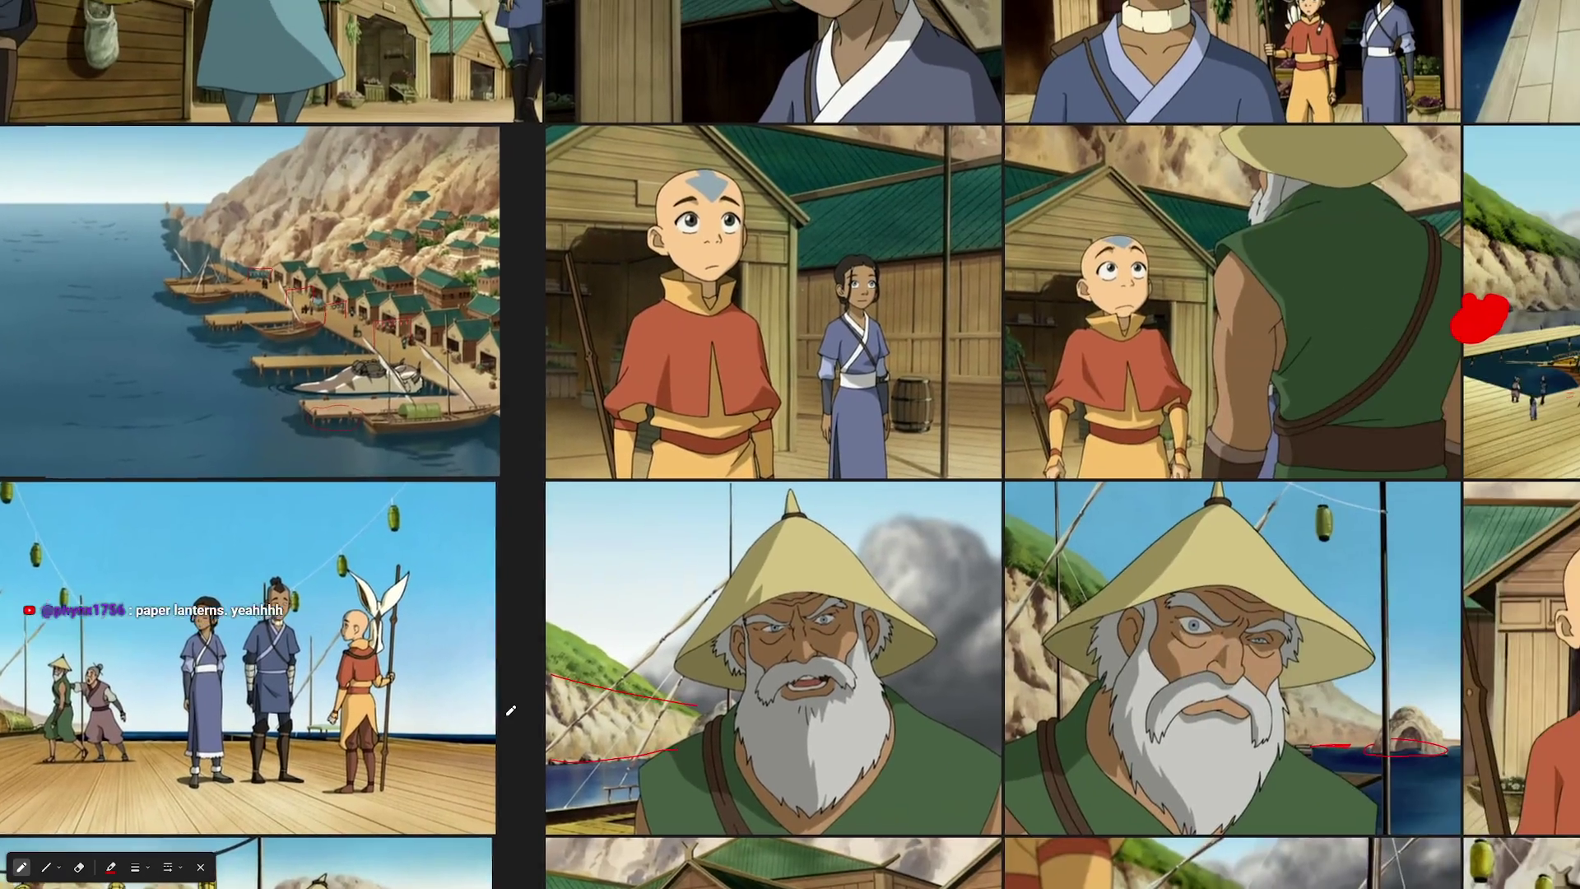
pyautogui.hscroll(15, 493, 482)
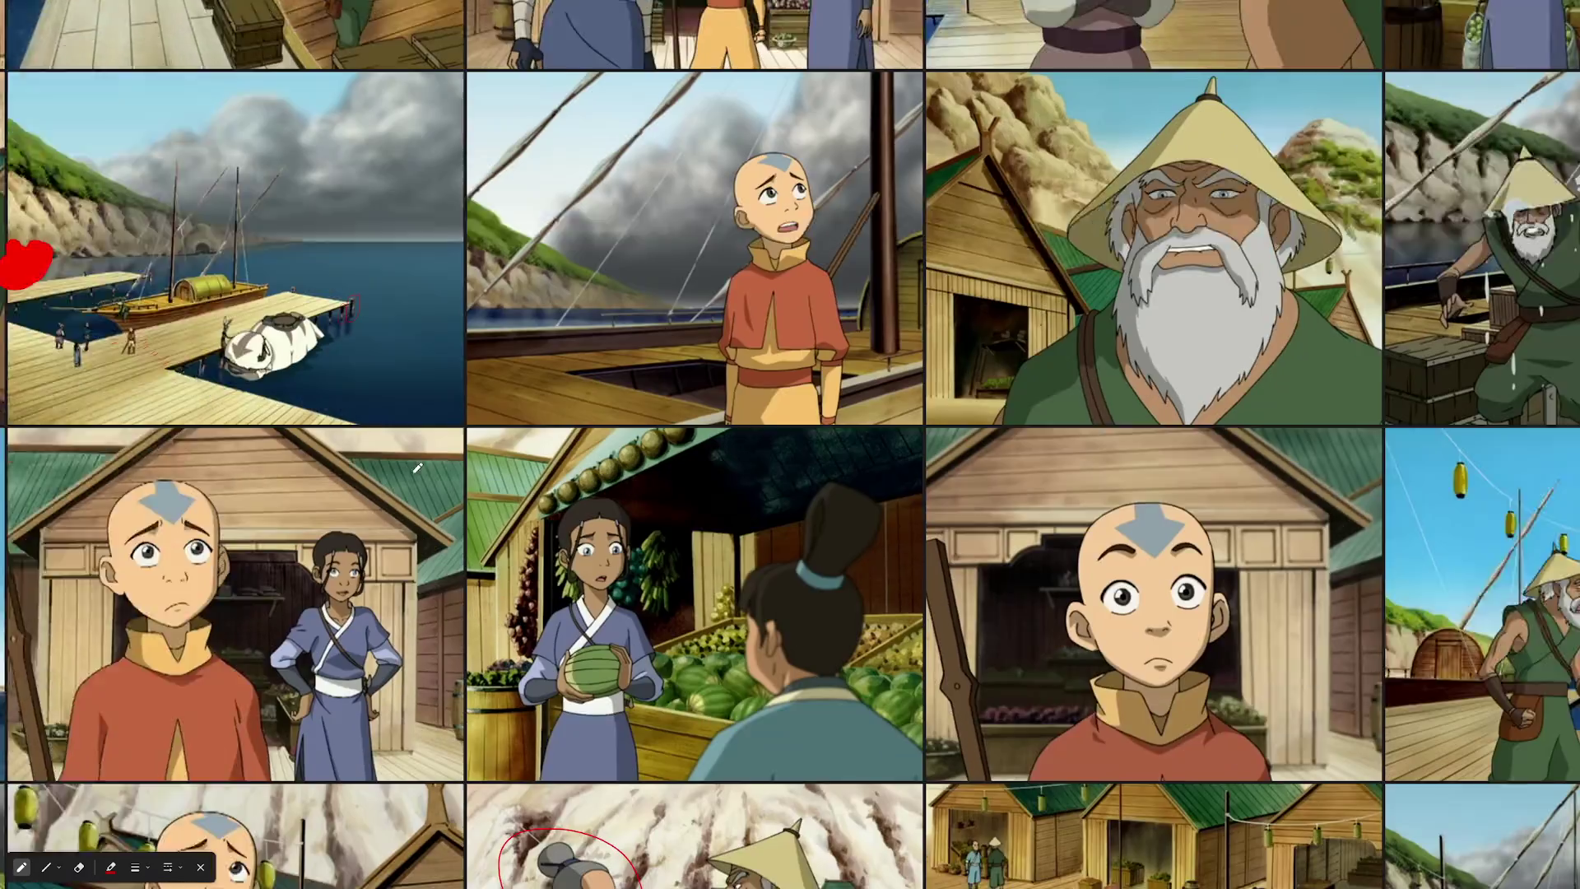
pyautogui.scroll(8, 1305, 470)
pyautogui.scroll(2, 1106, 390)
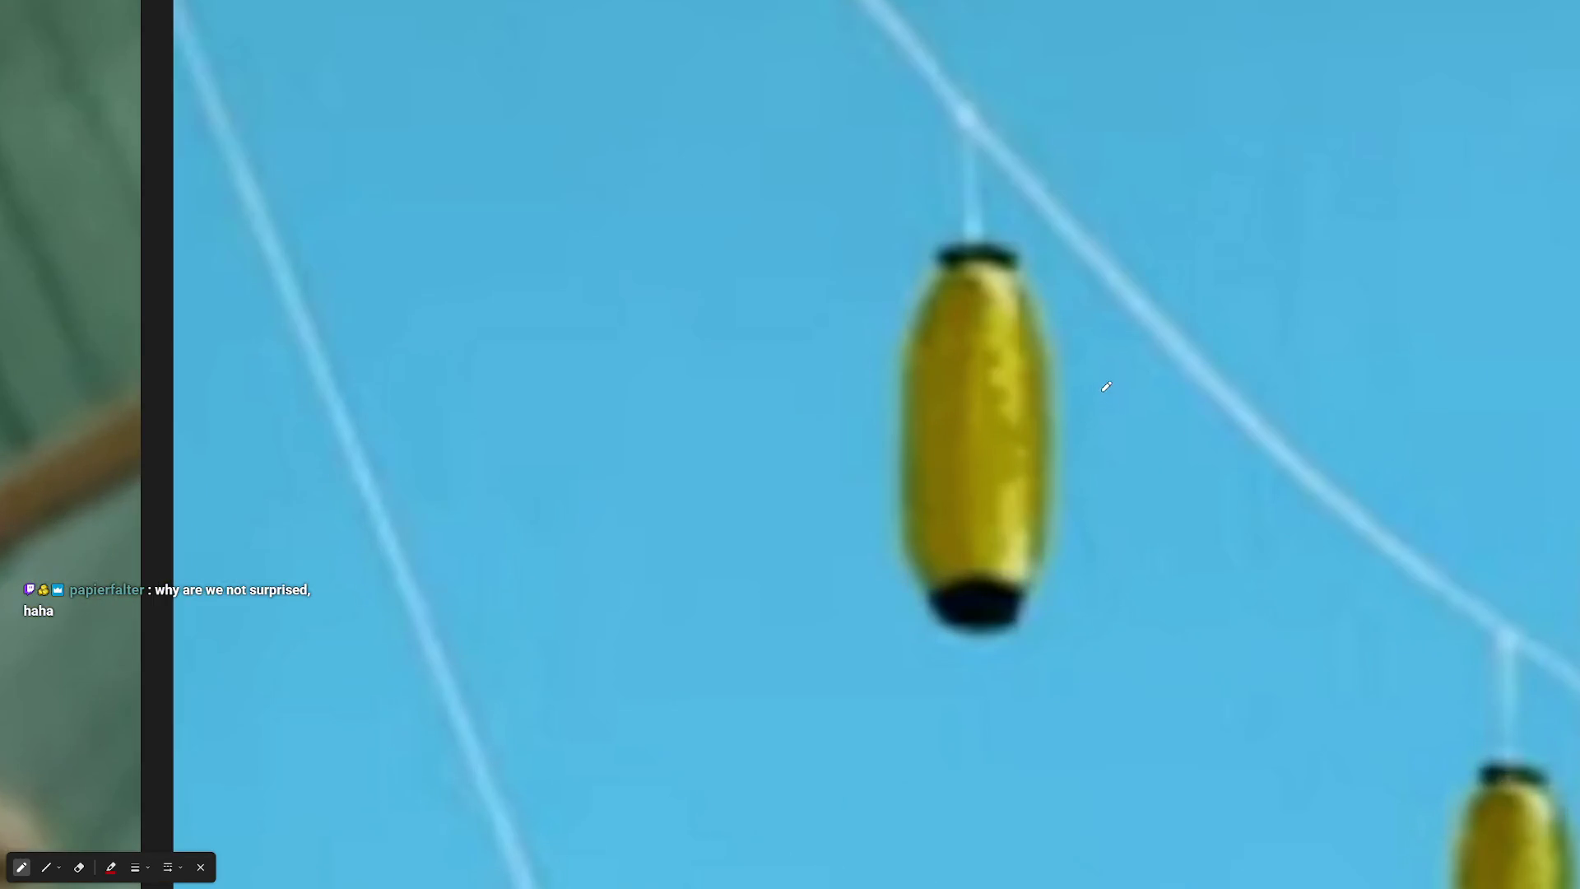
pyautogui.scroll(-4, 958, 520)
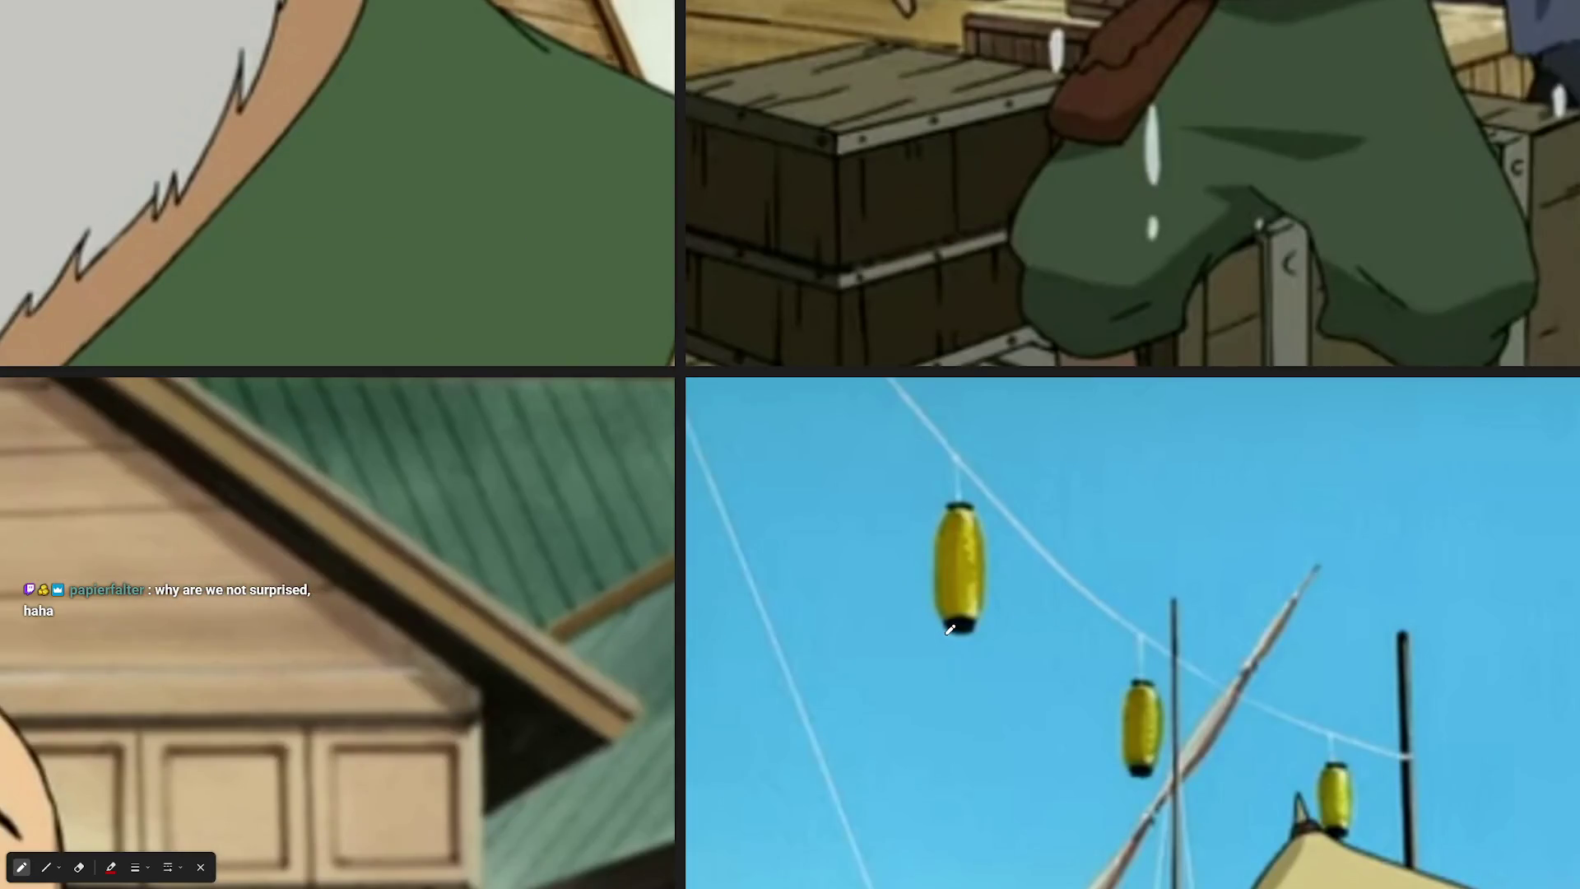
pyautogui.scroll(-5, 950, 629)
pyautogui.hscroll(10, 983, 499)
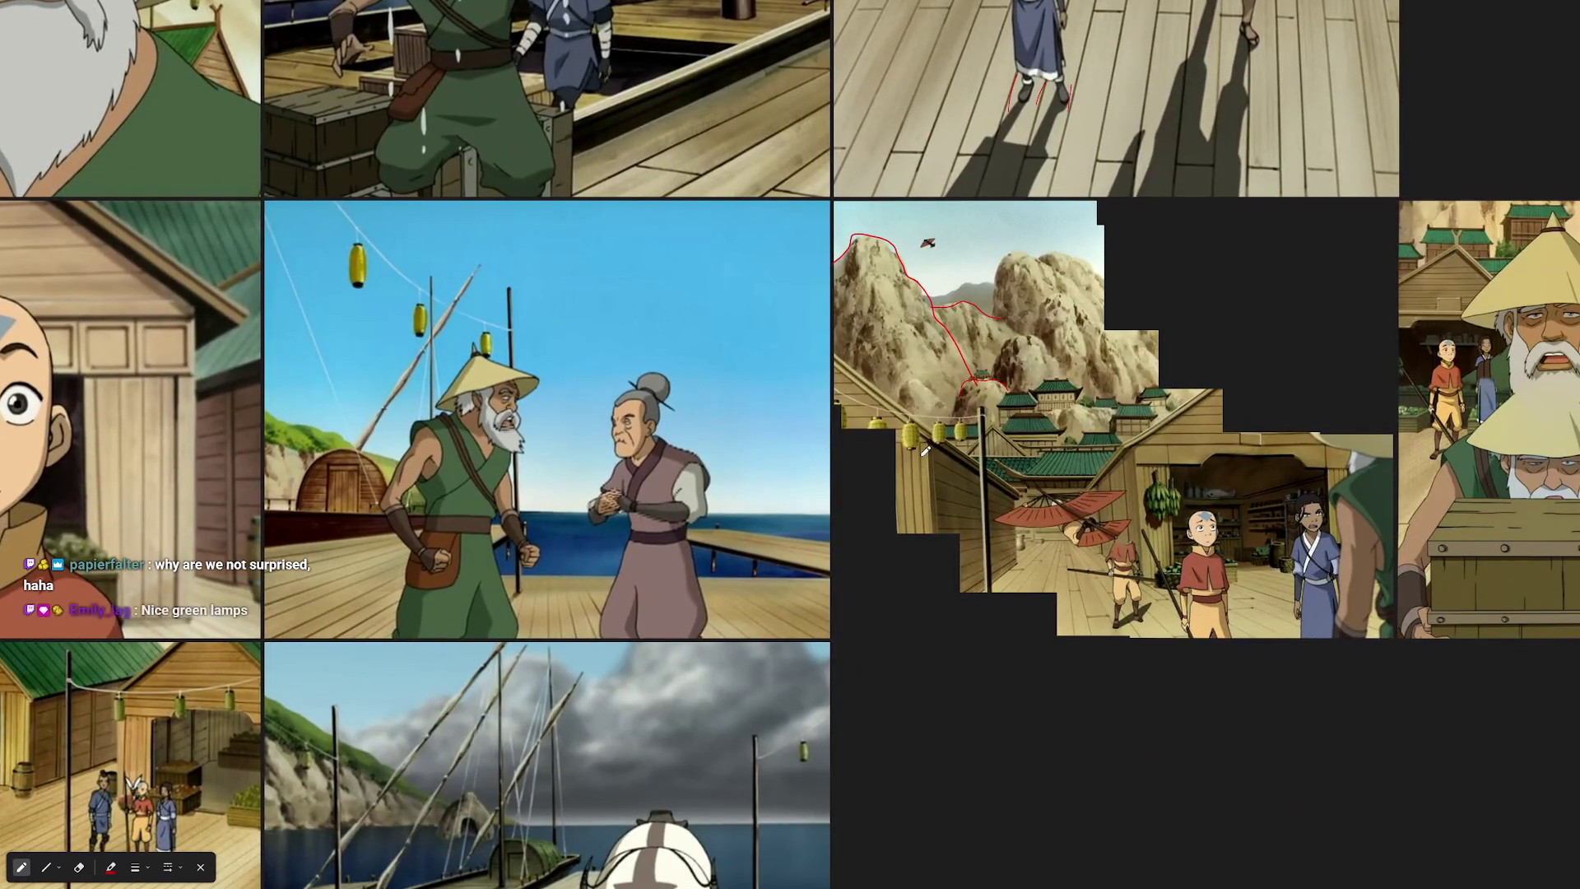
pyautogui.scroll(5, 915, 469)
pyautogui.scroll(3, 941, 332)
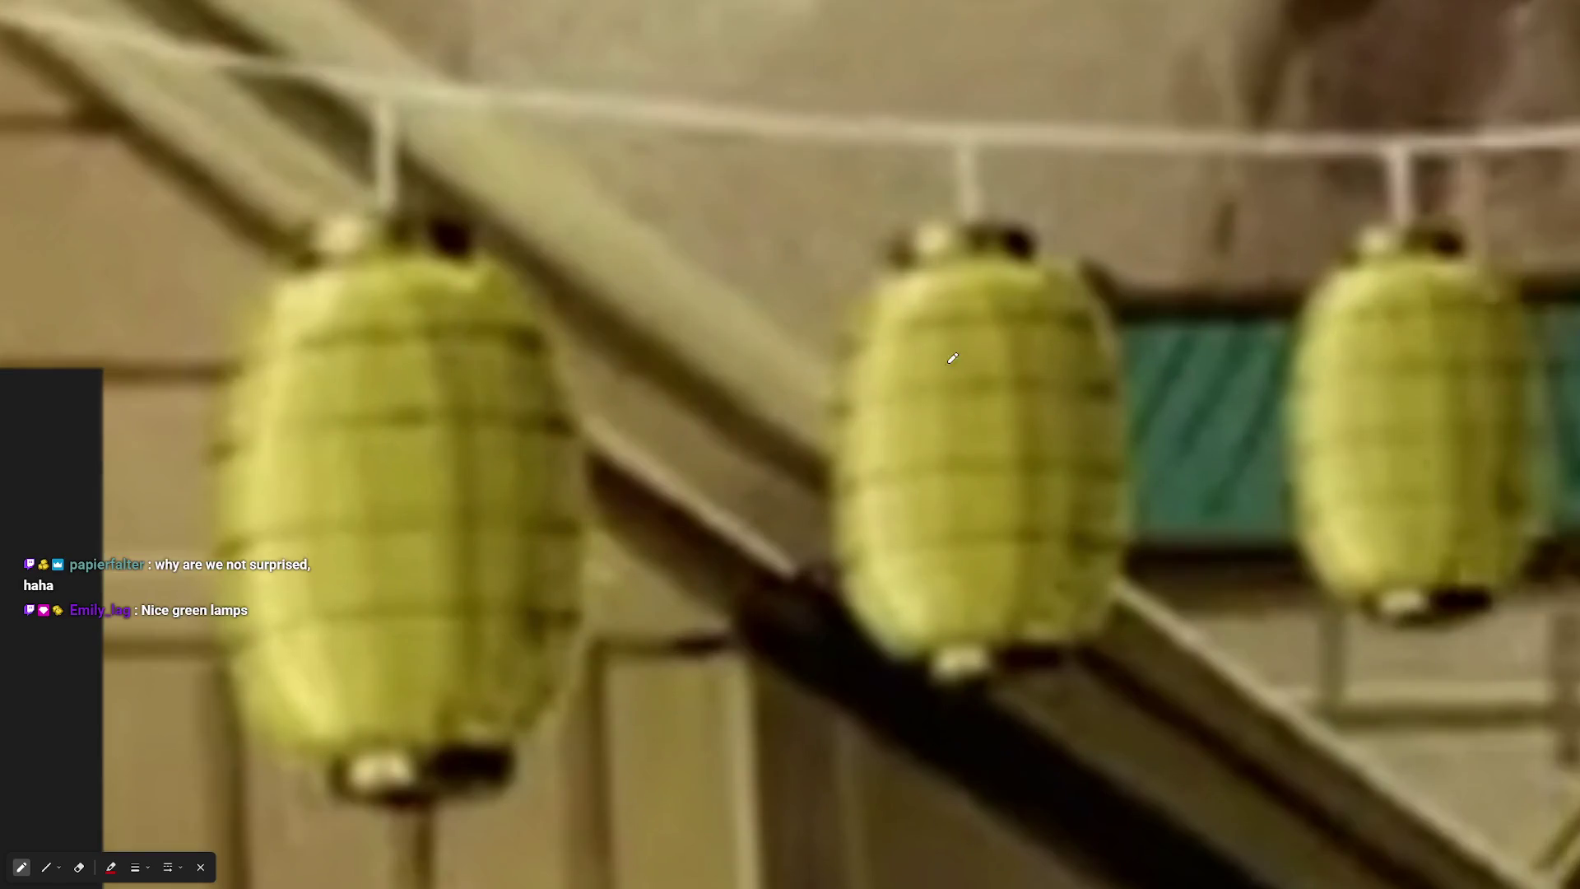
pyautogui.scroll(-3, 901, 367)
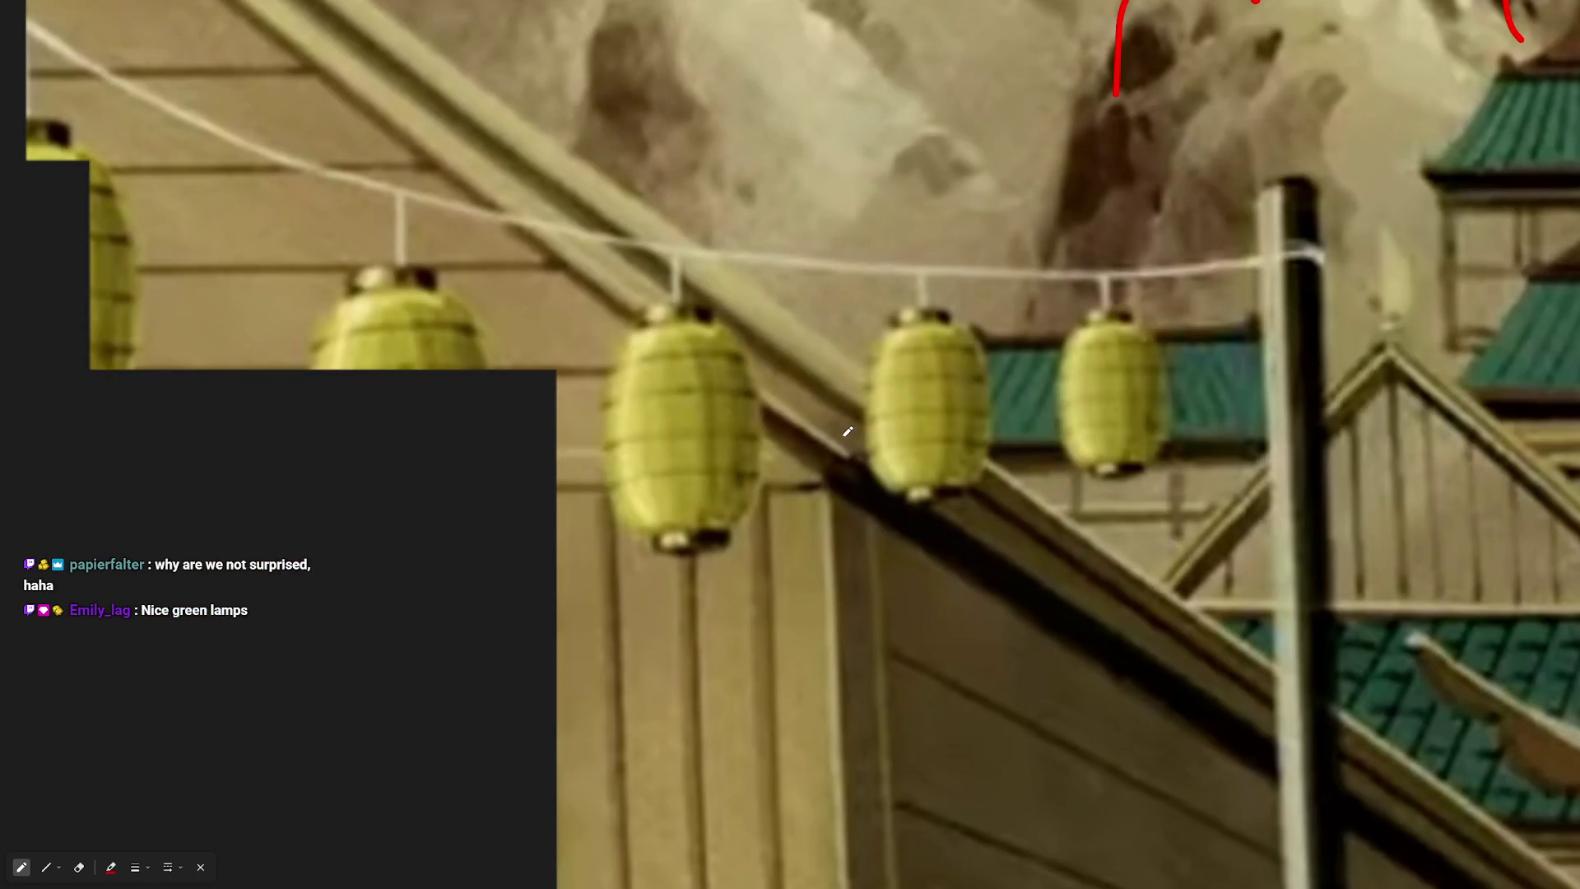
pyautogui.scroll(-6, 847, 431)
pyautogui.scroll(10, 836, 439)
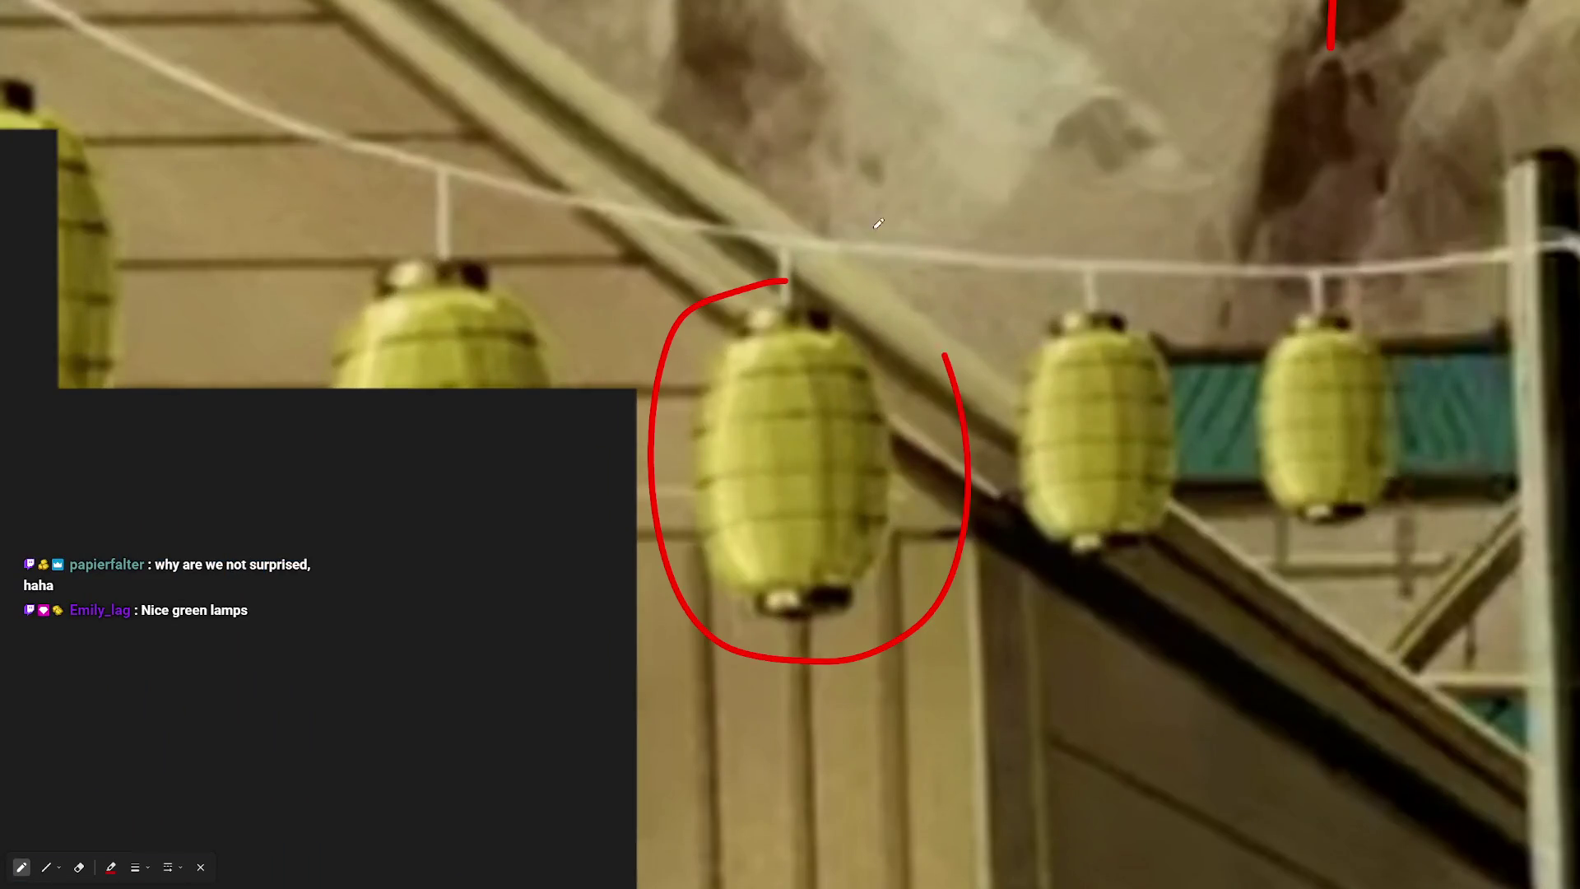
pyautogui.scroll(-6, 877, 509)
pyautogui.scroll(10, 601, 301)
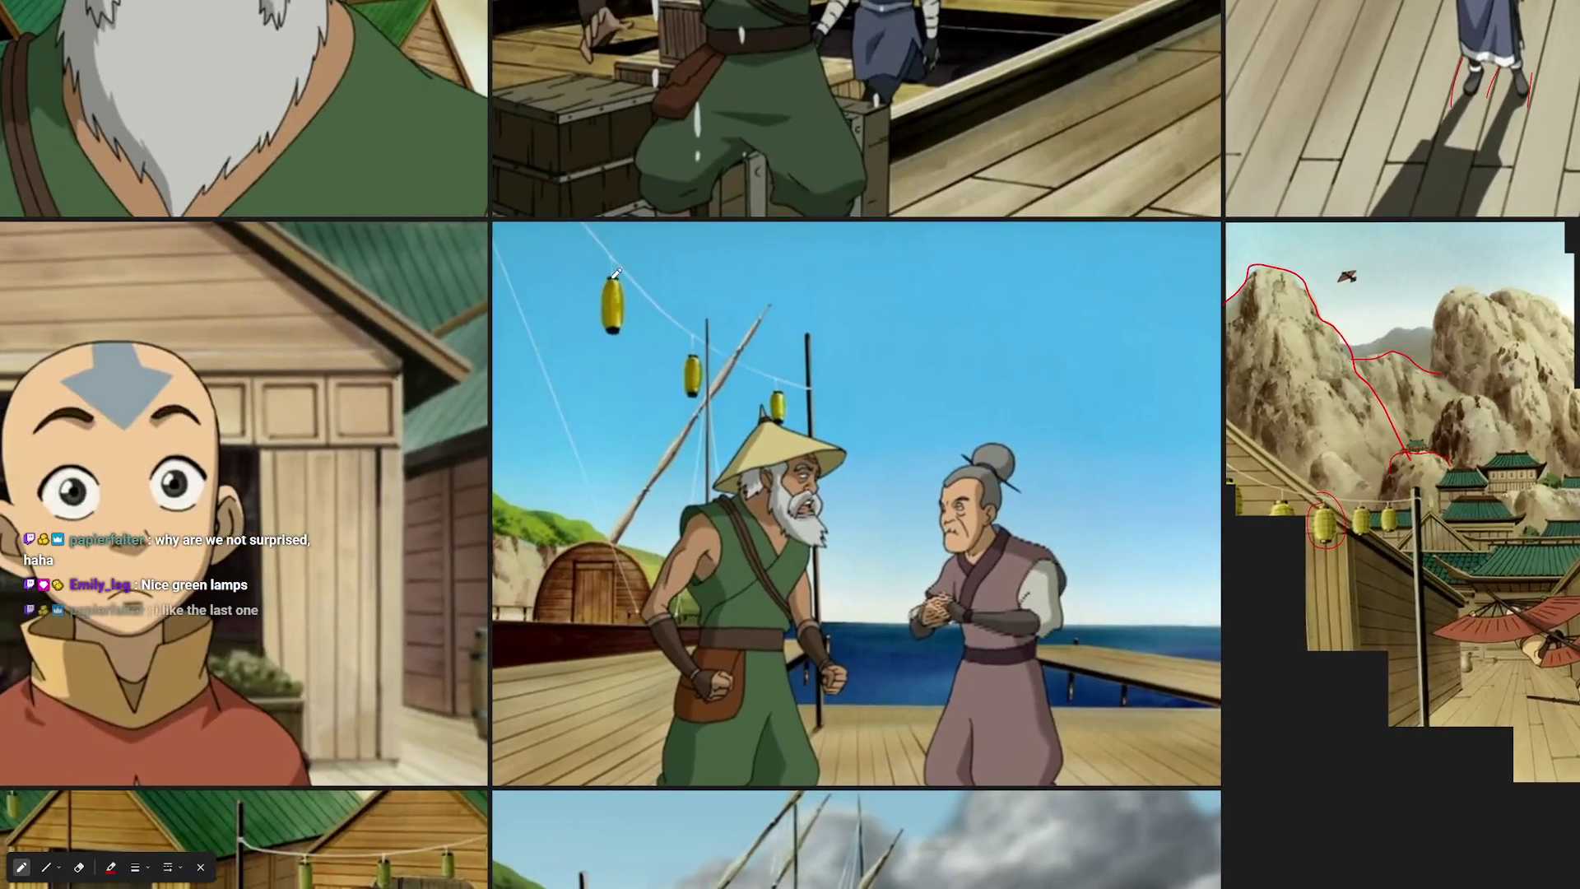
pyautogui.scroll(-10, 543, 403)
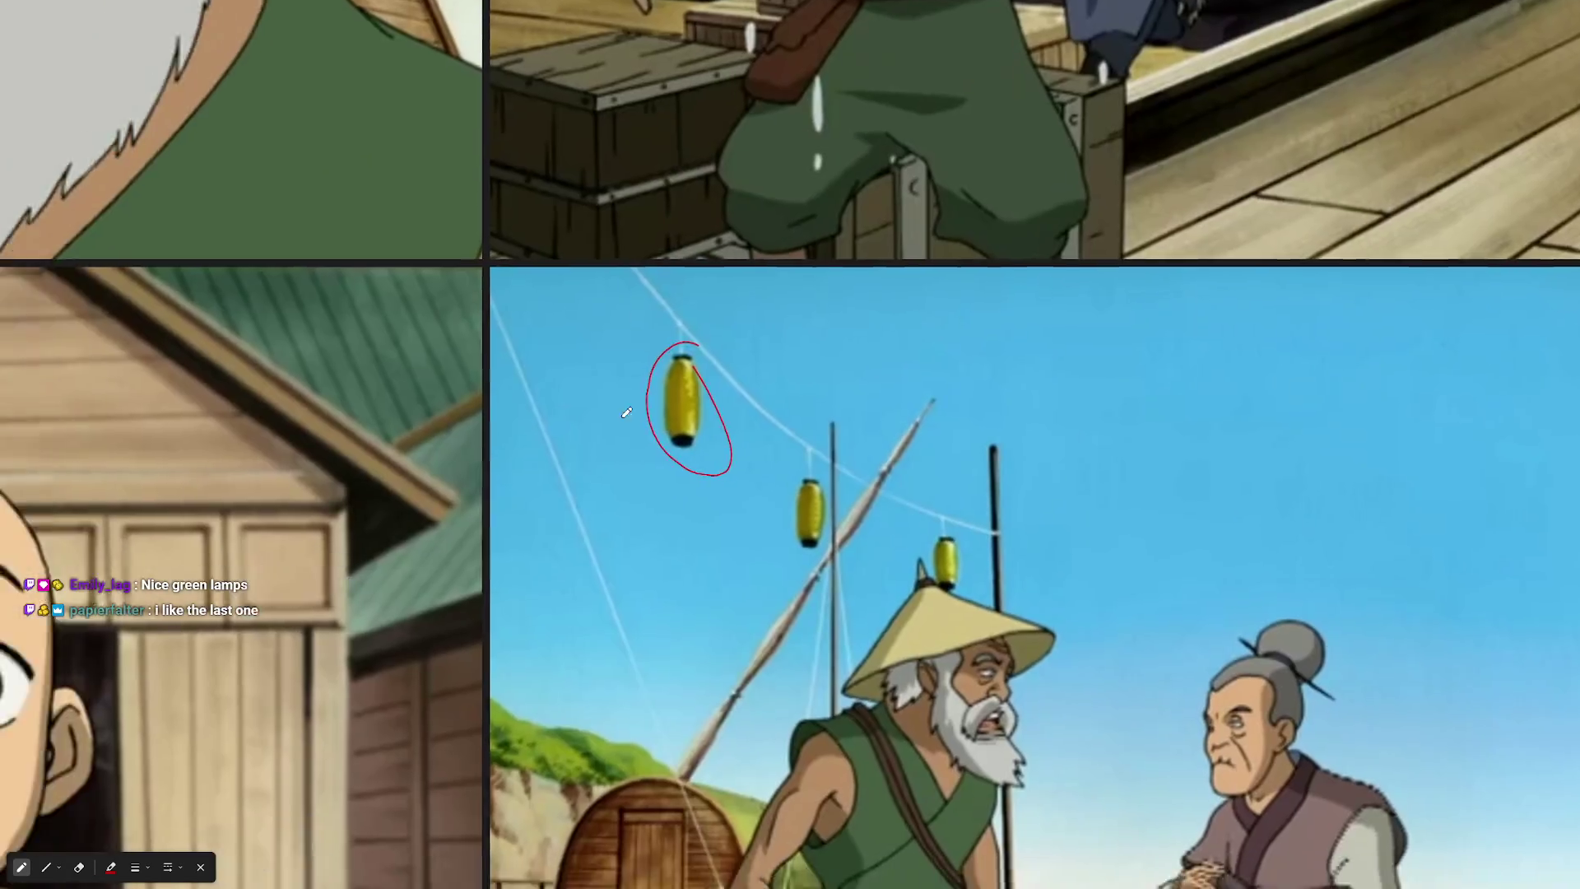
pyautogui.scroll(10, 861, 334)
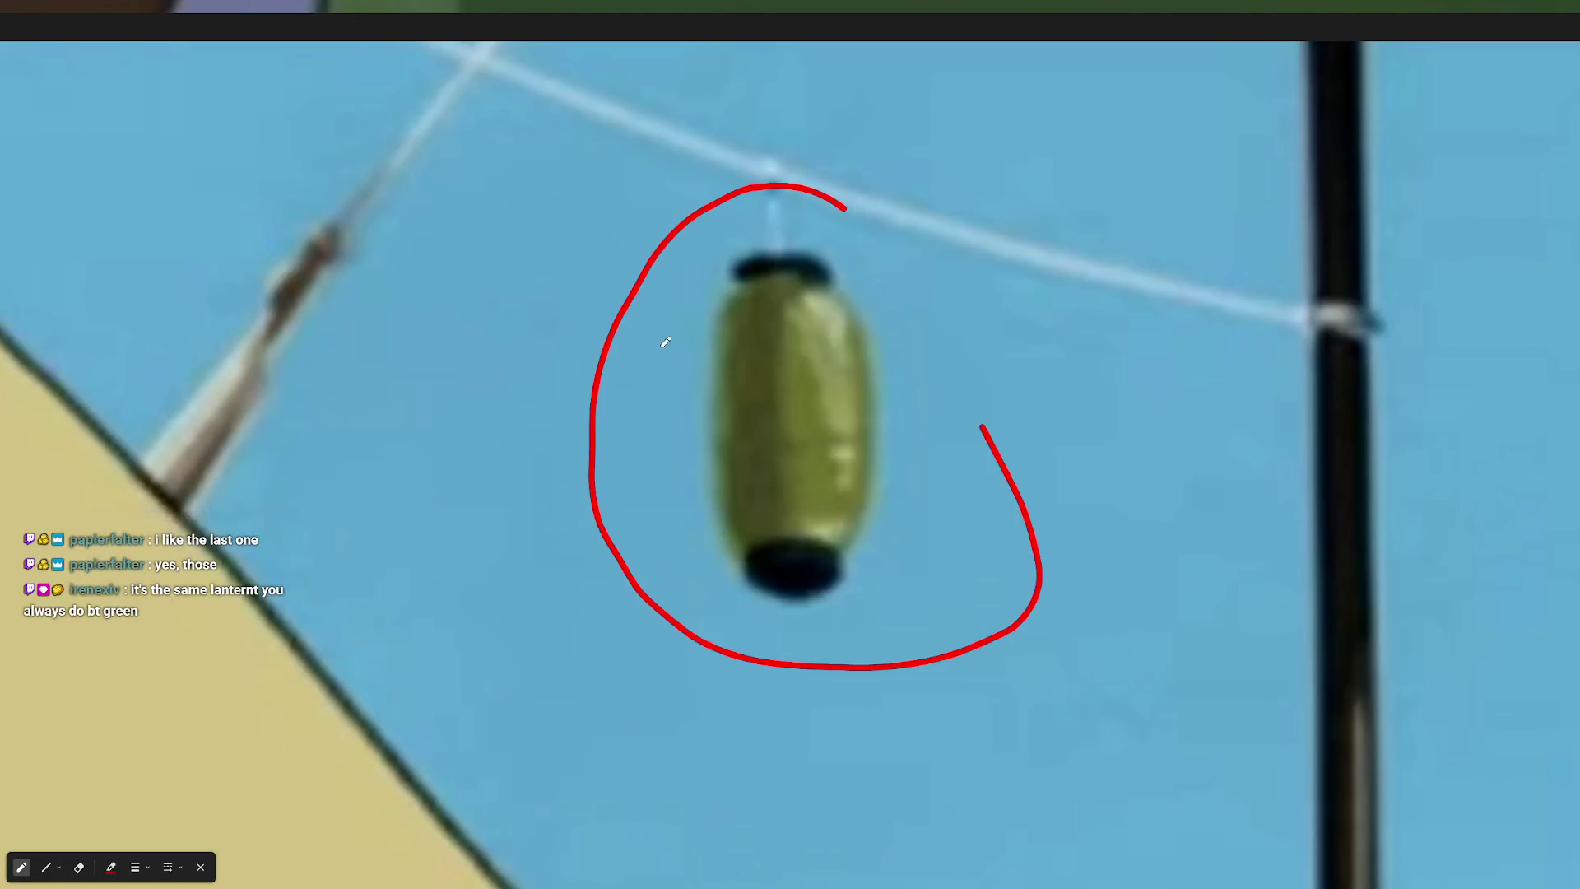
pyautogui.scroll(-10, 665, 339)
pyautogui.scroll(8, 376, 274)
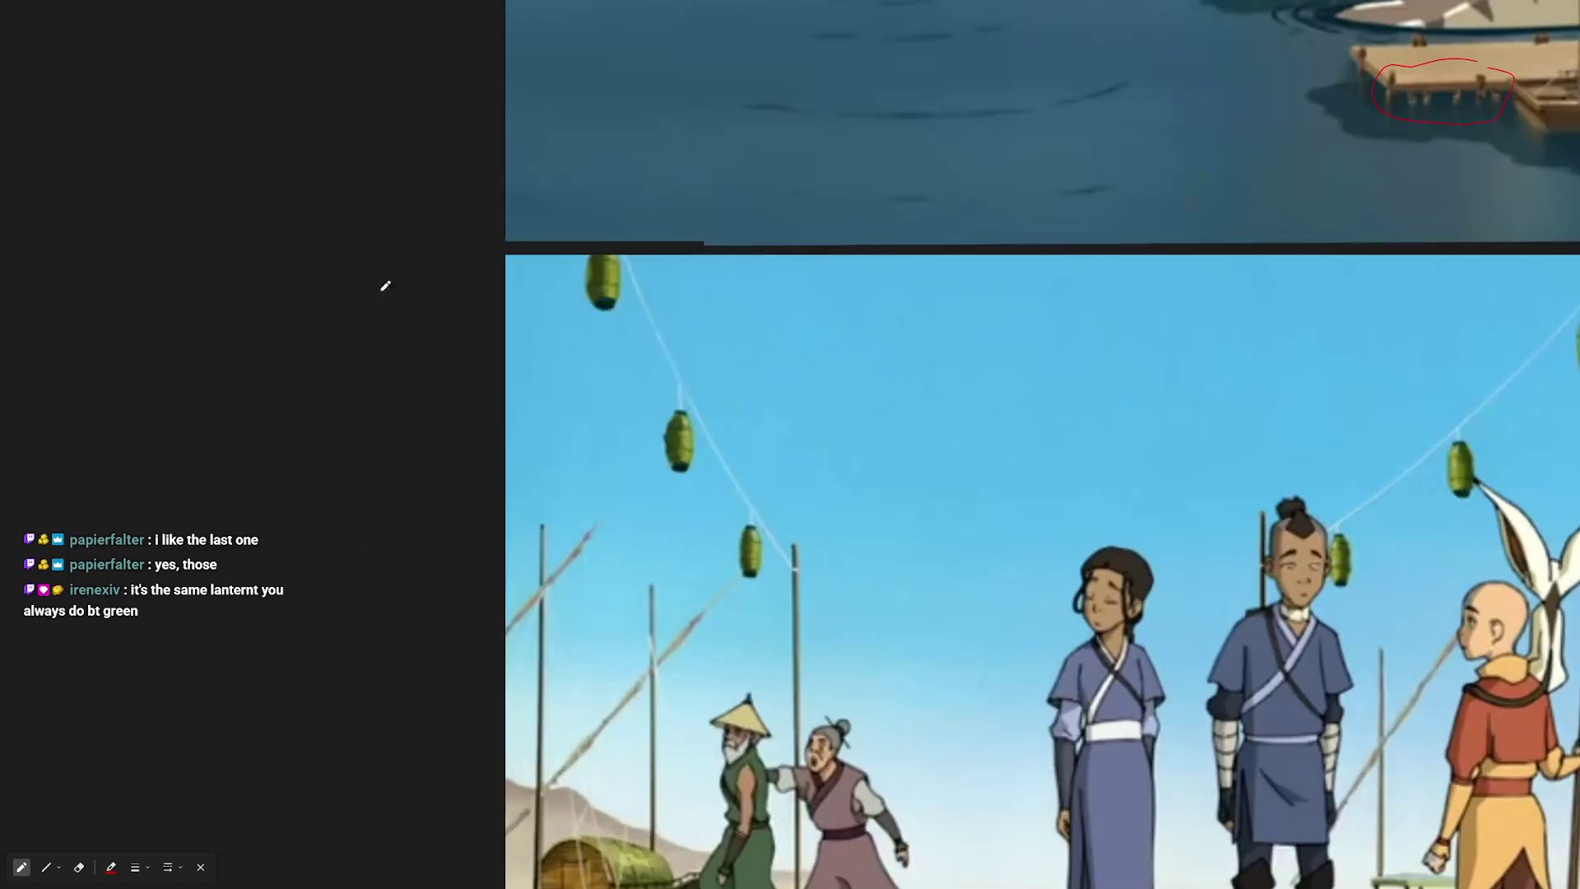
pyautogui.scroll(-8, 828, 690)
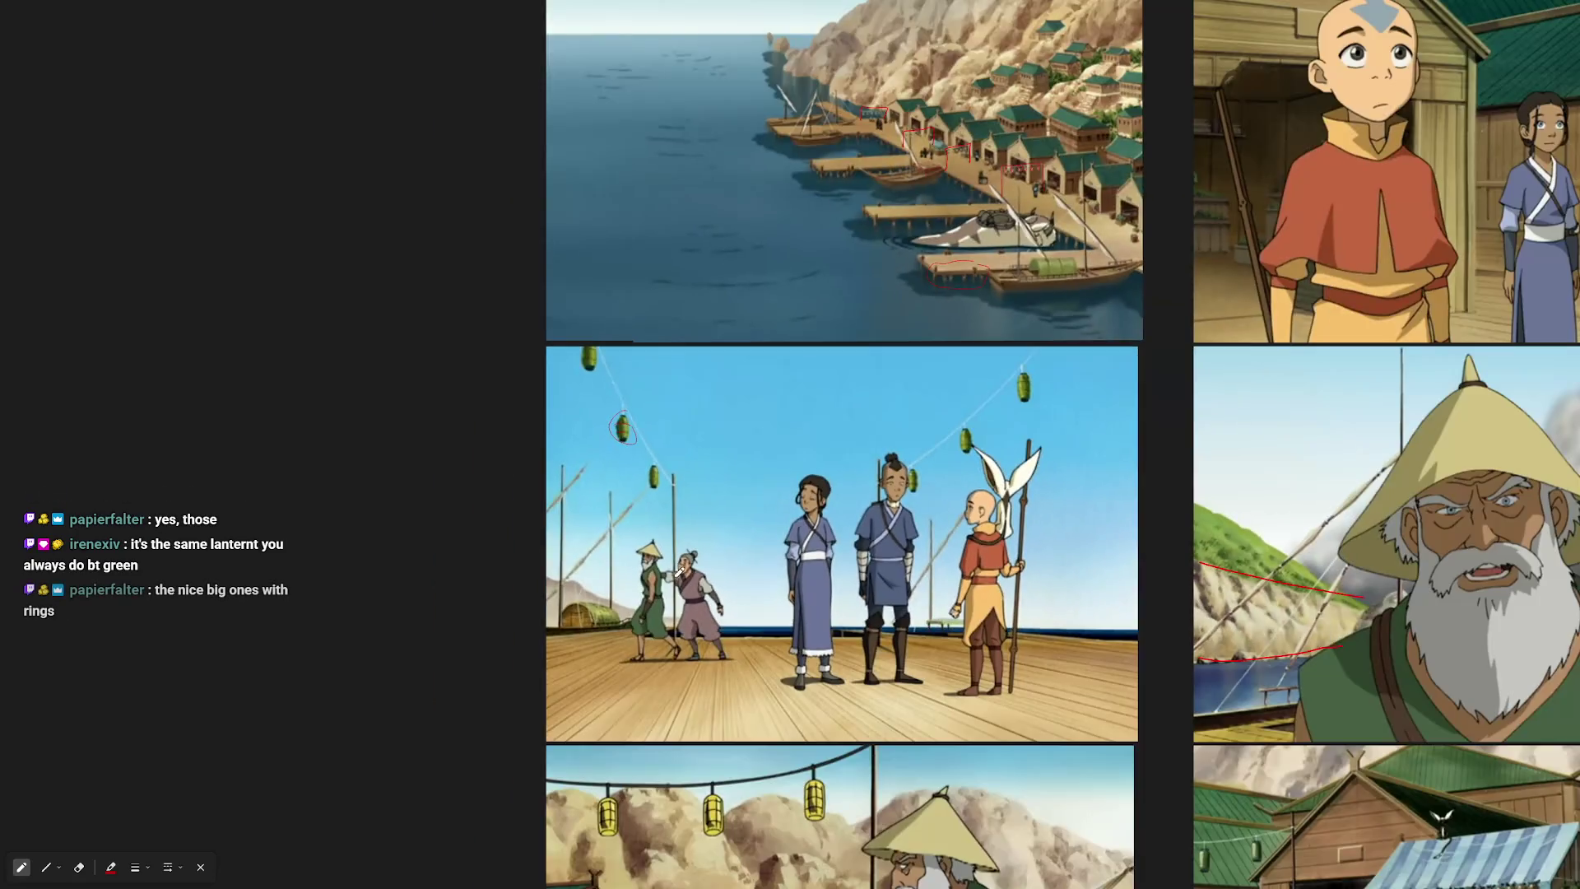
pyautogui.scroll(6, 679, 475)
pyautogui.scroll(6, 679, 475)
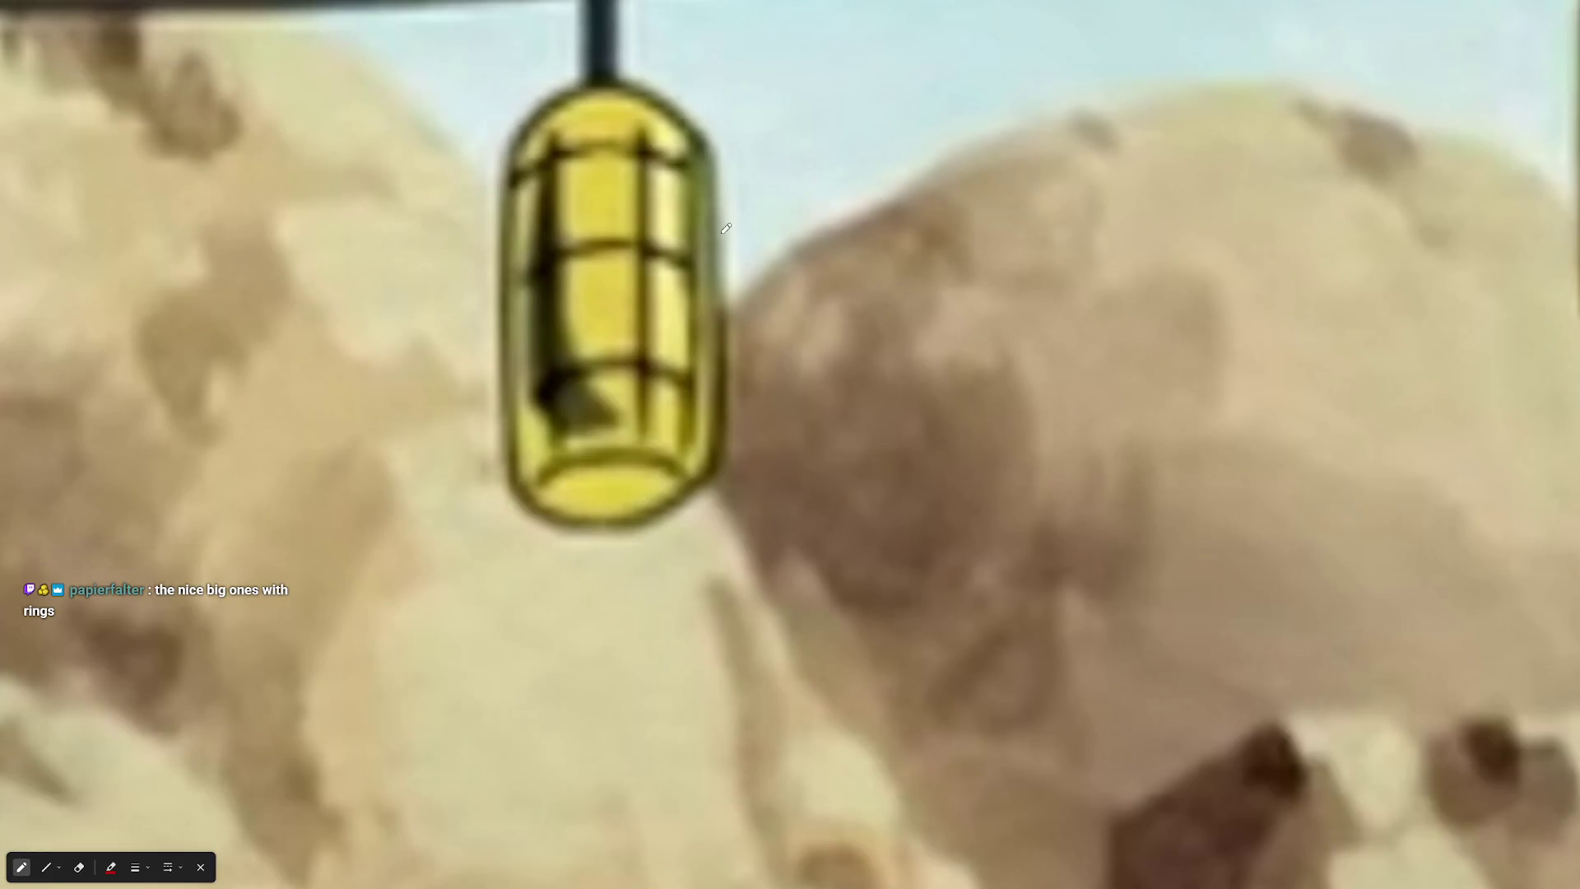
# Draw a red stroke along the middle lantern's edge, then zoom back out to the board
pyautogui.moveTo(704, 64); pyautogui.dragTo(658, 49)
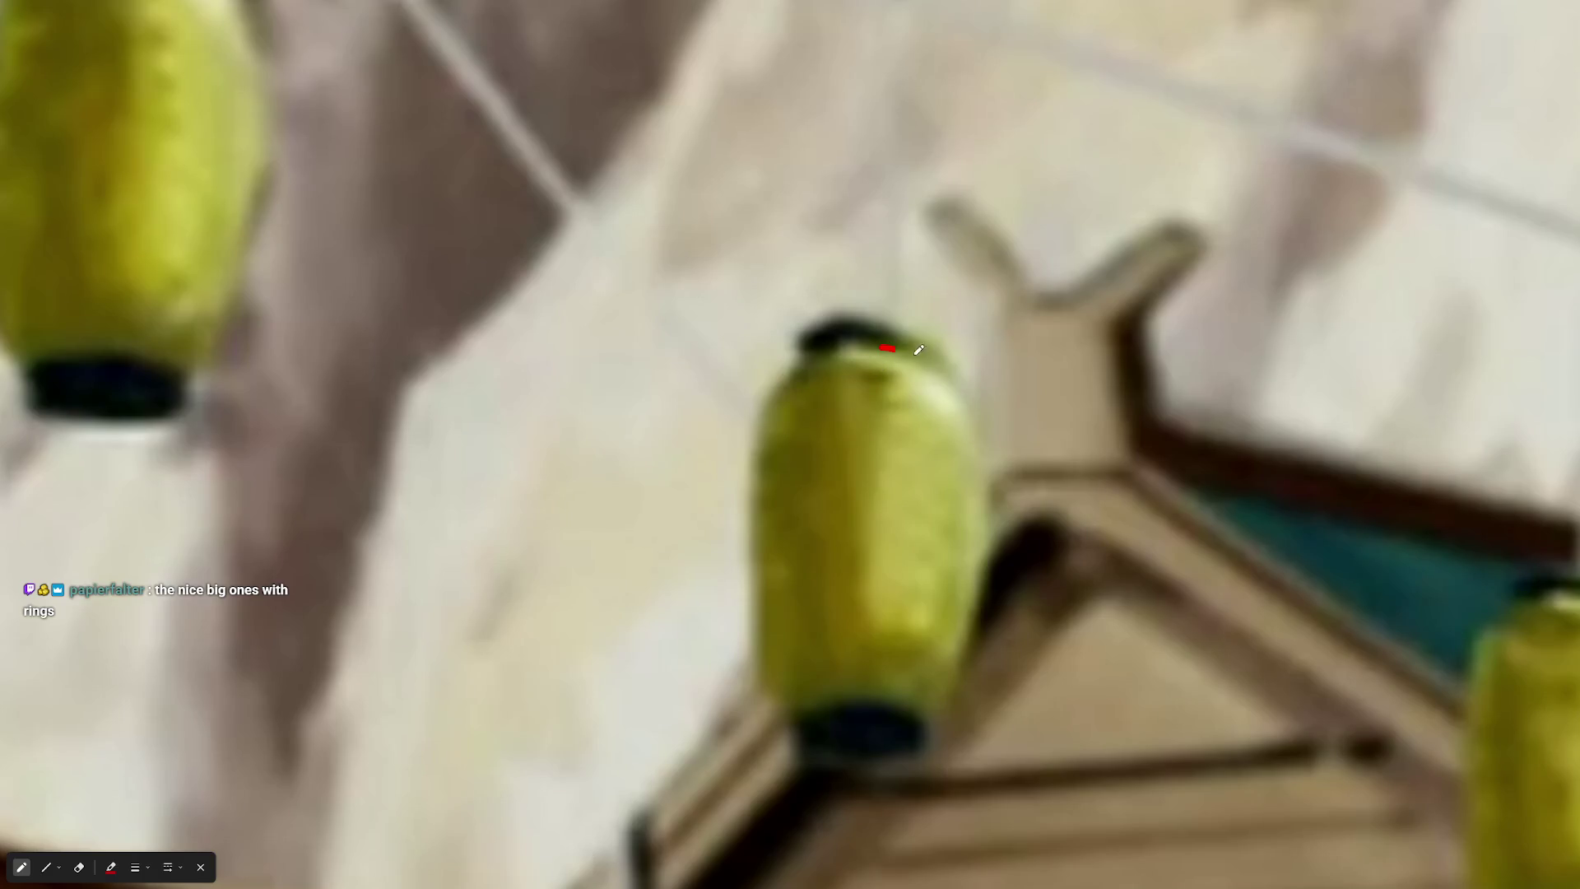
pyautogui.scroll(-5, 1023, 529)
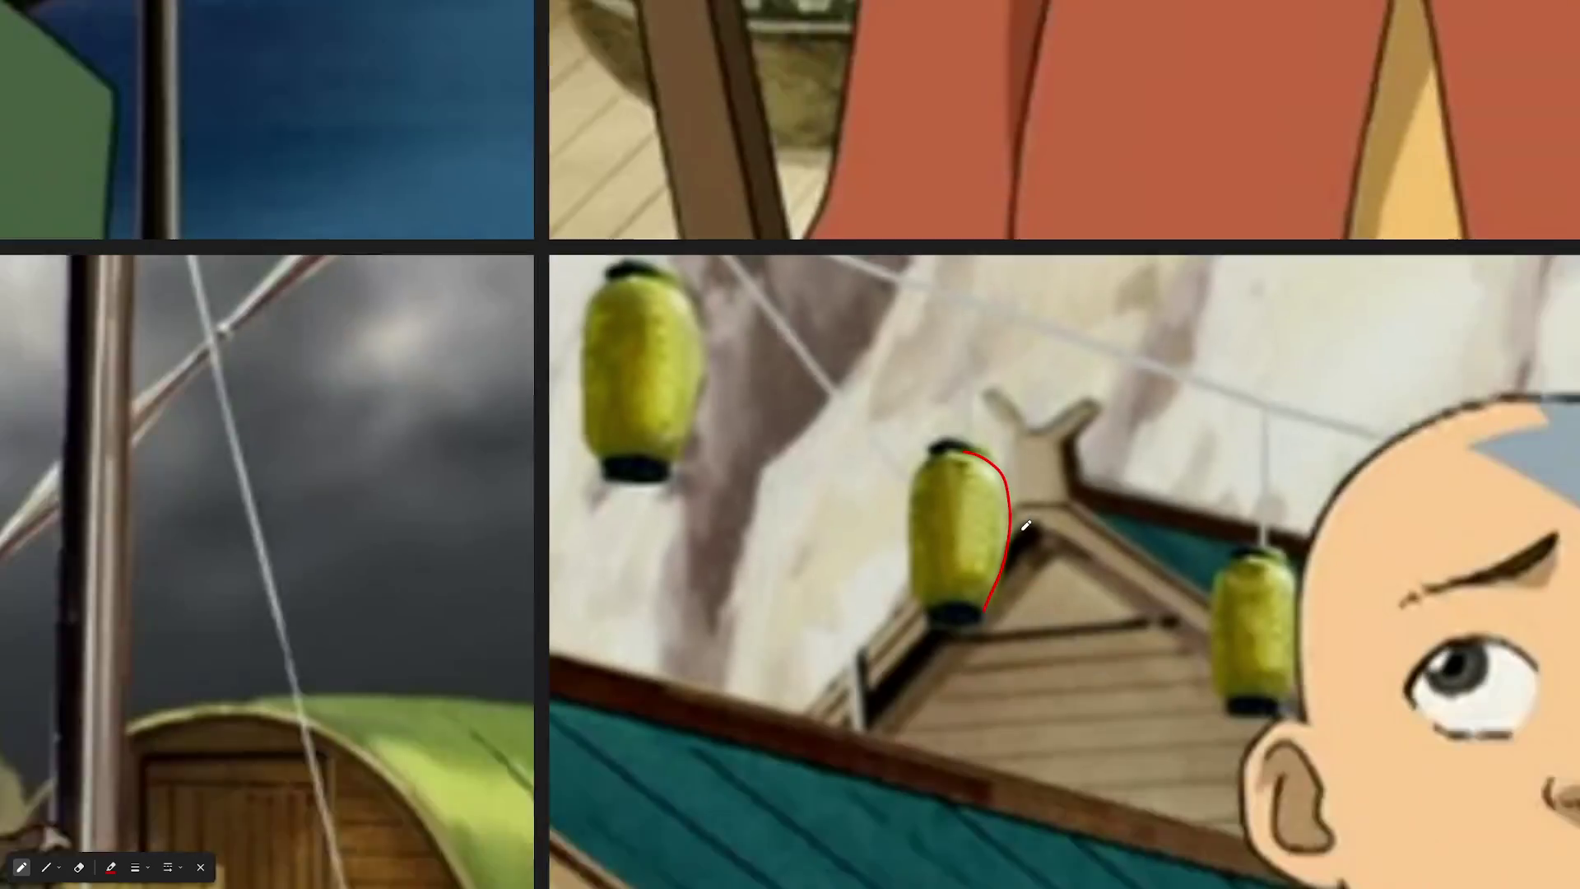
pyautogui.scroll(-5, 1327, 594)
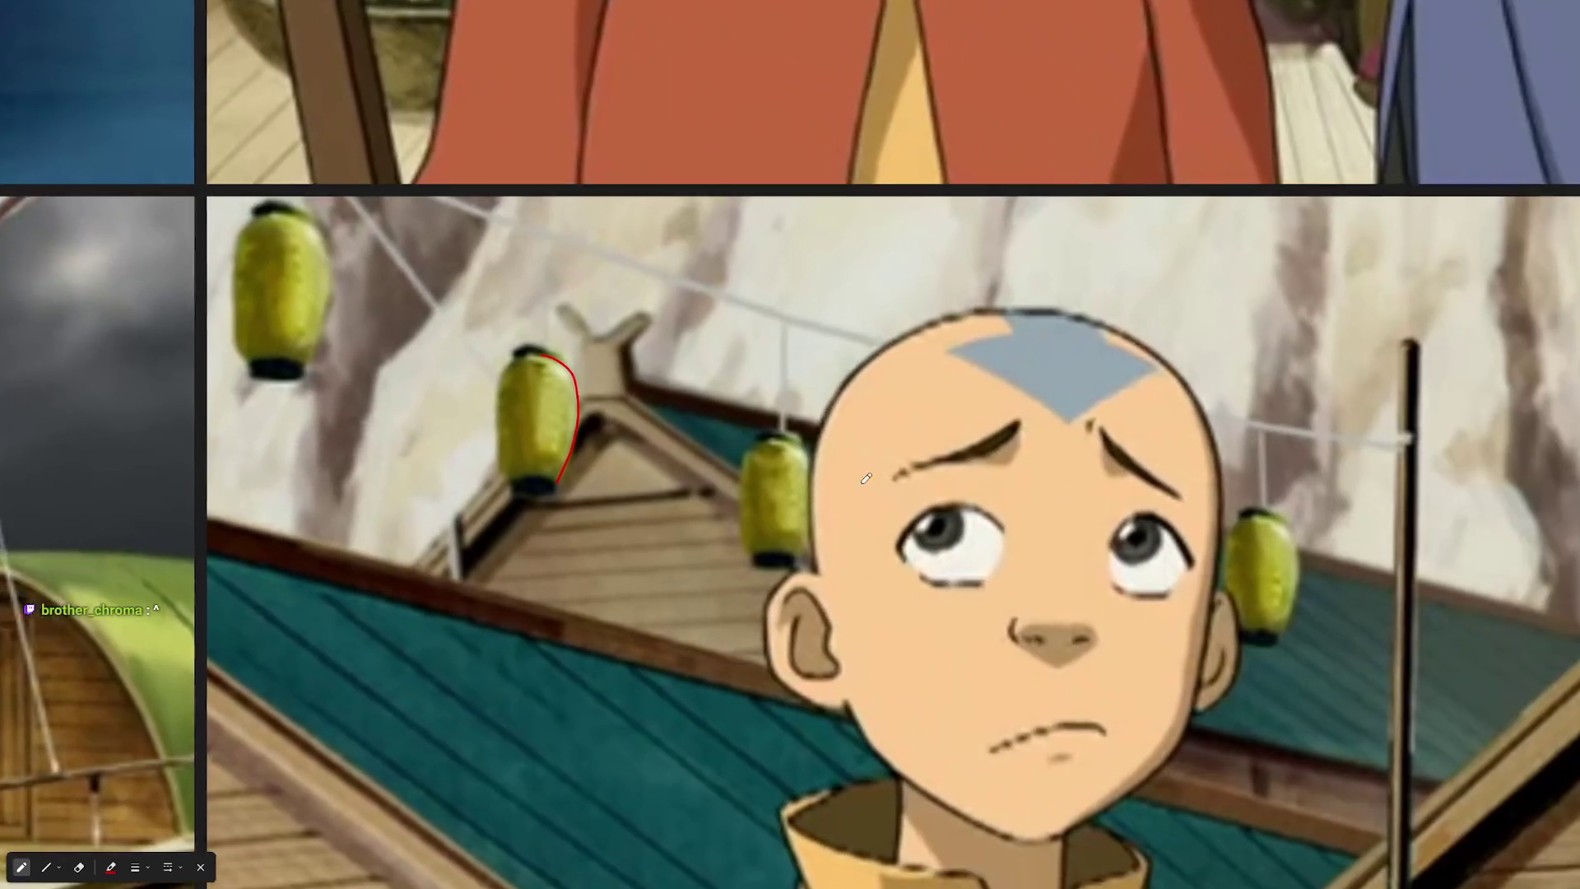
pyautogui.scroll(-5, 778, 445)
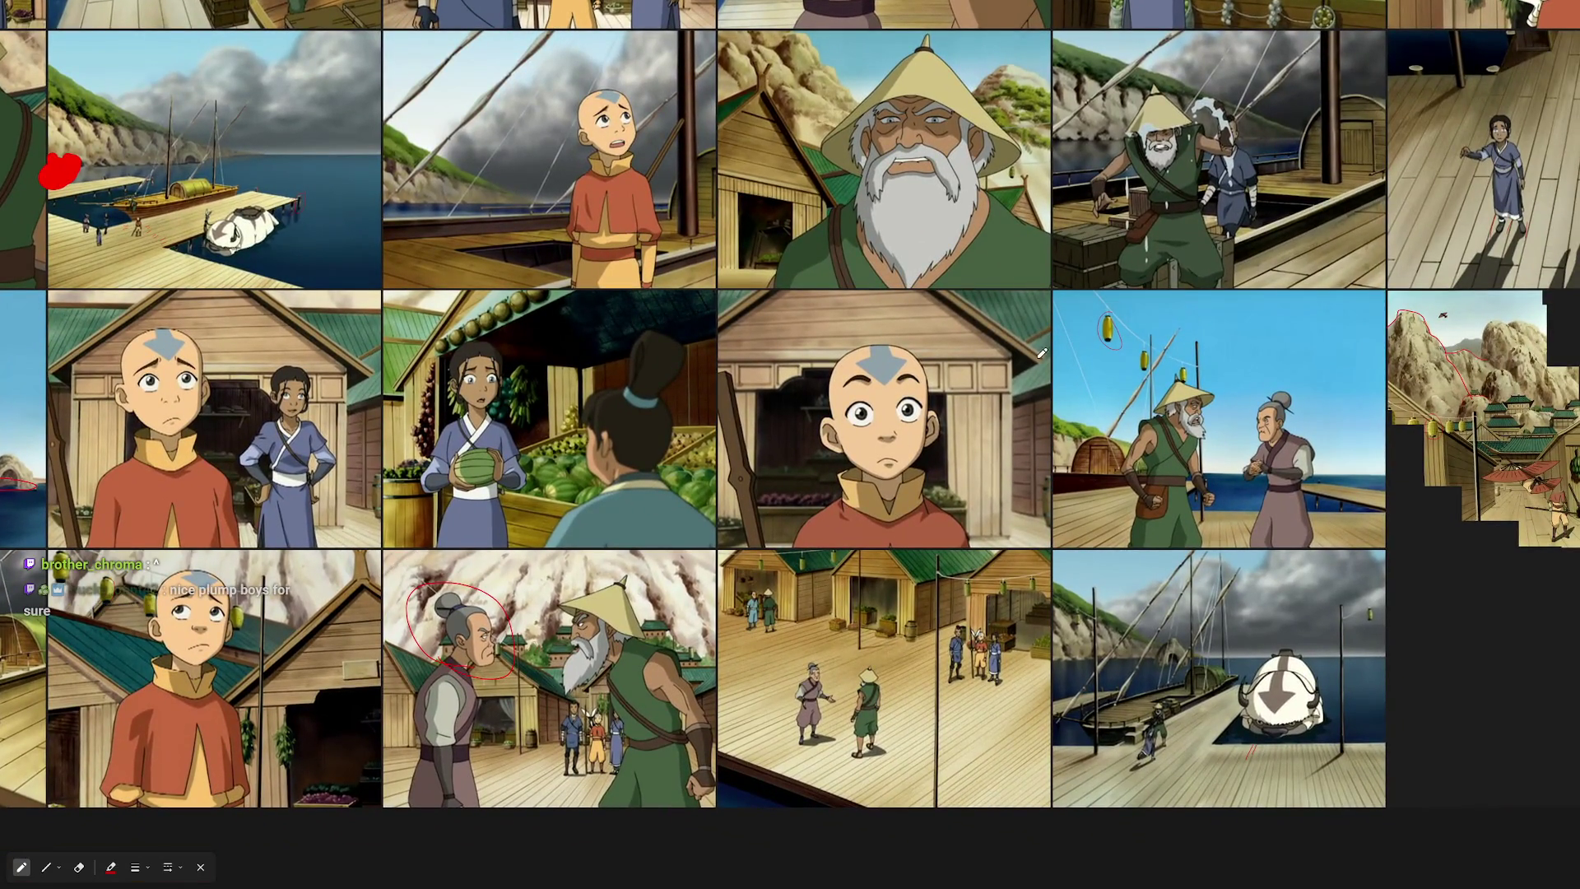
pyautogui.scroll(3, 1116, 321)
# Zoom around the board and close in on the red-circled plump green lantern with dark ribs
pyautogui.scroll(-5, 1117, 321)
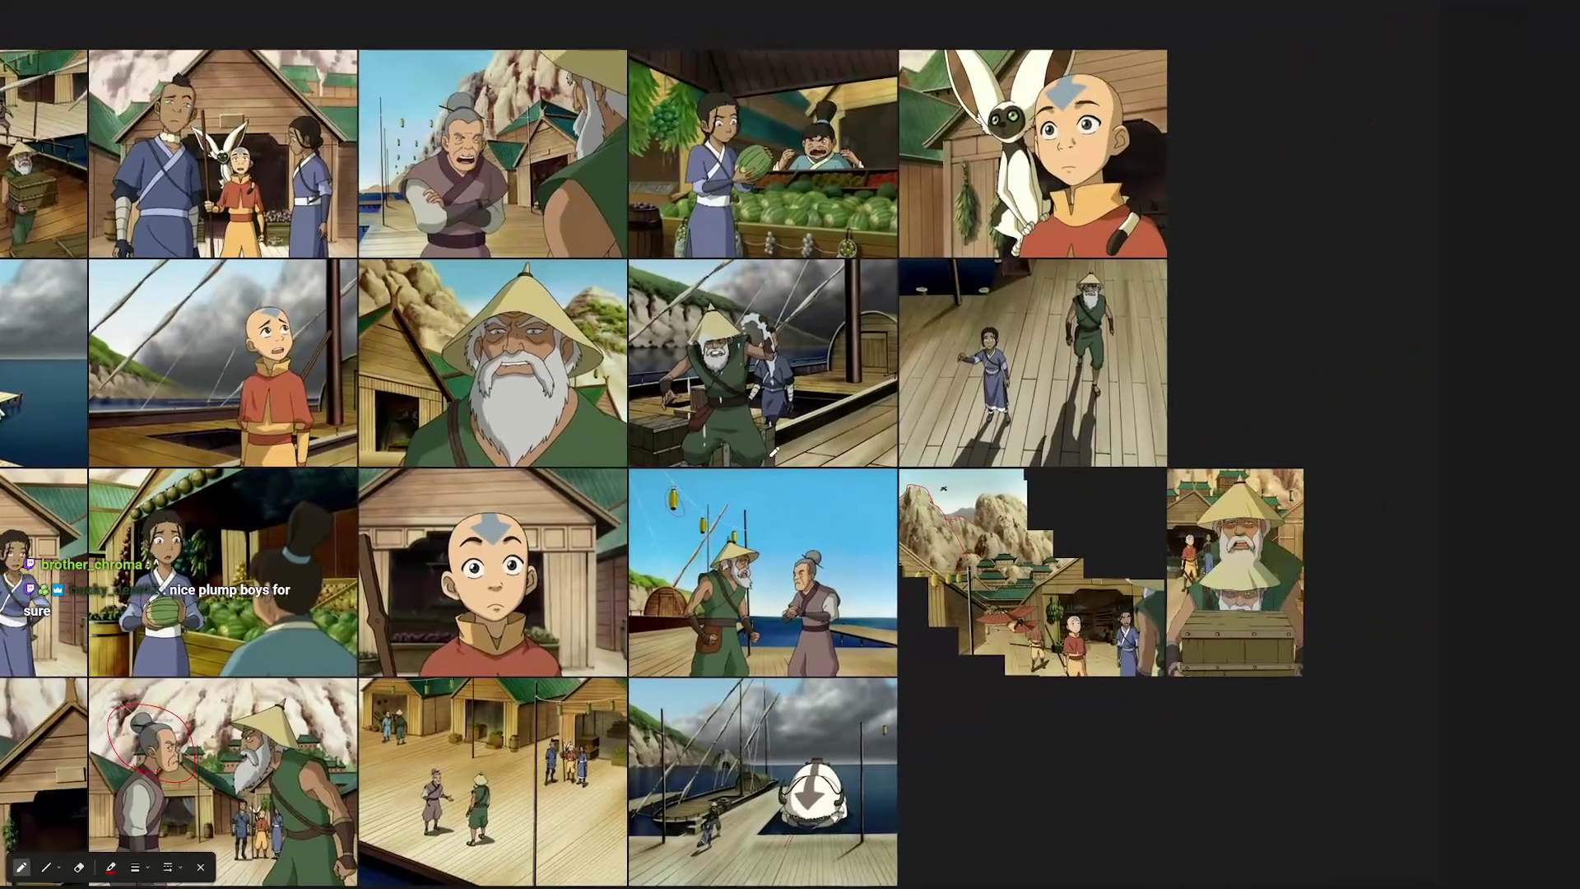
pyautogui.scroll(5, 1025, 601)
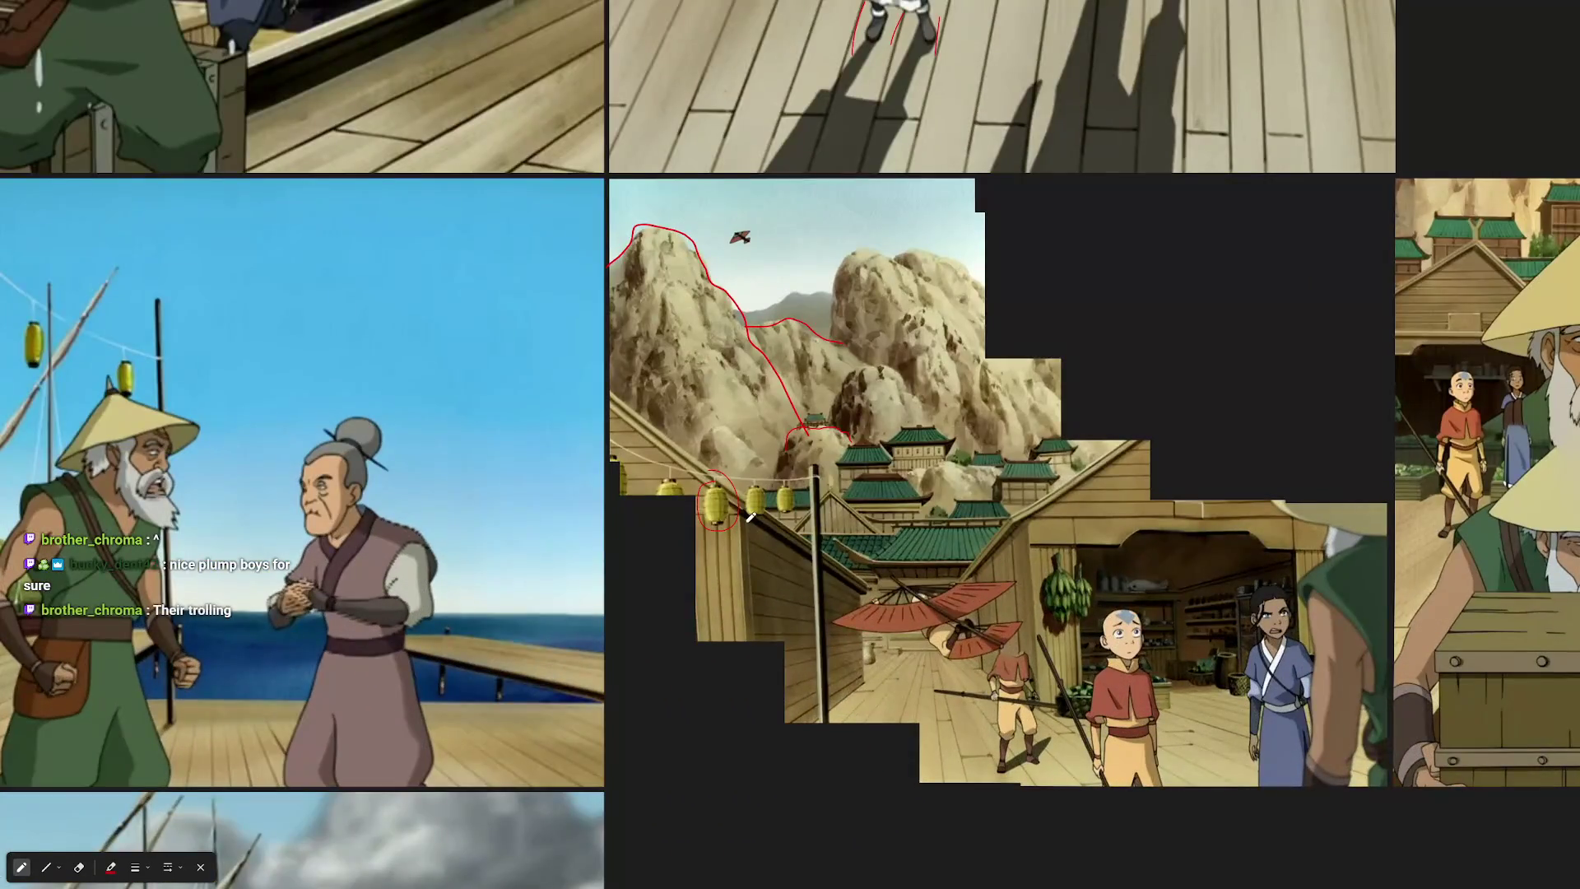
pyautogui.scroll(10, 750, 516)
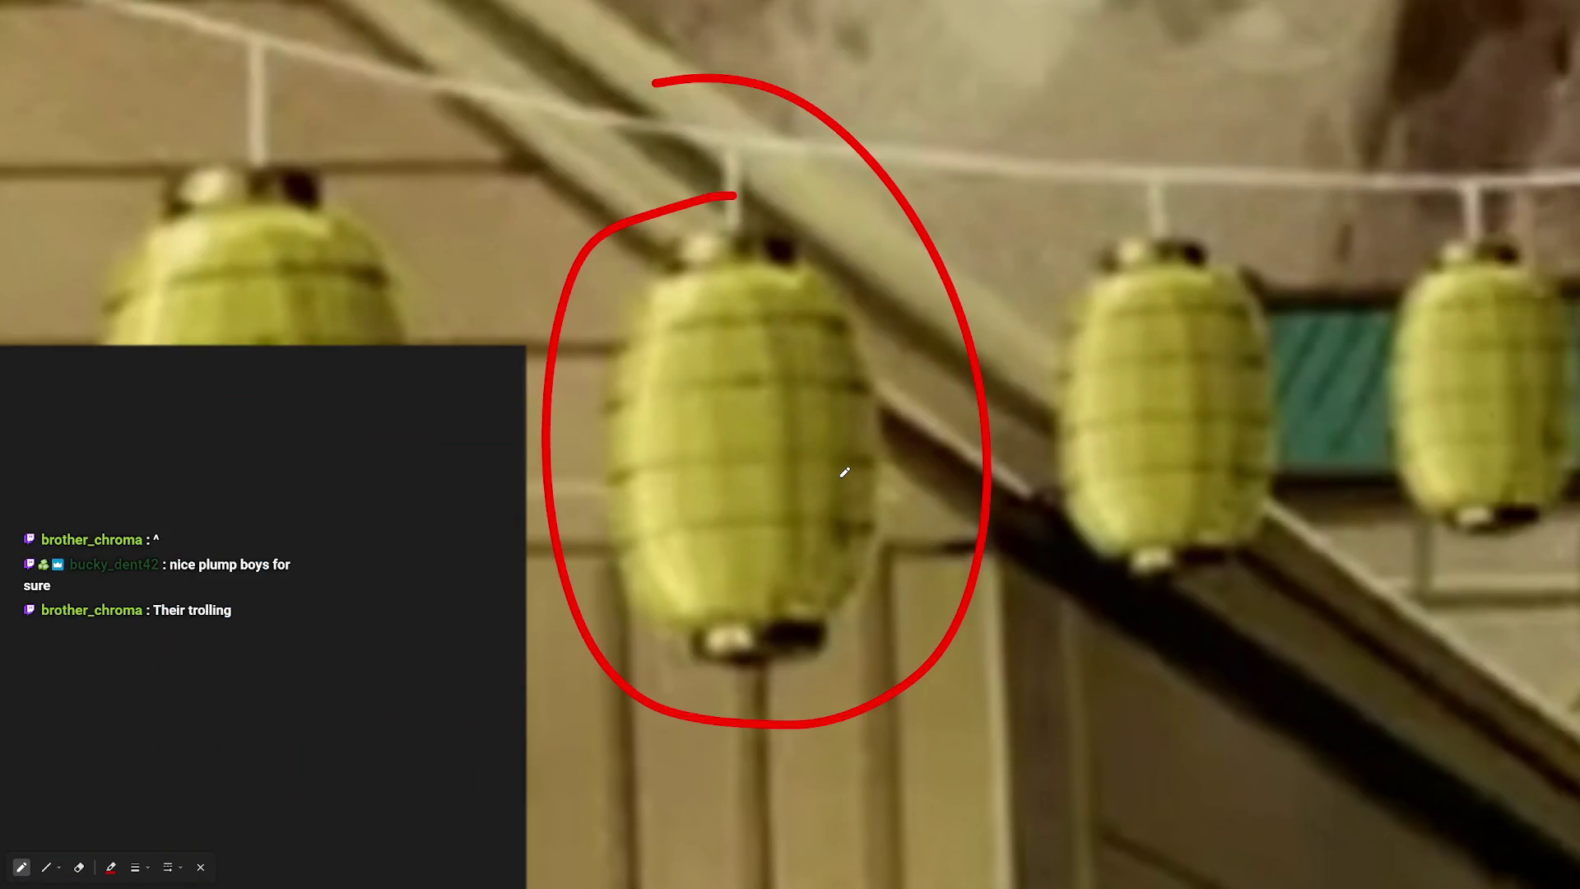
pyautogui.scroll(3, 844, 471)
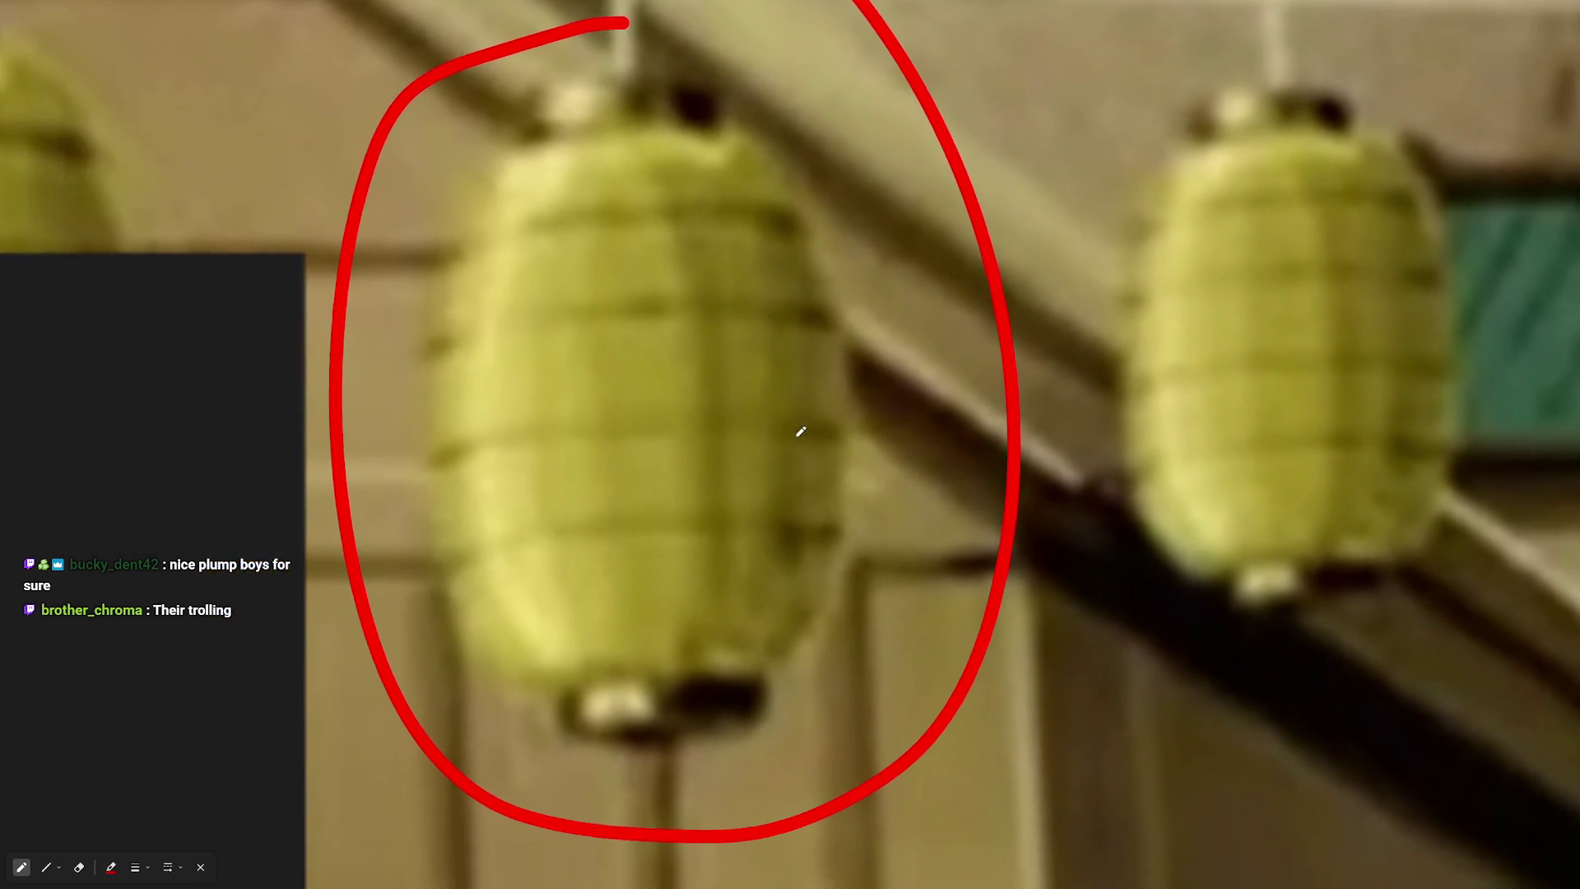
pyautogui.scroll(-5, 796, 435)
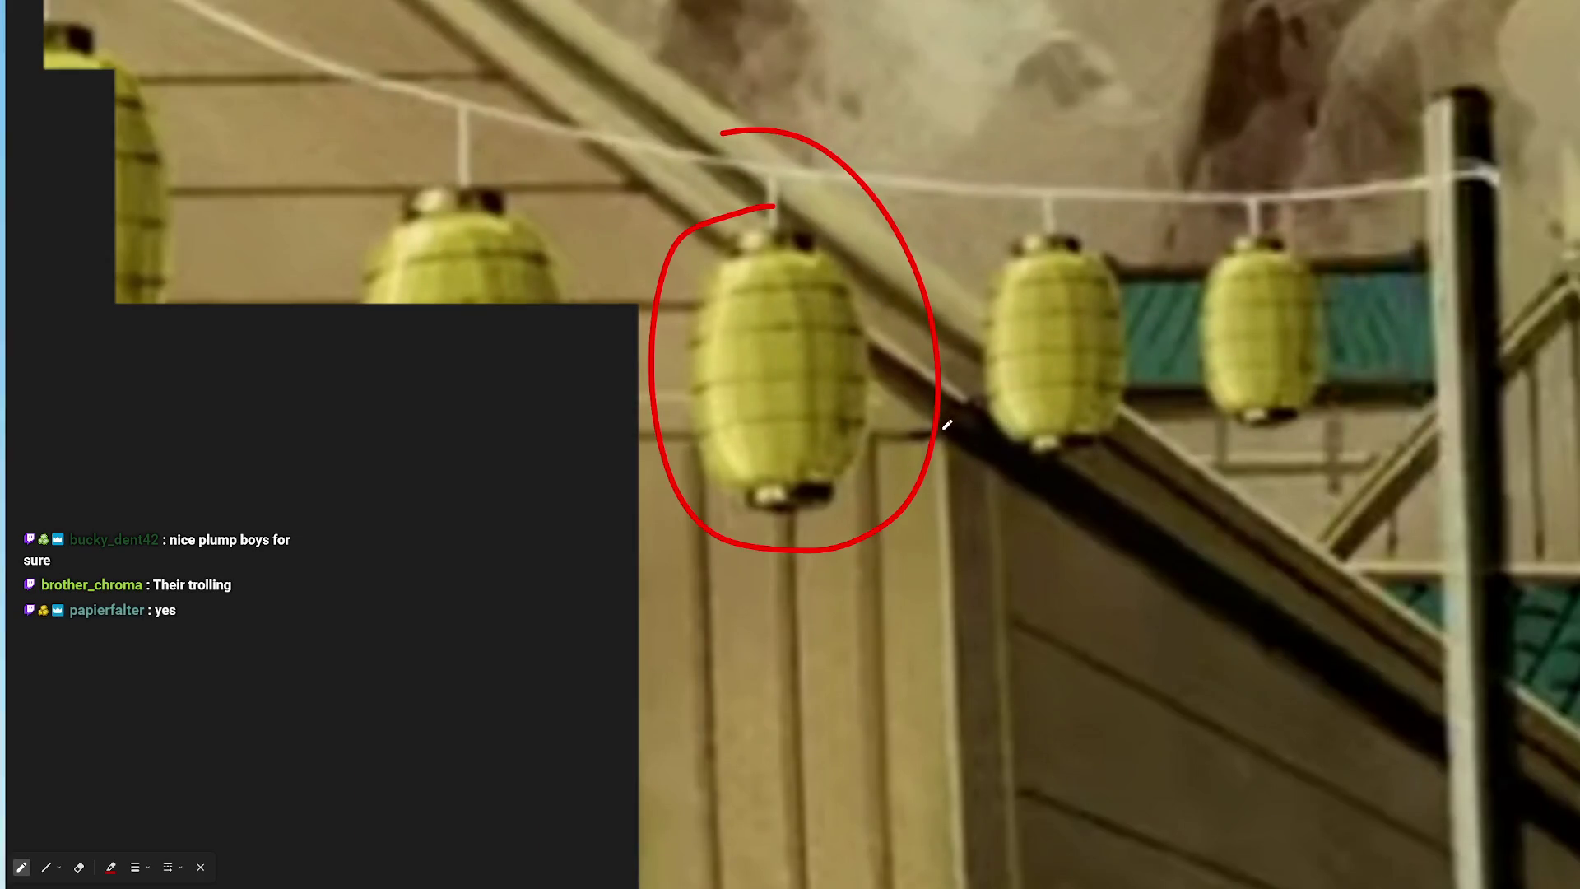
pyautogui.scroll(-2, 947, 424)
pyautogui.scroll(-6, 939, 425)
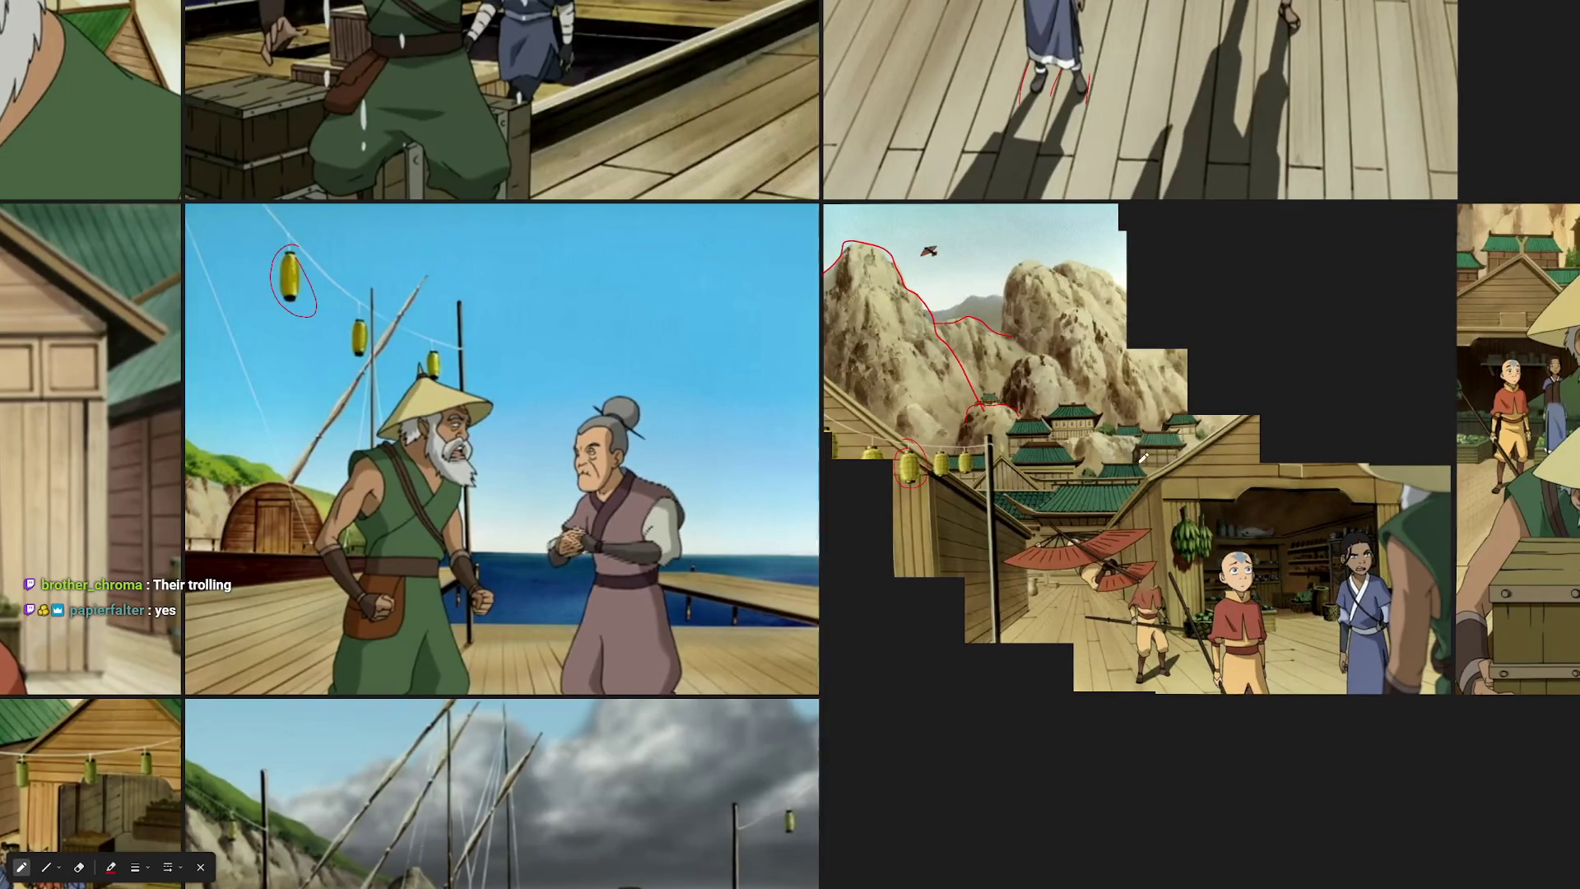
pyautogui.hscroll(5, 1040, 492)
pyautogui.scroll(10, 1255, 239)
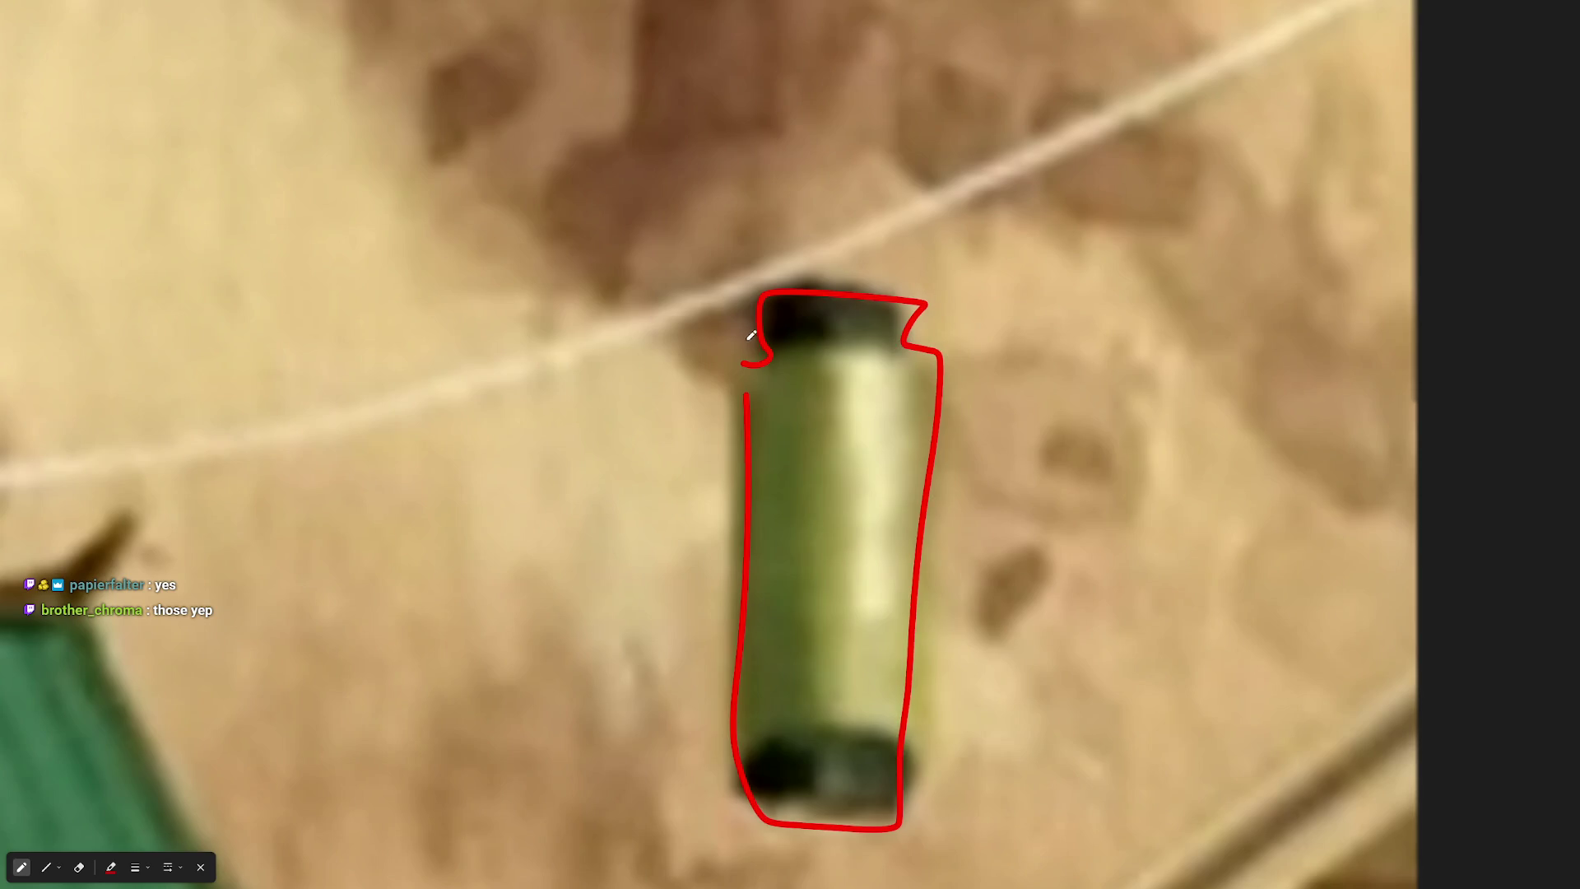
pyautogui.scroll(-8, 749, 331)
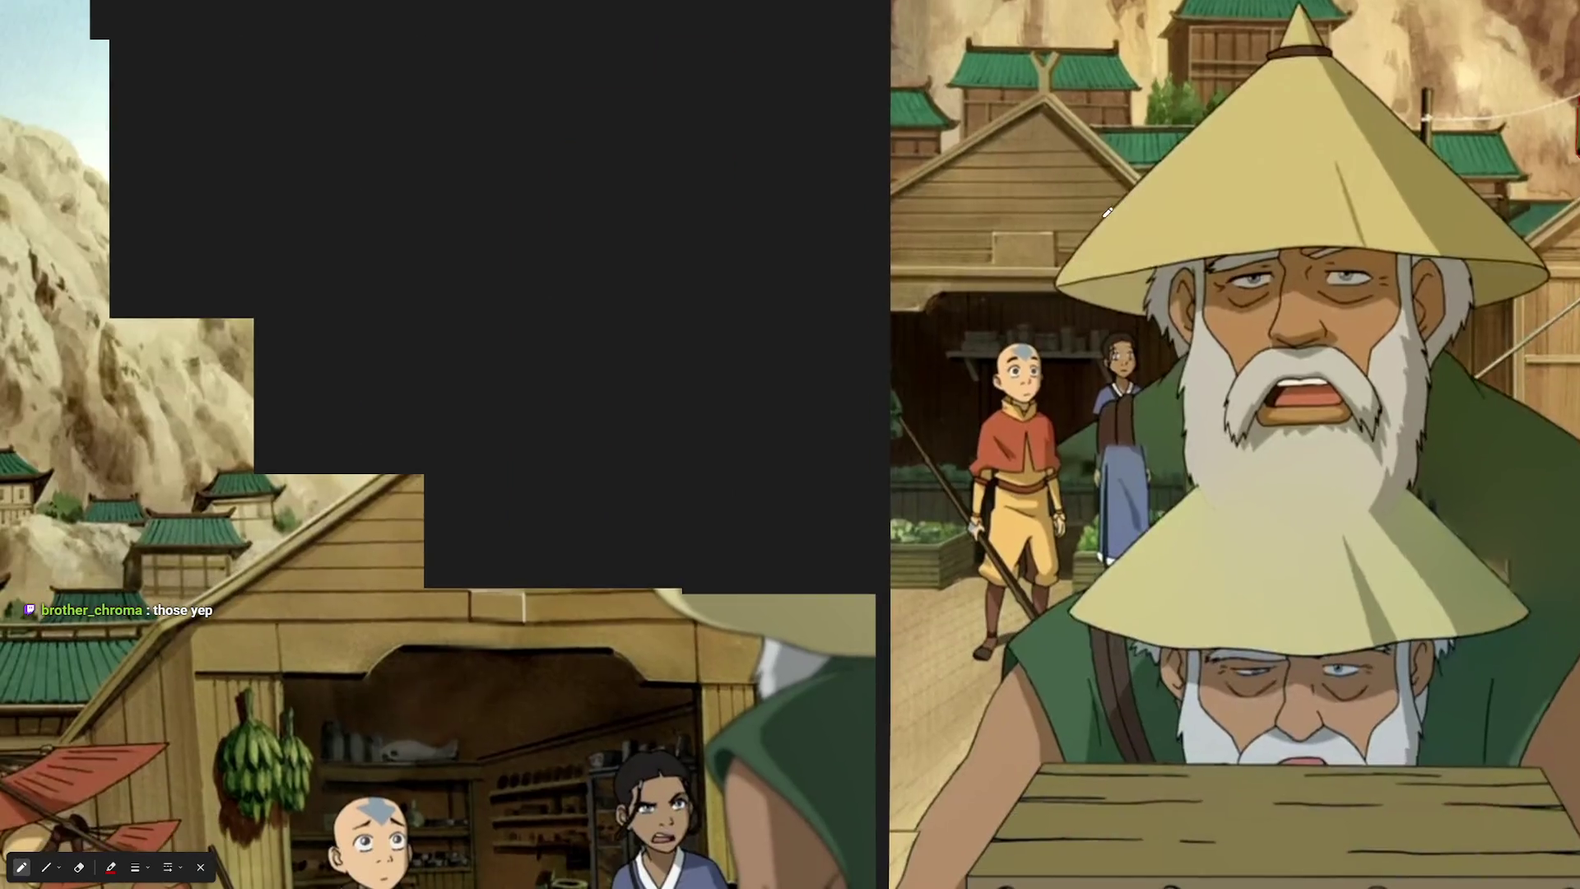
pyautogui.scroll(-3, 1109, 213)
pyautogui.scroll(10, 938, 303)
pyautogui.scroll(-4, 938, 303)
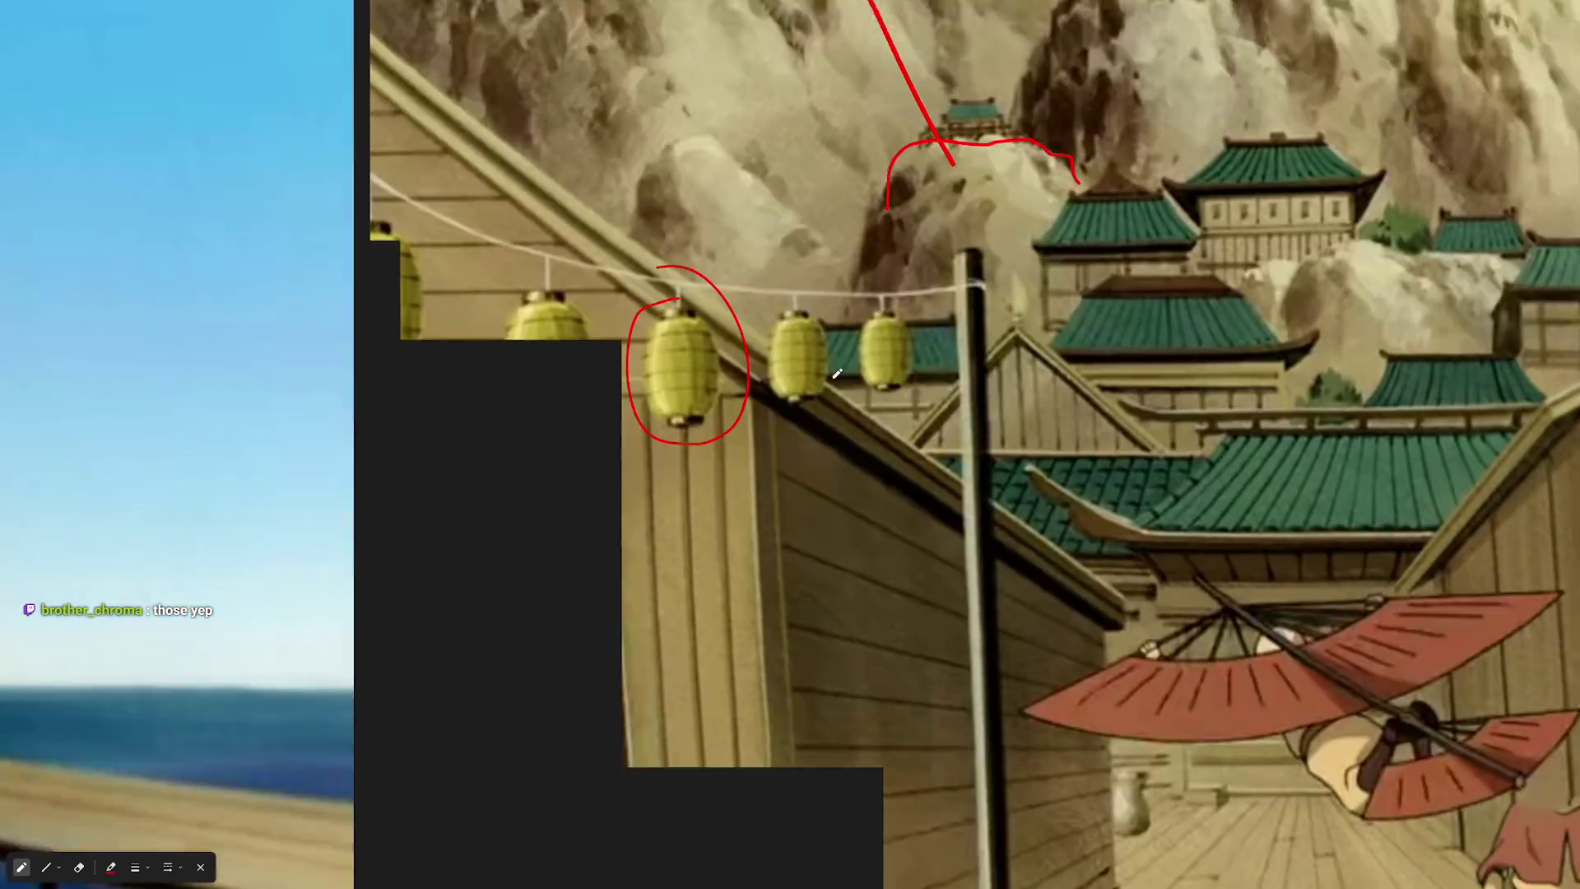
pyautogui.scroll(2, 769, 344)
pyautogui.scroll(5, 769, 344)
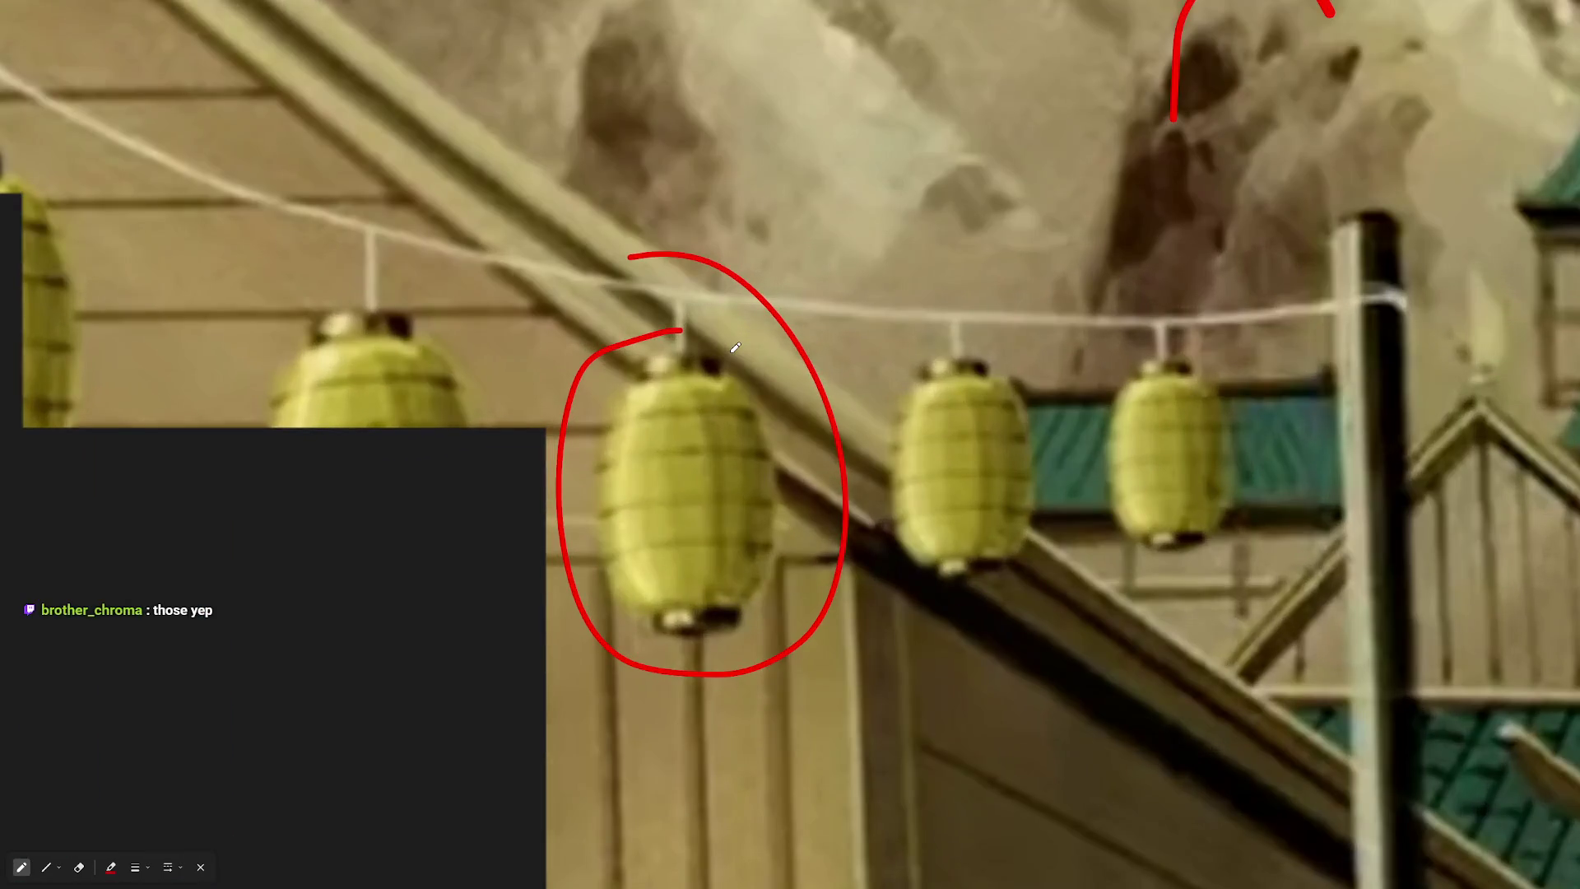
pyautogui.scroll(-2, 659, 487)
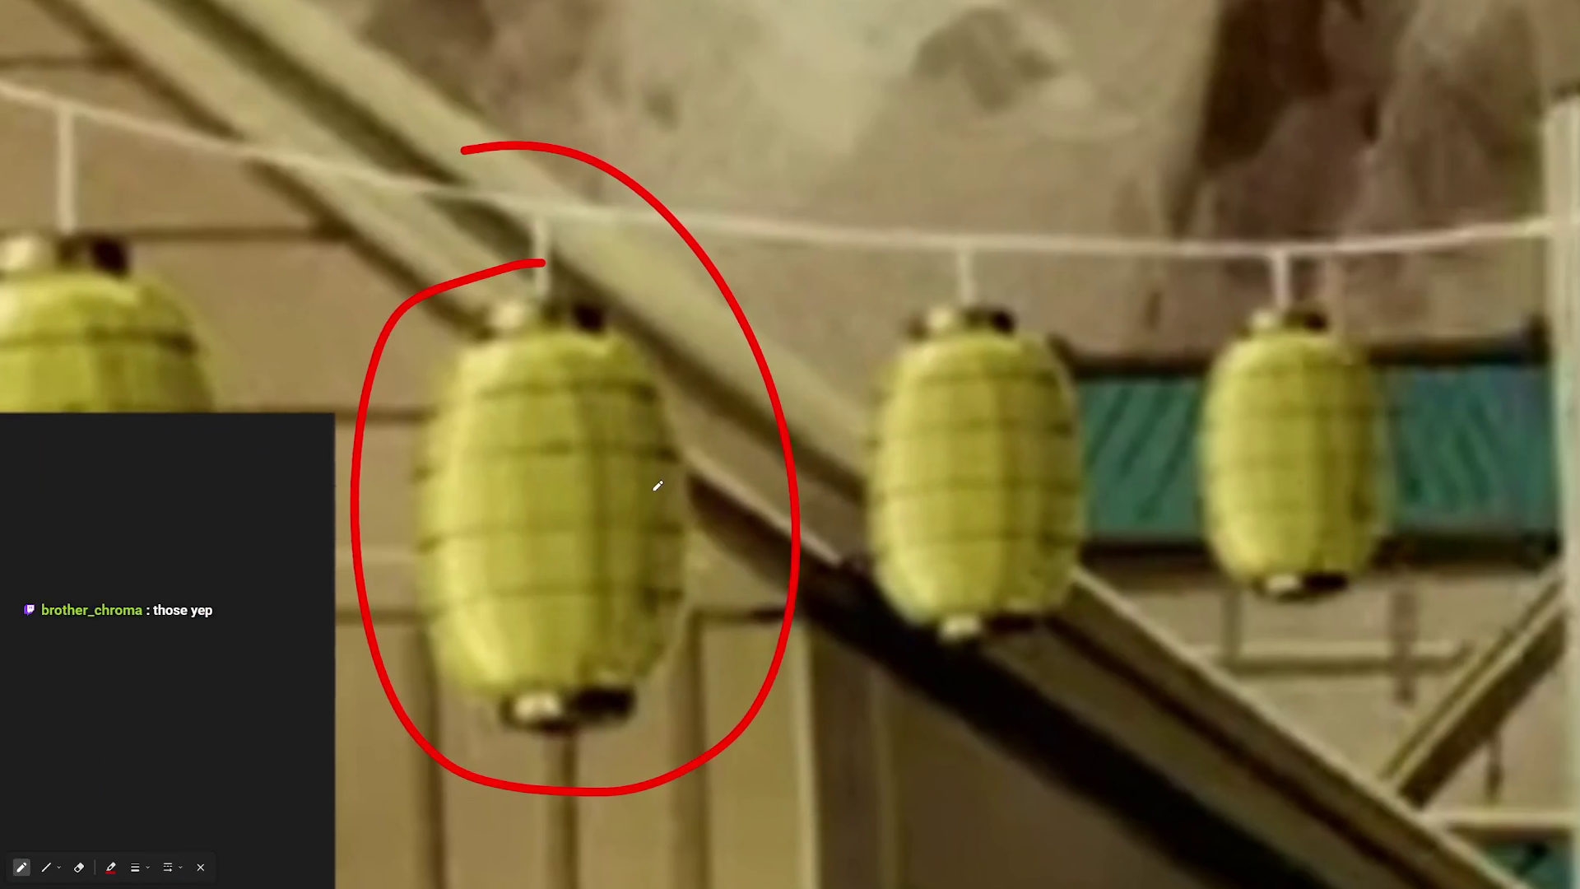
pyautogui.scroll(3, 705, 483)
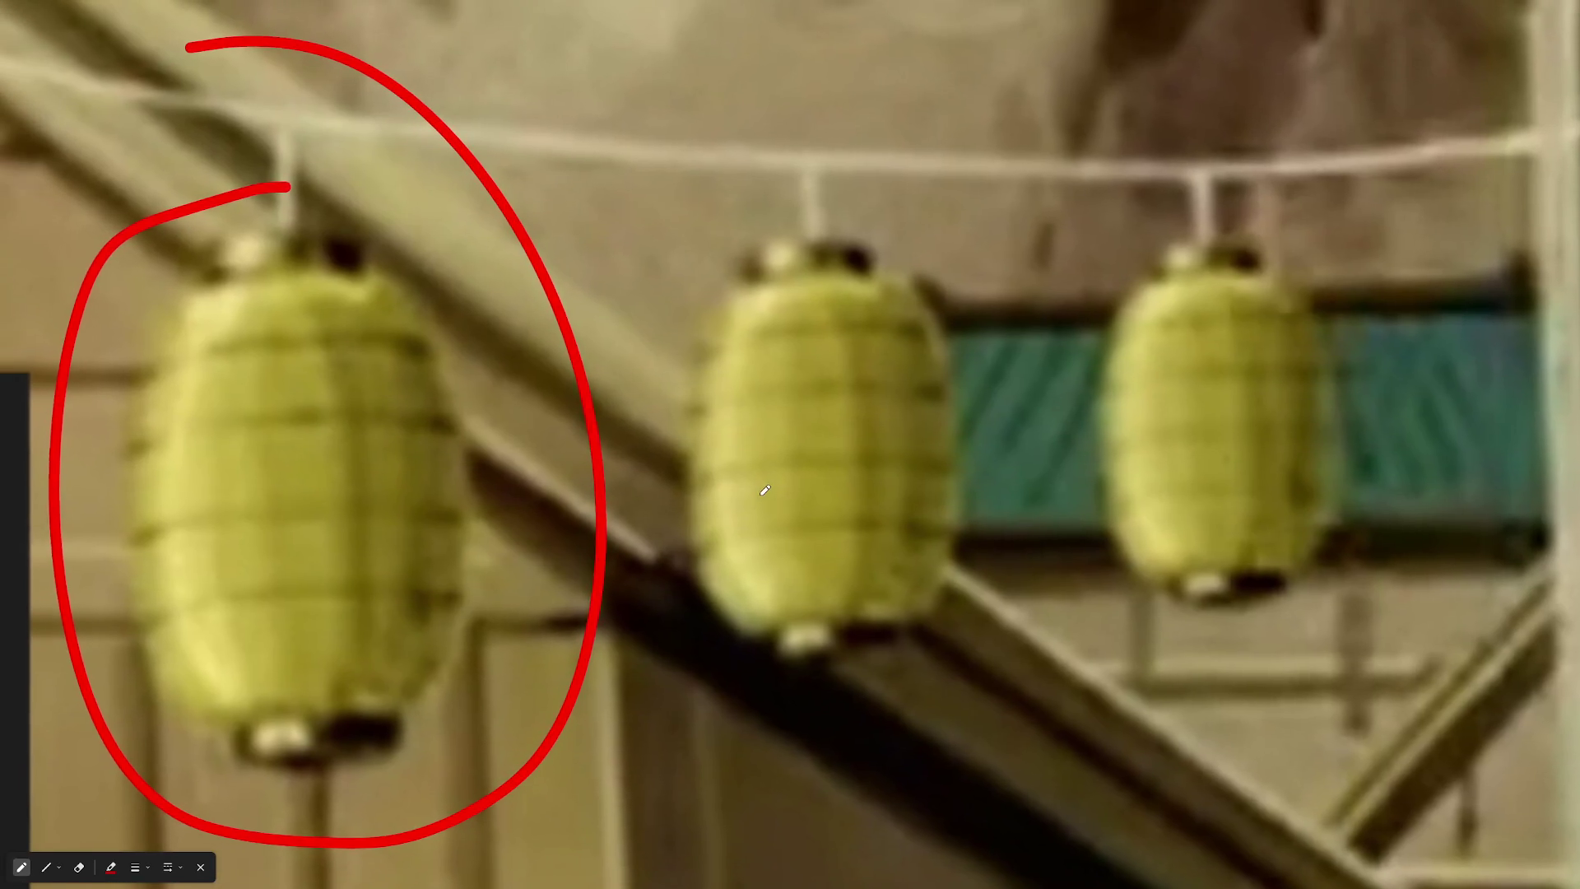
pyautogui.scroll(-1, 983, 751)
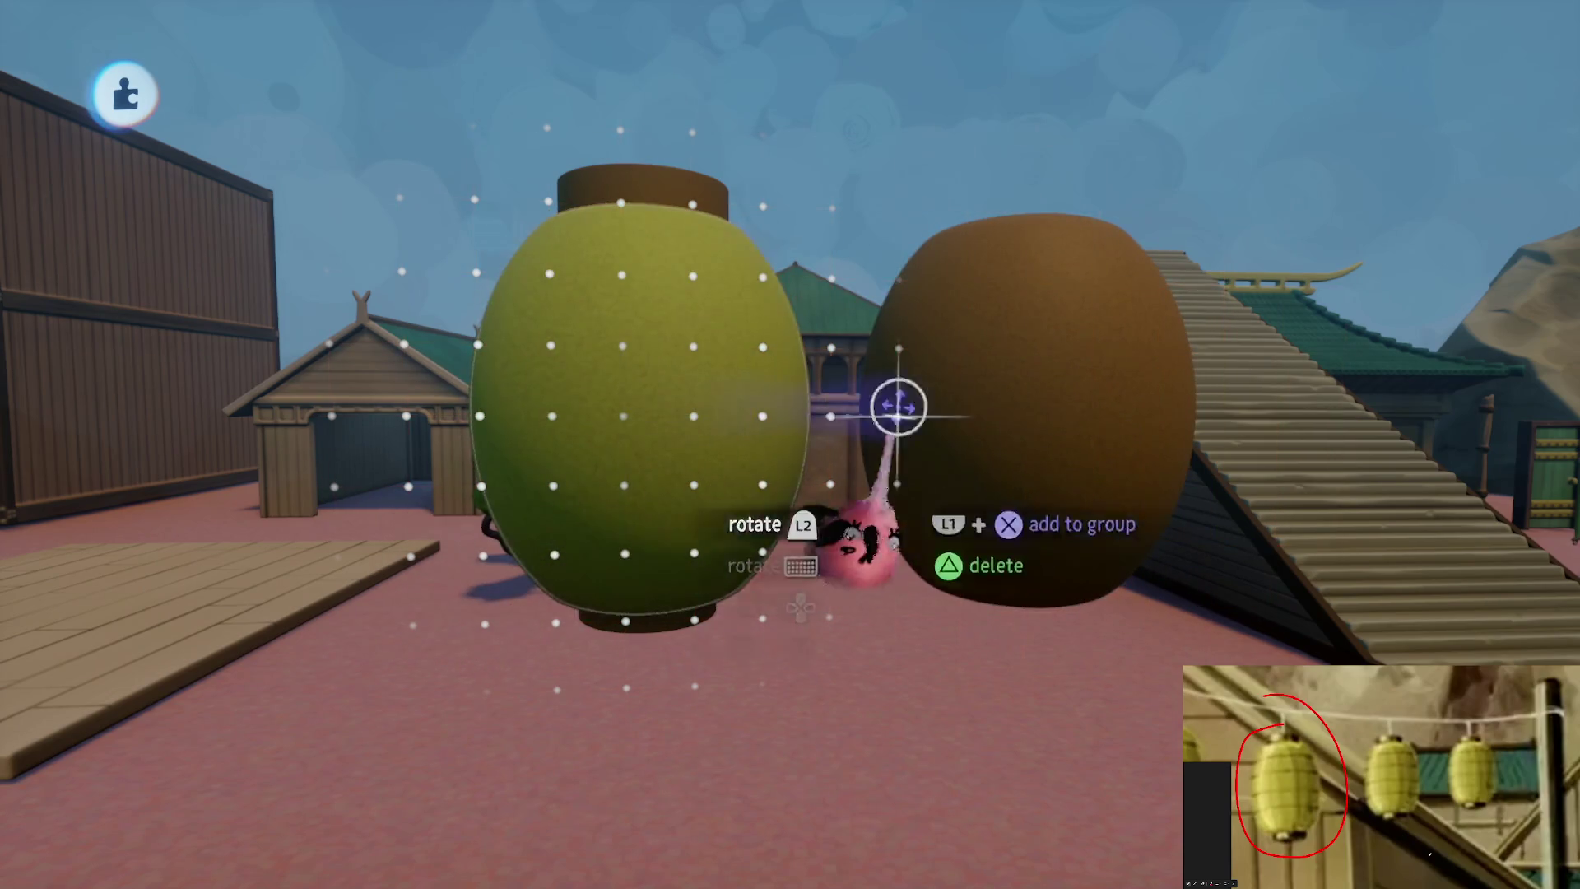
# Delete the yellow-green lantern copy so only the brown lantern shapes remain
pyautogui.press('Delete')
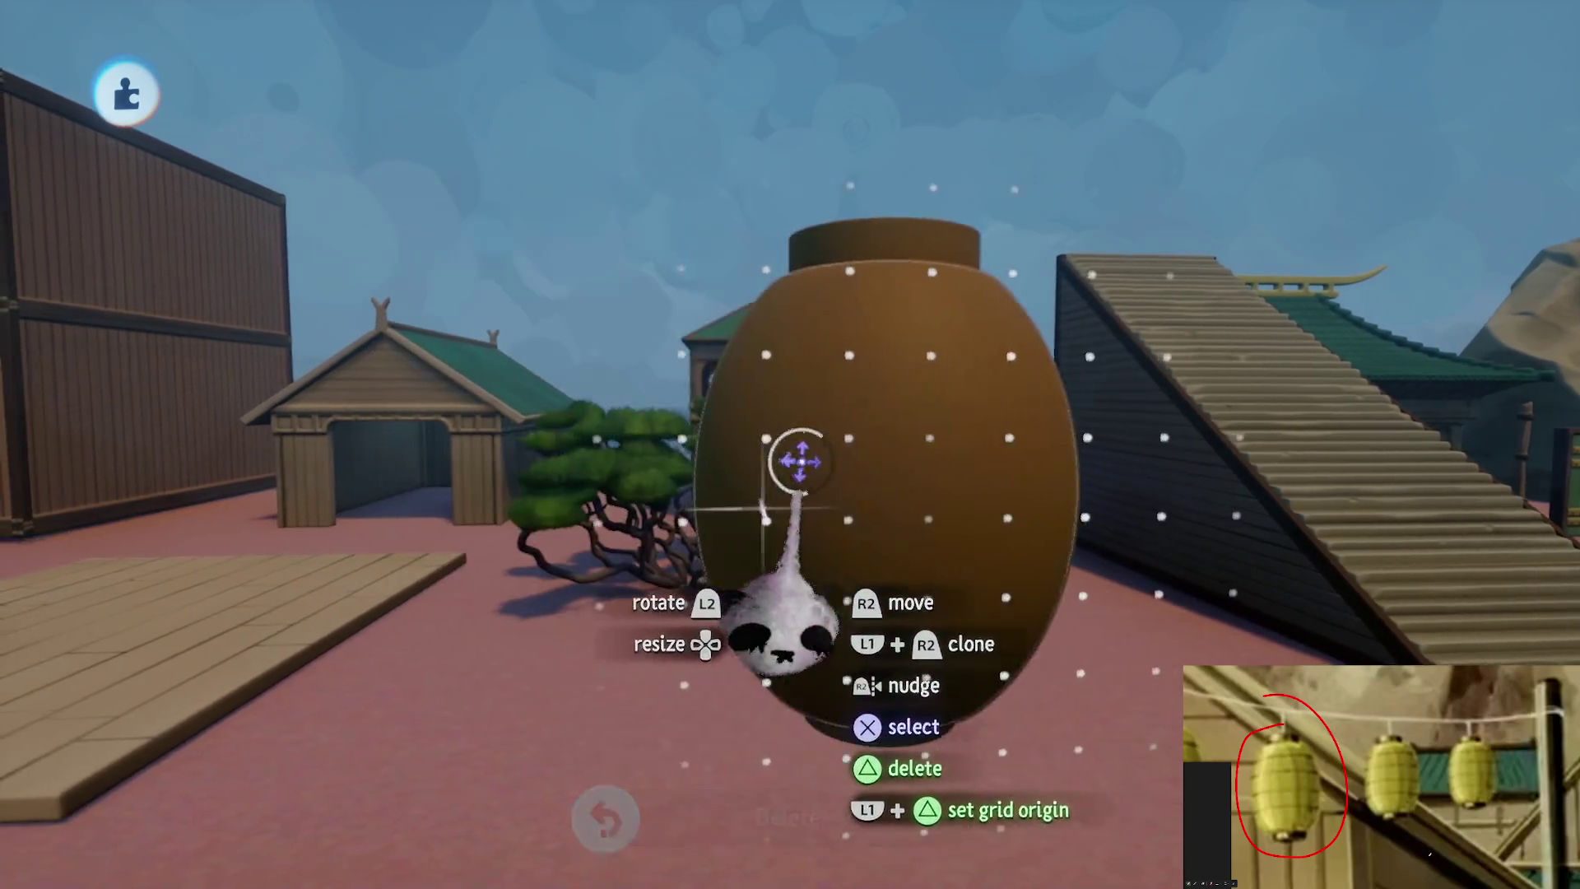
pyautogui.press('Escape')
pyautogui.click(514, 91)
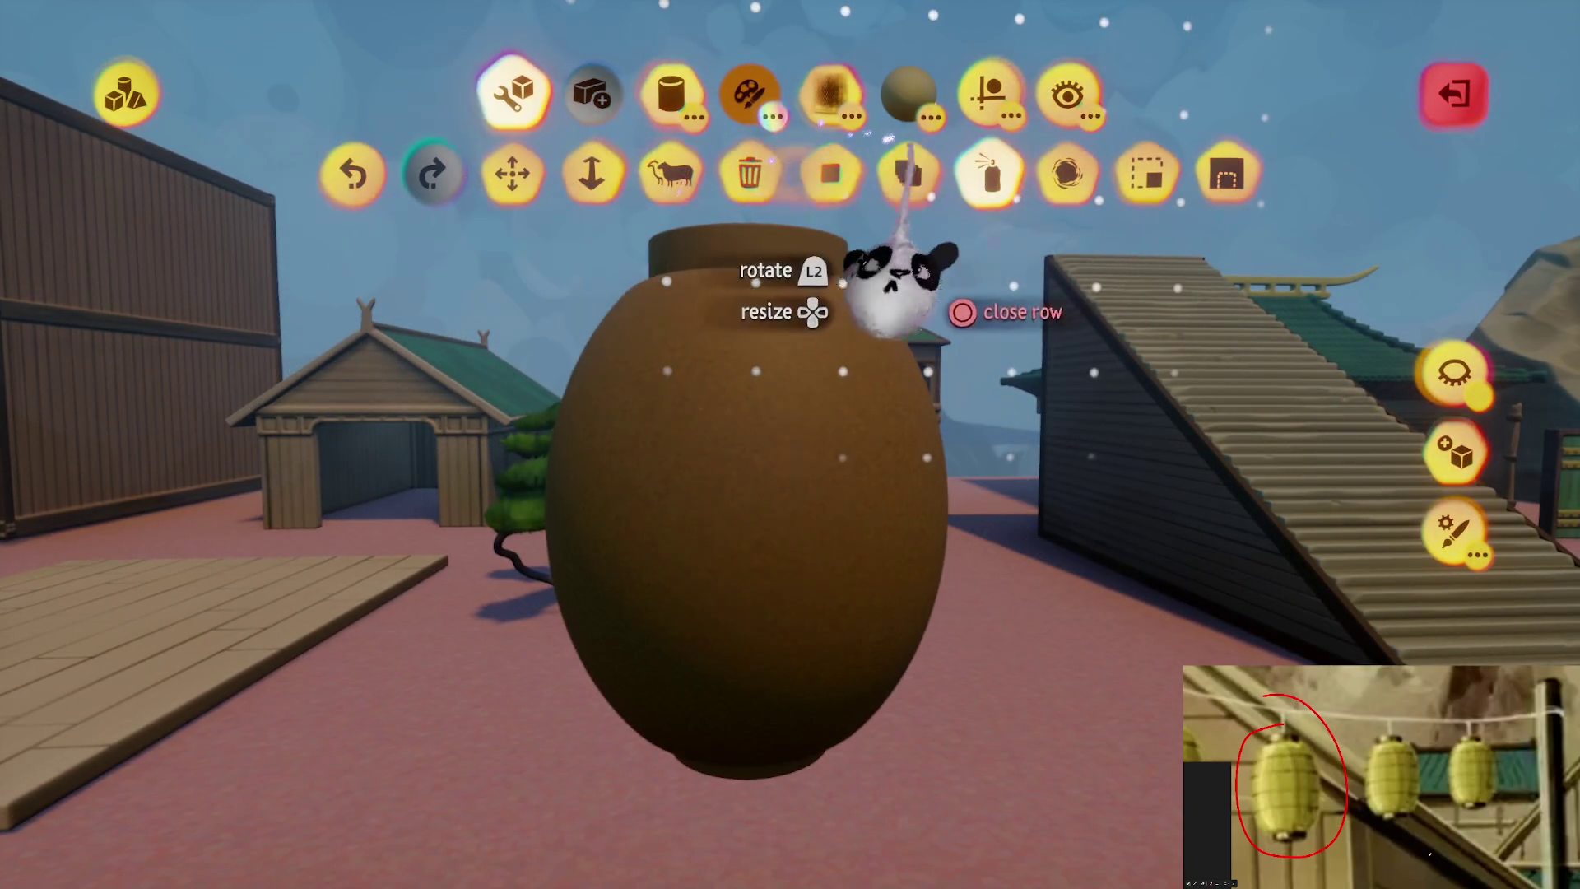
# Stamp a stretched, enlarged green egg shape over the brown lantern body to form bands
pyautogui.click(831, 173)
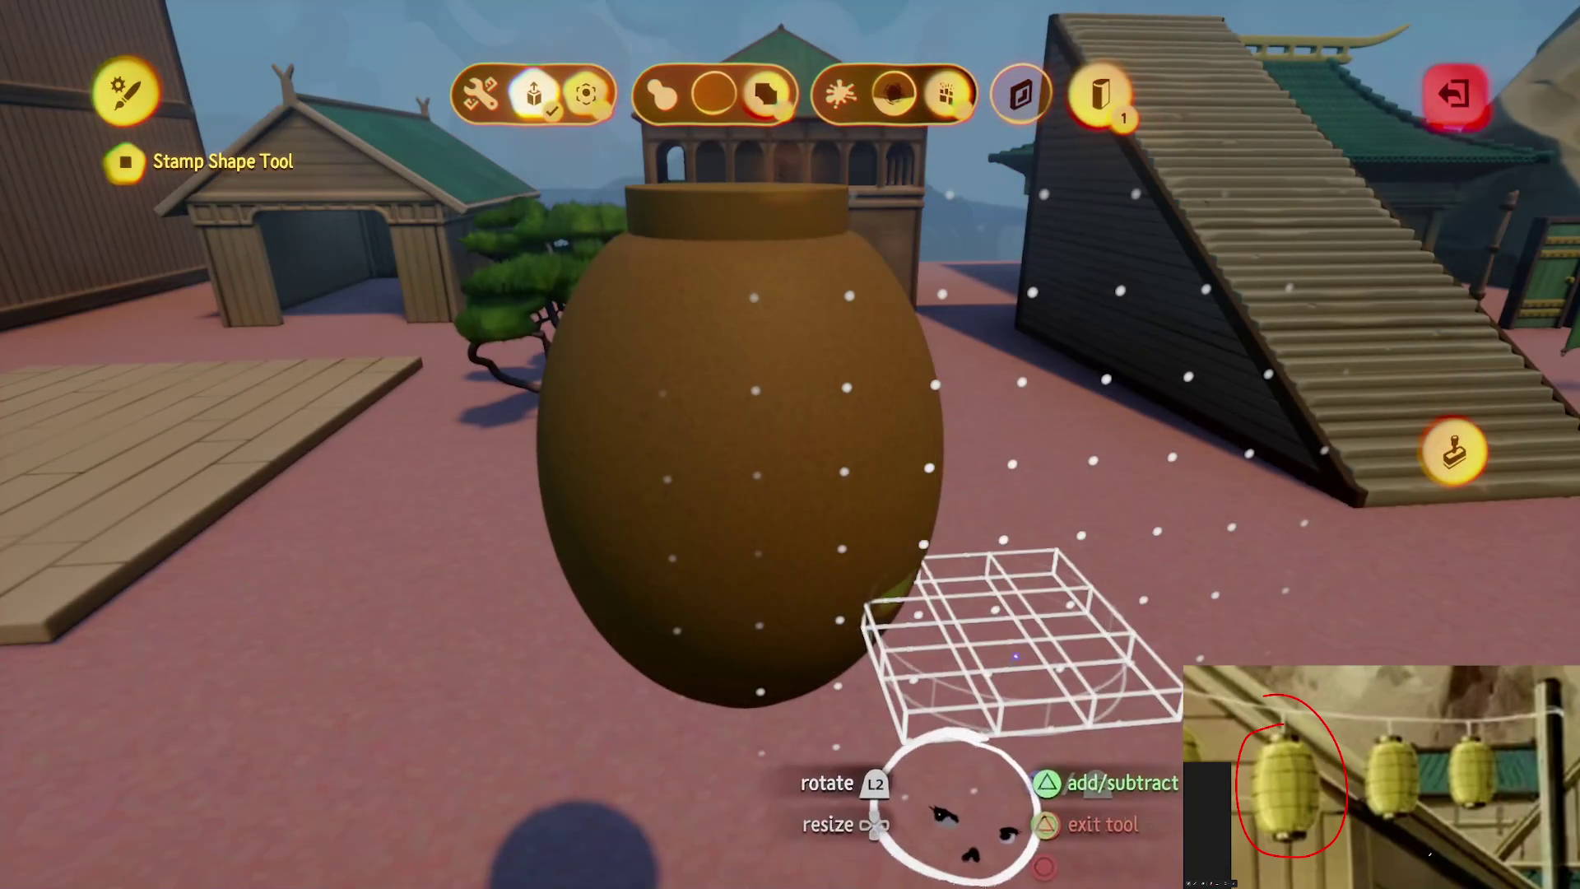
pyautogui.press('Escape')
pyautogui.click(813, 650)
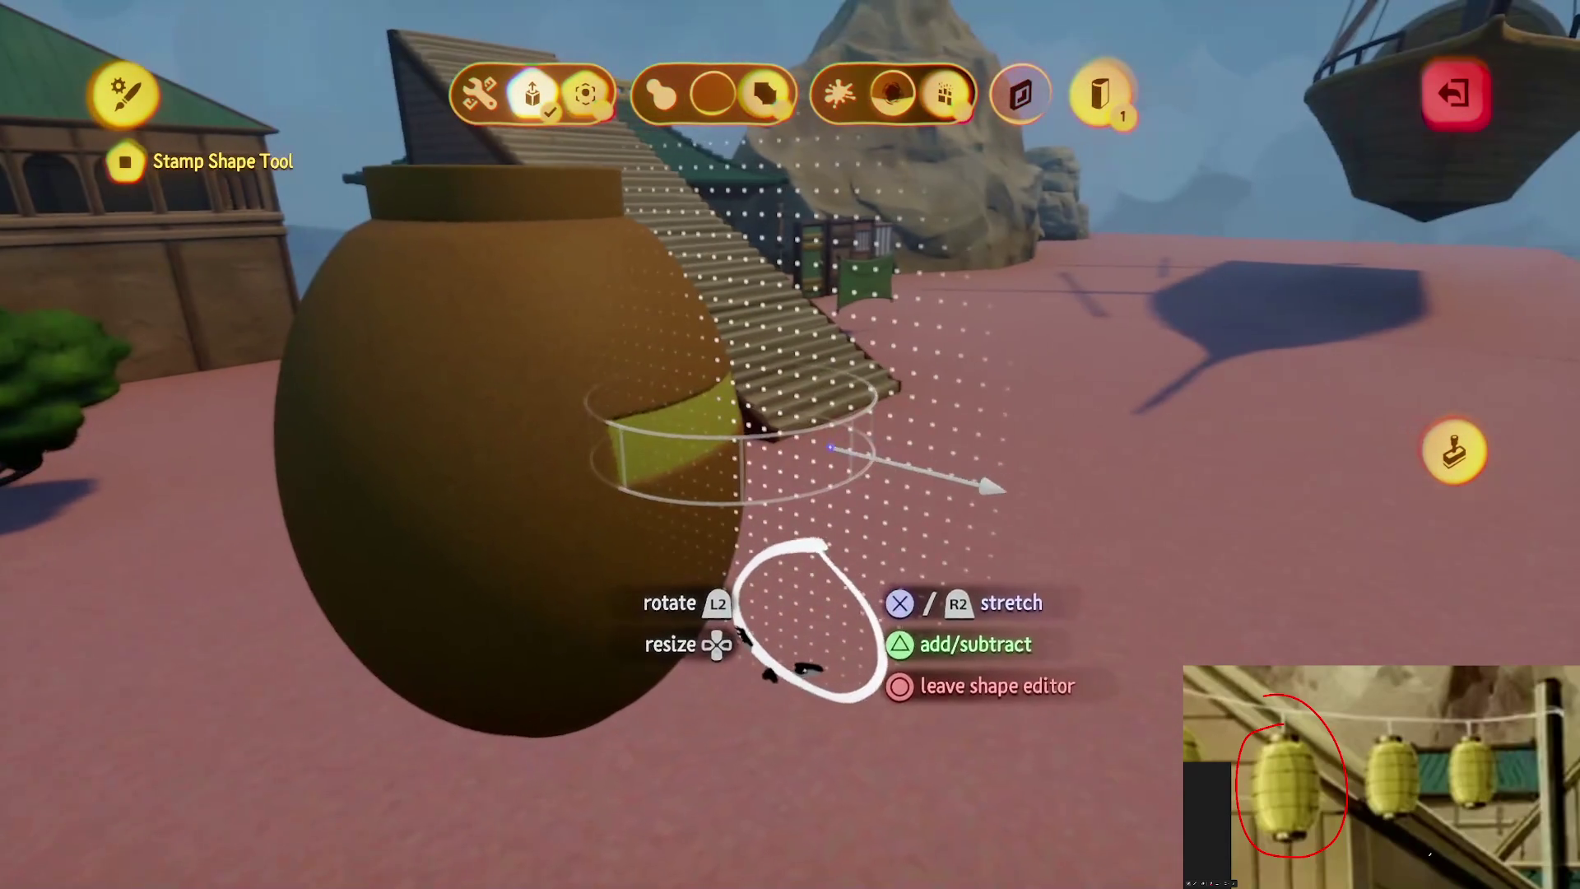
pyautogui.moveTo(819, 646); pyautogui.dragTo(1498, 634)
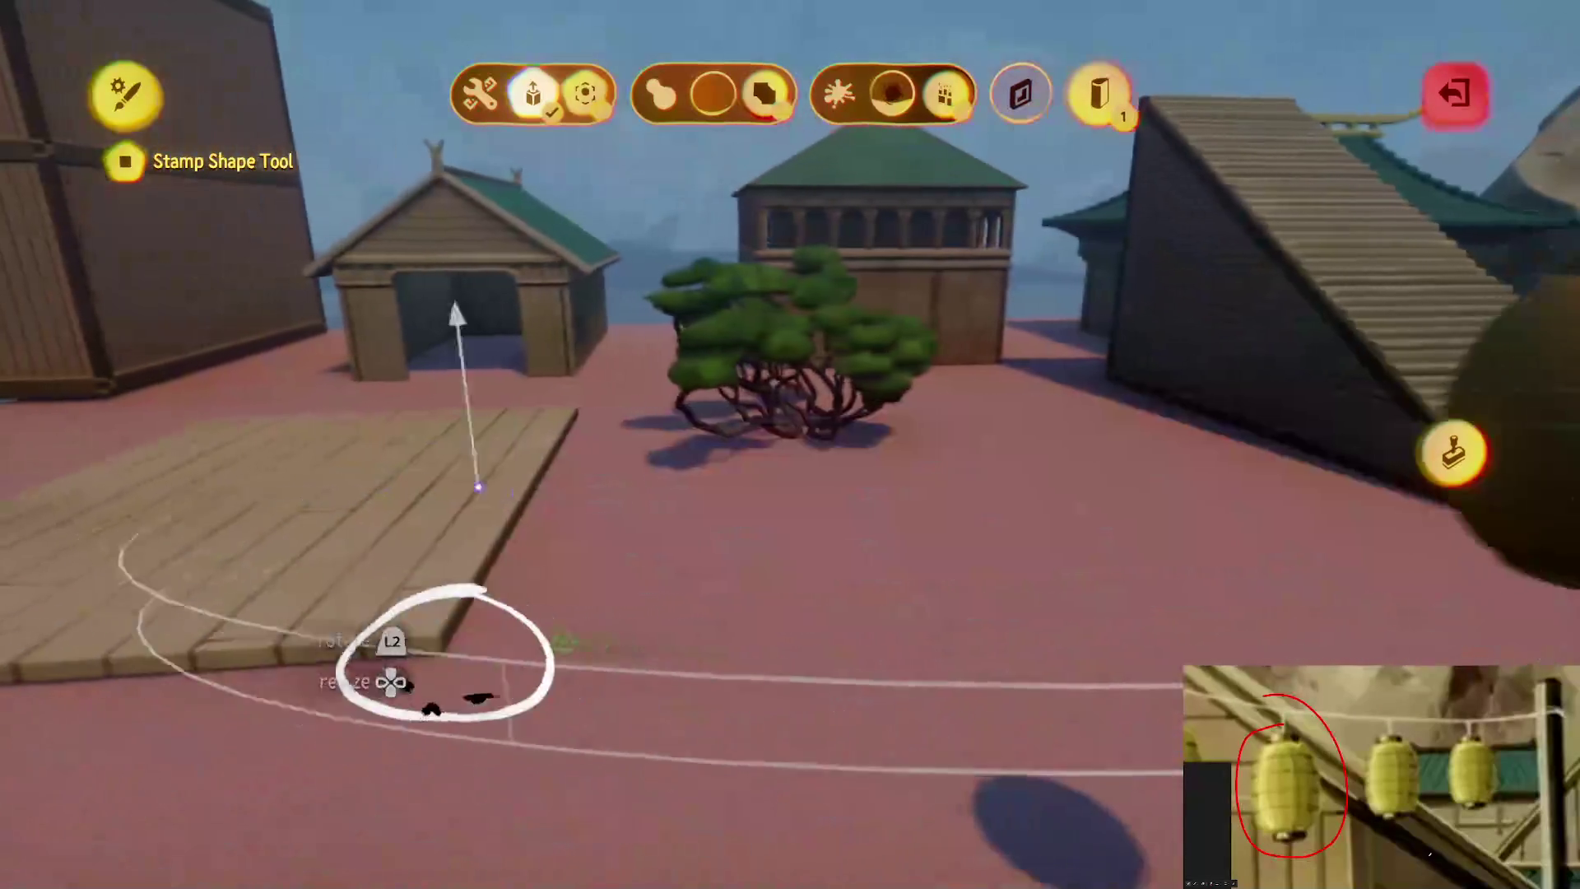
pyautogui.press('Escape')
pyautogui.click(970, 607)
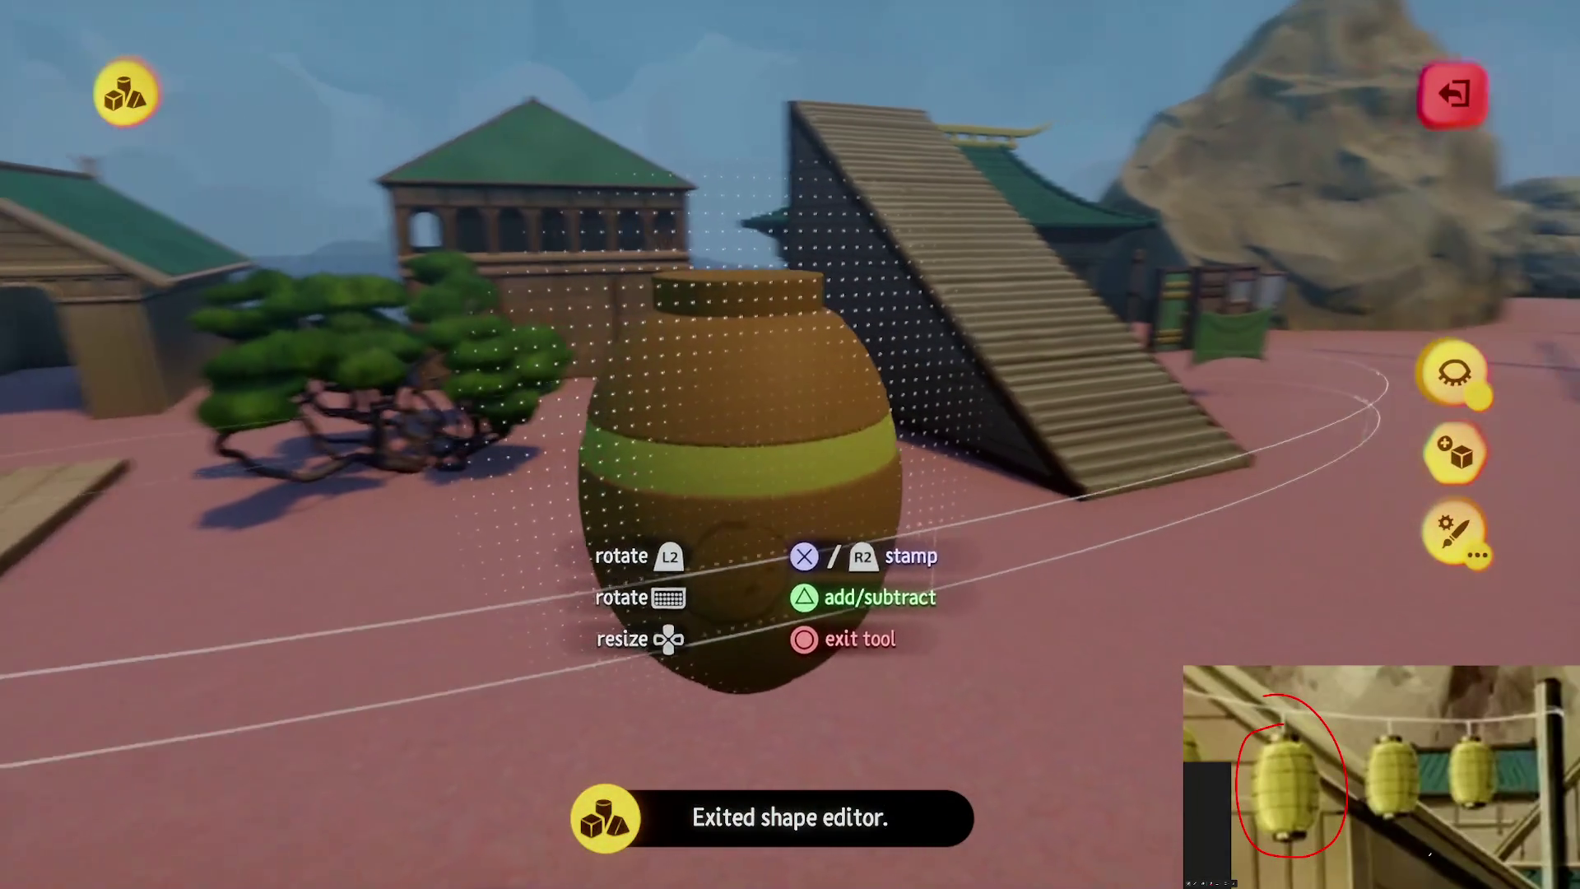
pyautogui.press('Up')
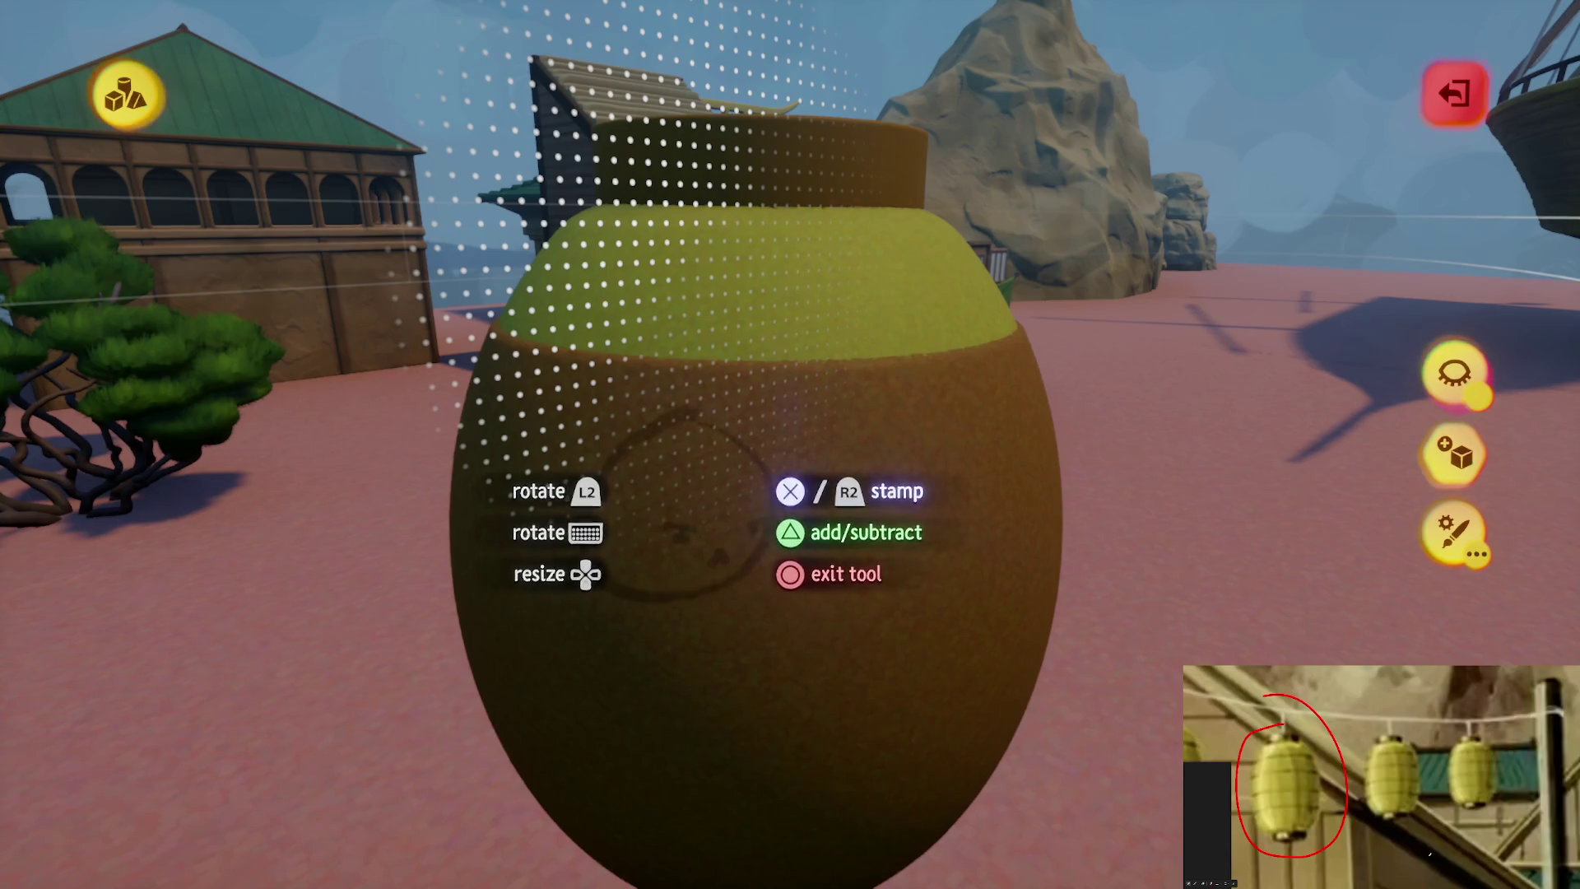
pyautogui.press('Up')
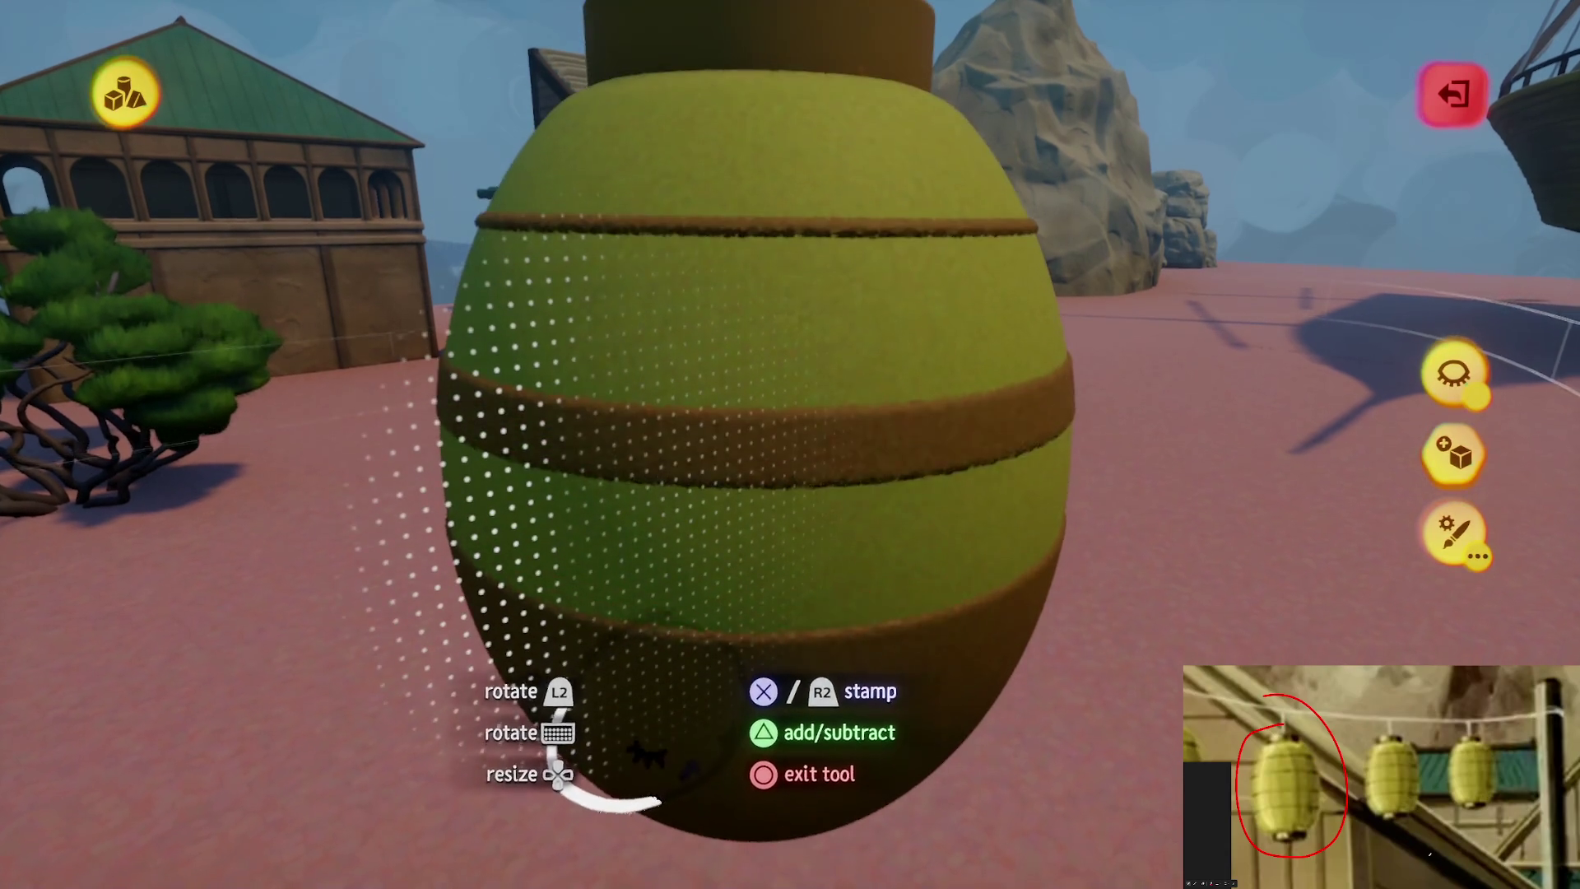
pyautogui.press('Up')
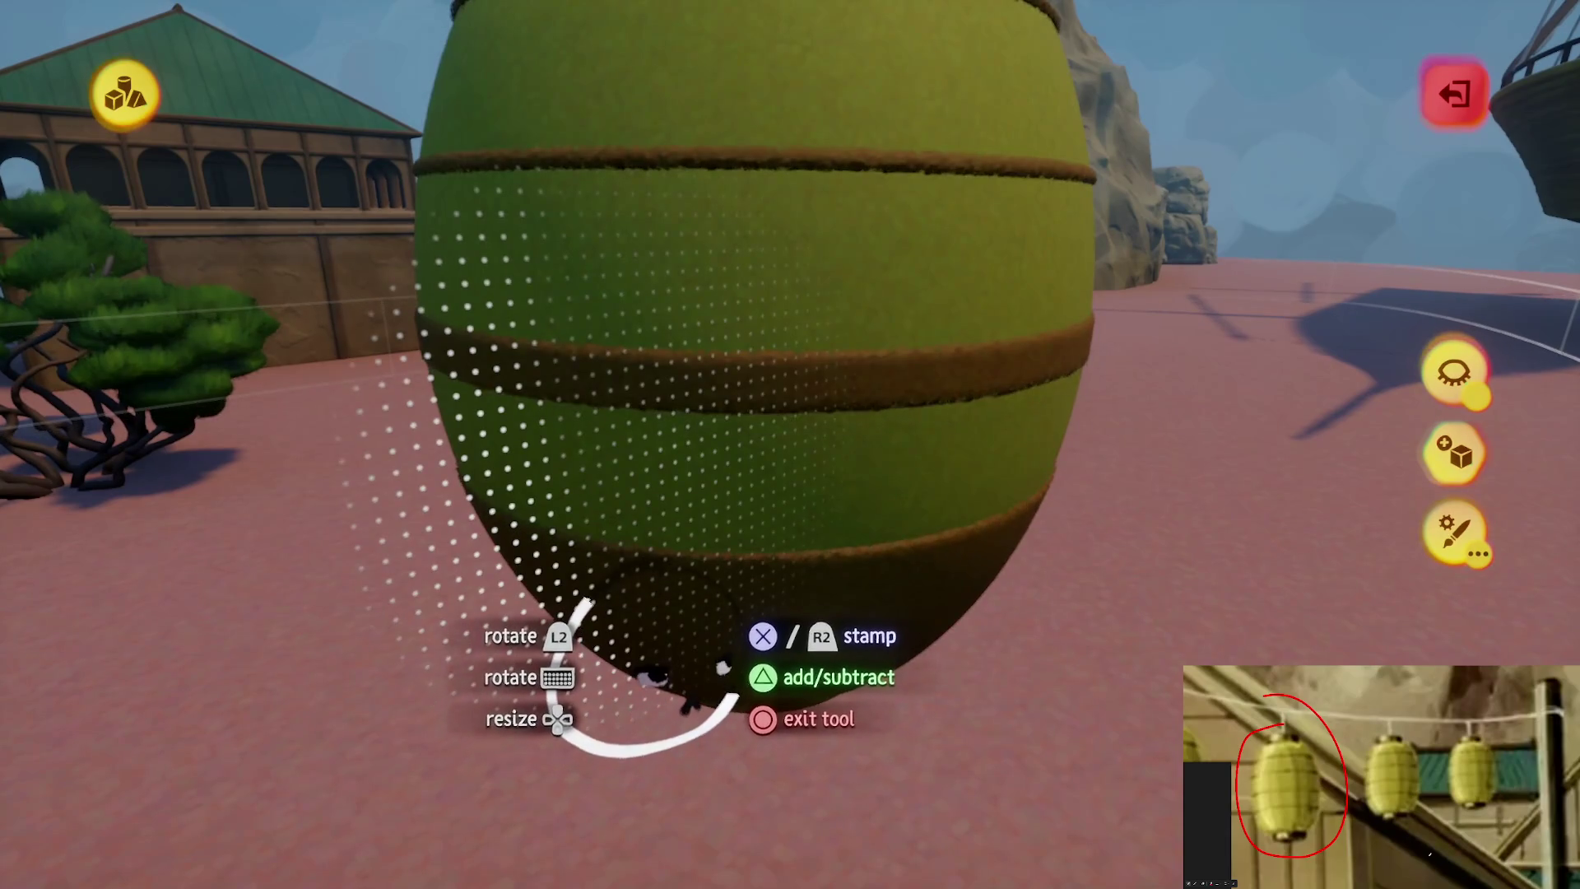
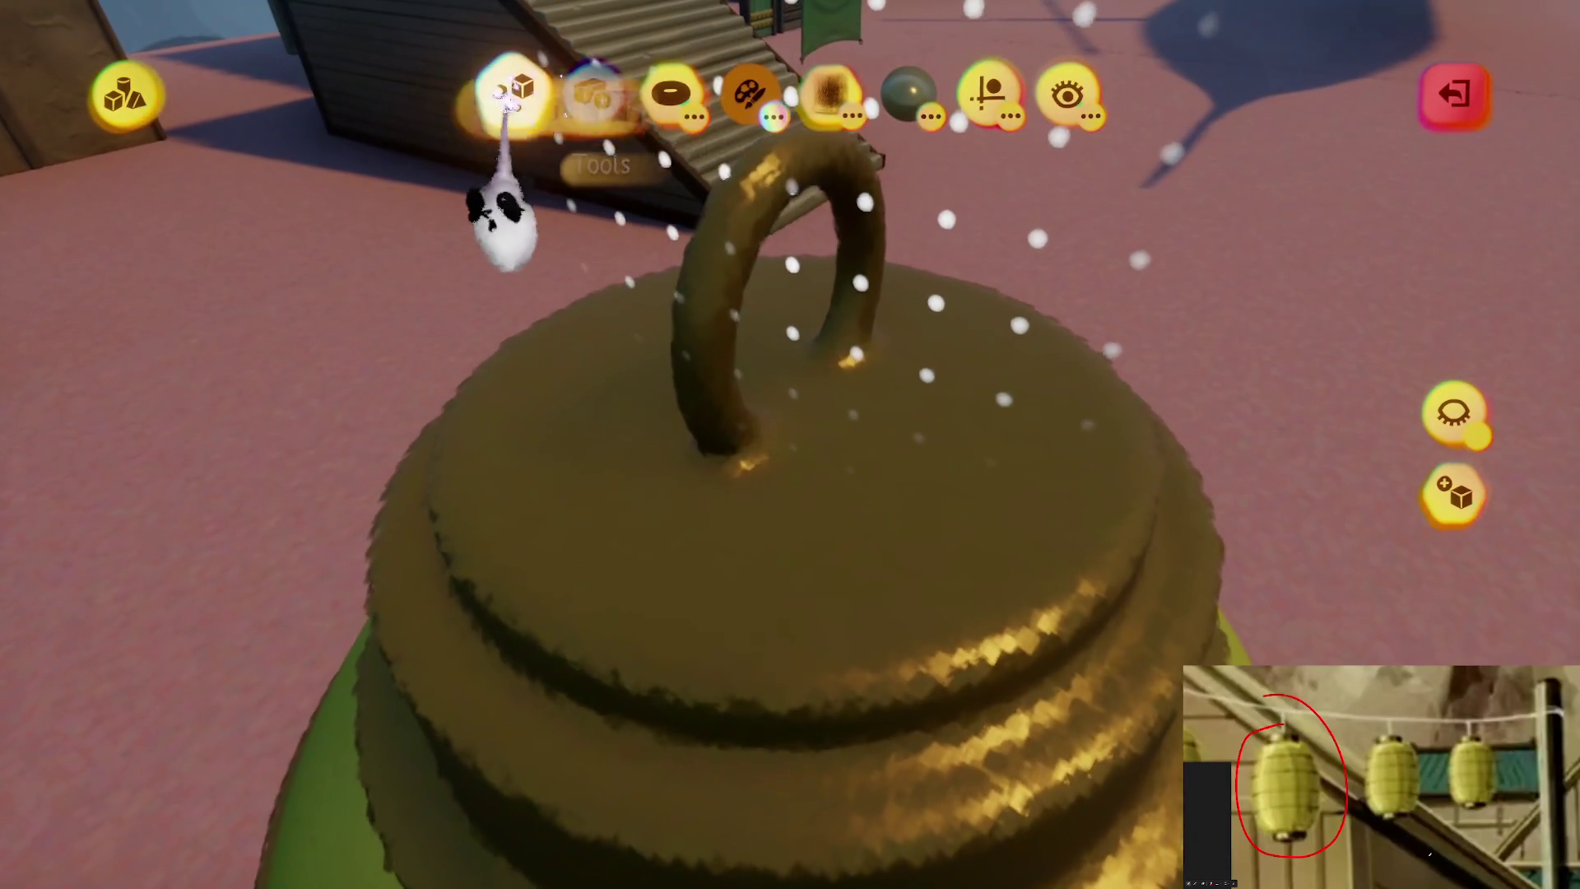
# Turn on Mirror and Kaleidoscope symmetry, reduce the repeat count to 2, stamp, and exit the stamp tool
pyautogui.click(512, 92)
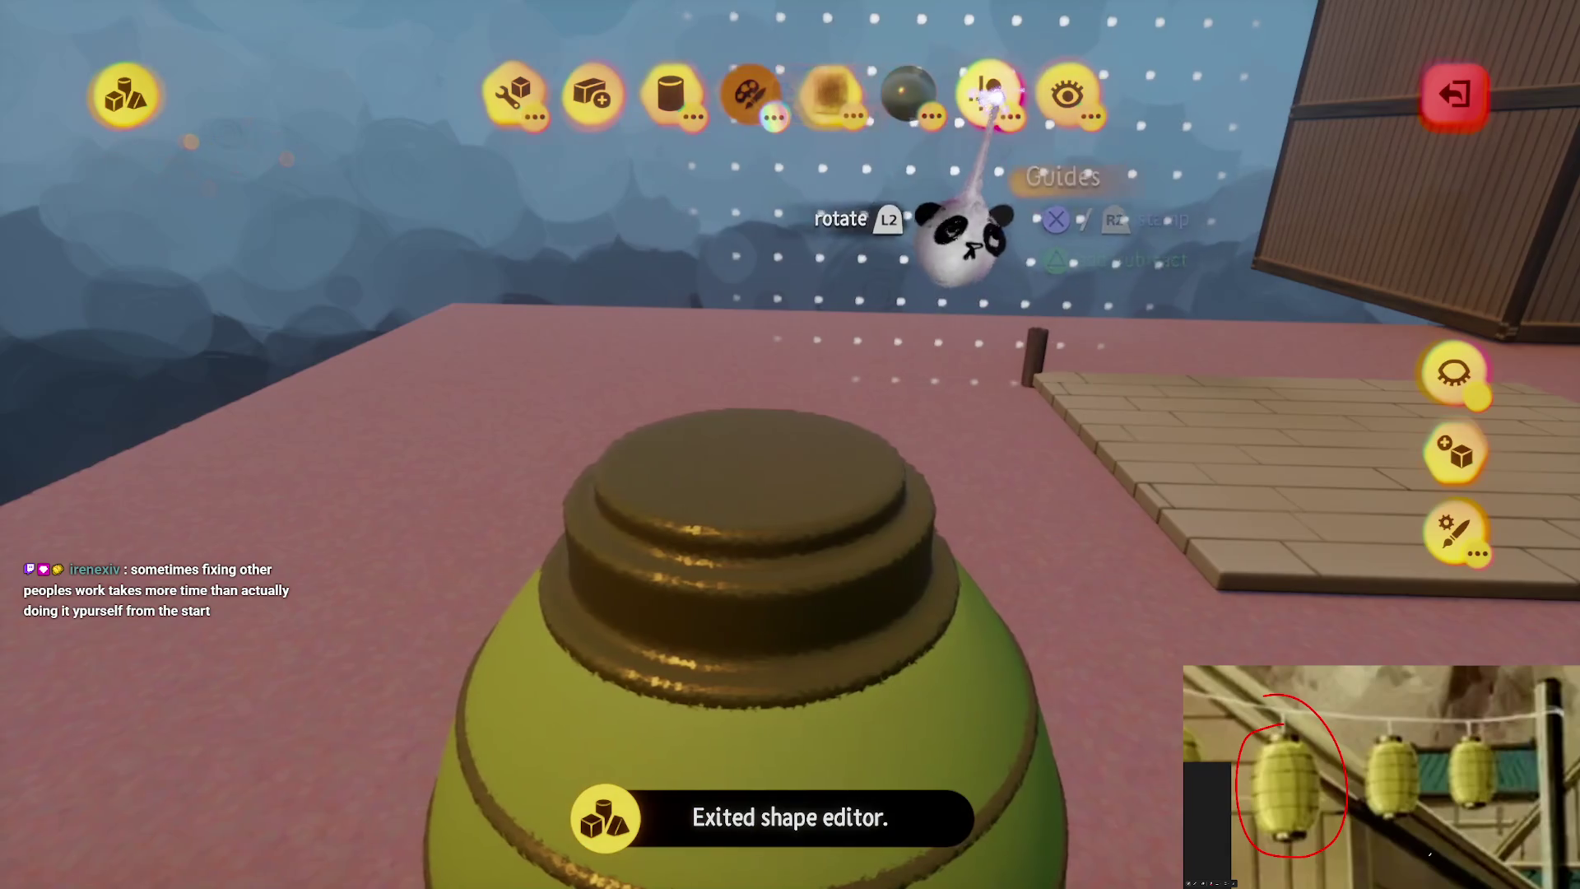
pyautogui.click(855, 174)
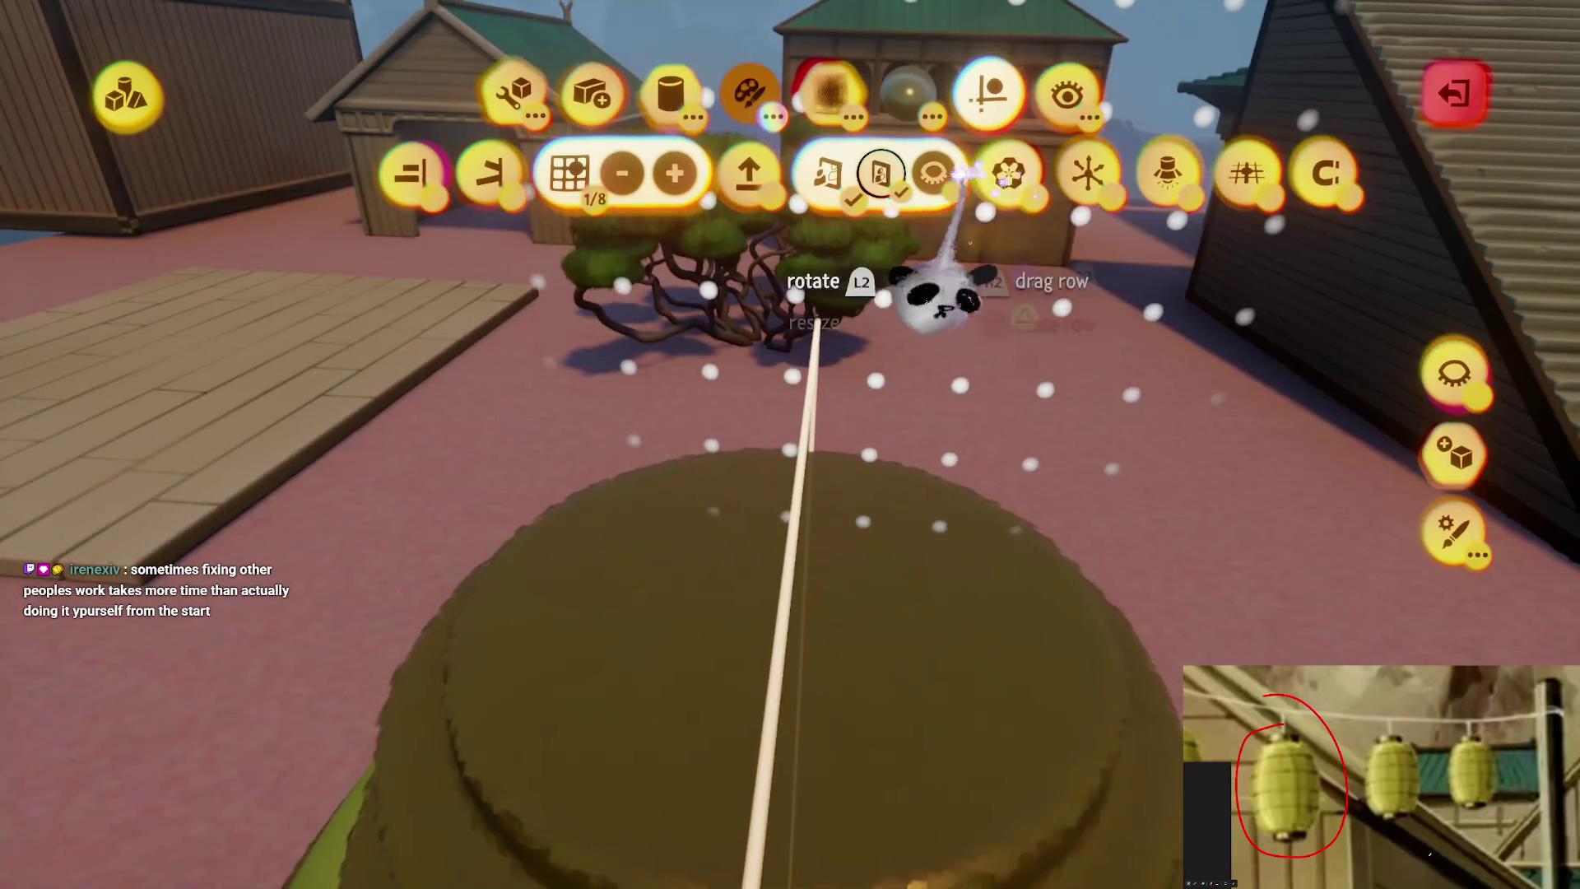
pyautogui.click(999, 174)
pyautogui.click(1050, 173)
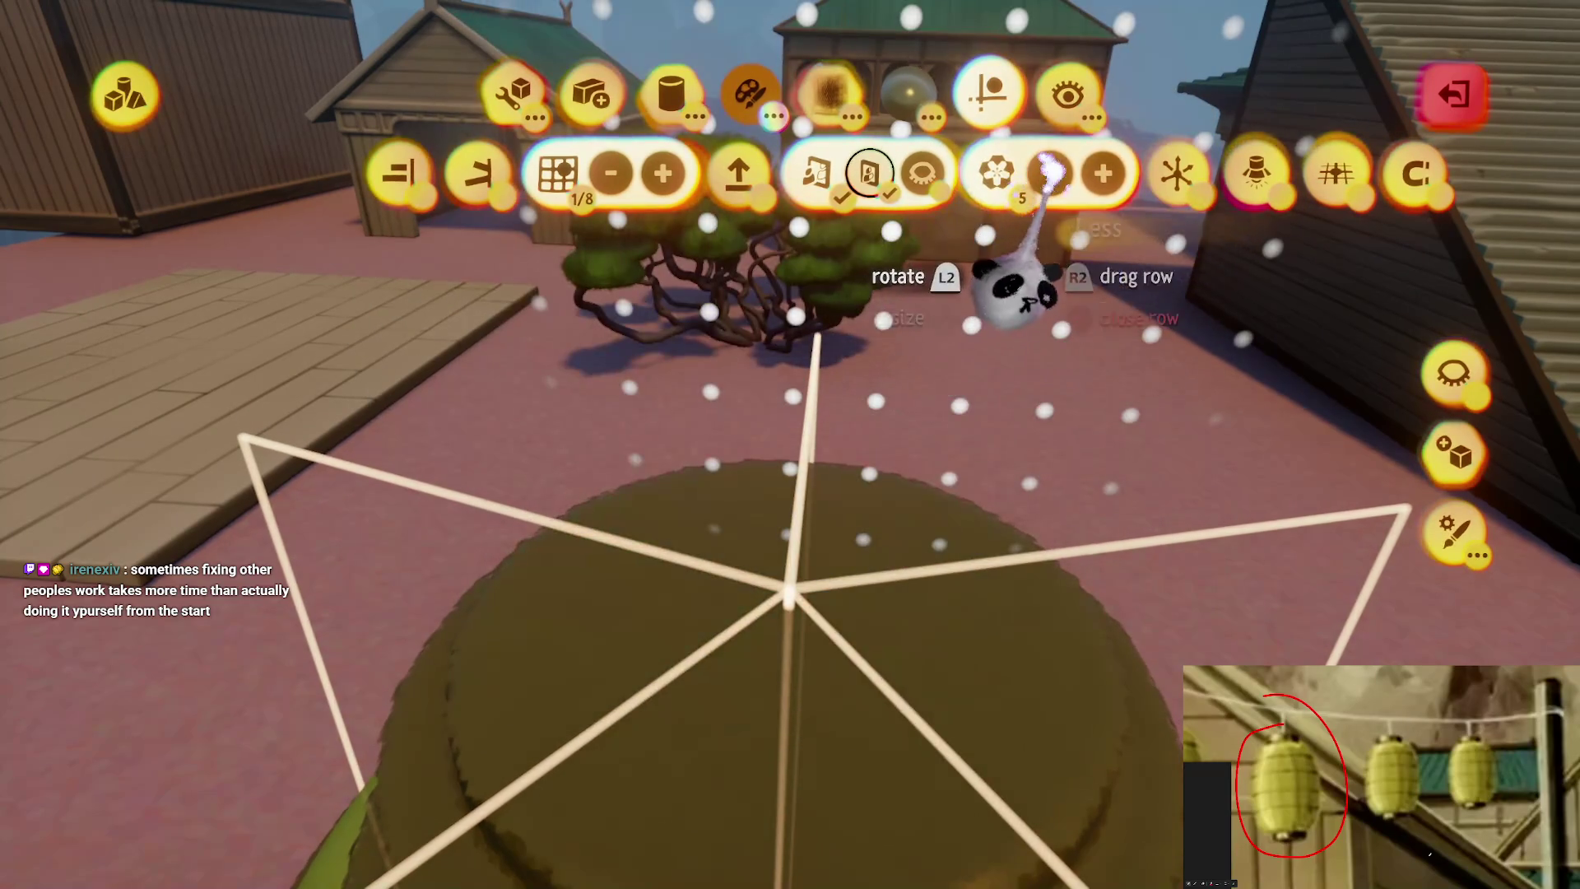
pyautogui.click(1051, 173)
pyautogui.click(1052, 173)
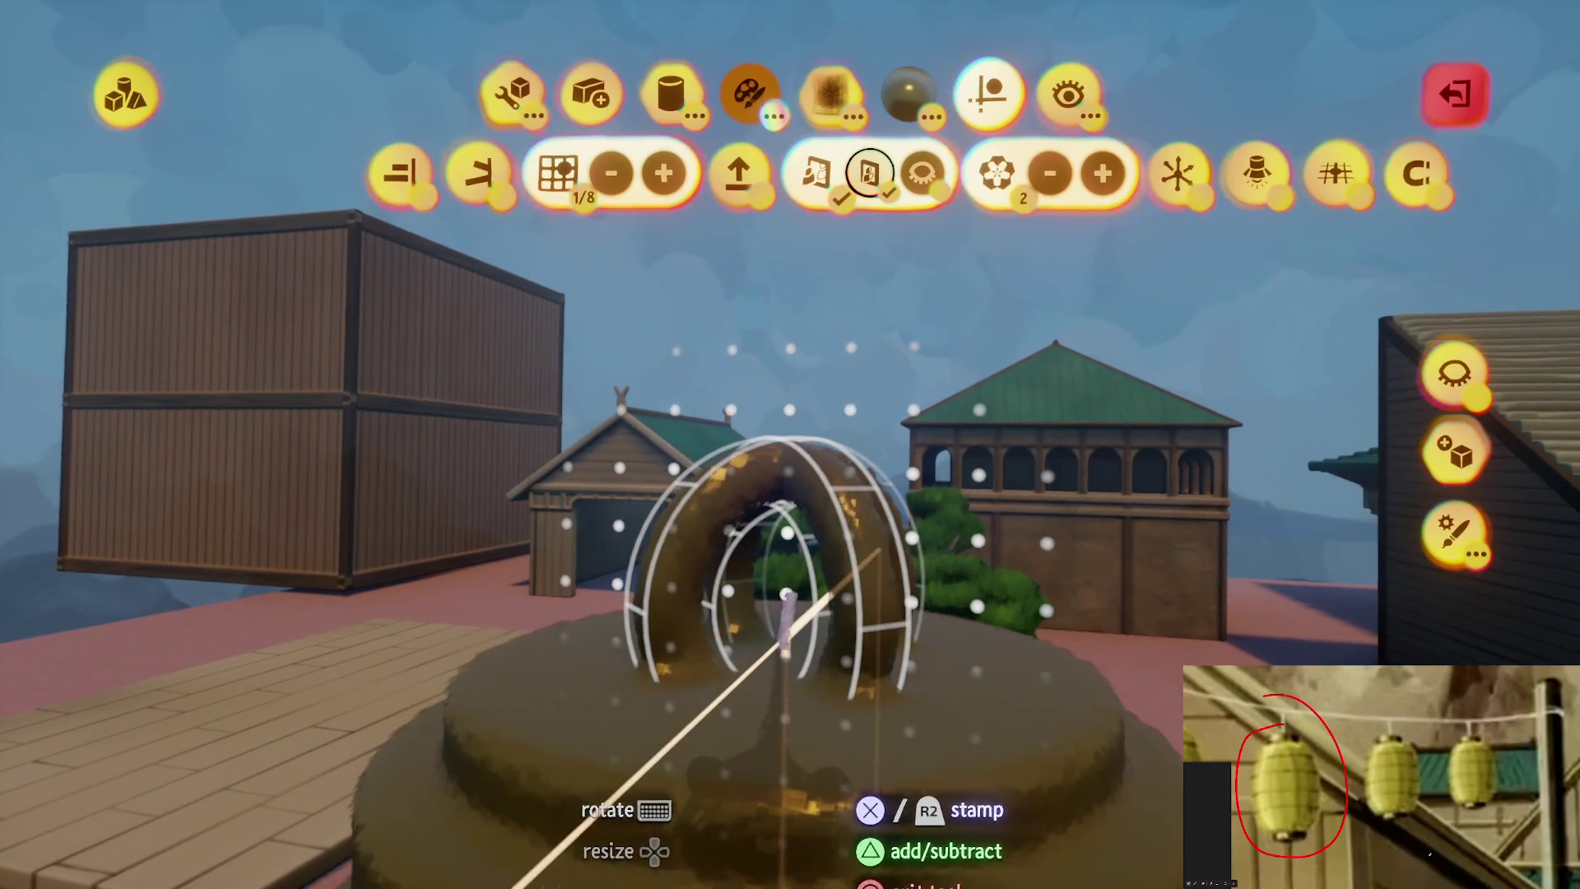
pyautogui.press('Escape')
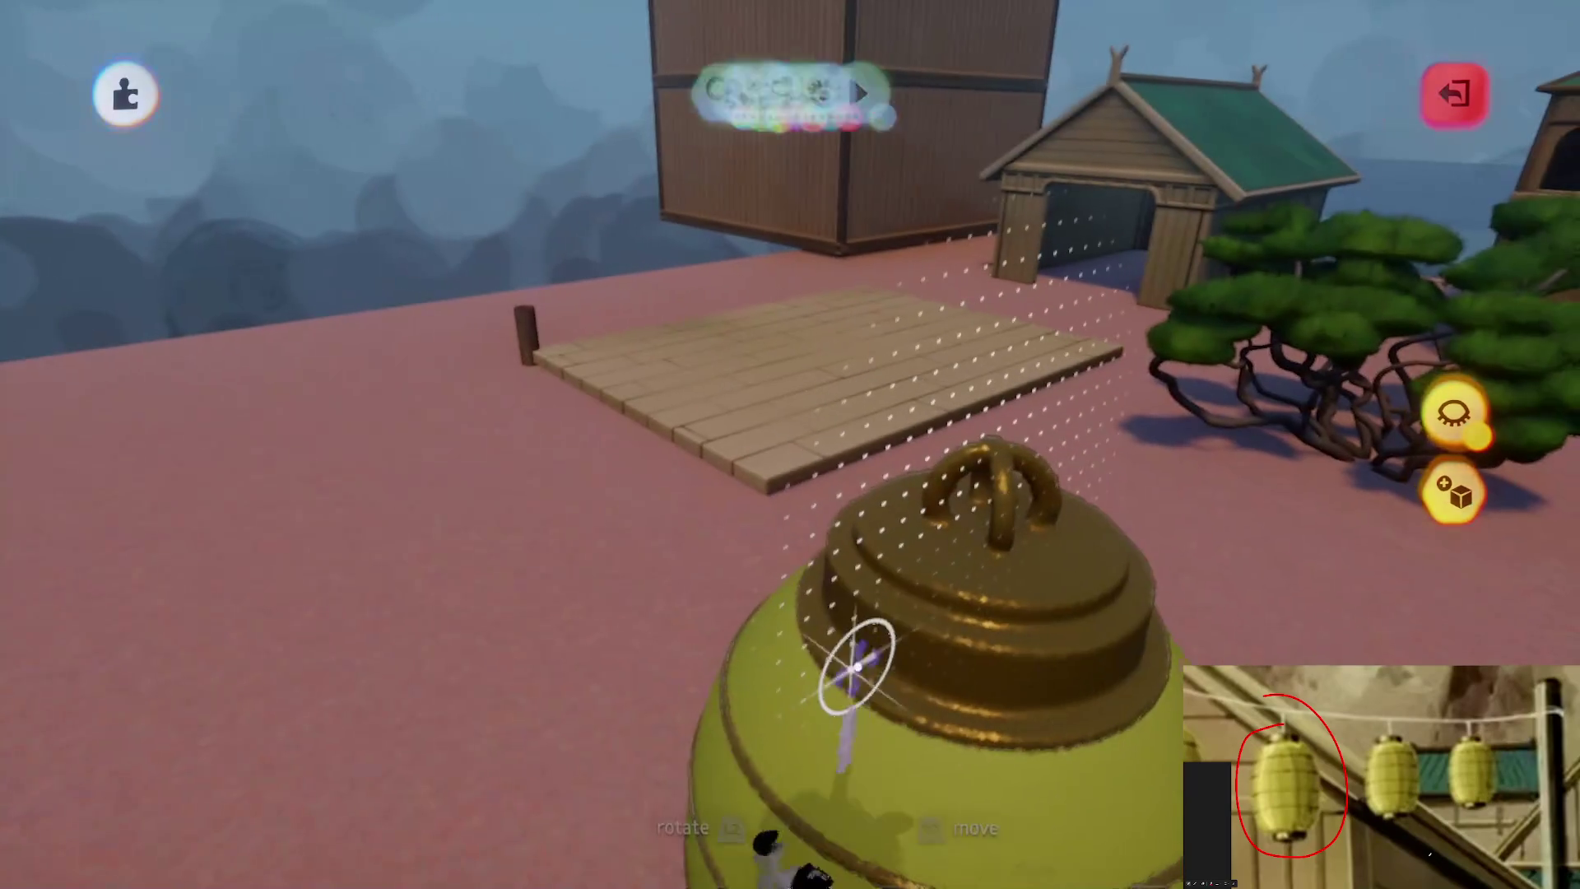
# Leave sculpt mode and raise the lantern's Glow to 20% in its Outer Properties
pyautogui.press('Escape')
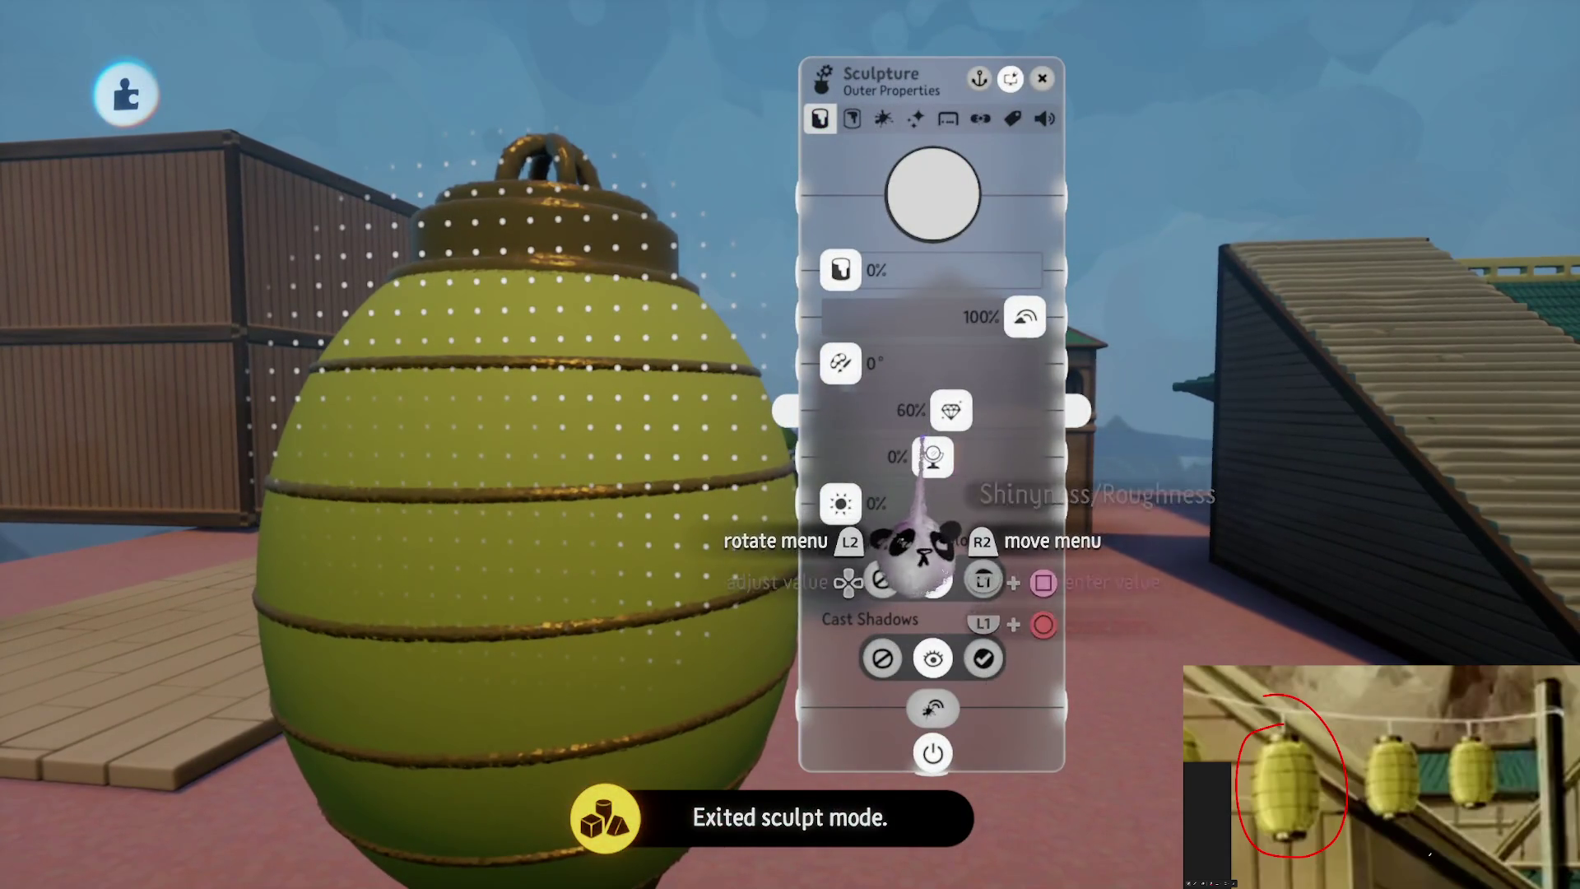
pyautogui.moveTo(840, 503)
pyautogui.mouseDown()
pyautogui.moveTo(885, 503)
pyautogui.moveTo(790, 543)
pyautogui.mouseUp()
pyautogui.press('Escape')
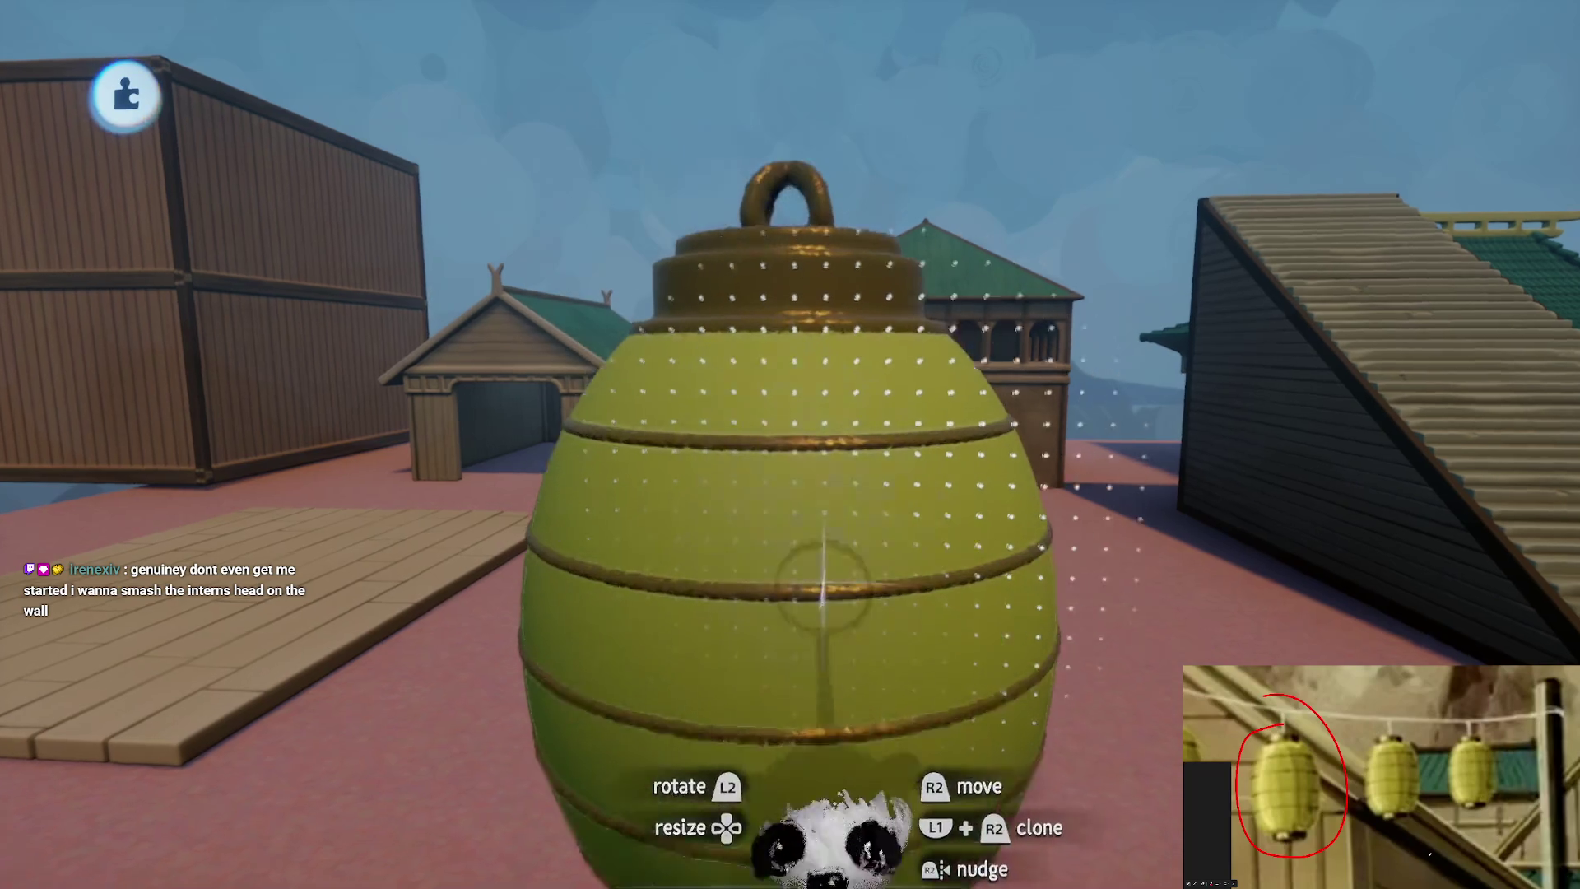
pyautogui.press('Escape')
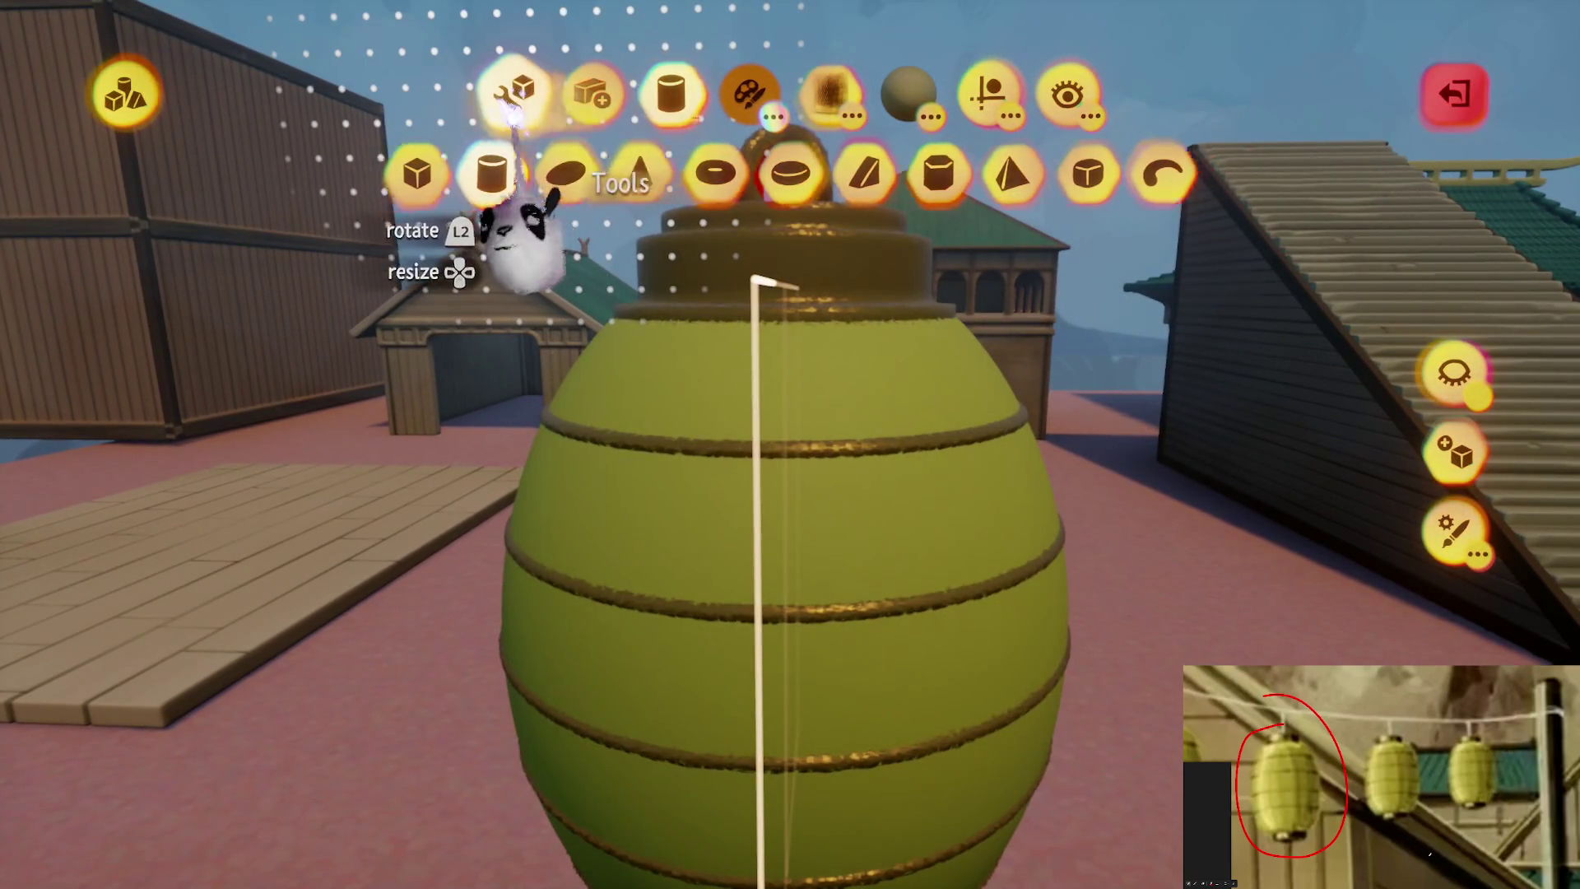
pyautogui.click(992, 173)
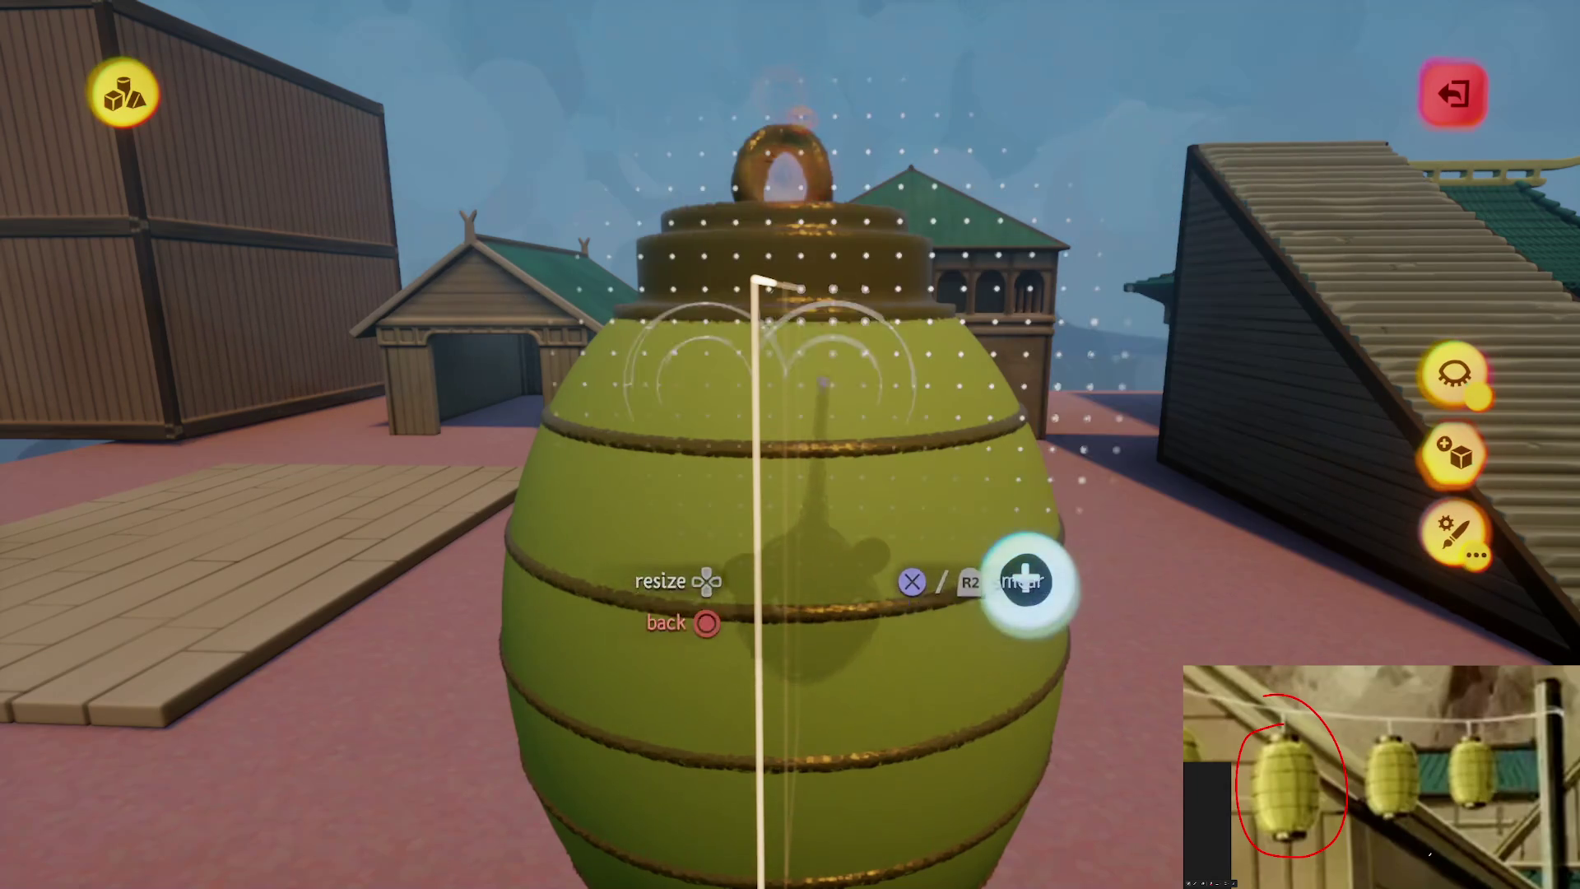
pyautogui.click(990, 93)
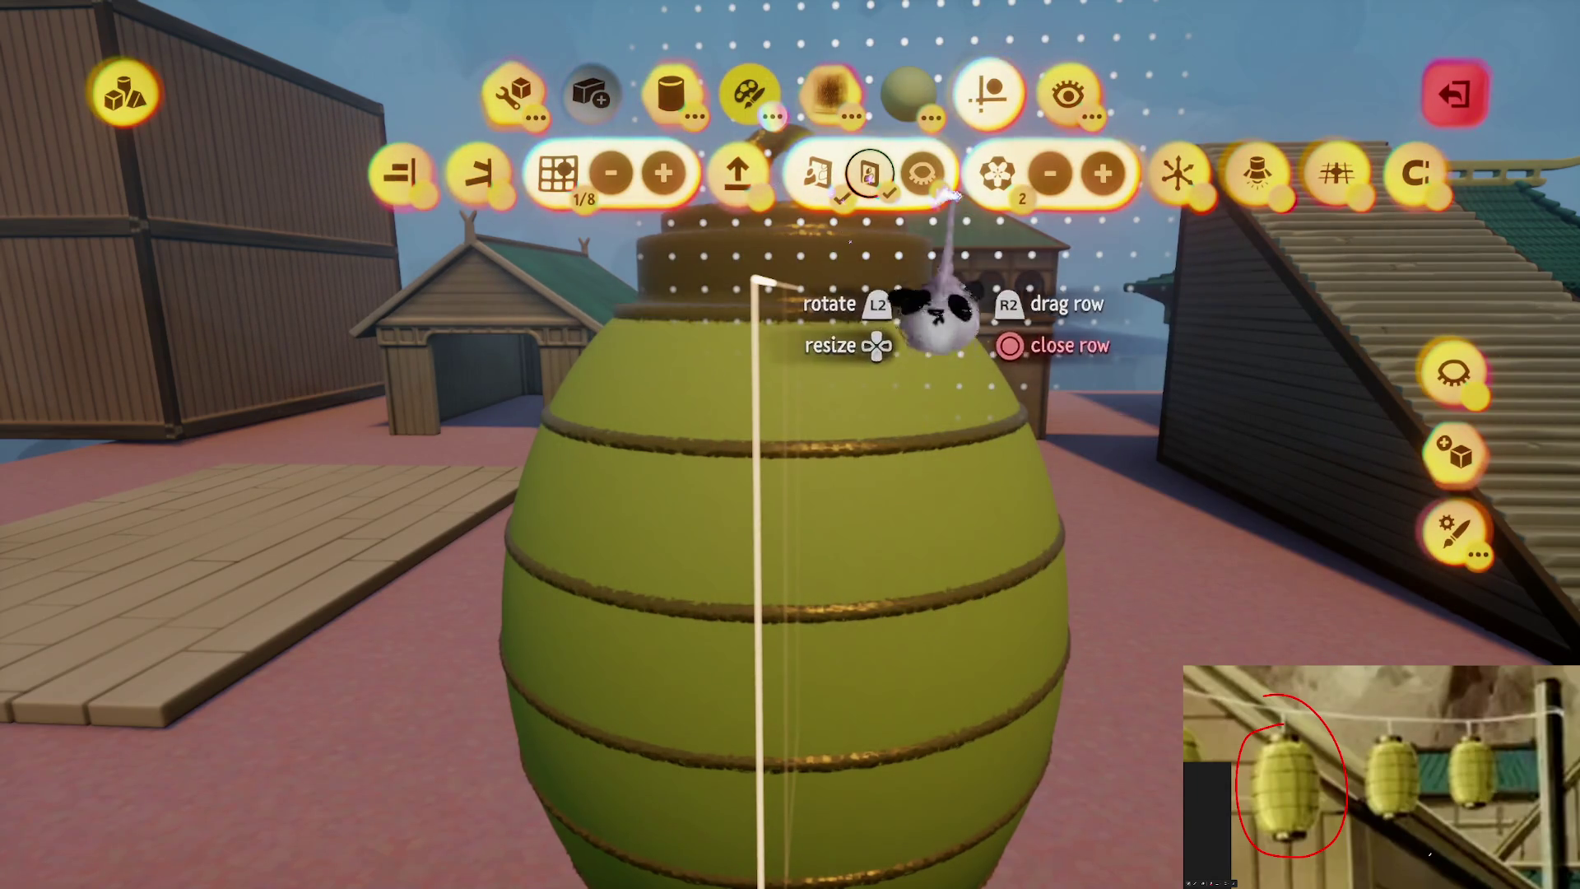
pyautogui.press('Escape')
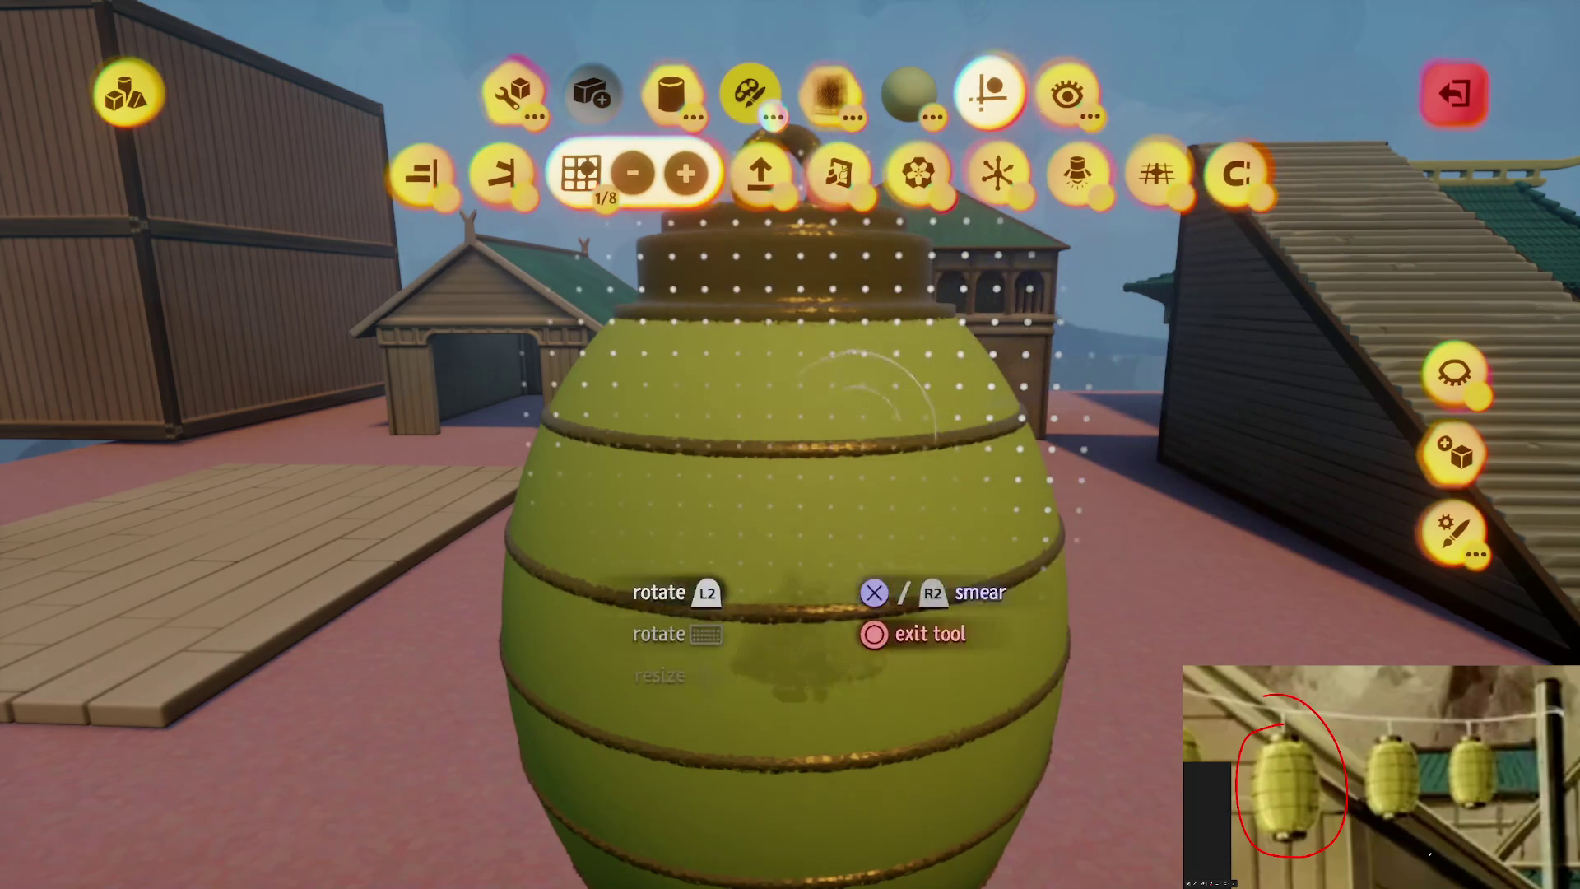
pyautogui.click(671, 92)
pyautogui.click(393, 173)
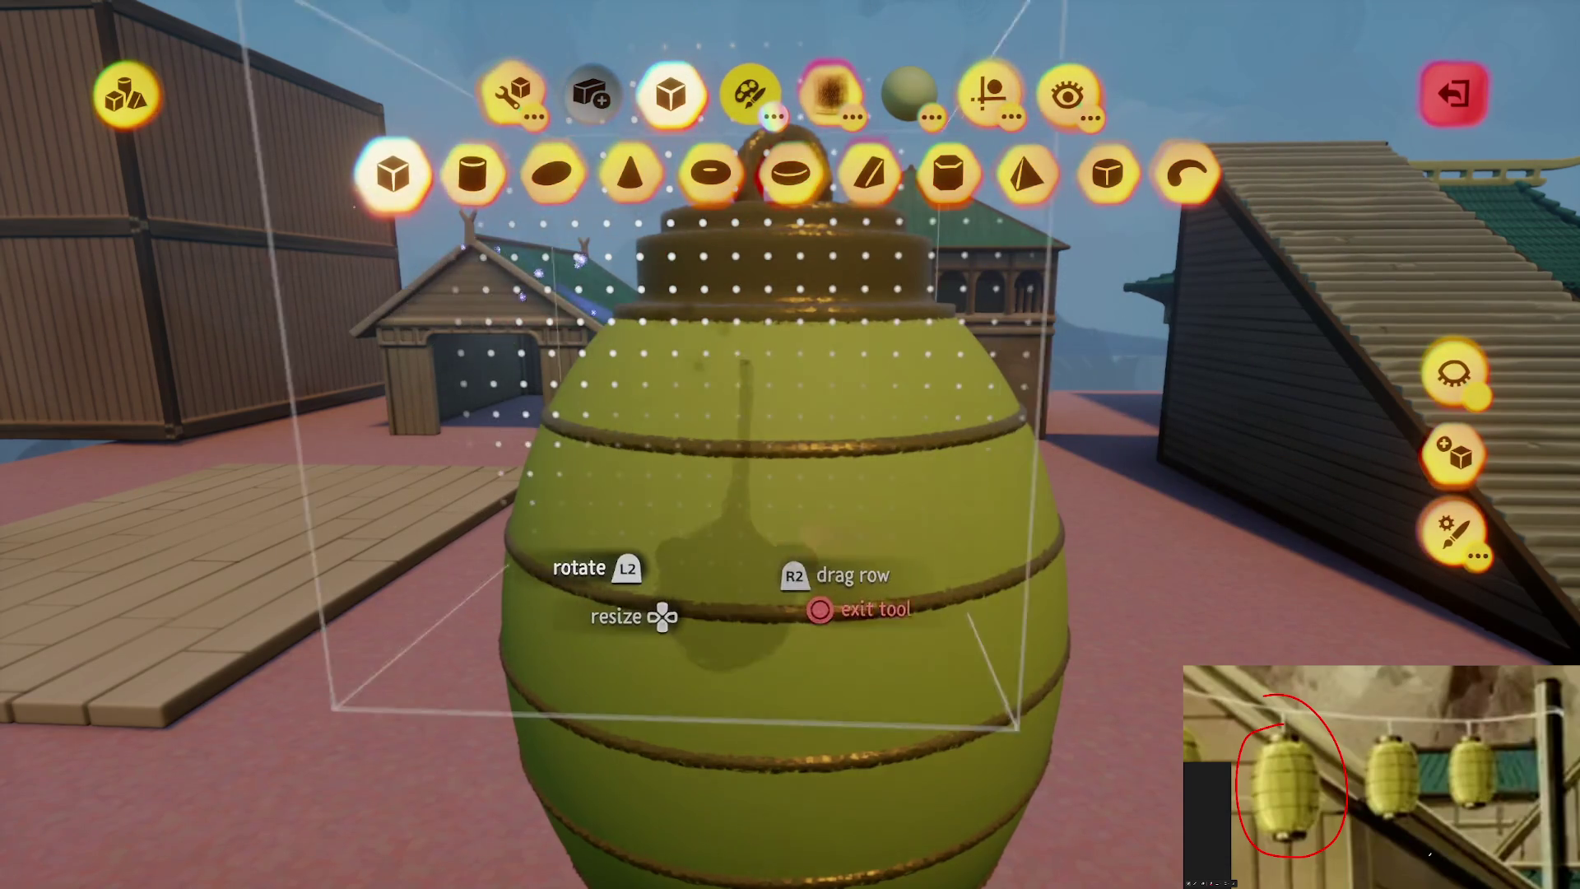
pyautogui.press('Escape')
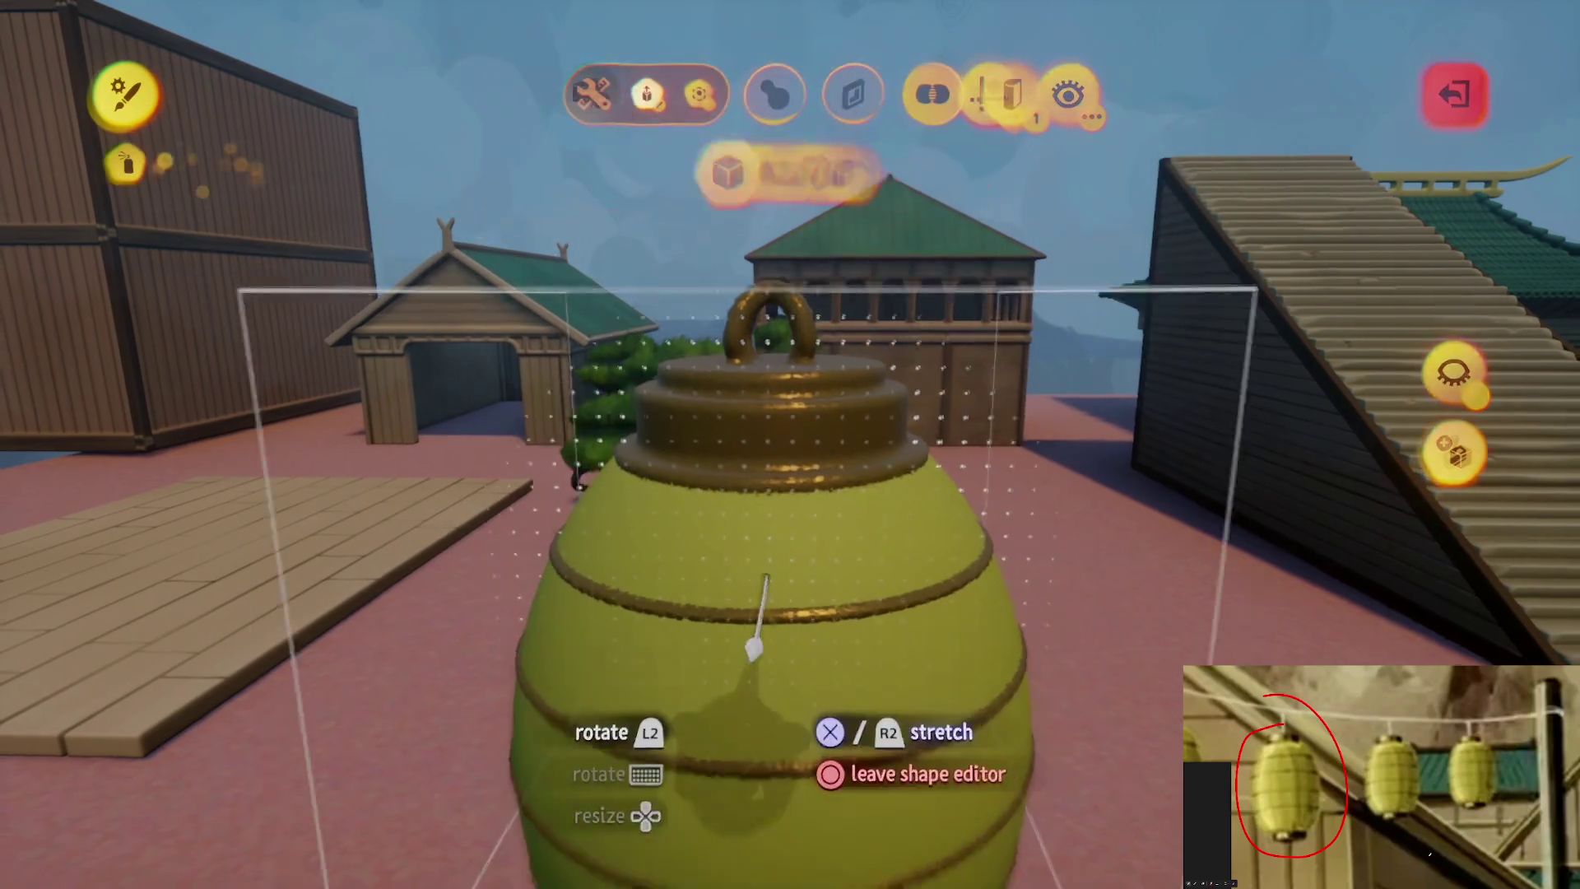
pyautogui.press('Escape')
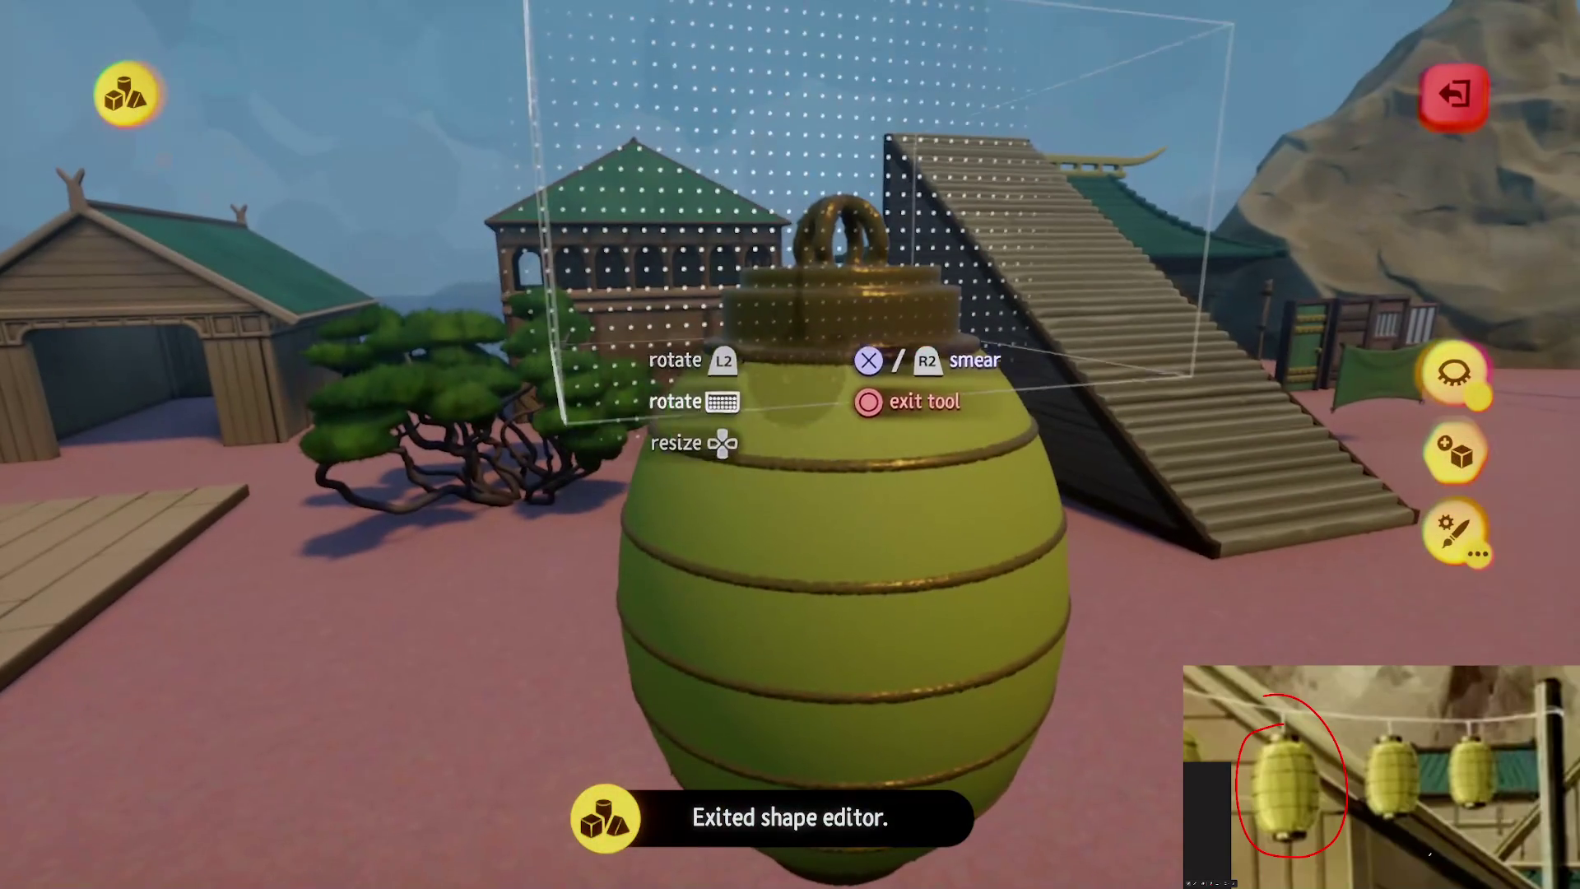
pyautogui.press('Escape')
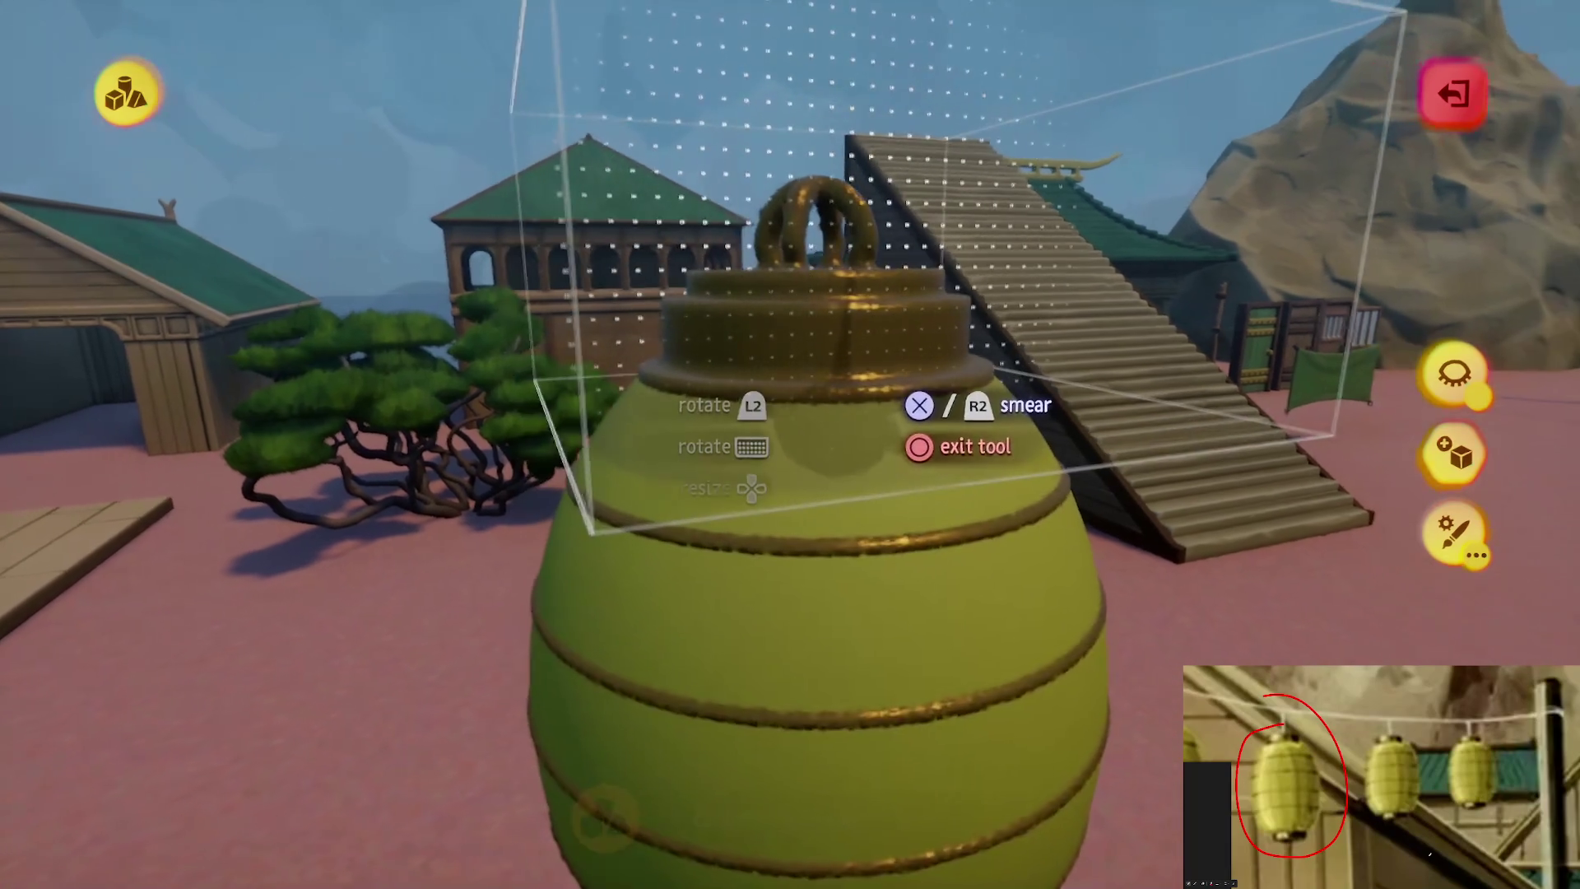
pyautogui.click(757, 247)
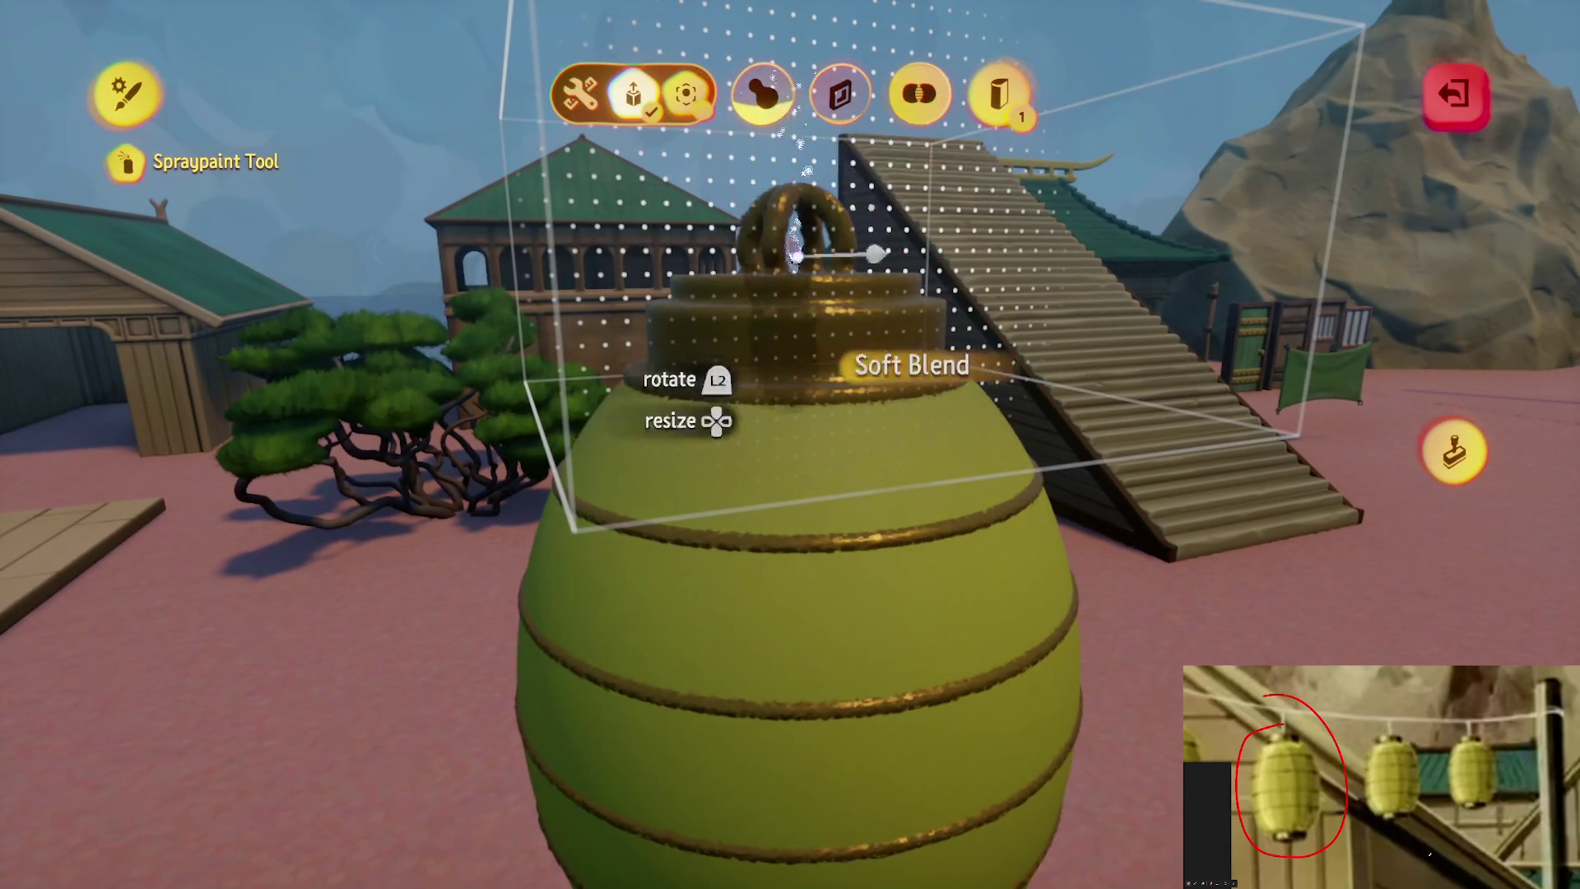
pyautogui.press('Escape')
pyautogui.press('Escape')
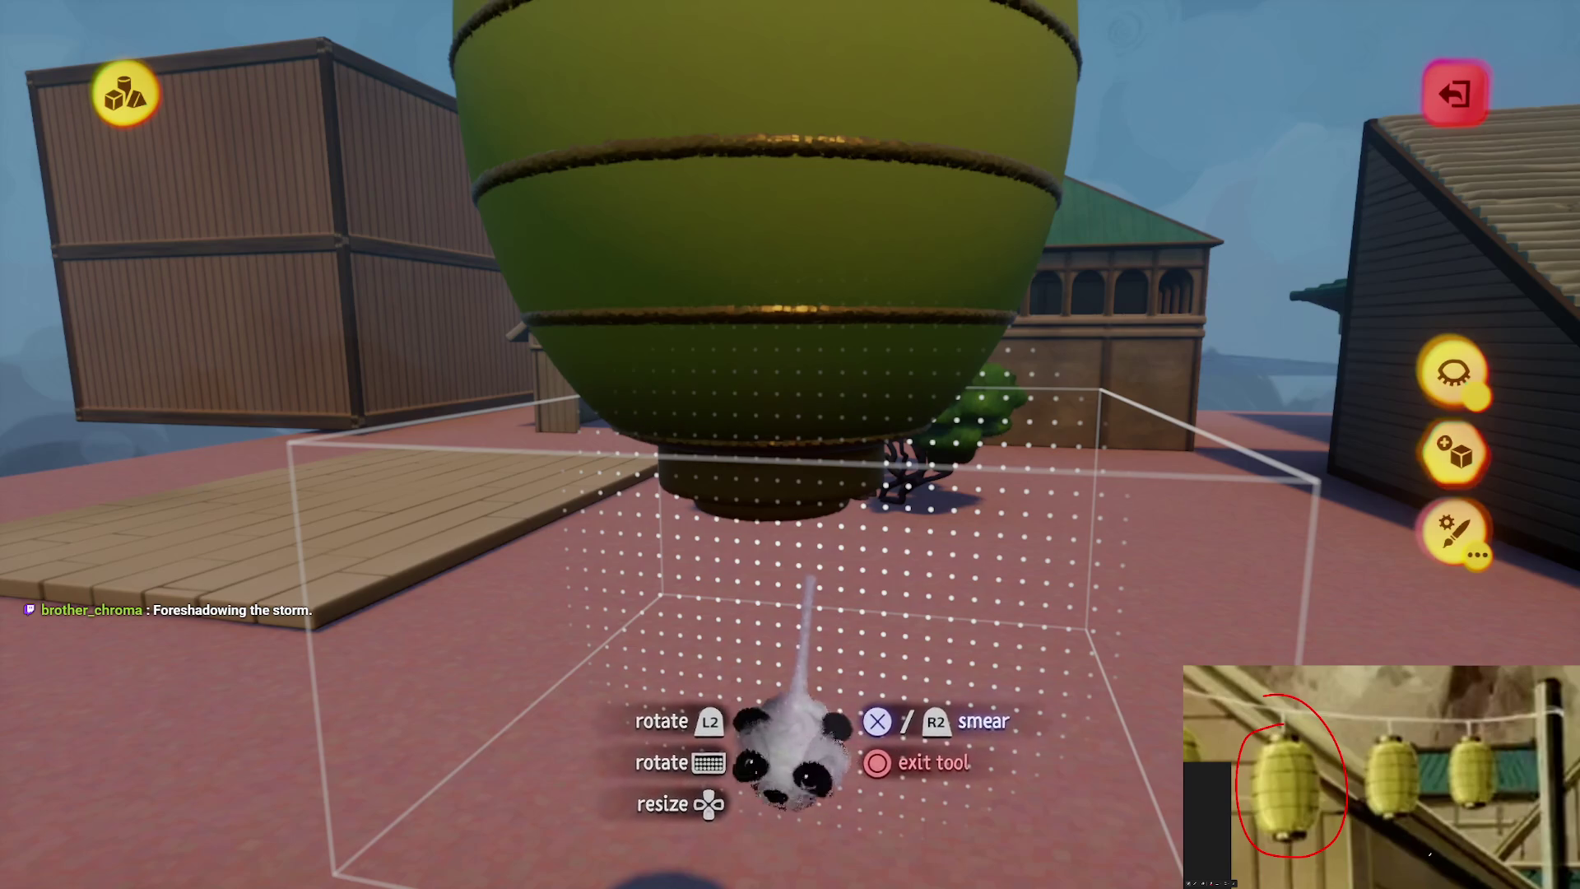
pyautogui.press('Escape')
pyautogui.press('t')
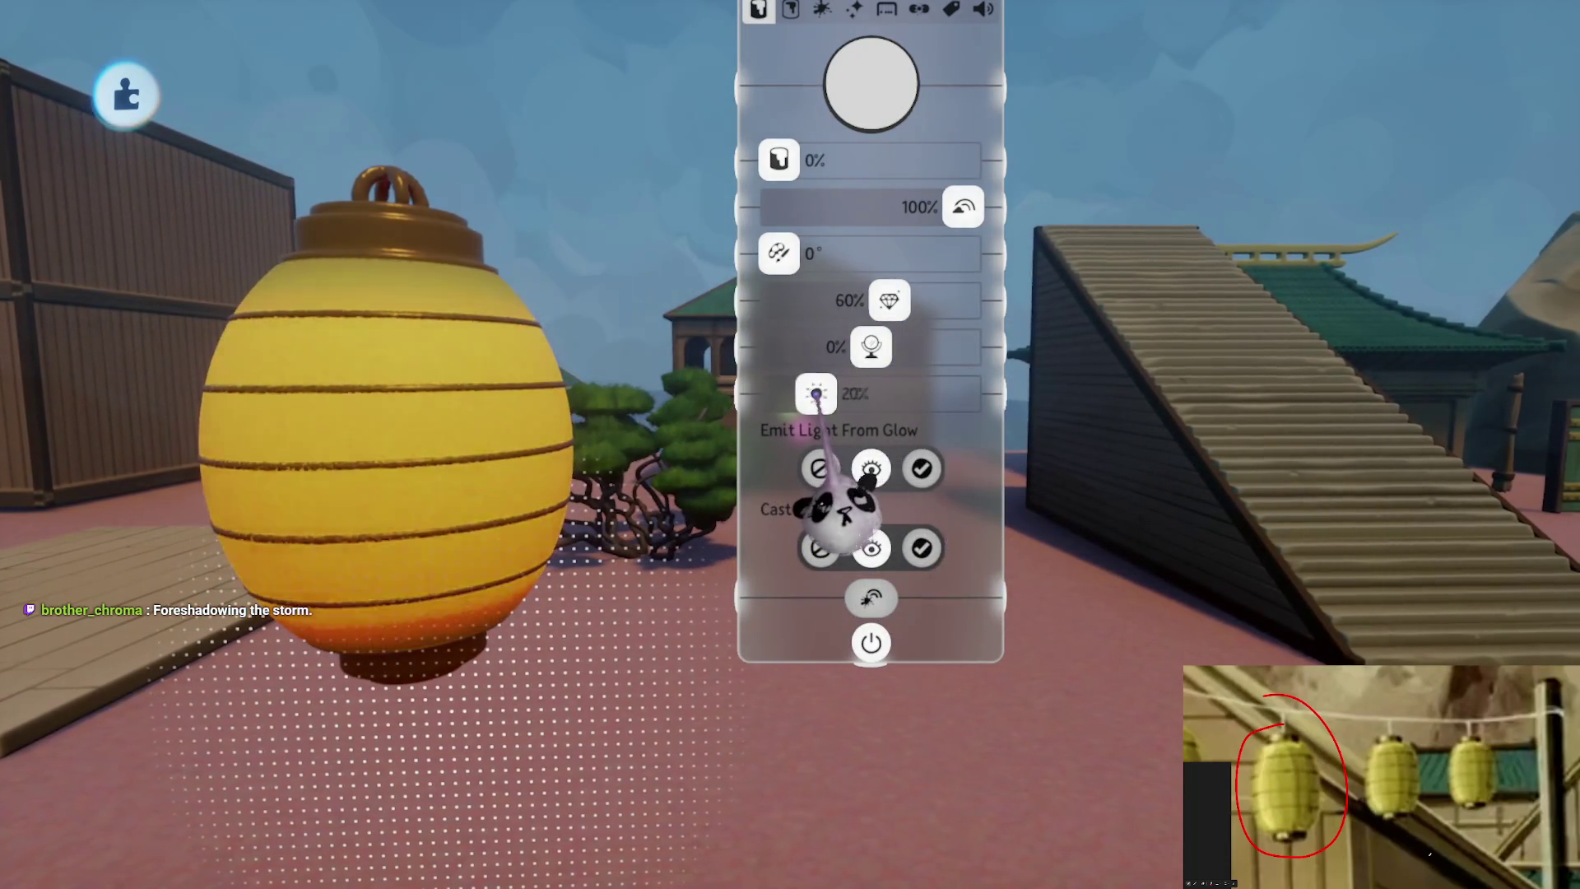
# Set the lantern's Glow to 20%, raise Emit Light From Glow, and lower its metalness
pyautogui.moveTo(815, 395); pyautogui.dragTo(817, 395)
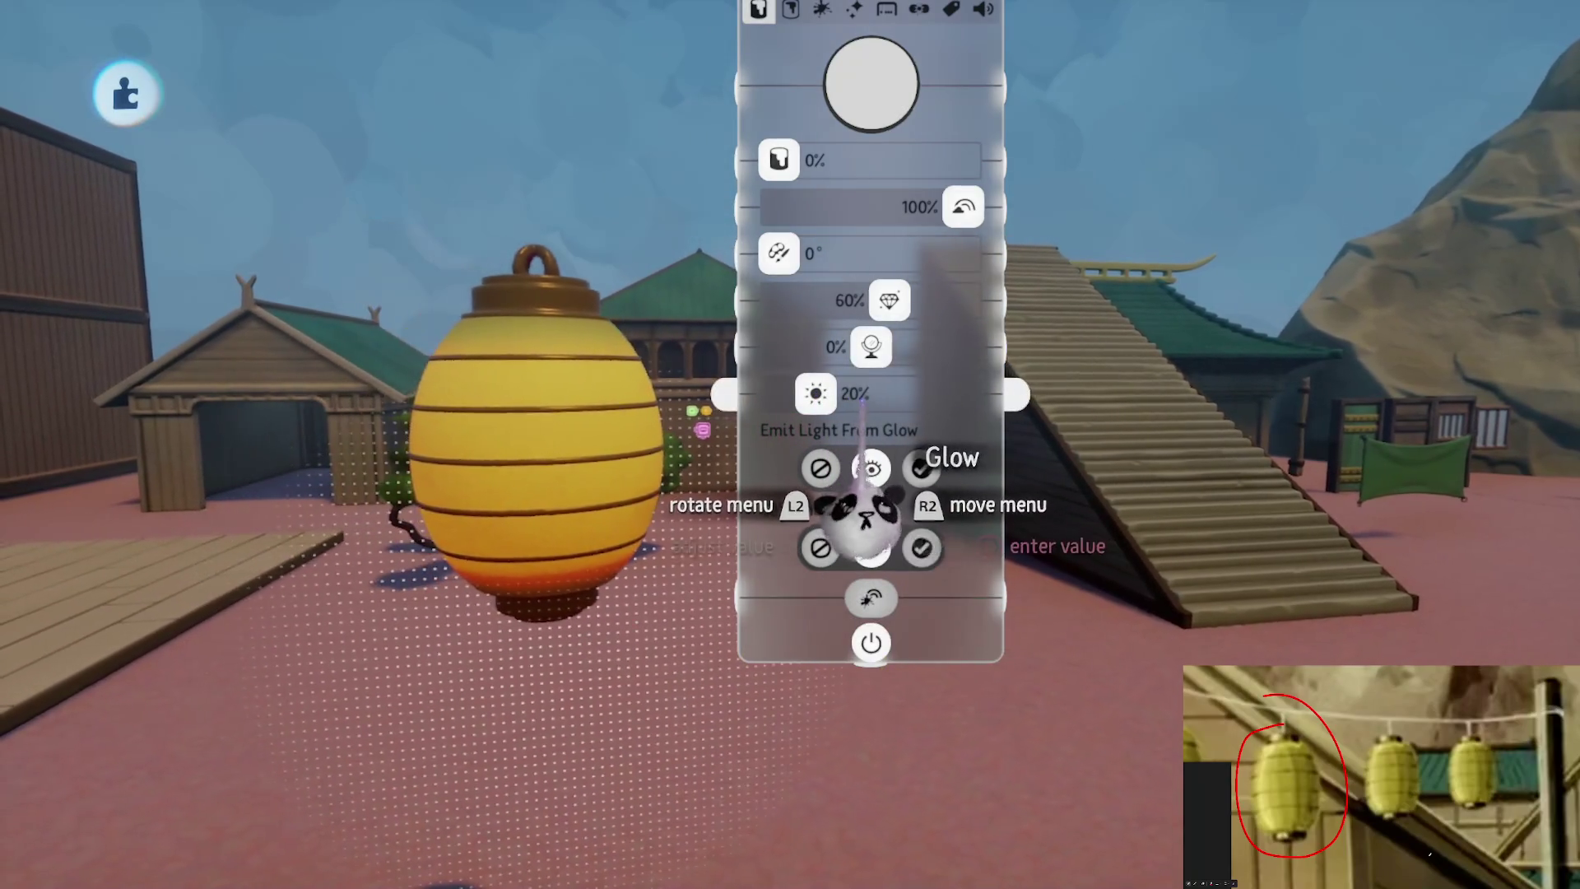
pyautogui.press('Escape')
pyautogui.click(751, 494)
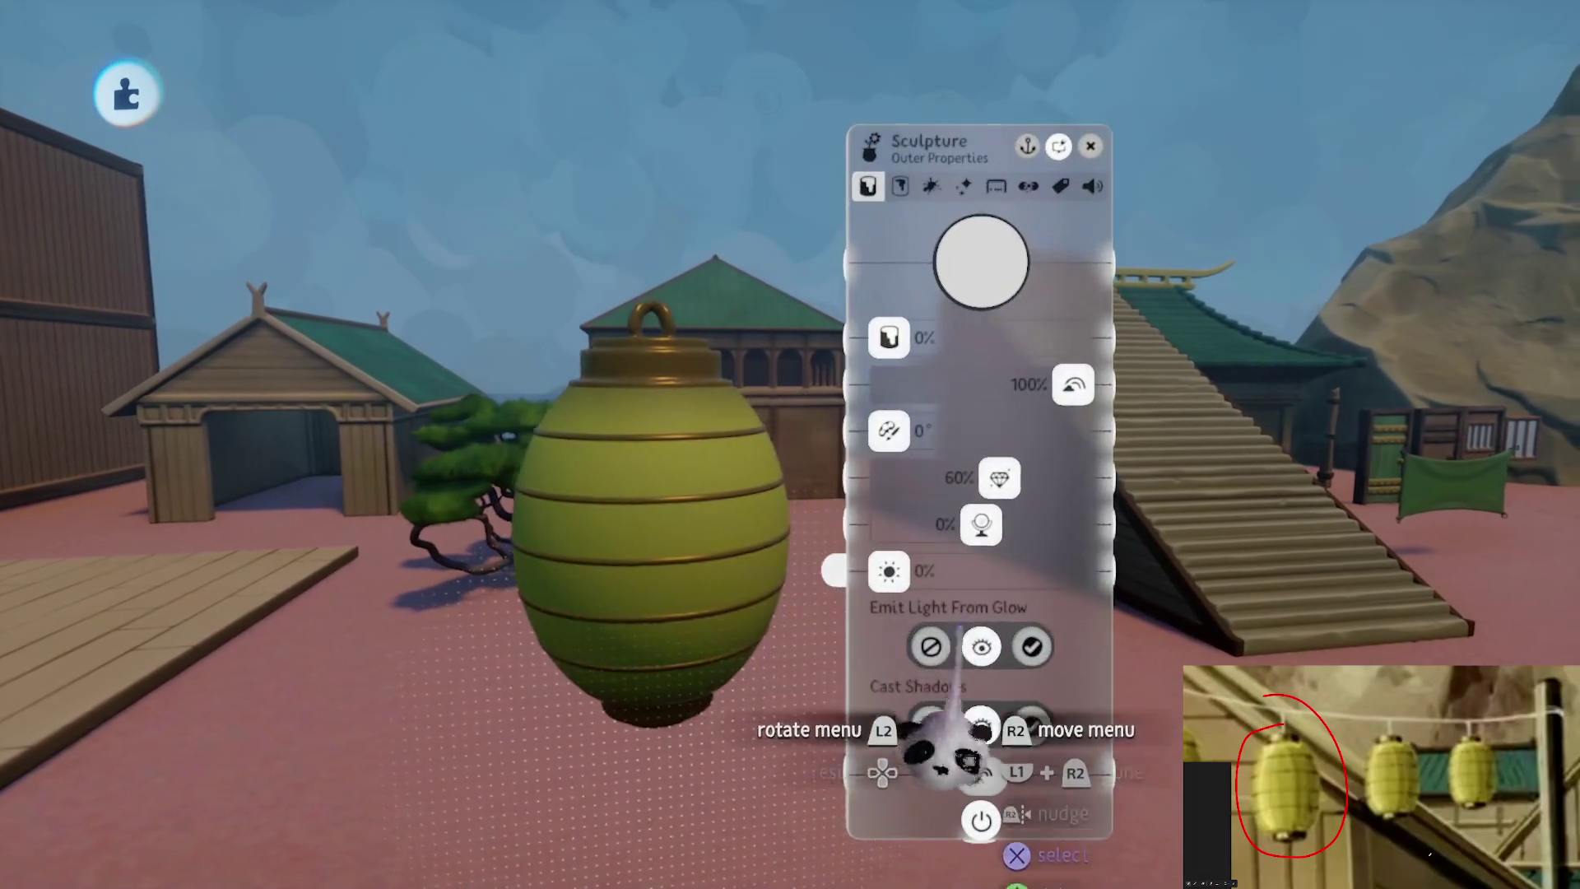
pyautogui.moveTo(979, 576)
pyautogui.mouseDown()
pyautogui.moveTo(926, 592)
pyautogui.moveTo(930, 580)
pyautogui.mouseUp()
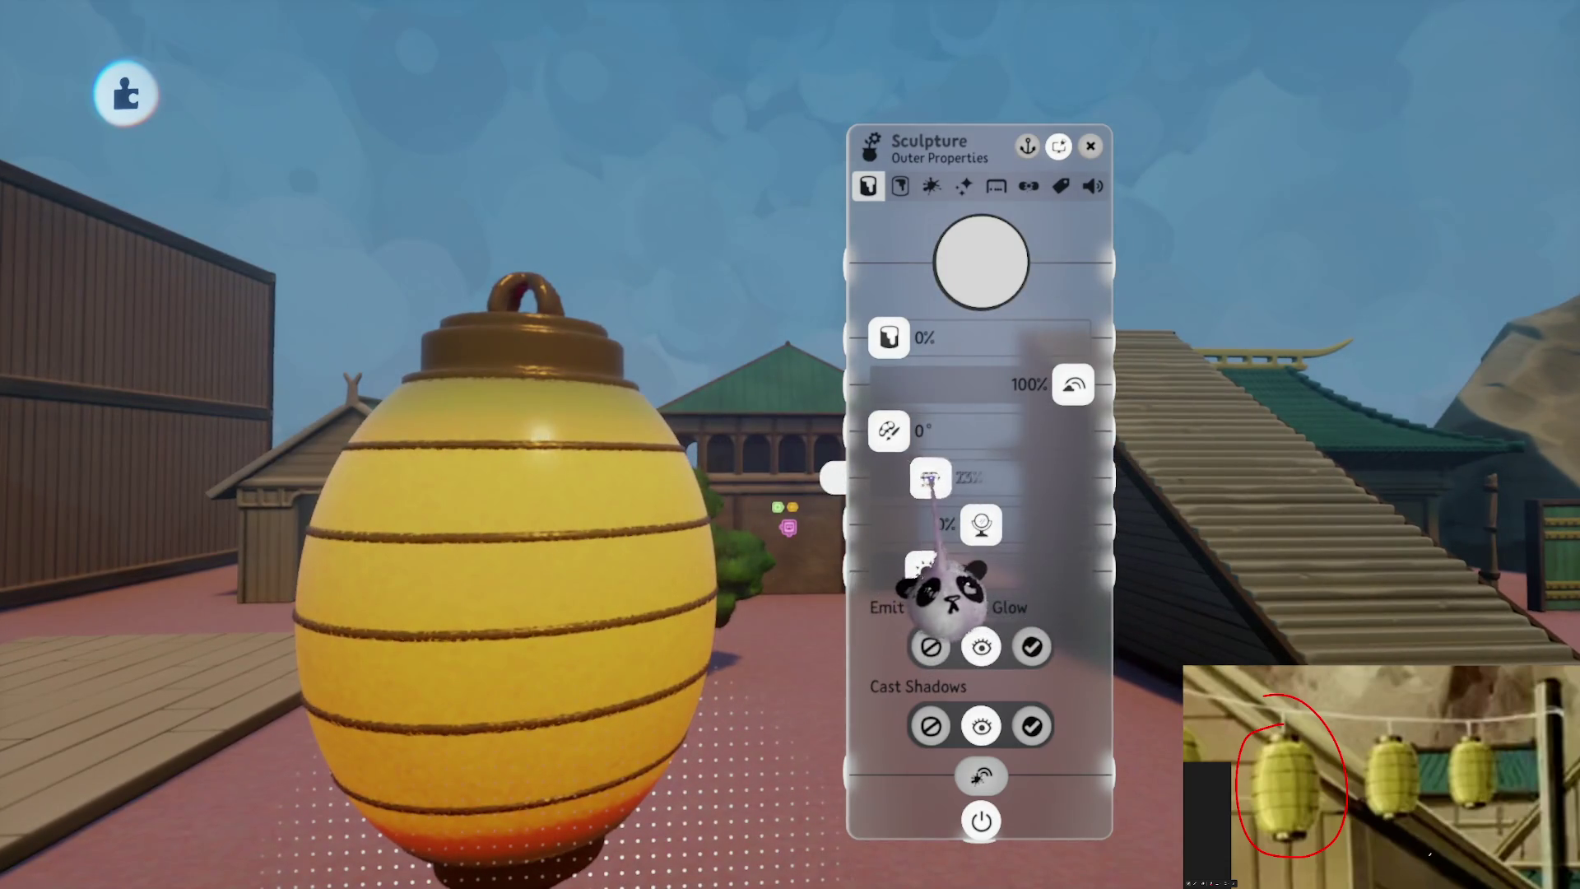
pyautogui.moveTo(981, 524)
pyautogui.mouseDown()
pyautogui.moveTo(938, 527)
pyautogui.moveTo(965, 524)
pyautogui.mouseUp()
pyautogui.press('Escape')
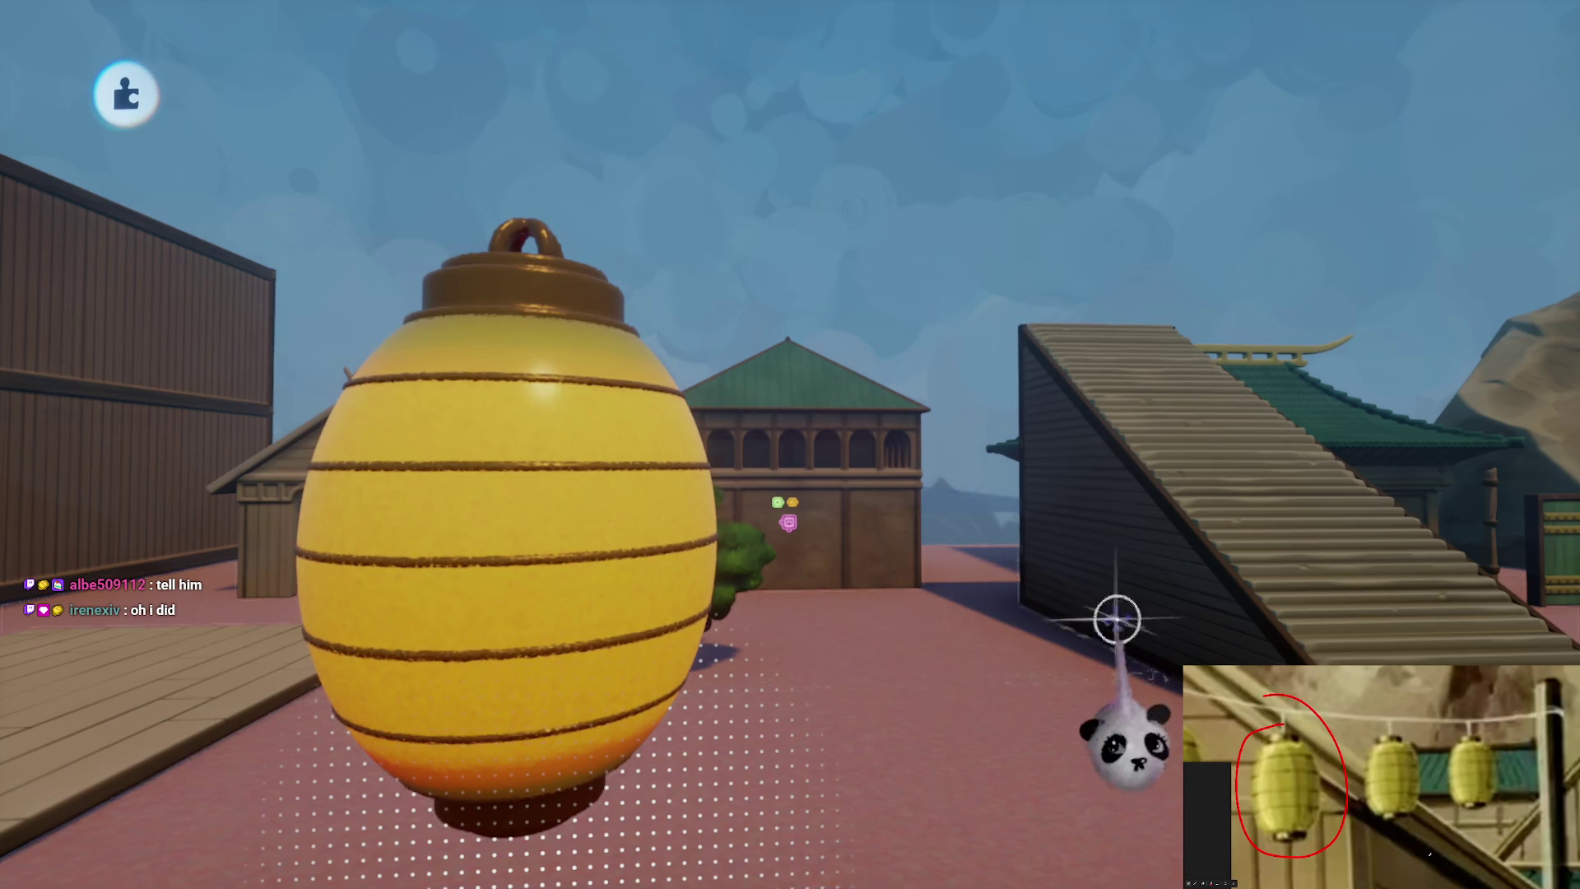
# Grab the lantern and move it to the left
pyautogui.moveTo(628, 705)
pyautogui.click(687, 560)
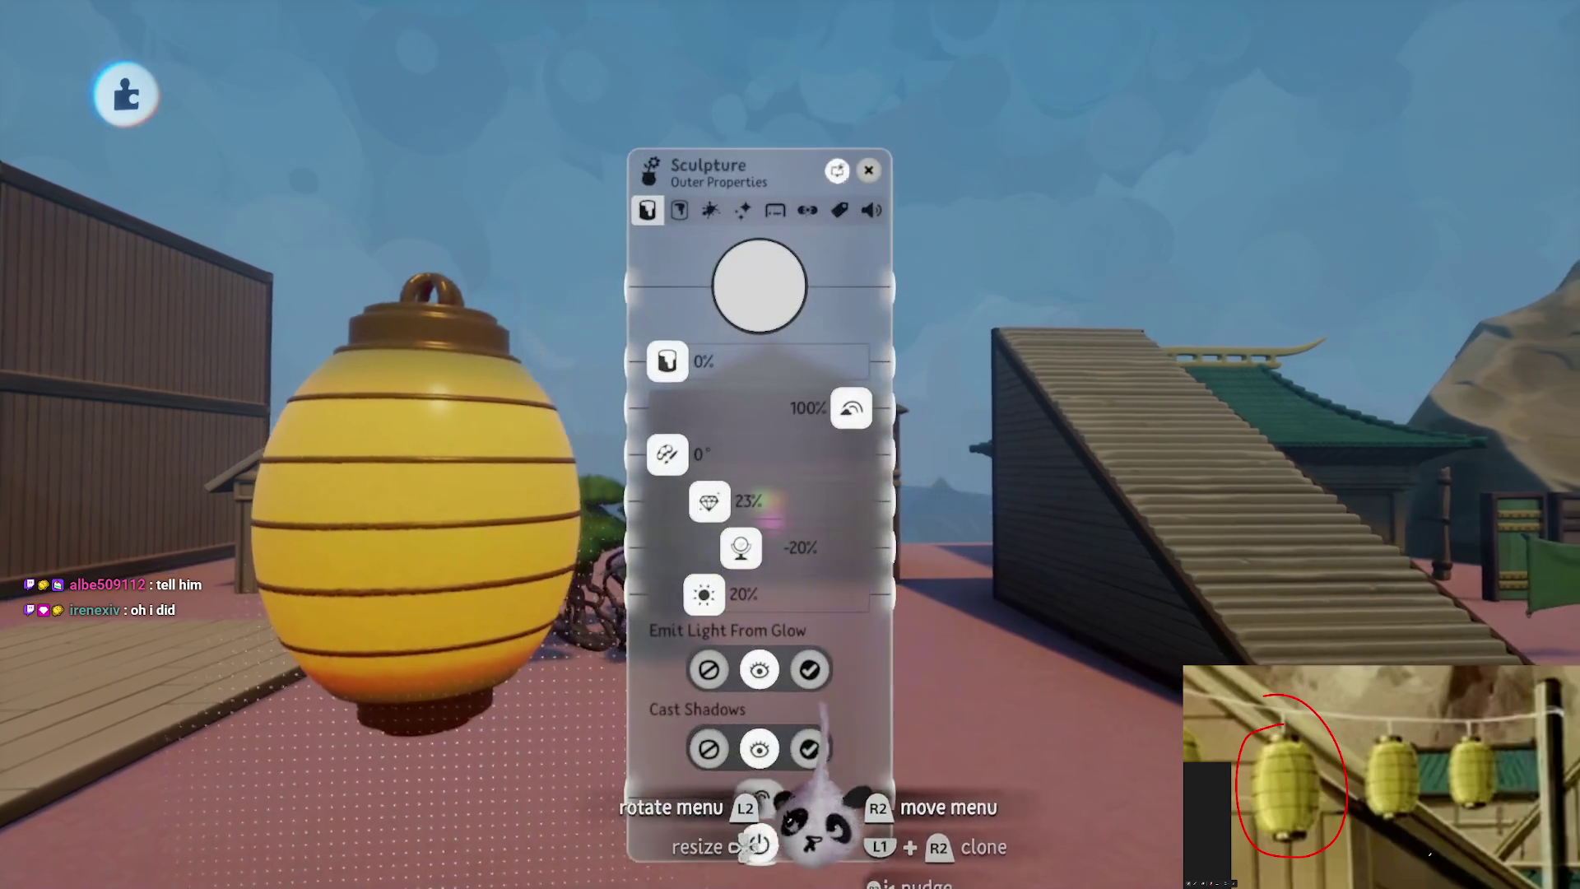
pyautogui.press('Escape')
pyautogui.moveTo(802, 559); pyautogui.dragTo(839, 257)
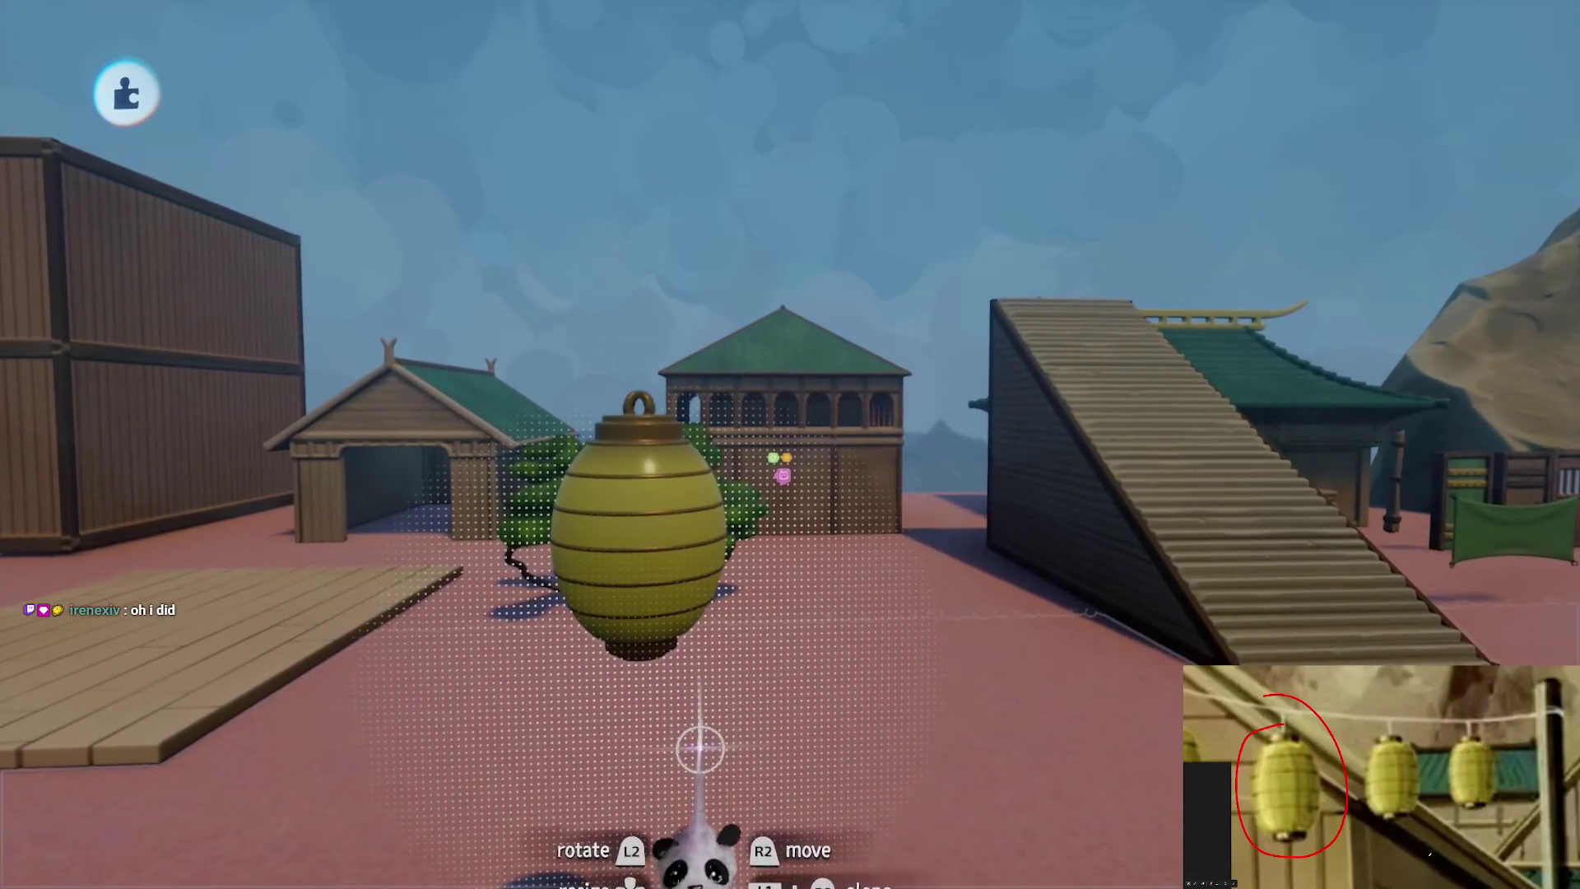
# Swing the lantern back and forth to test it, then set it down upright beside the tree
pyautogui.moveTo(715, 547)
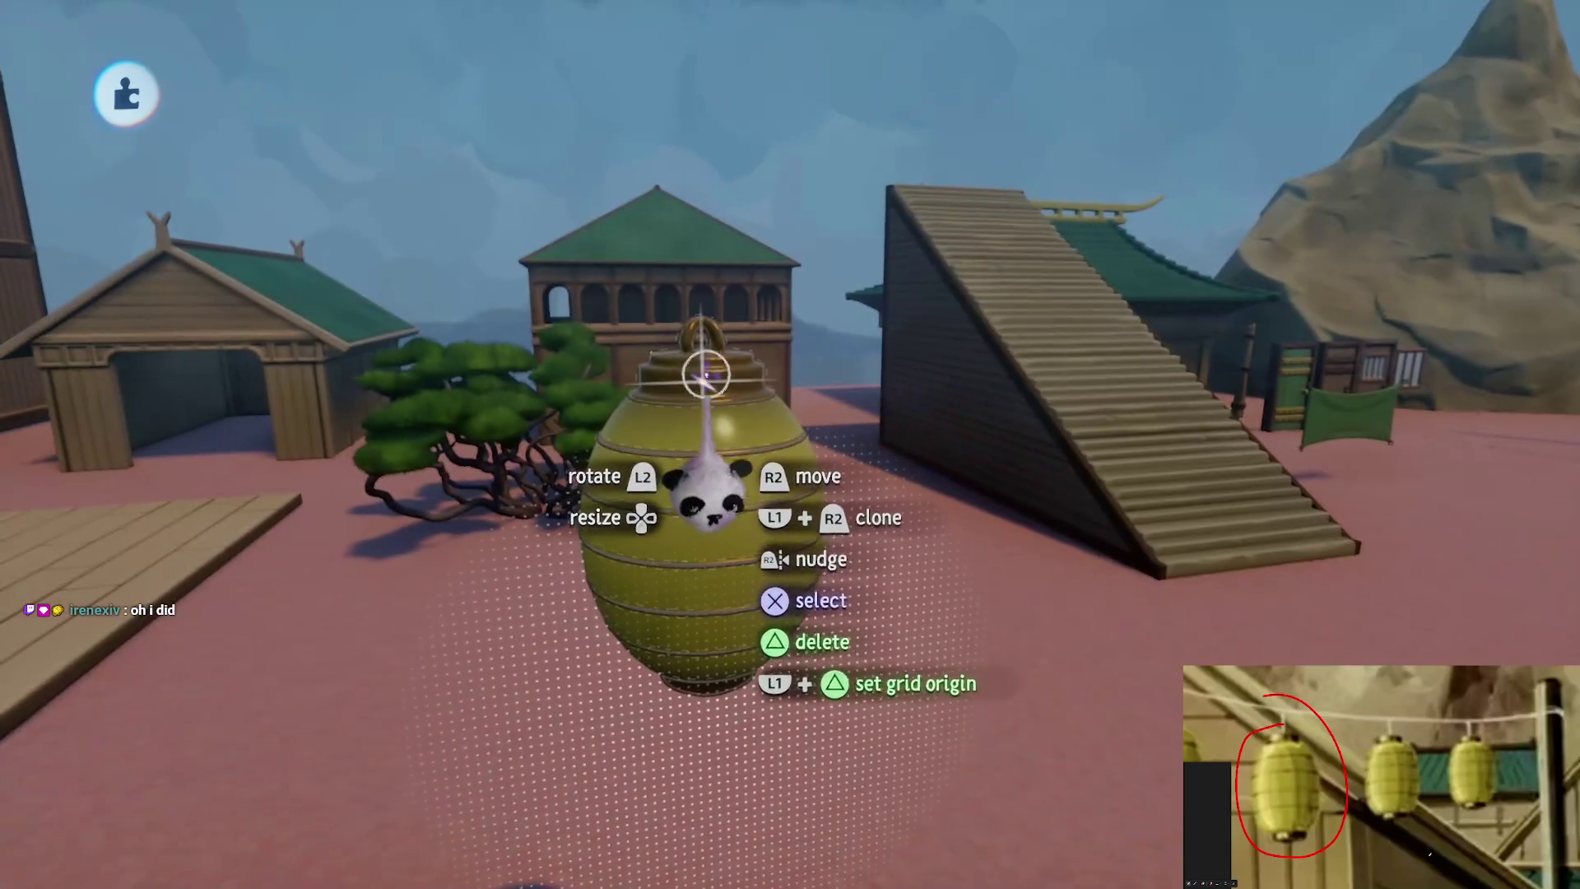
pyautogui.click(705, 367)
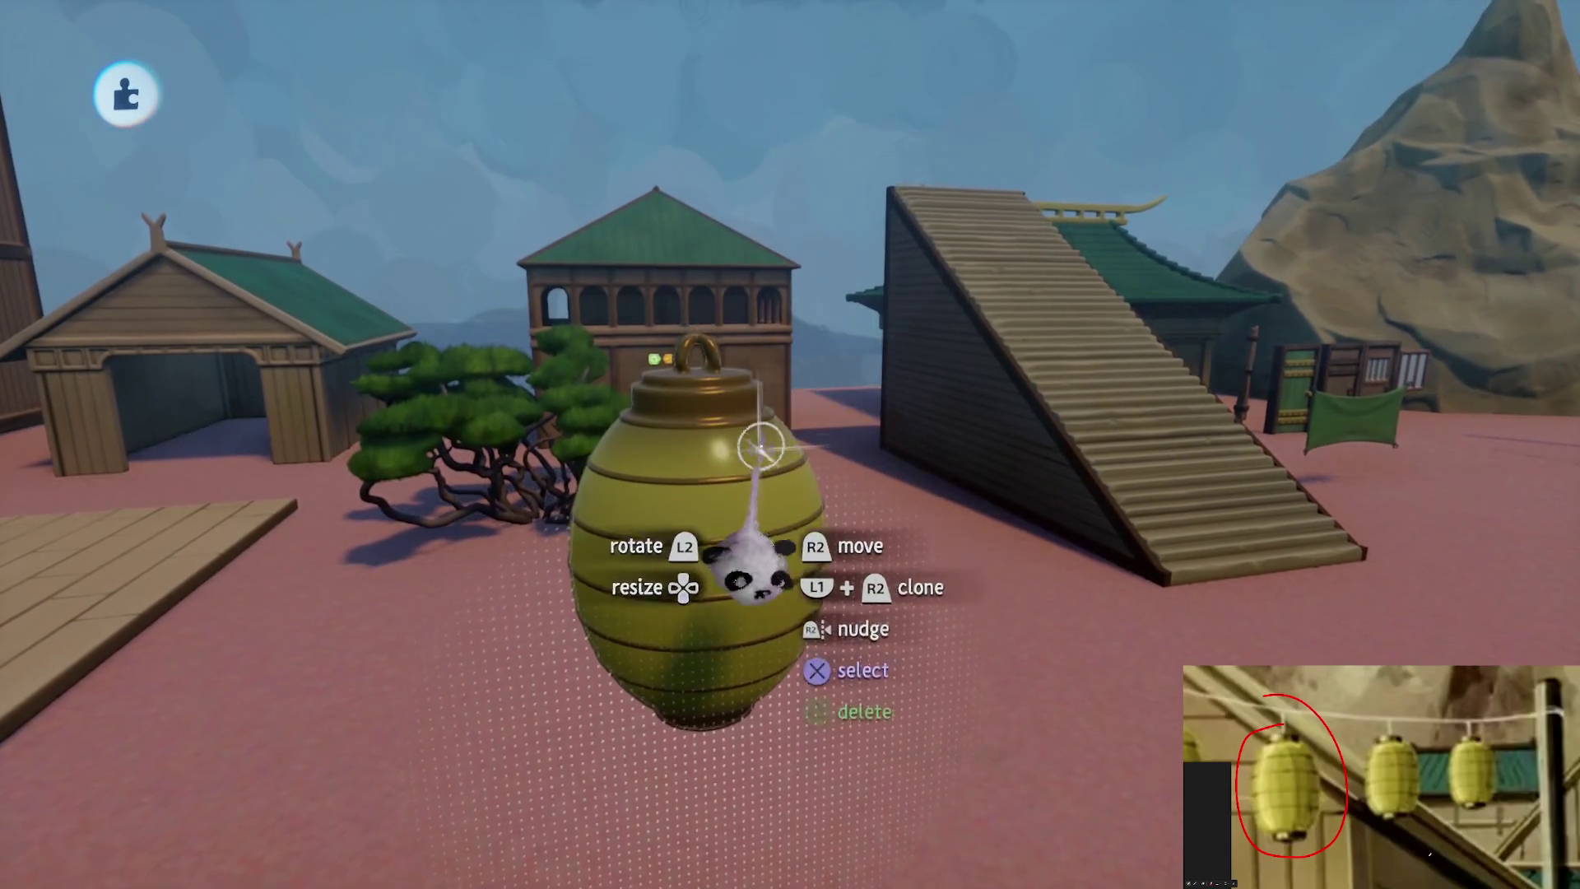
pyautogui.click(716, 338)
pyautogui.moveTo(716, 337); pyautogui.dragTo(757, 626)
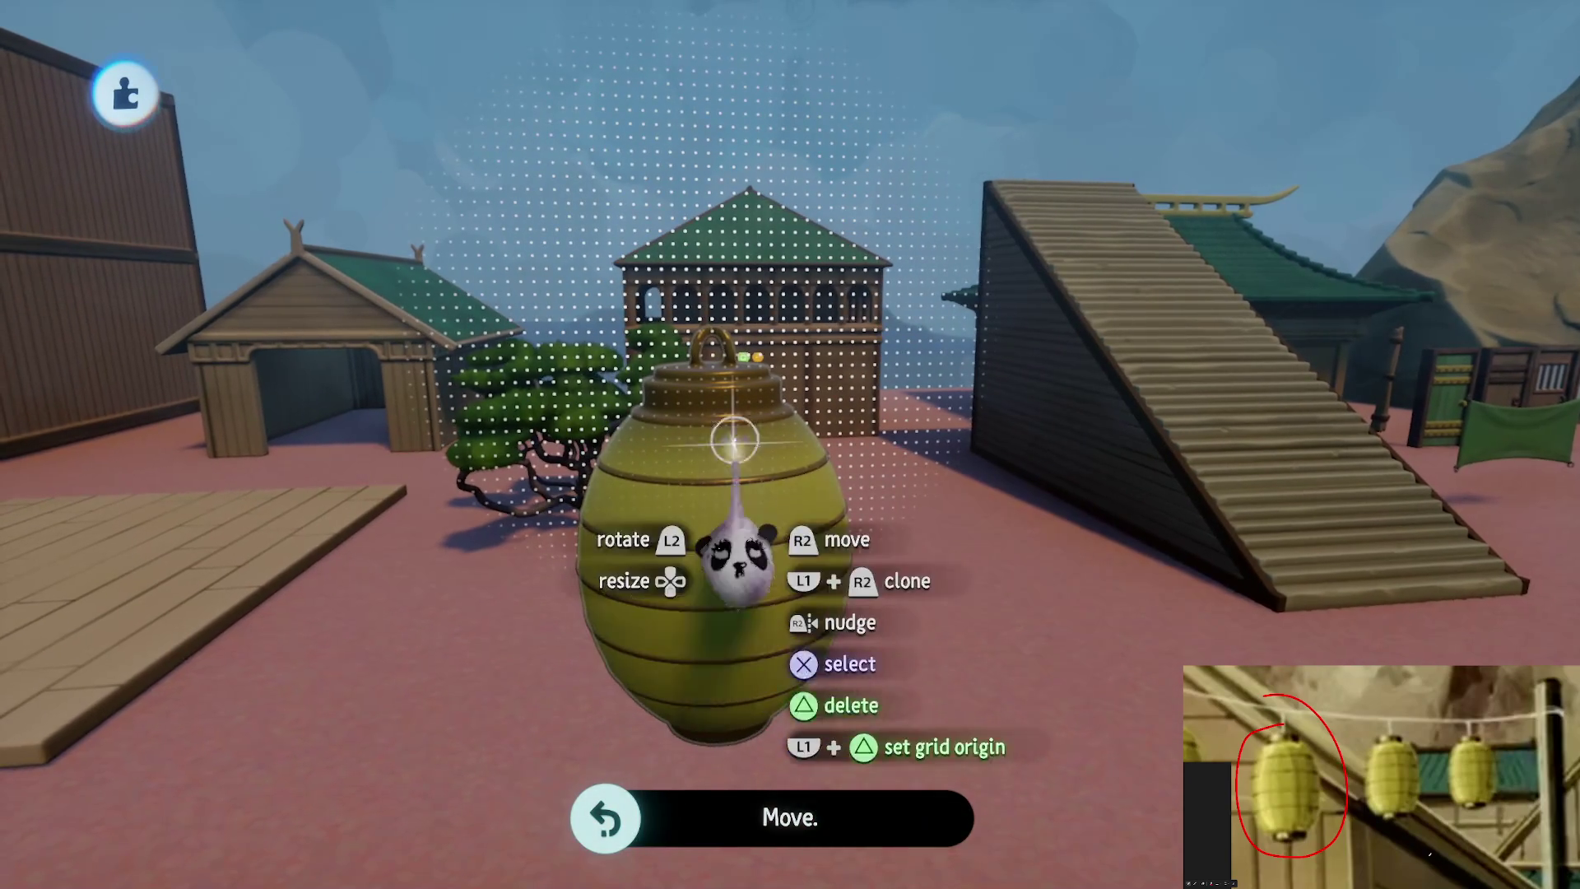
pyautogui.moveTo(755, 512)
pyautogui.mouseDown()
pyautogui.moveTo(918, 565)
pyautogui.moveTo(494, 564)
pyautogui.moveTo(899, 511)
pyautogui.moveTo(493, 533)
pyautogui.mouseUp()
pyautogui.moveTo(489, 430)
pyautogui.mouseDown()
pyautogui.moveTo(910, 529)
pyautogui.moveTo(724, 343)
pyautogui.mouseUp()
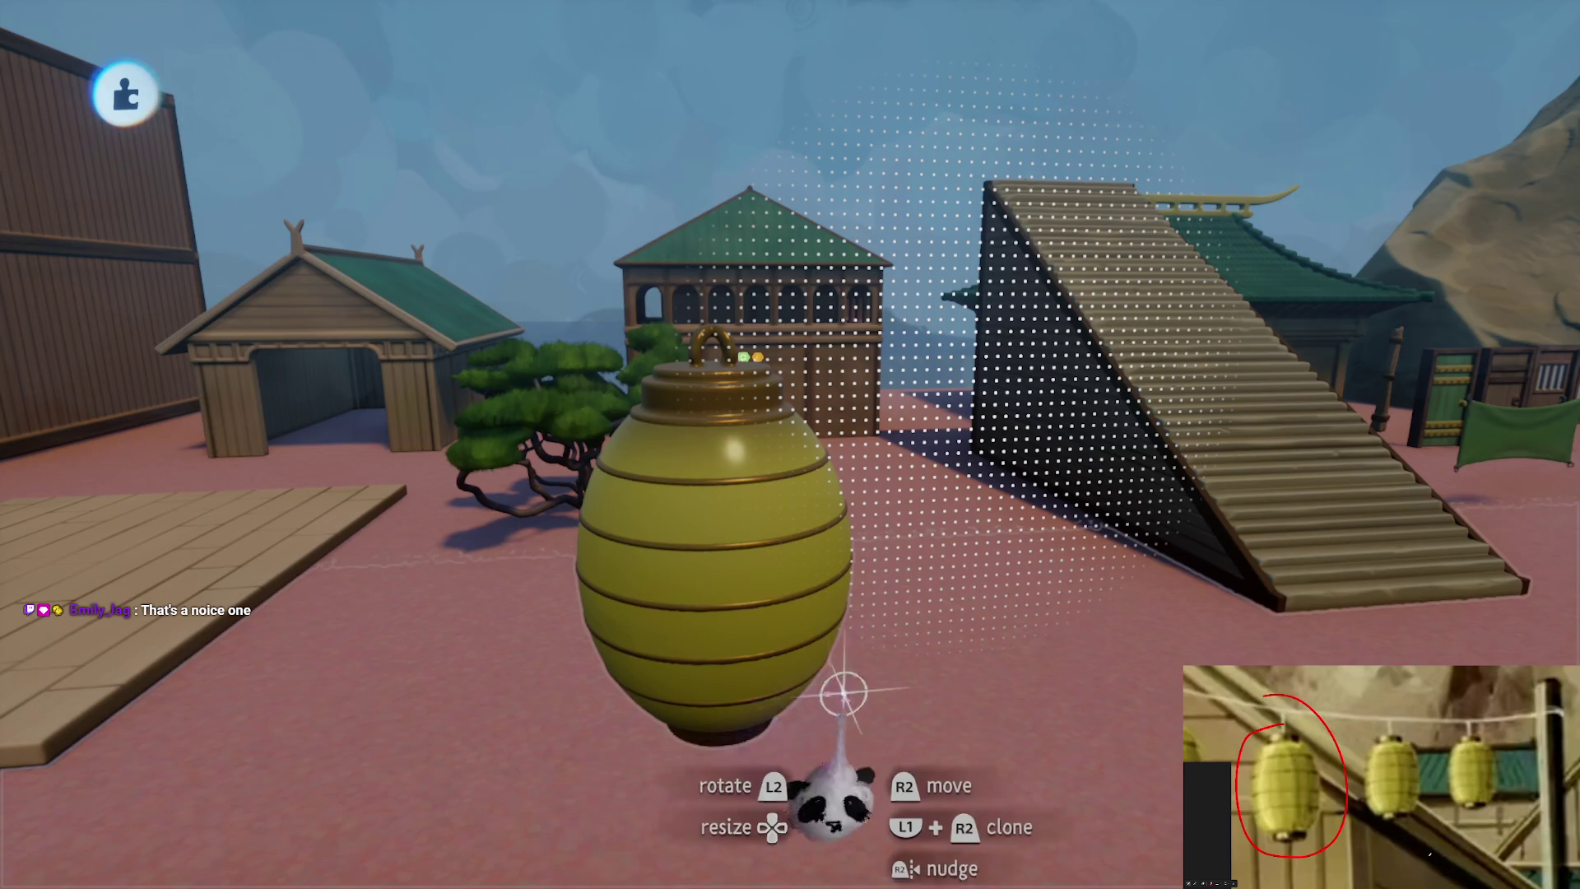
pyautogui.moveTo(716, 546)
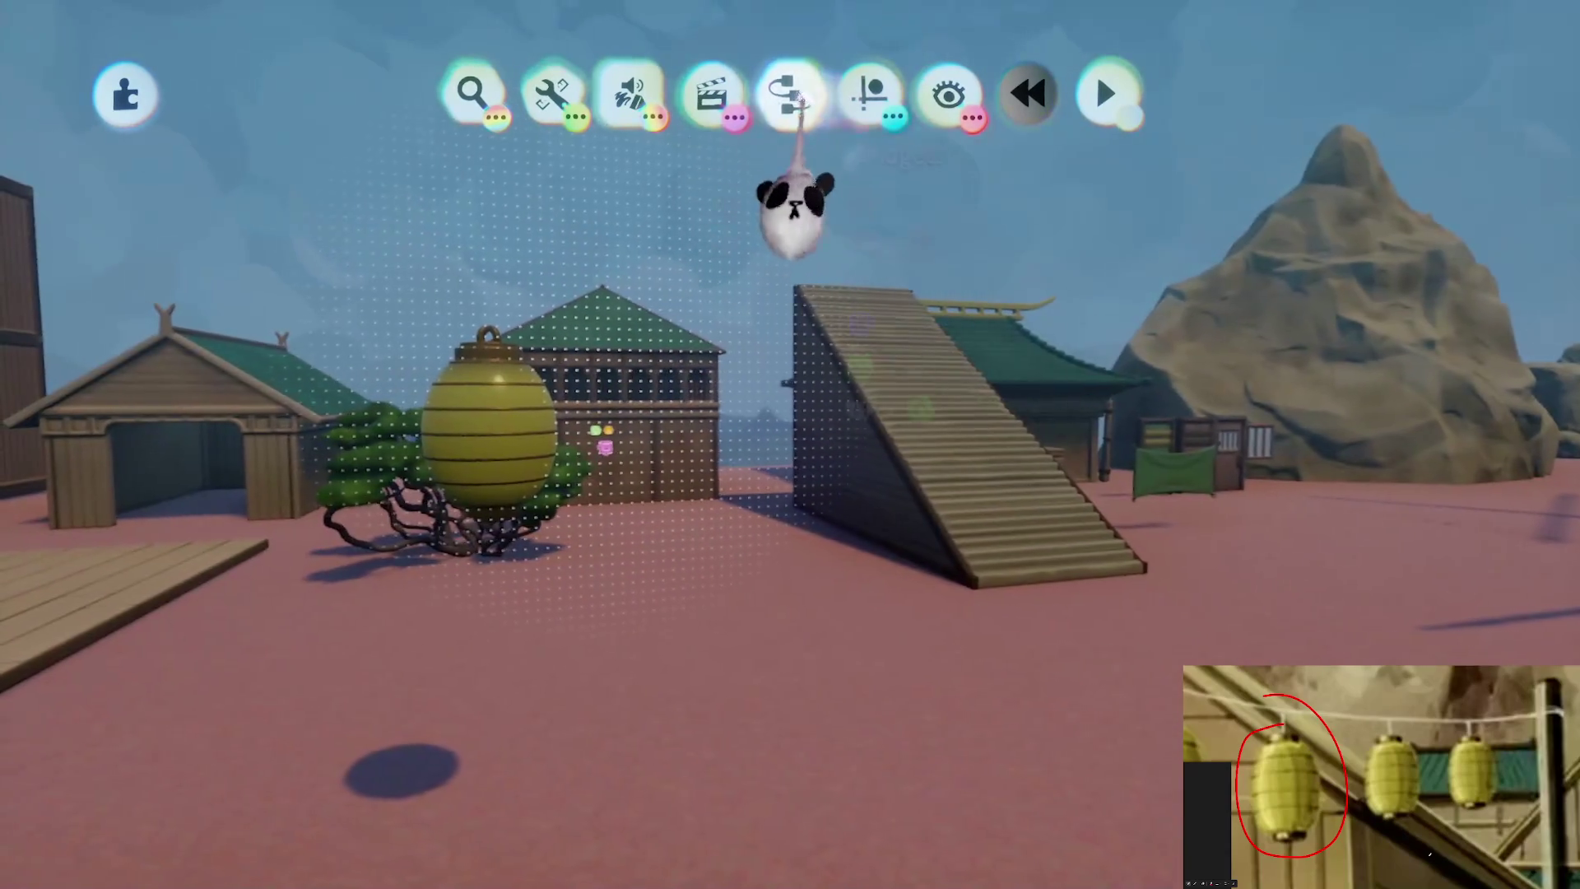
# Place a Puppet gadget from the Gadgets list into the scene beside the lantern
pyautogui.click(790, 93)
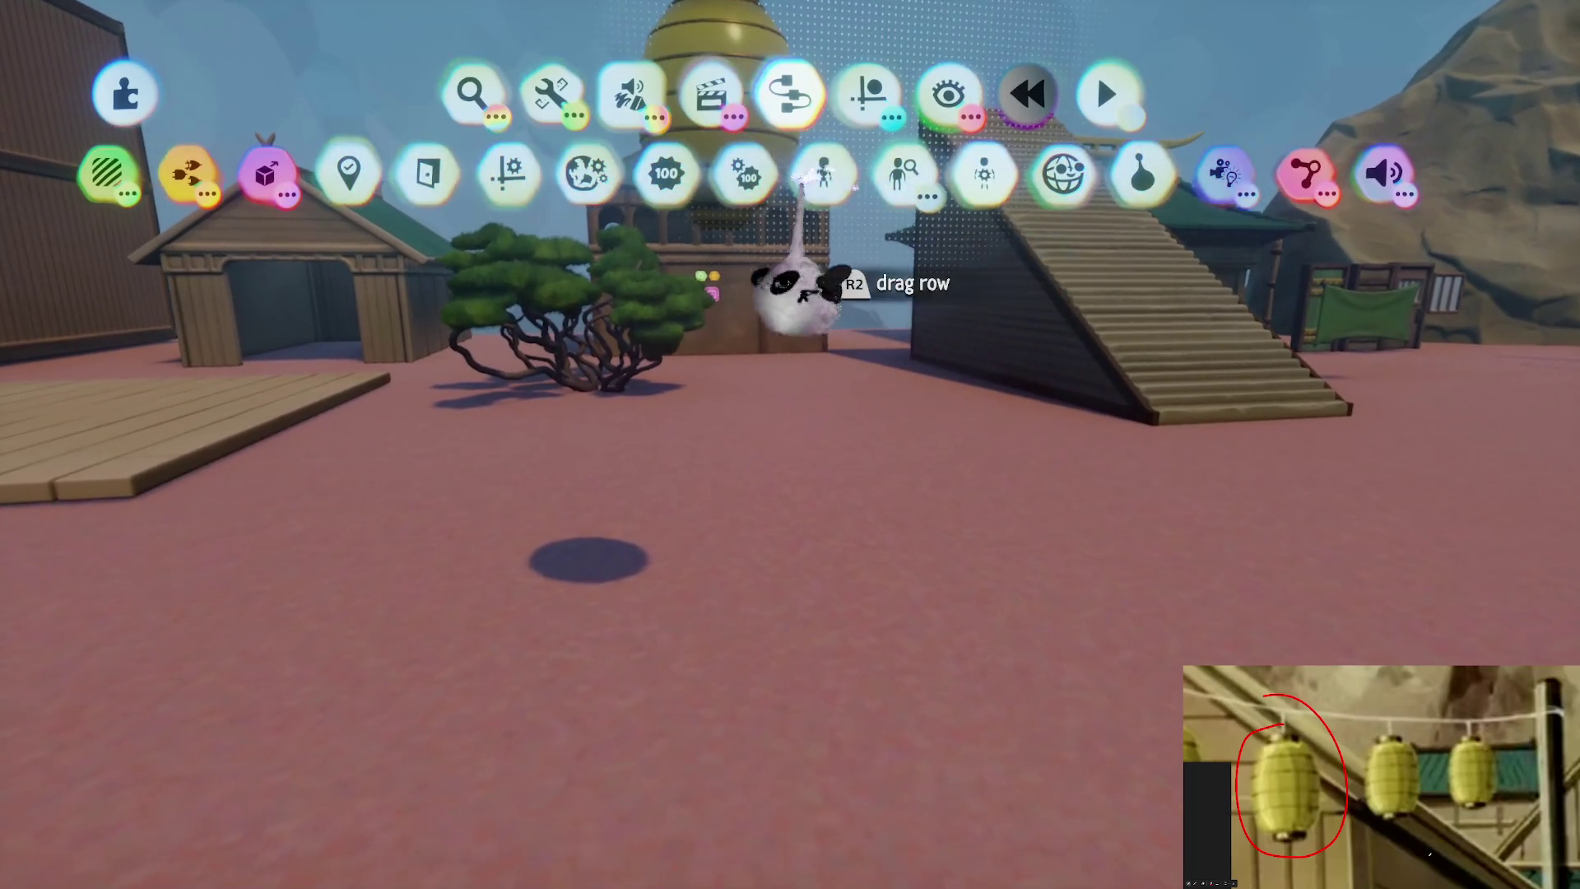
pyautogui.click(822, 175)
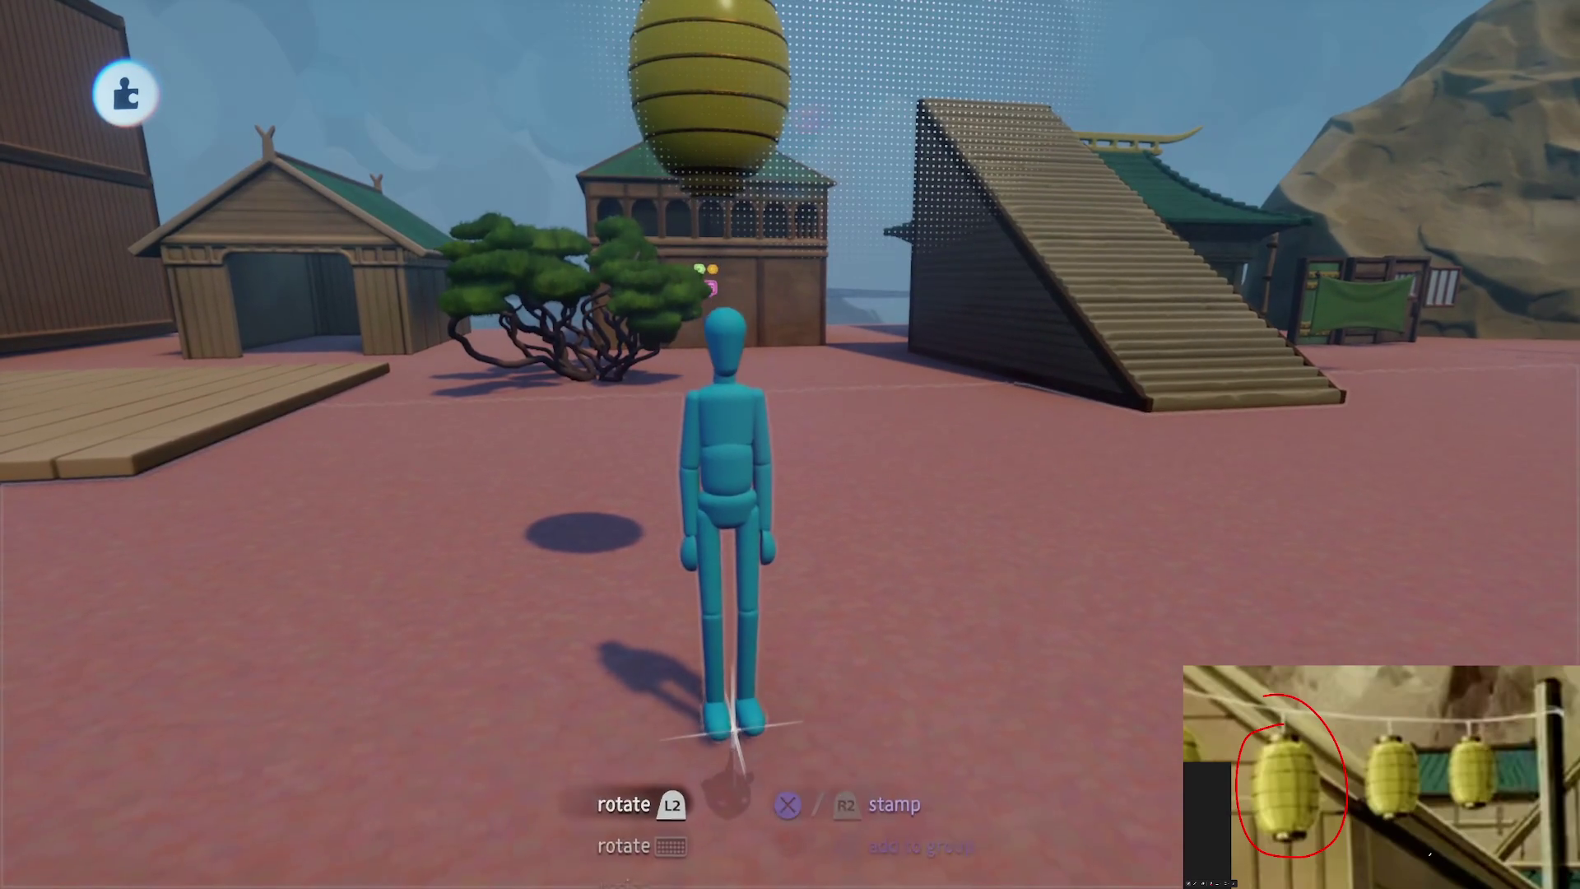
pyautogui.click(749, 737)
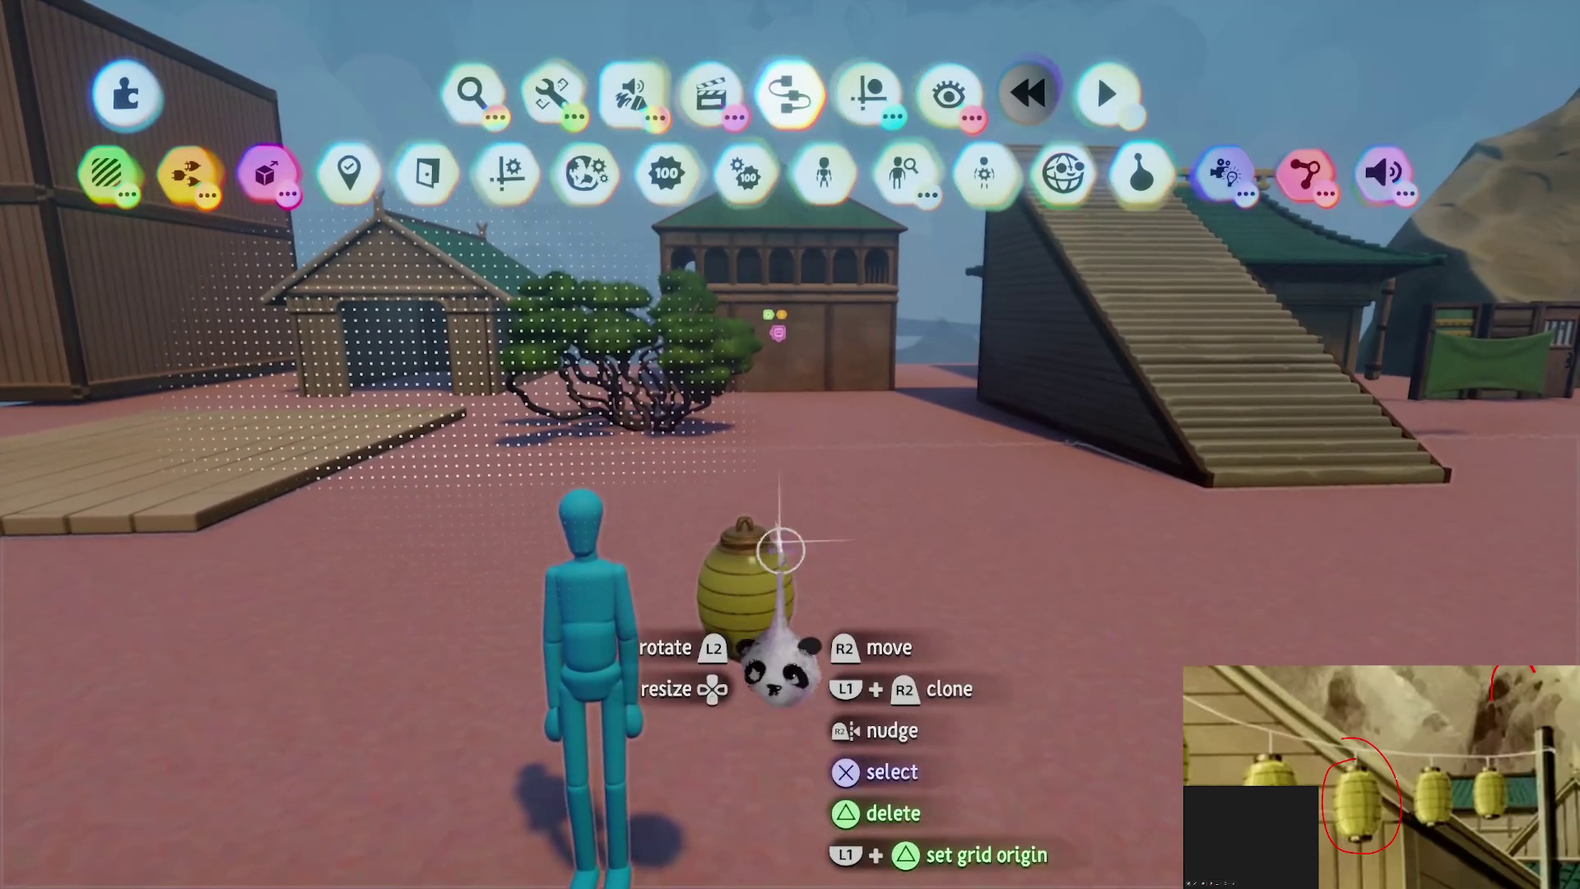
pyautogui.moveTo(784, 553)
pyautogui.mouseDown()
pyautogui.moveTo(740, 600)
pyautogui.moveTo(741, 272)
pyautogui.mouseUp()
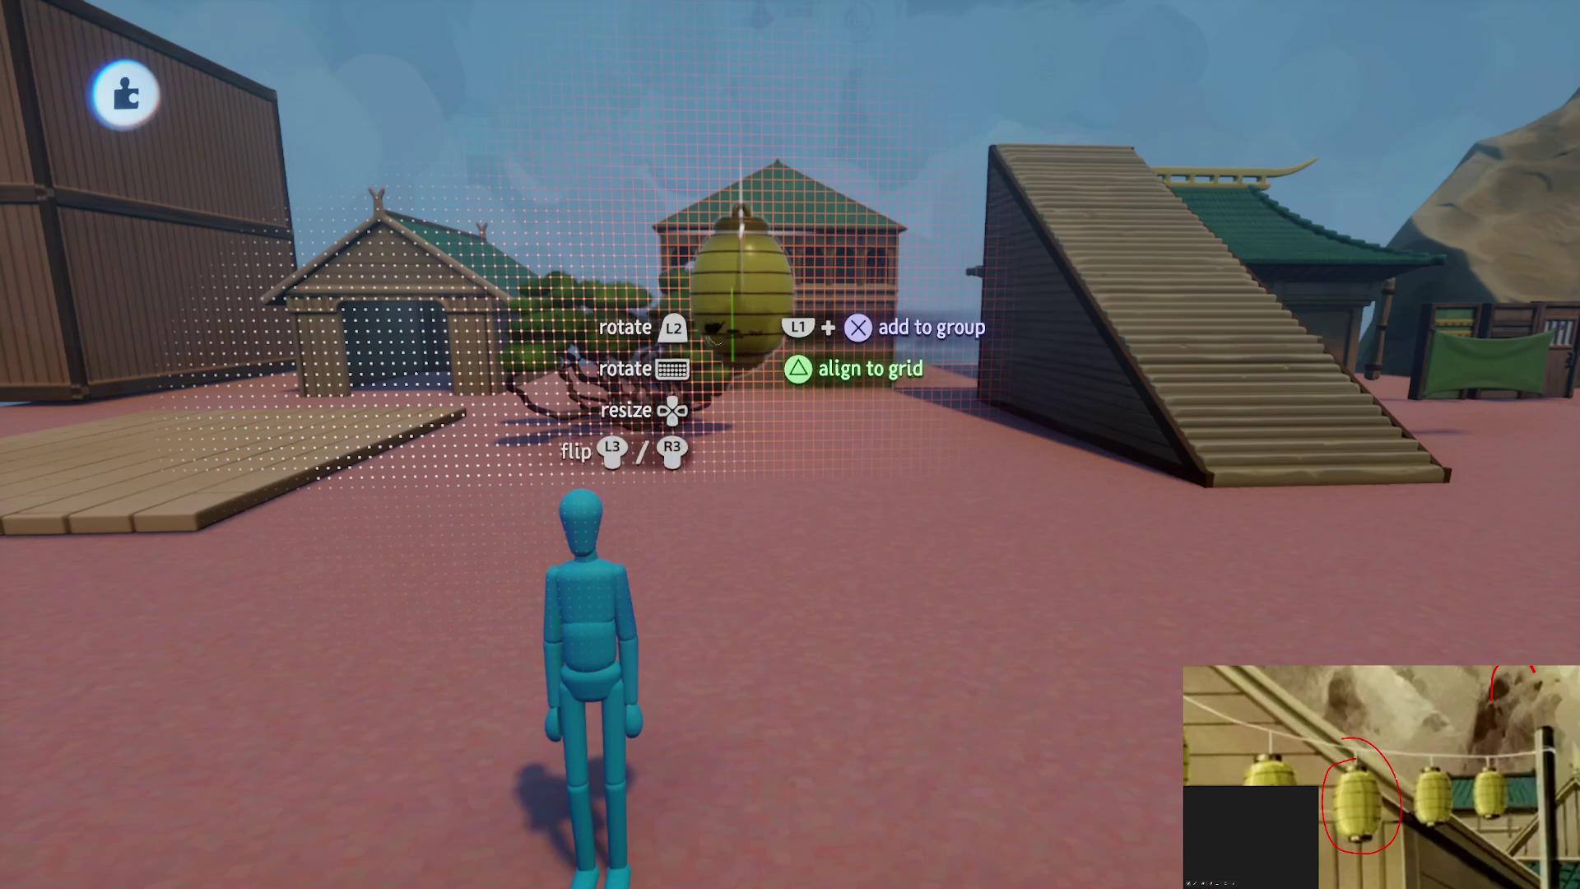
# Drag out a row of lantern clones across the rooftop
pyautogui.moveTo(735, 401)
pyautogui.mouseDown()
pyautogui.moveTo(733, 458)
pyautogui.moveTo(716, 437)
pyautogui.moveTo(872, 403)
pyautogui.moveTo(864, 342)
pyautogui.moveTo(881, 354)
pyautogui.moveTo(845, 352)
pyautogui.mouseUp()
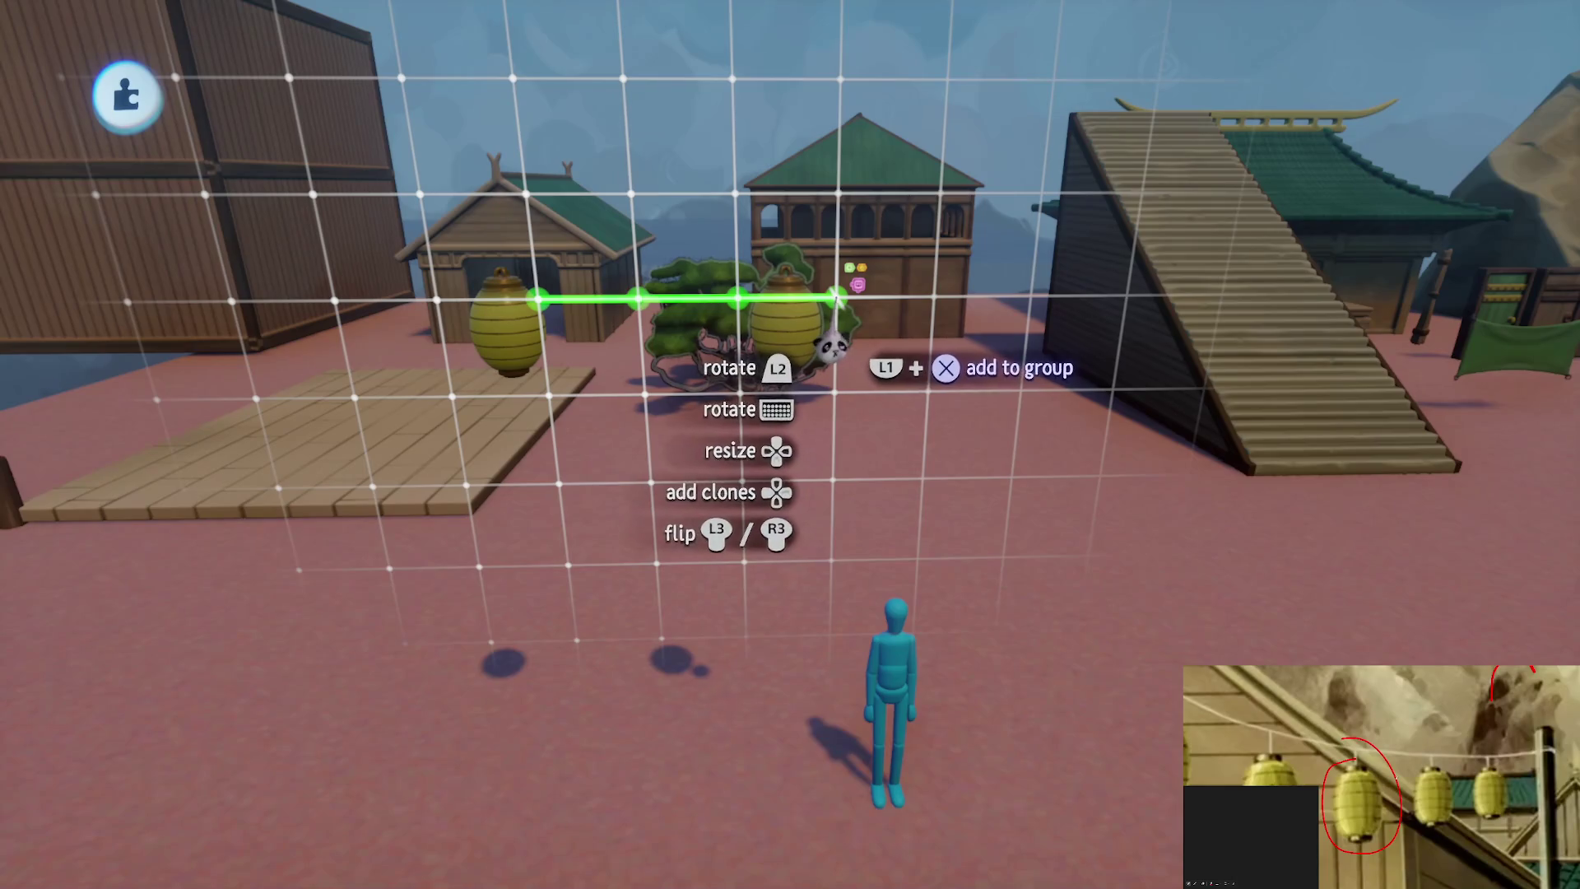
pyautogui.moveTo(834, 297)
pyautogui.mouseDown()
pyautogui.moveTo(758, 353)
pyautogui.moveTo(768, 371)
pyautogui.mouseUp()
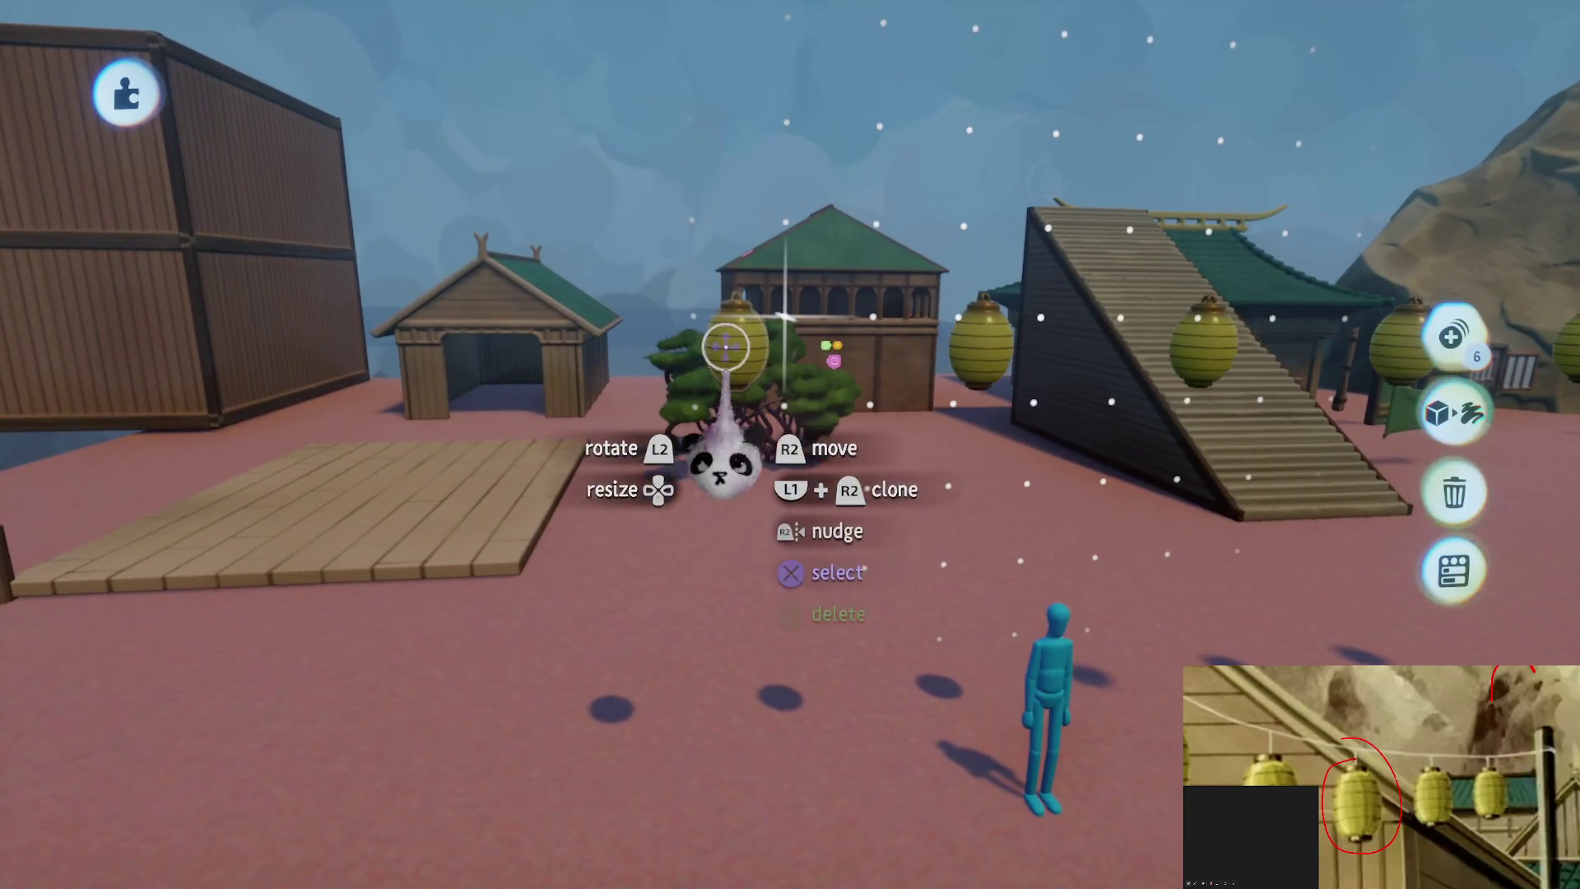
pyautogui.moveTo(728, 247); pyautogui.dragTo(896, 486)
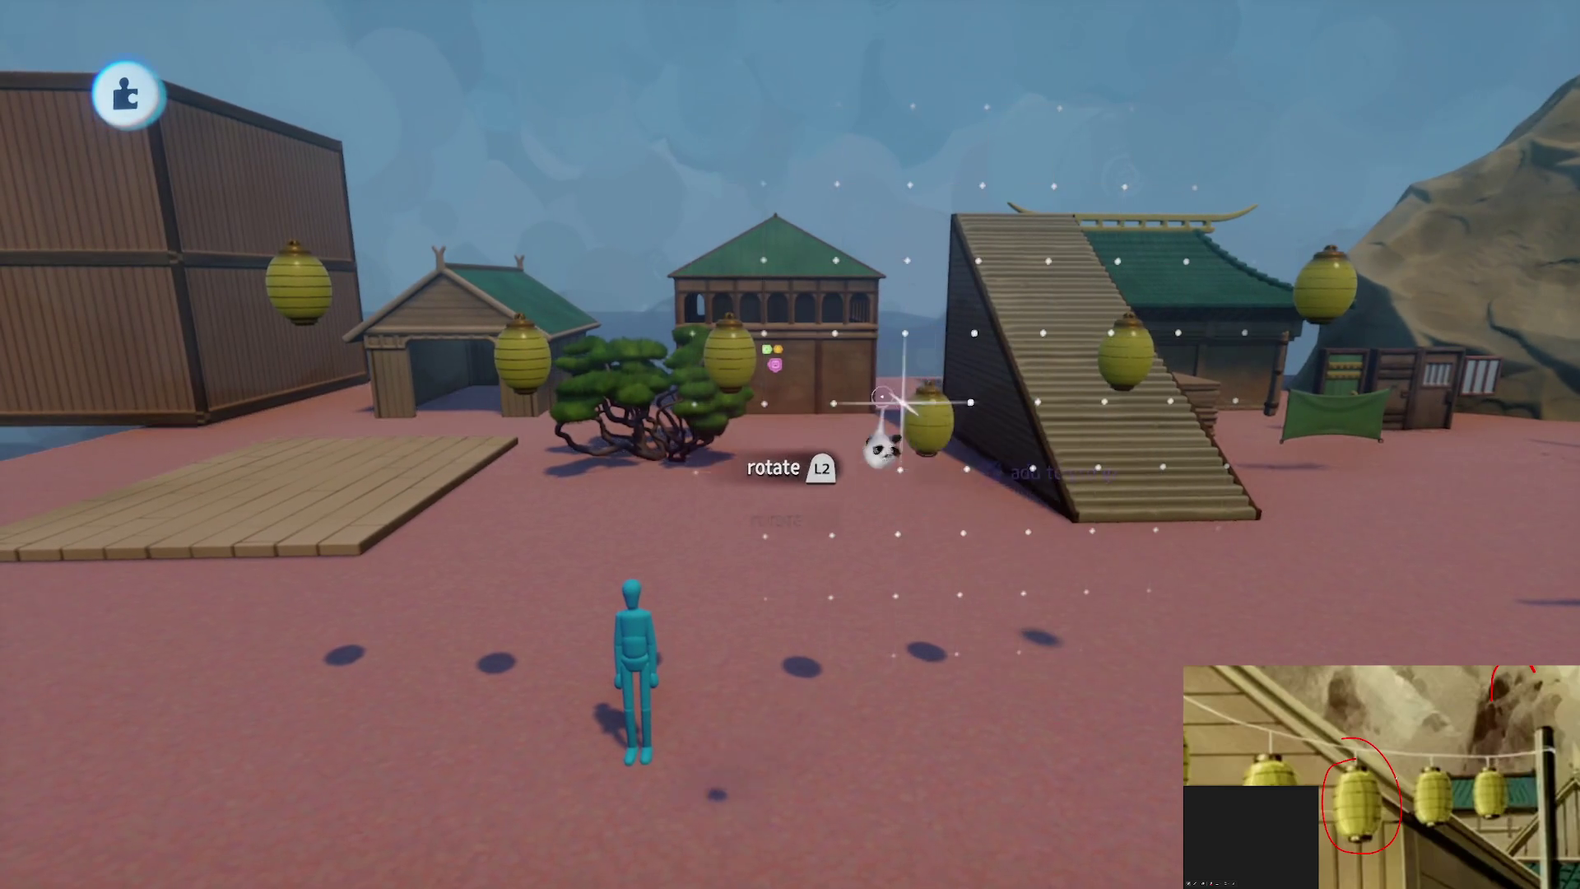
# Reposition individual lanterns: one raised near the tree, one over the staircase, one by the wooden deck
pyautogui.click(788, 329)
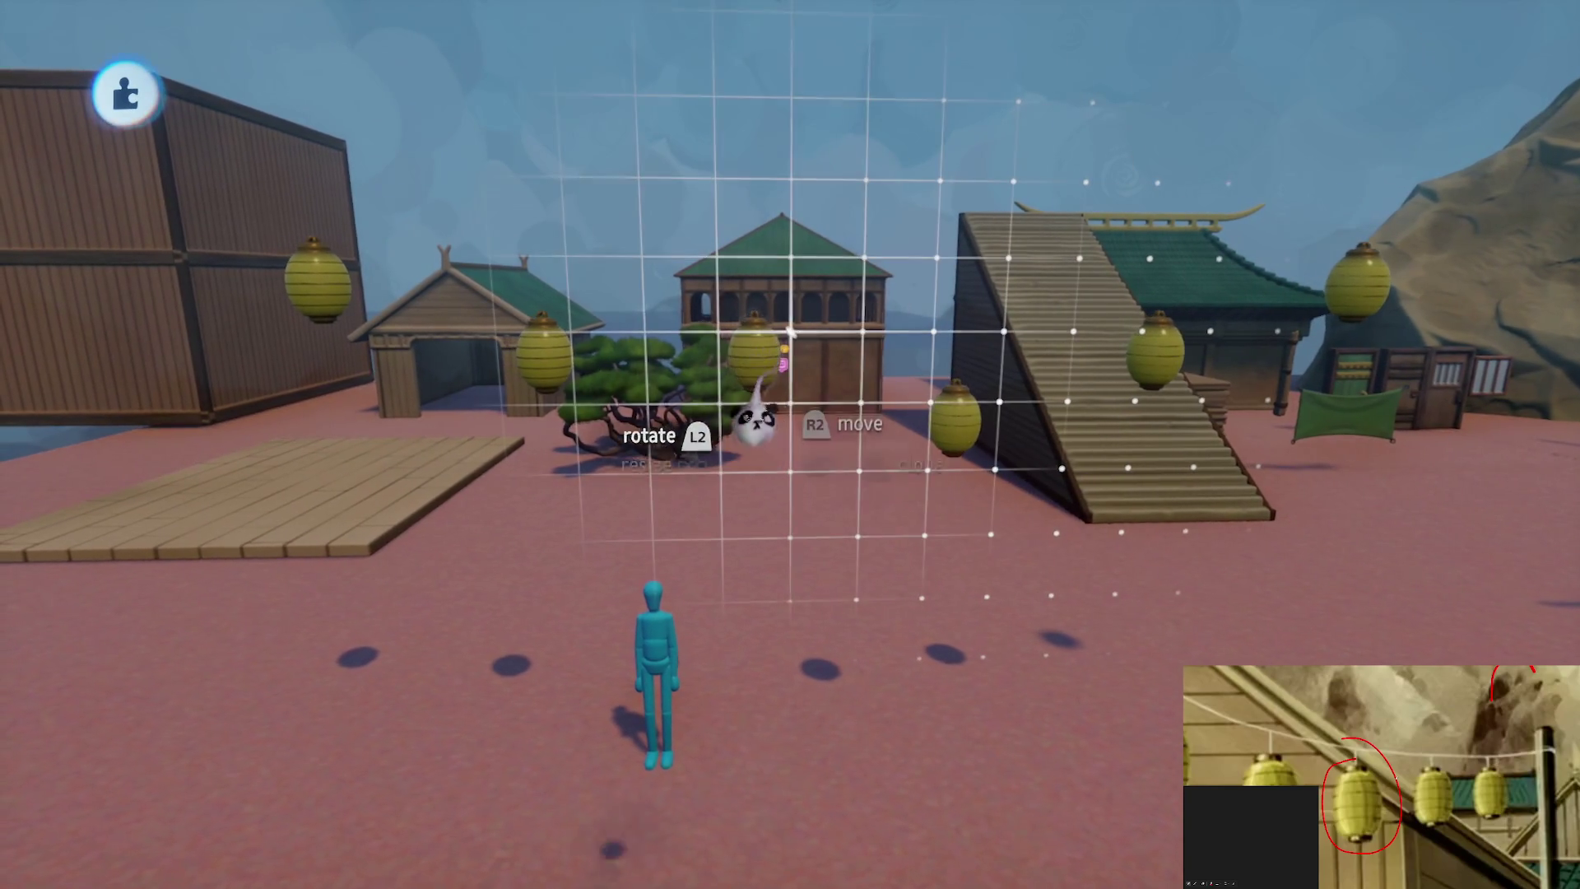
pyautogui.moveTo(757, 460); pyautogui.dragTo(765, 398)
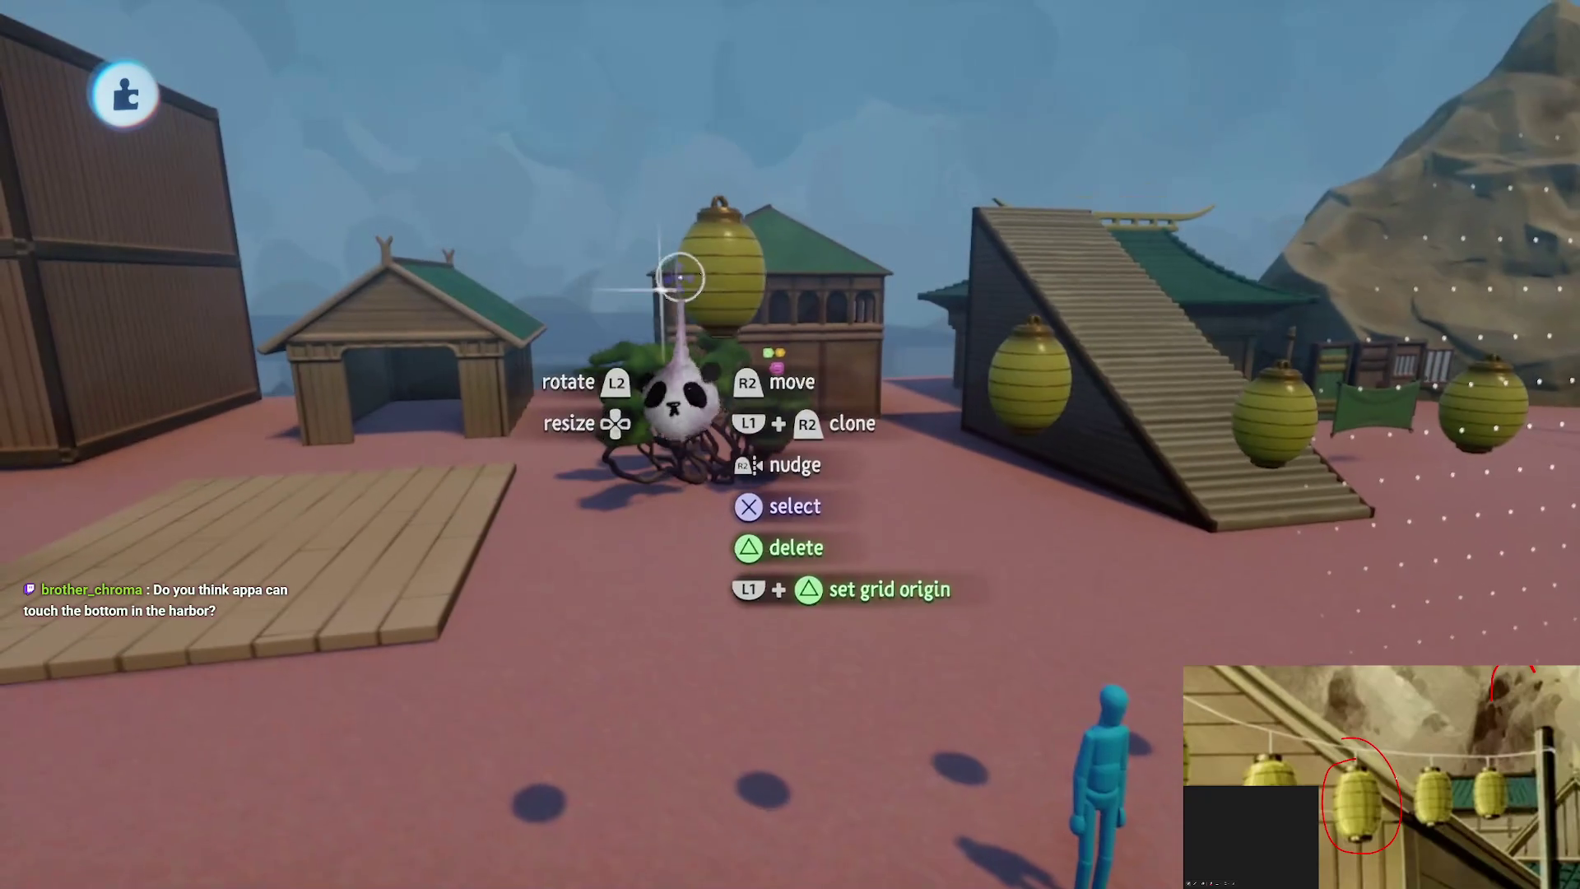
pyautogui.moveTo(731, 354)
pyautogui.mouseDown()
pyautogui.moveTo(769, 395)
pyautogui.moveTo(889, 353)
pyautogui.mouseUp()
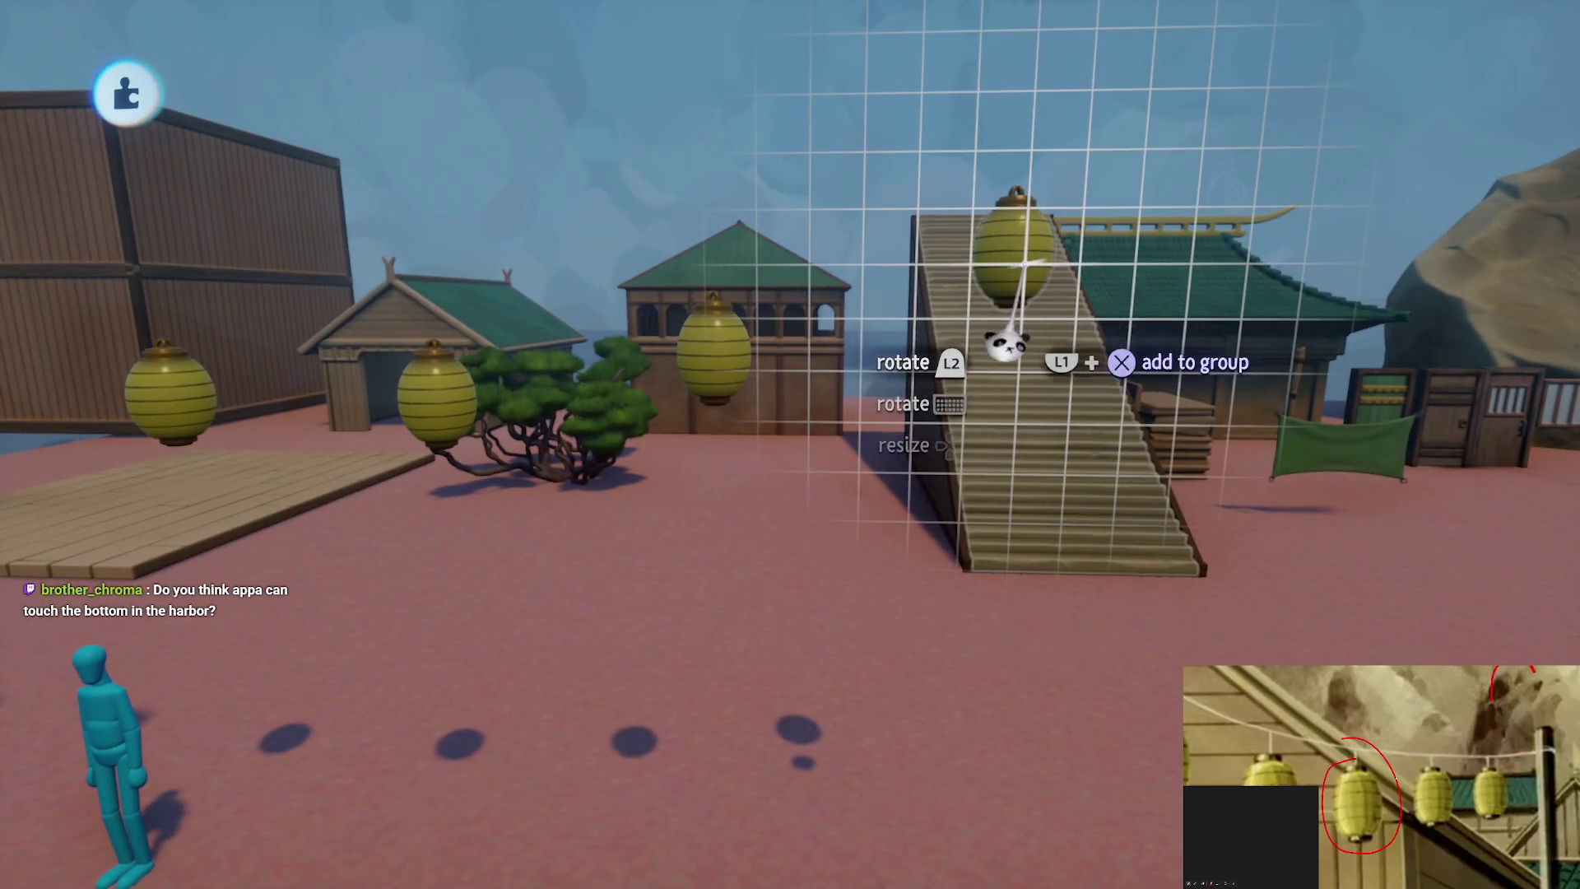
pyautogui.moveTo(996, 343); pyautogui.dragTo(910, 546)
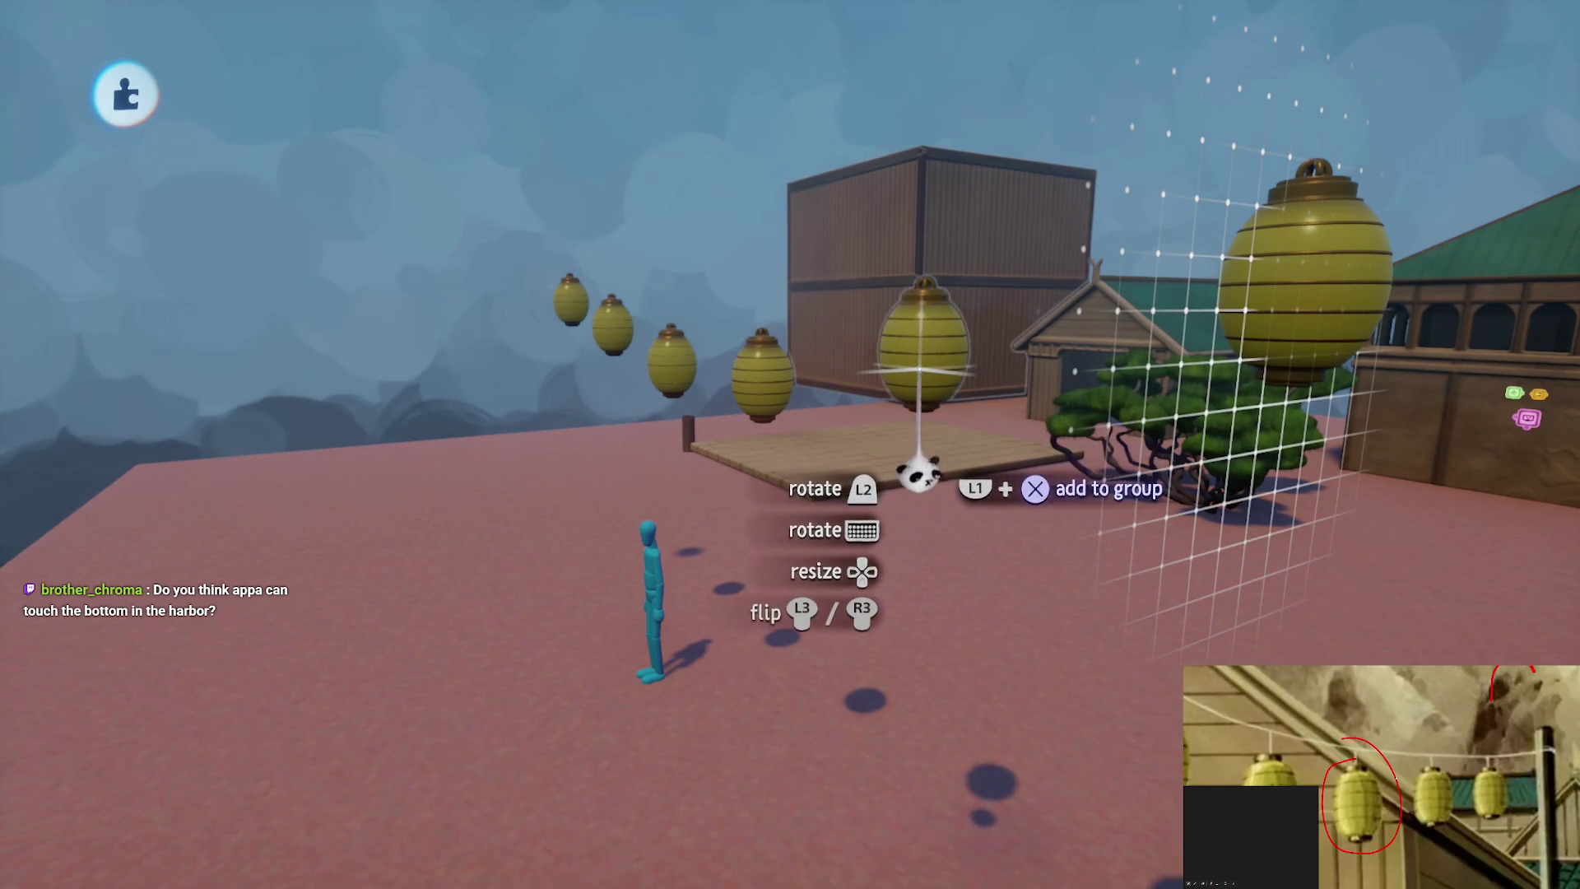
pyautogui.moveTo(919, 493)
pyautogui.mouseDown()
pyautogui.moveTo(857, 494)
pyautogui.moveTo(751, 441)
pyautogui.mouseUp()
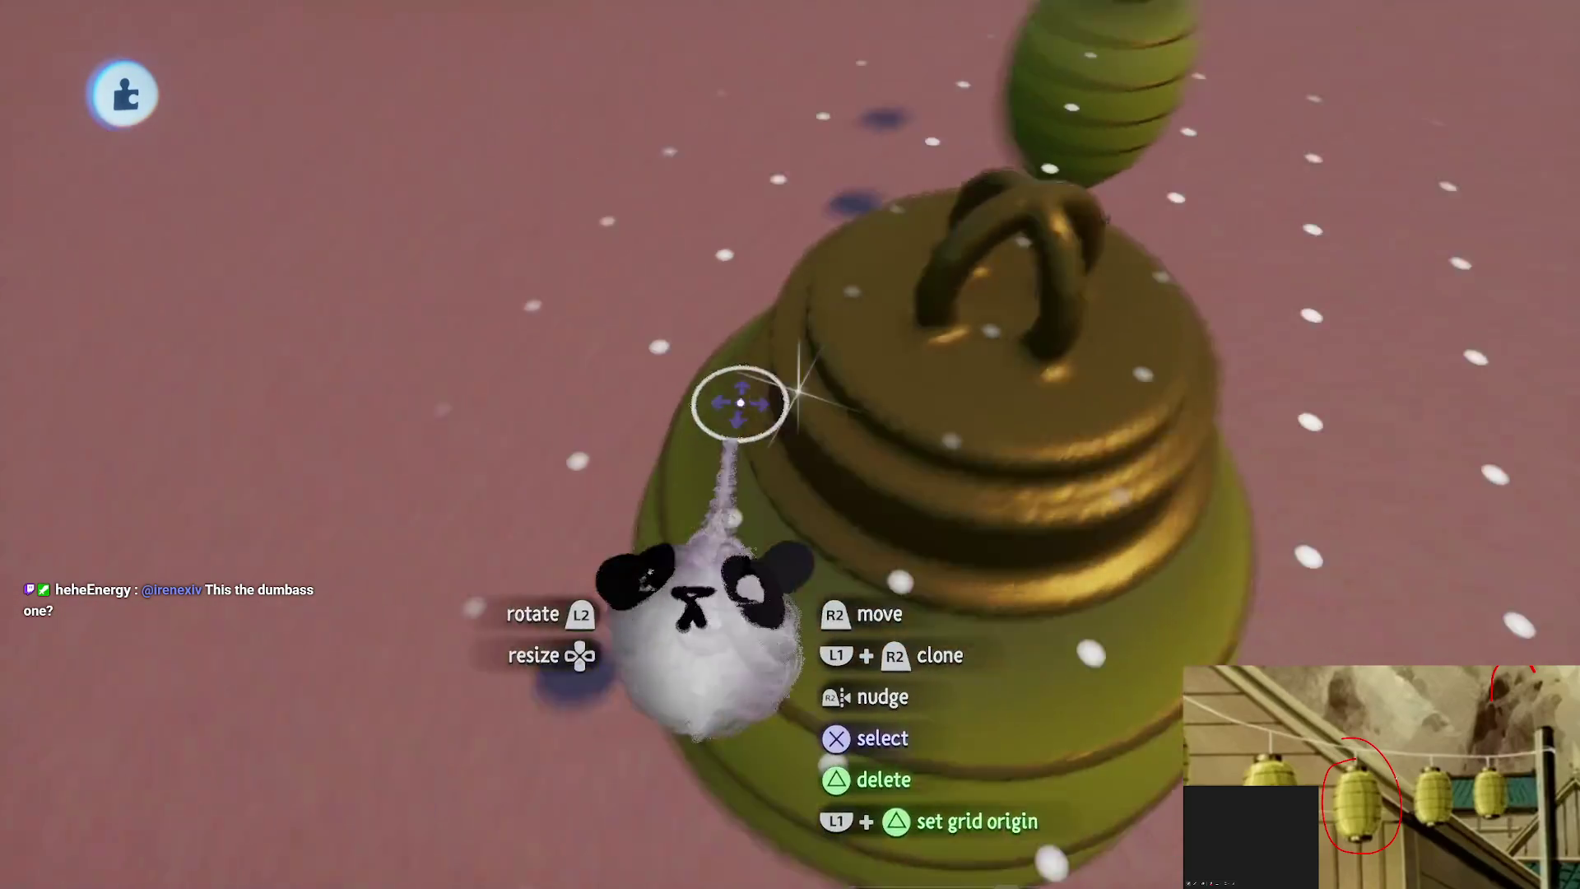
pyautogui.press('Escape')
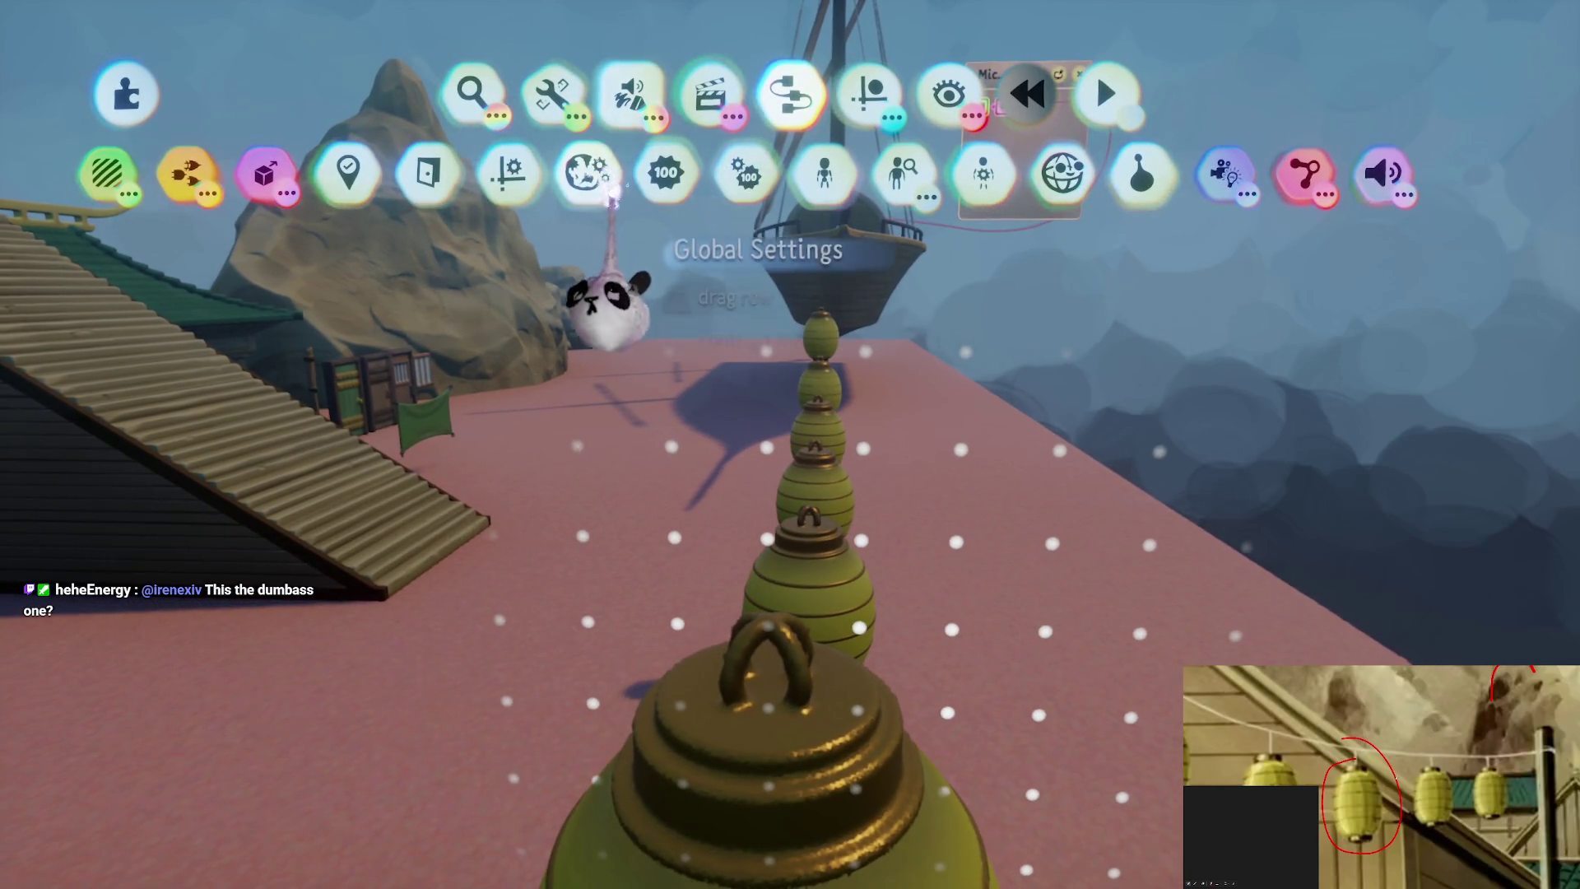
# In Sculpt Mode, stamp a Cylinder shape onto the lantern's top loop
pyautogui.click(665, 173)
pyautogui.click(469, 171)
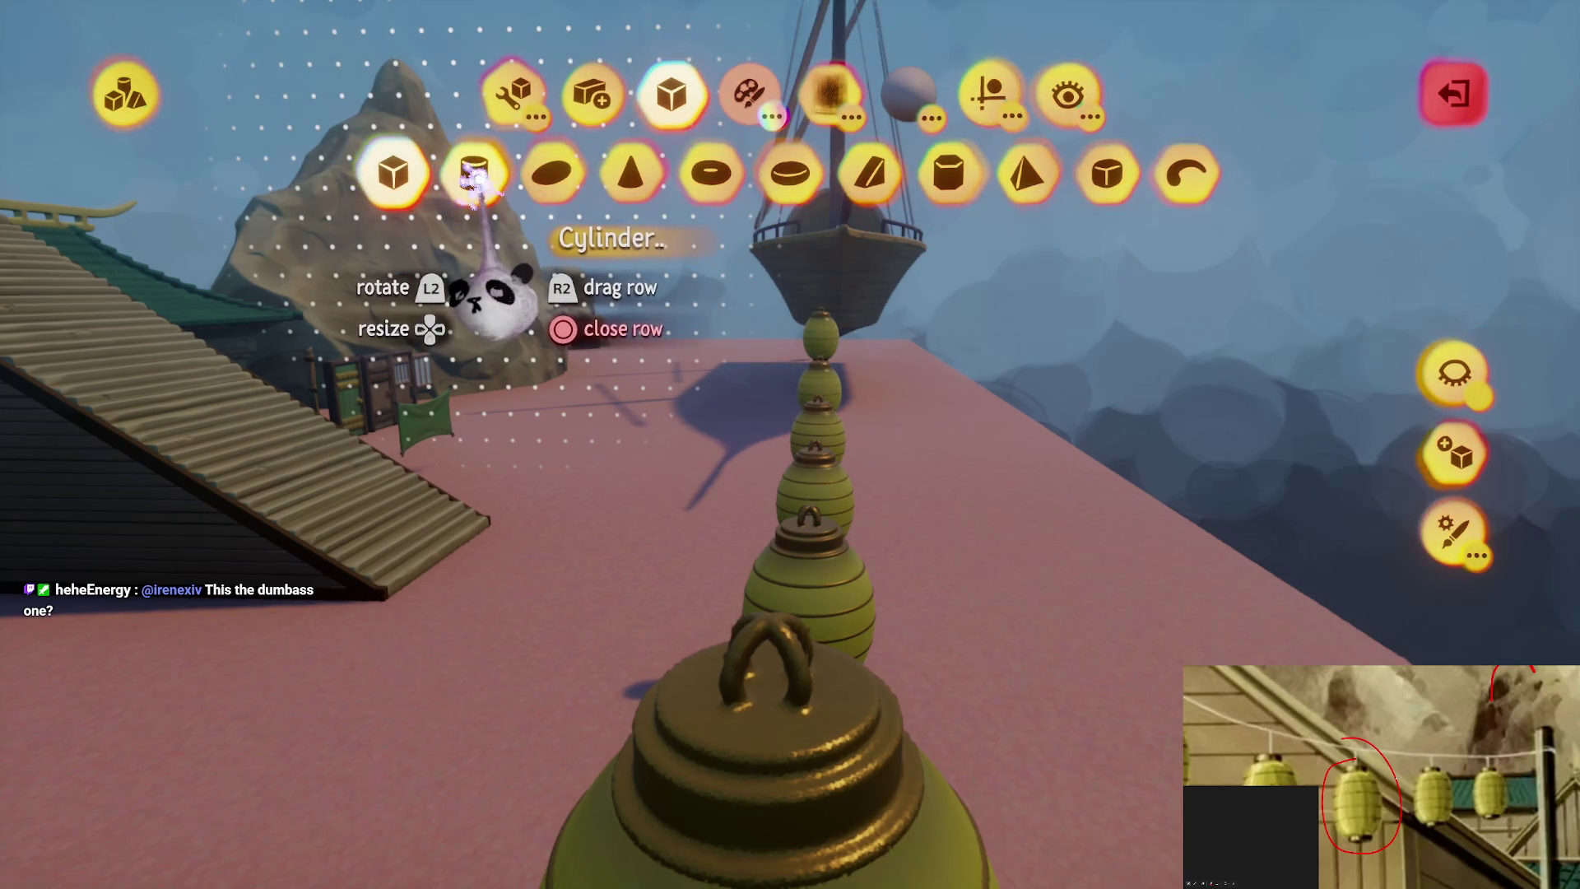
pyautogui.click(477, 171)
pyautogui.click(471, 174)
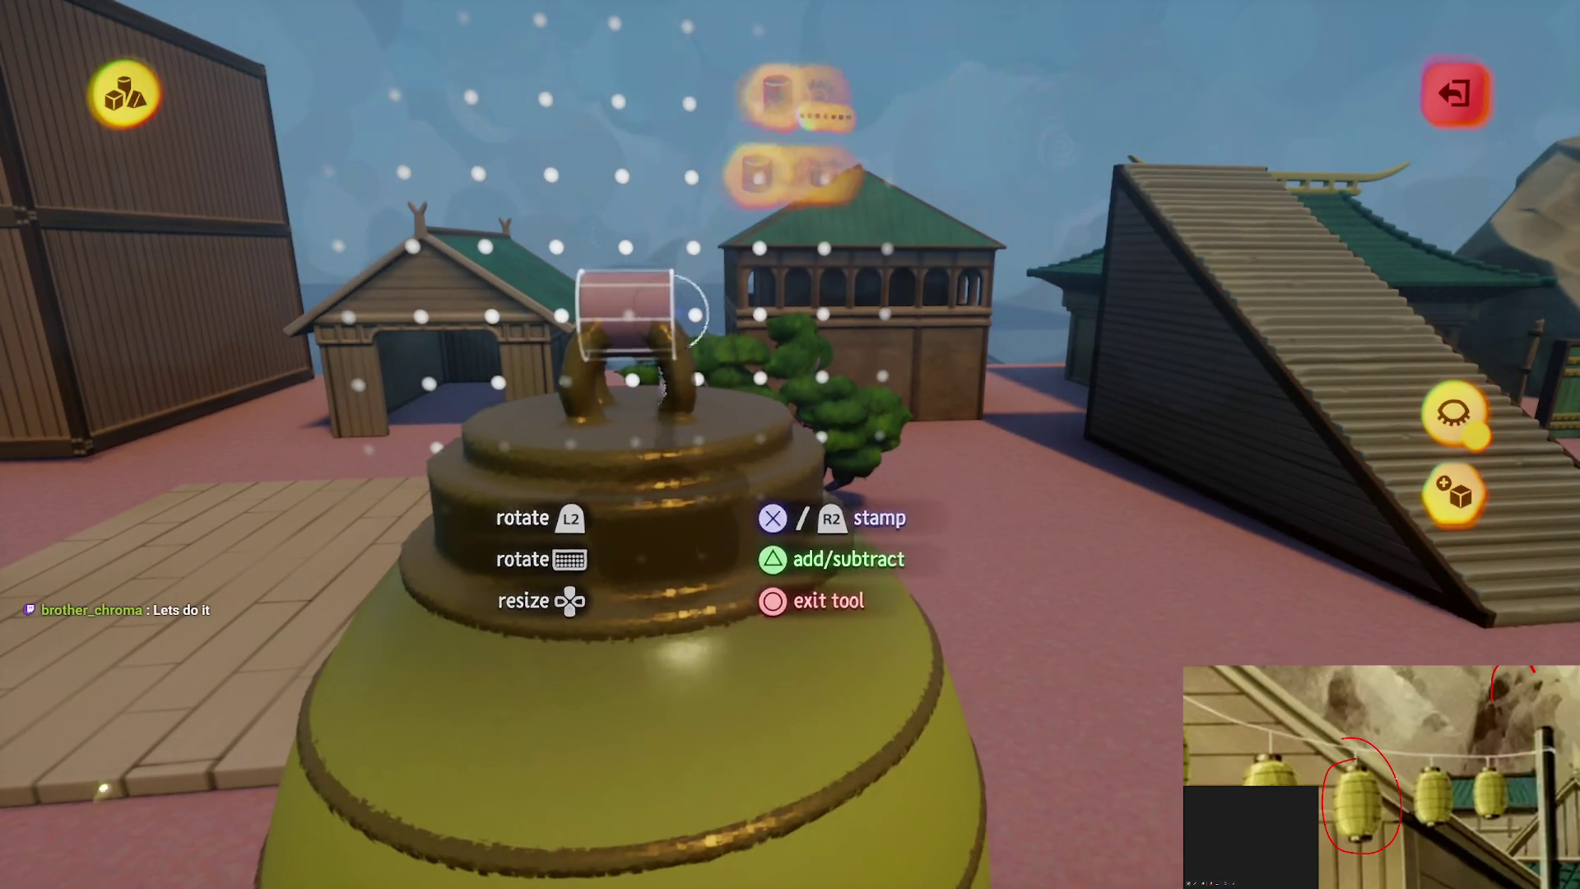
pyautogui.press('Escape')
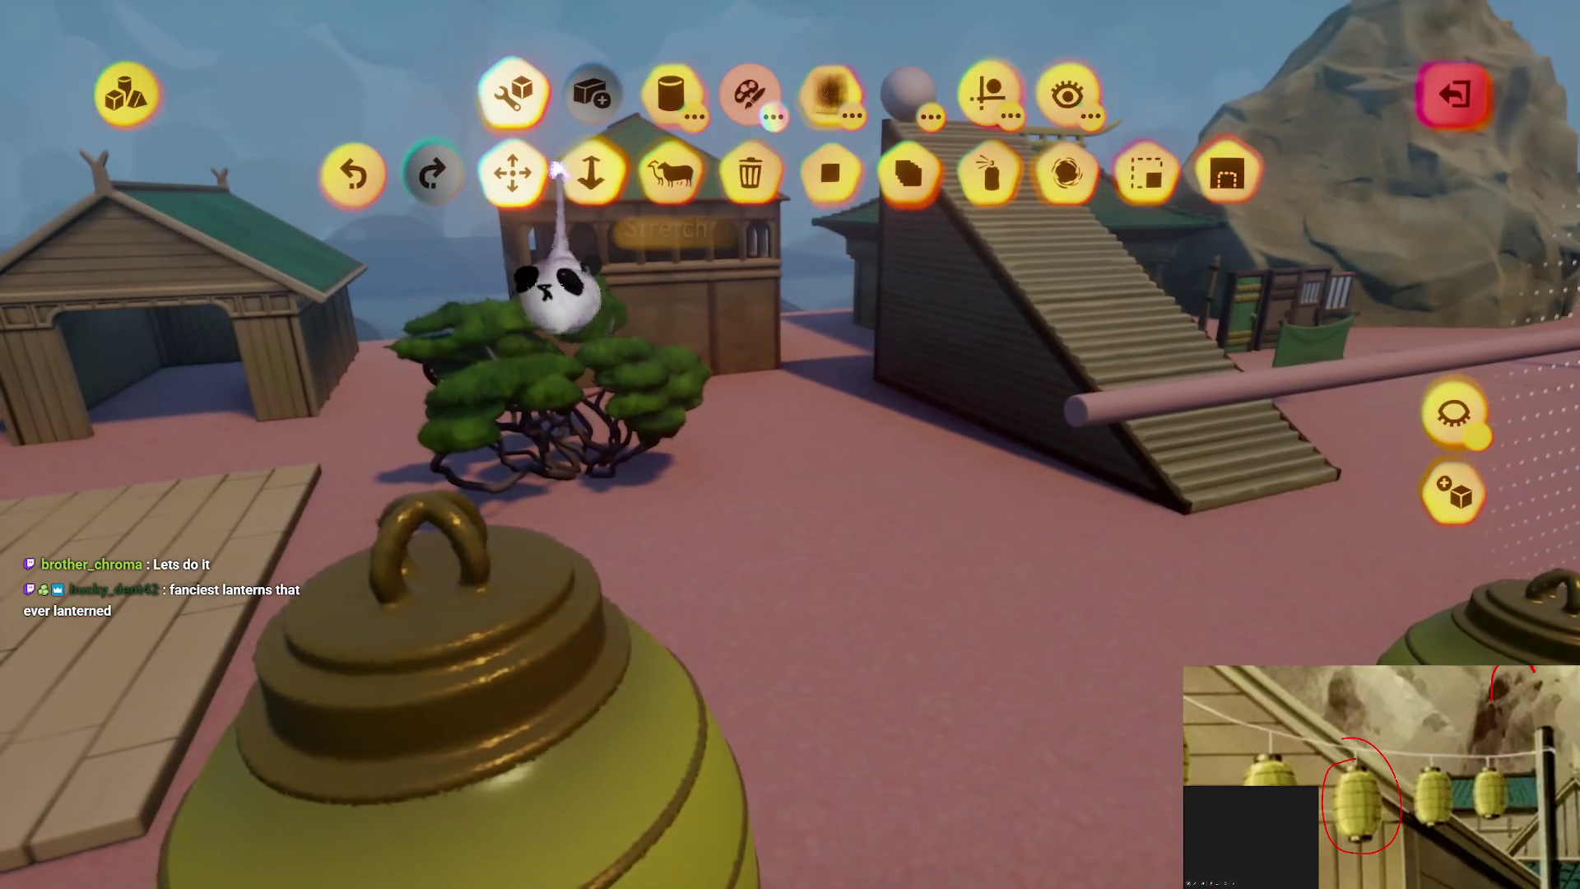
# Stretch the cylinder into a long thin rope reaching the next lantern, then leave sculpting
pyautogui.moveTo(1070, 415)
pyautogui.mouseDown()
pyautogui.moveTo(1093, 417)
pyautogui.moveTo(670, 451)
pyautogui.moveTo(751, 423)
pyautogui.mouseUp()
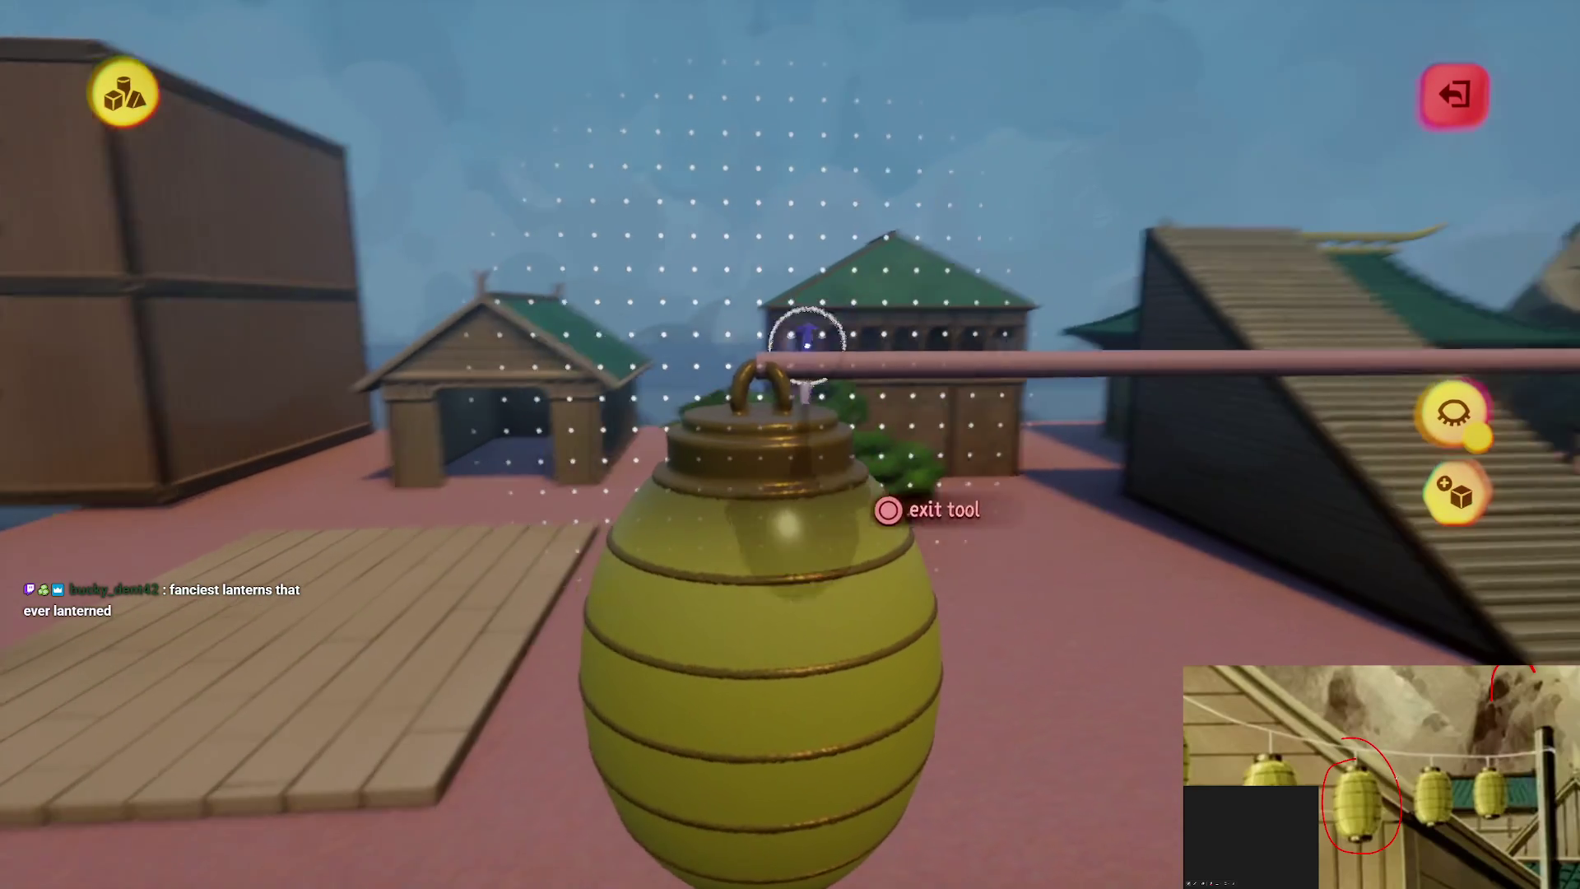
pyautogui.press('Tab')
pyautogui.click(990, 92)
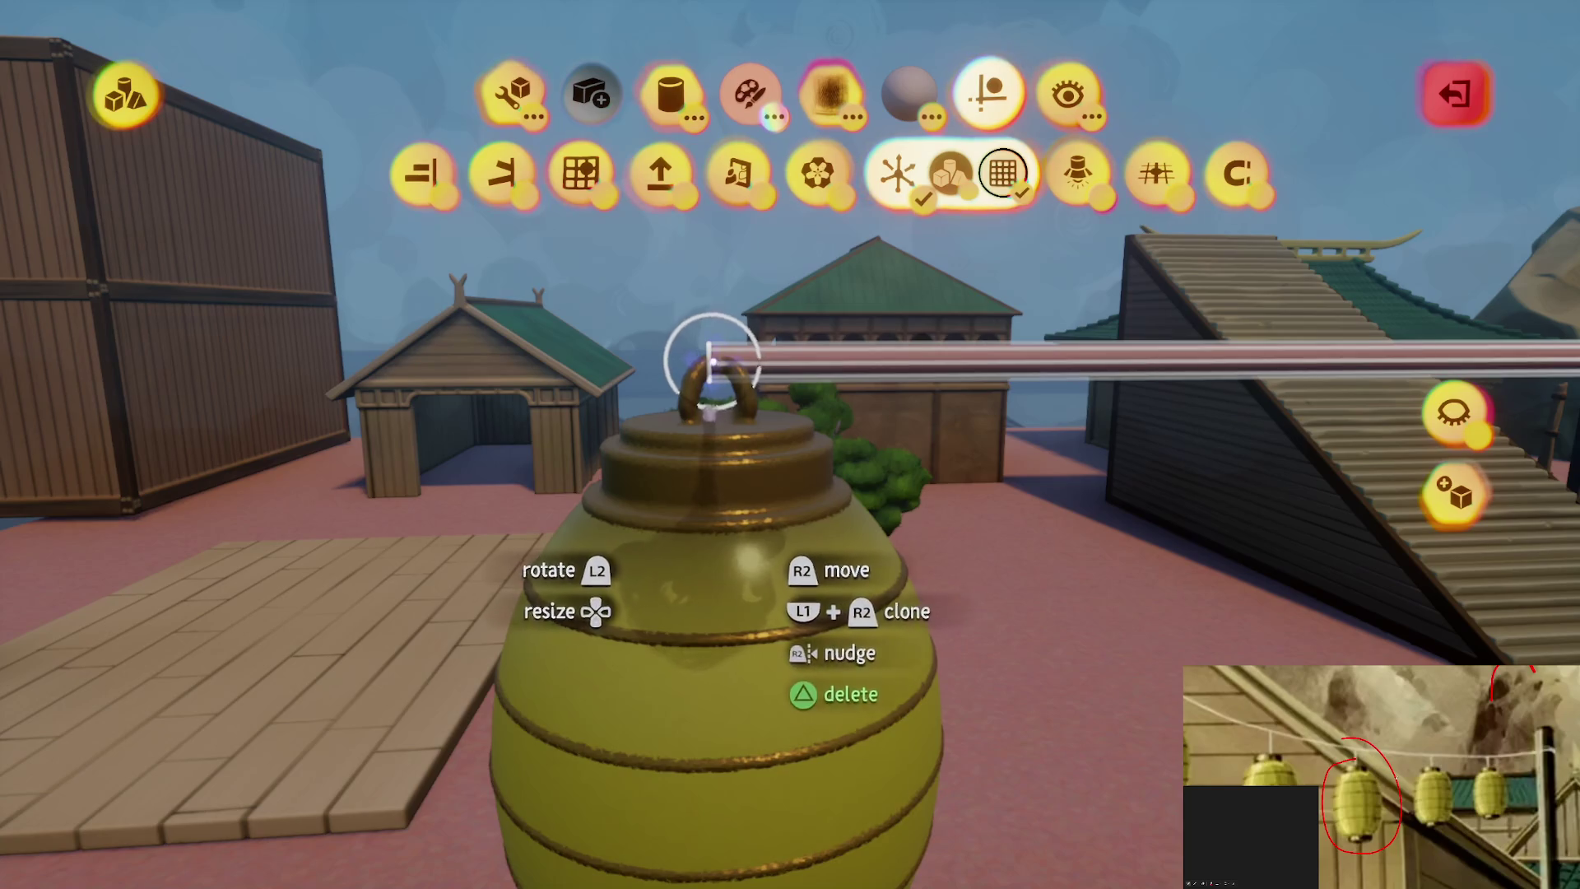
pyautogui.press('Escape')
pyautogui.moveTo(712, 362)
pyautogui.mouseDown()
pyautogui.moveTo(719, 392)
pyautogui.moveTo(715, 342)
pyautogui.moveTo(665, 350)
pyautogui.mouseUp()
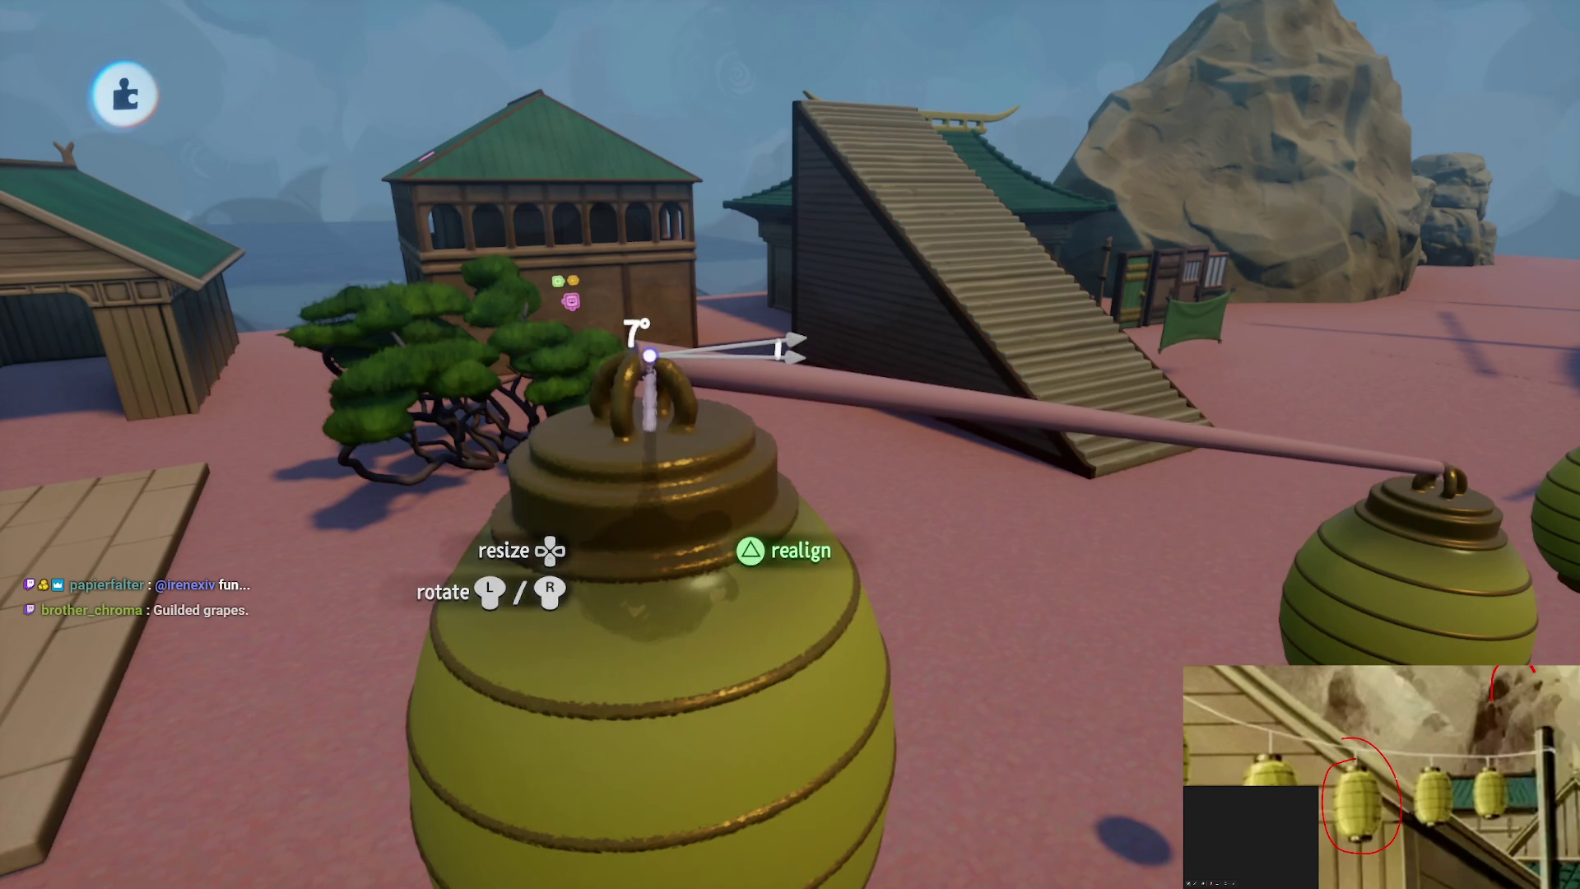
# Snap the rope's end onto the lantern's top loop
pyautogui.press('Escape')
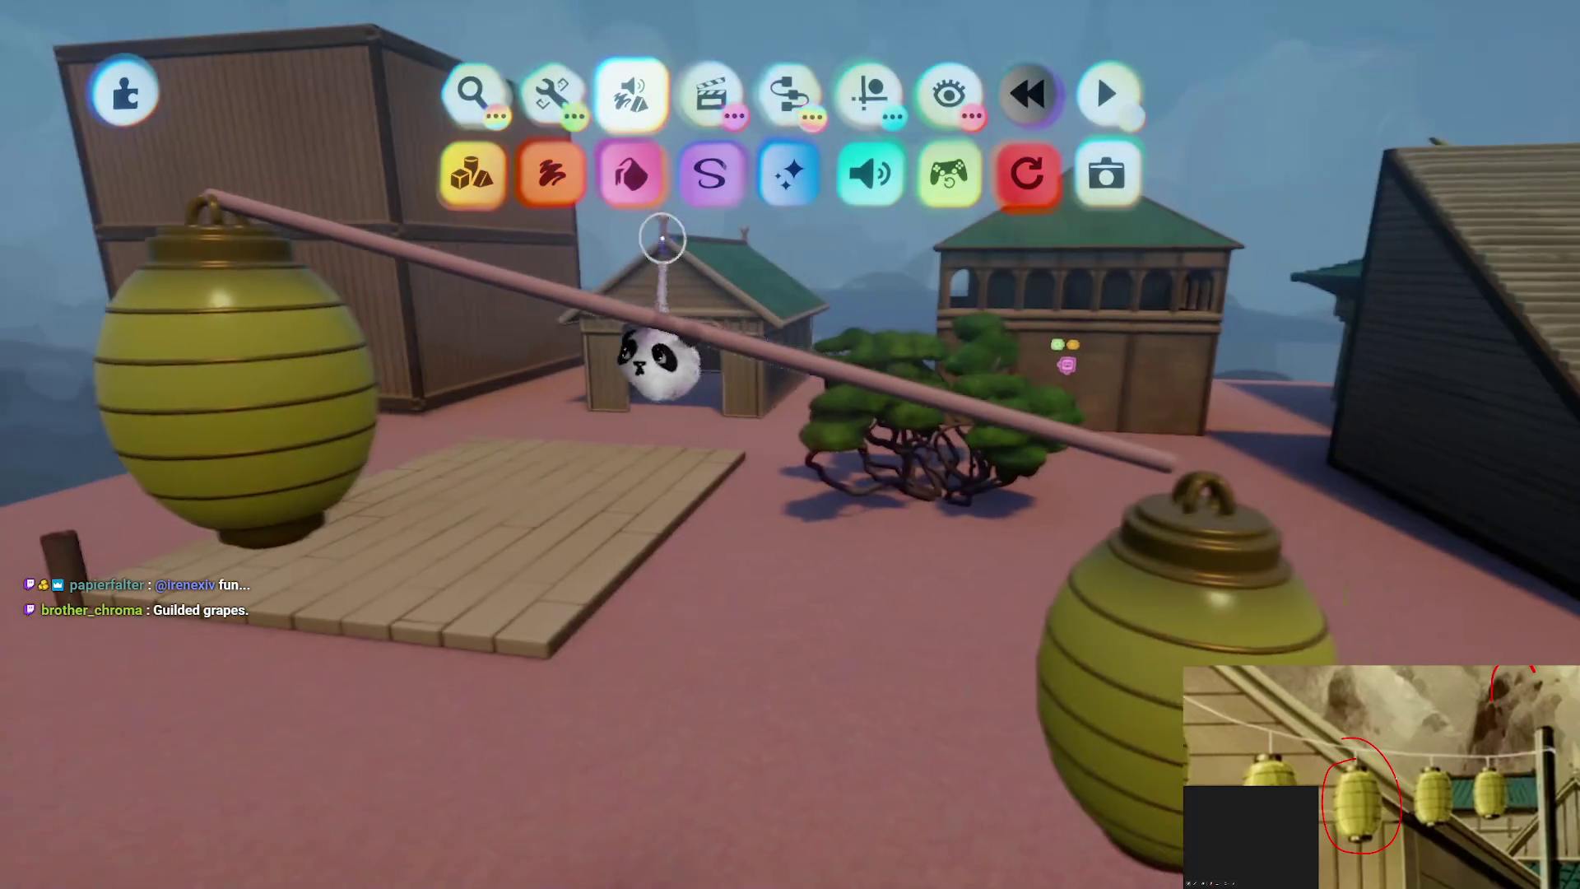
pyautogui.press('Tab')
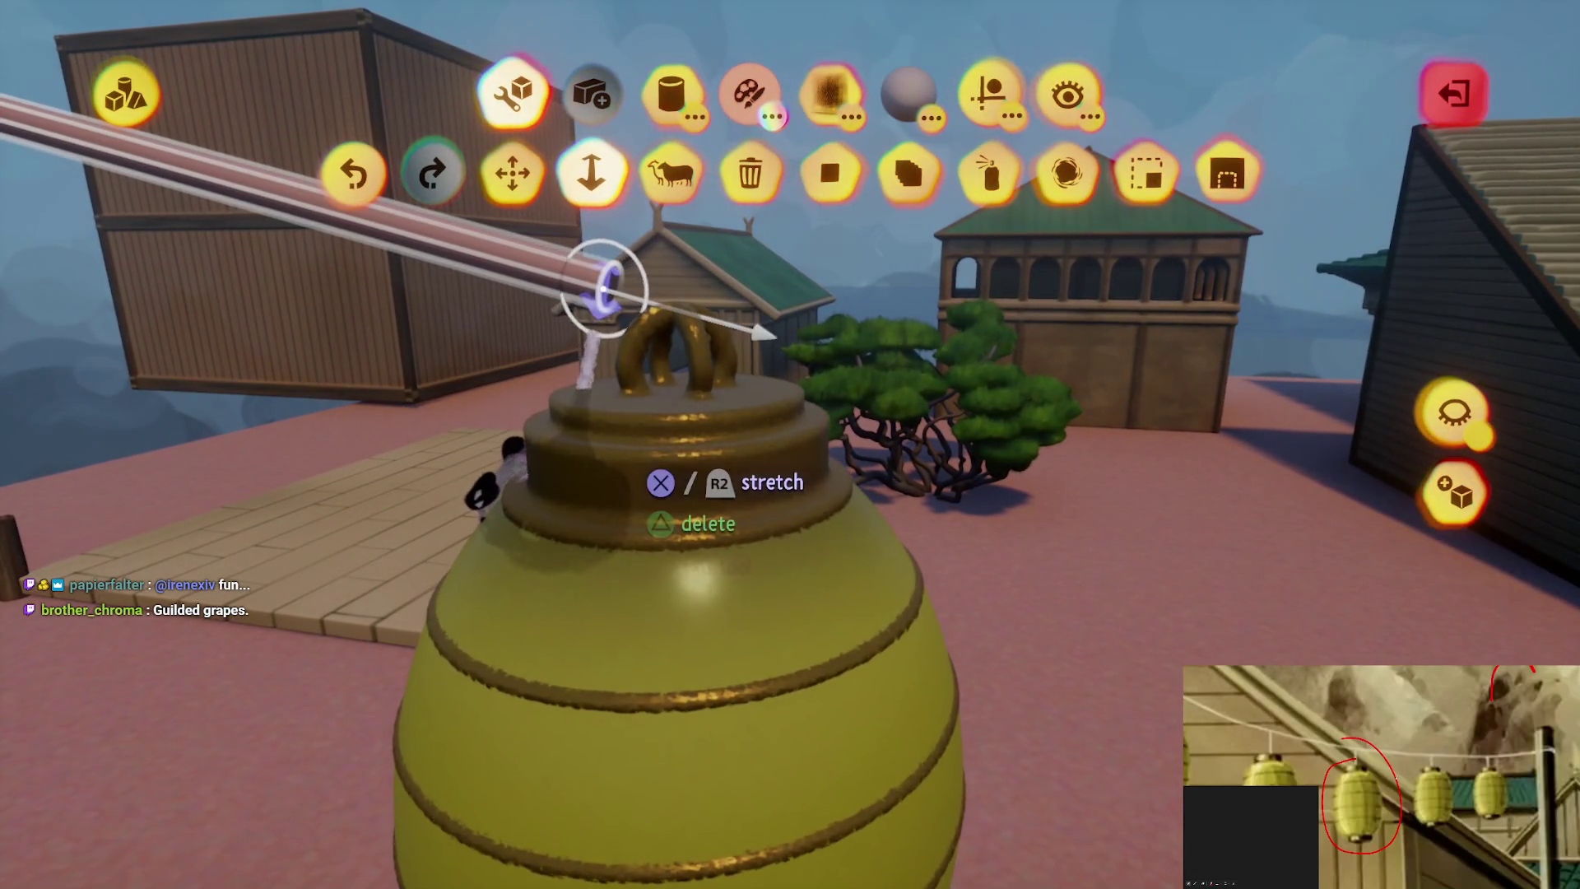
pyautogui.press('Escape')
pyautogui.click(668, 333)
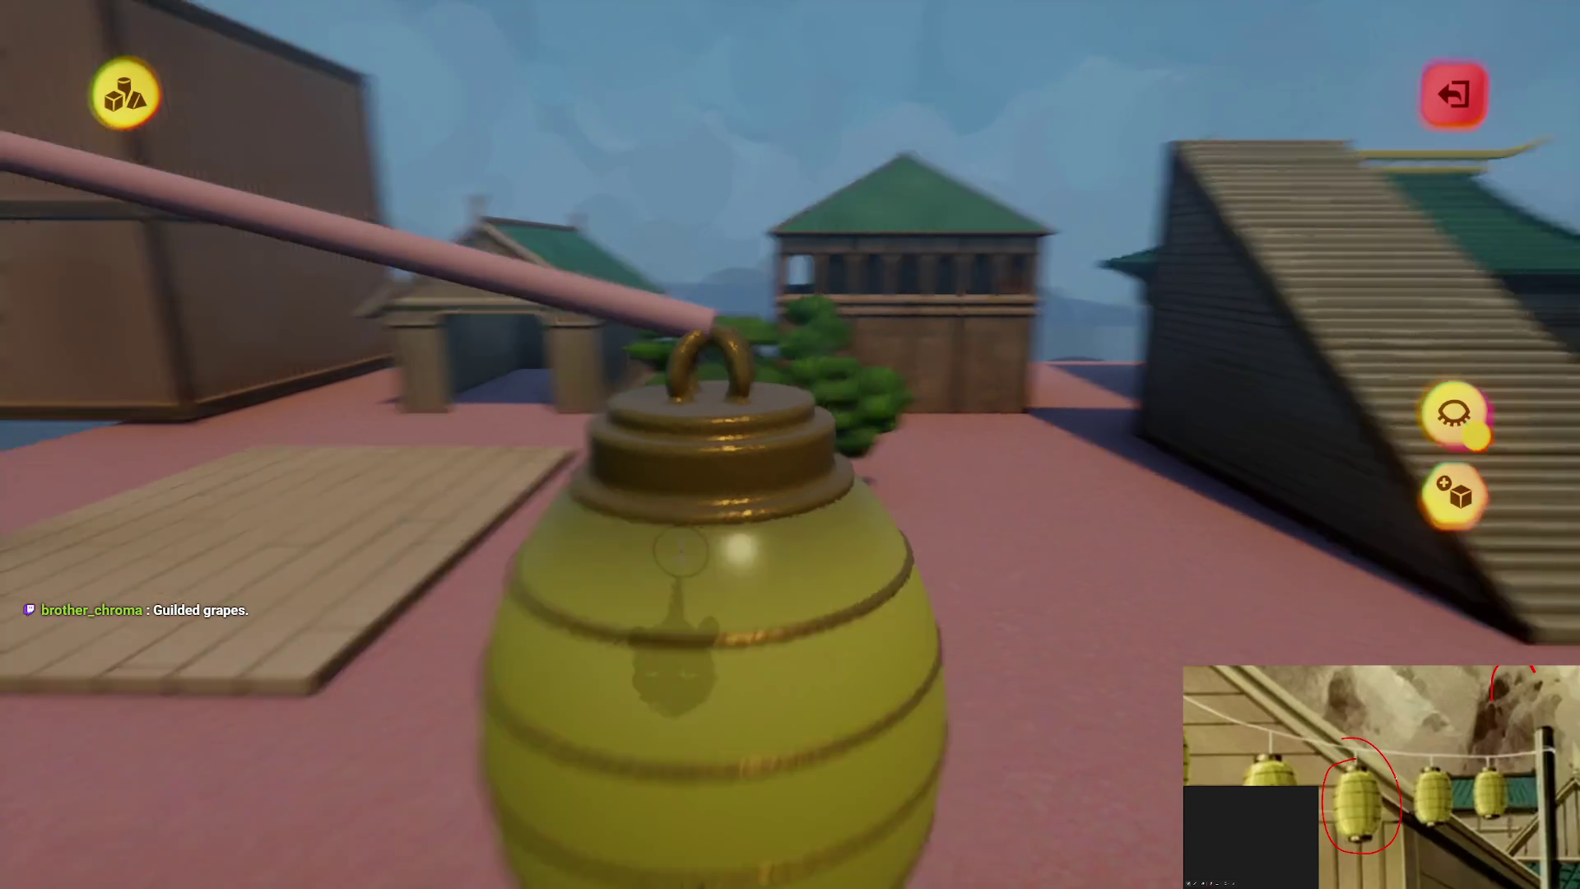
pyautogui.scroll(-5, 691, 411)
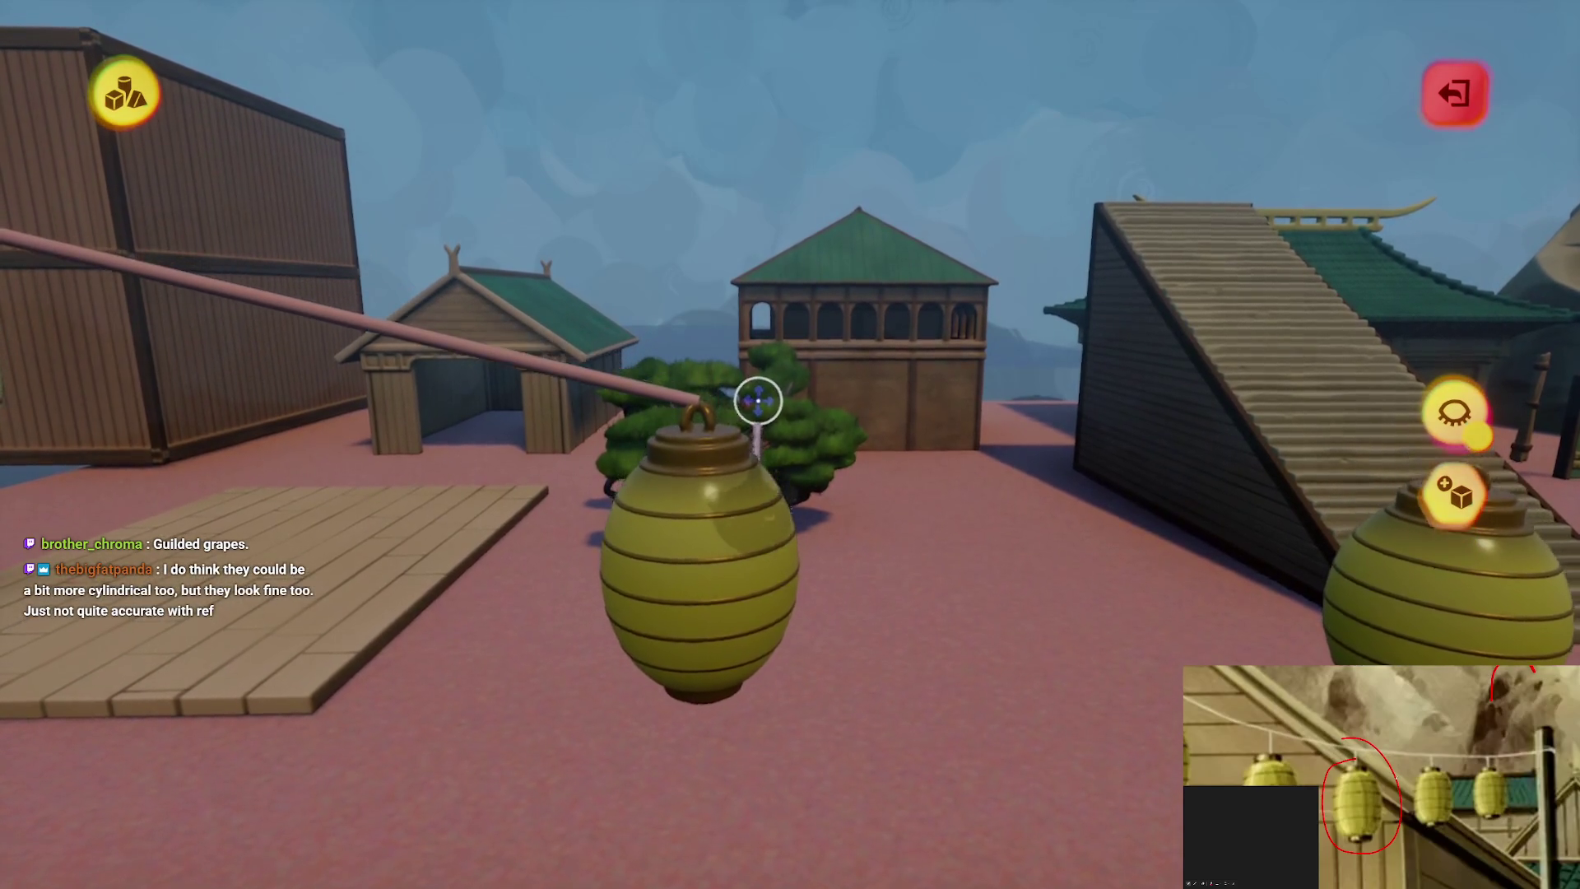
pyautogui.press('Escape')
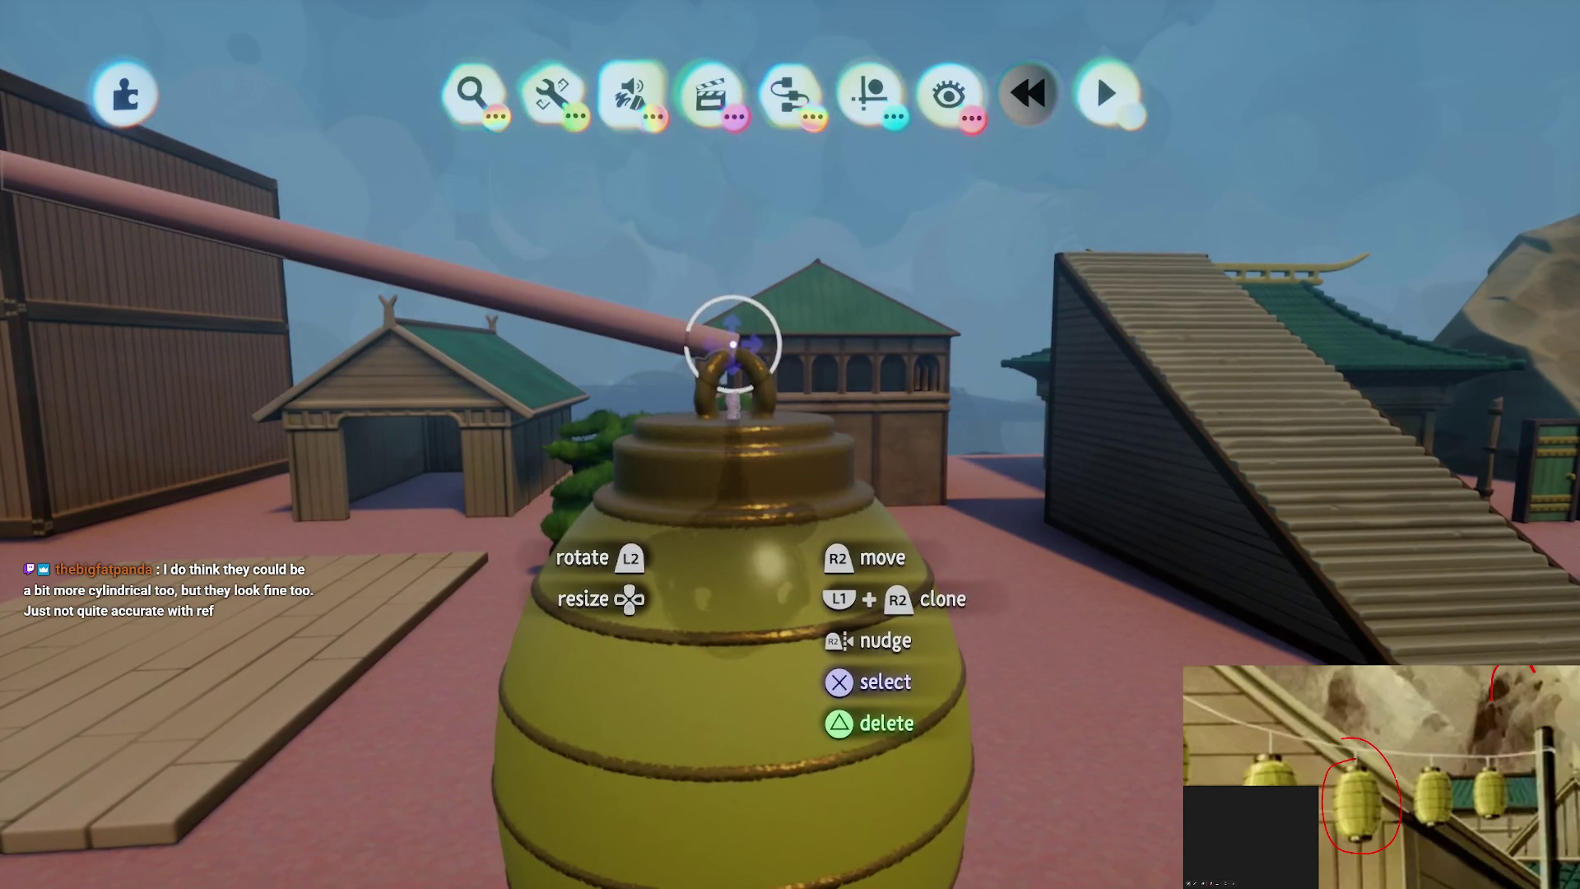
# Rotate the rope nearly horizontal and hang a lantern on it by its top loop
pyautogui.moveTo(732, 345); pyautogui.dragTo(772, 423)
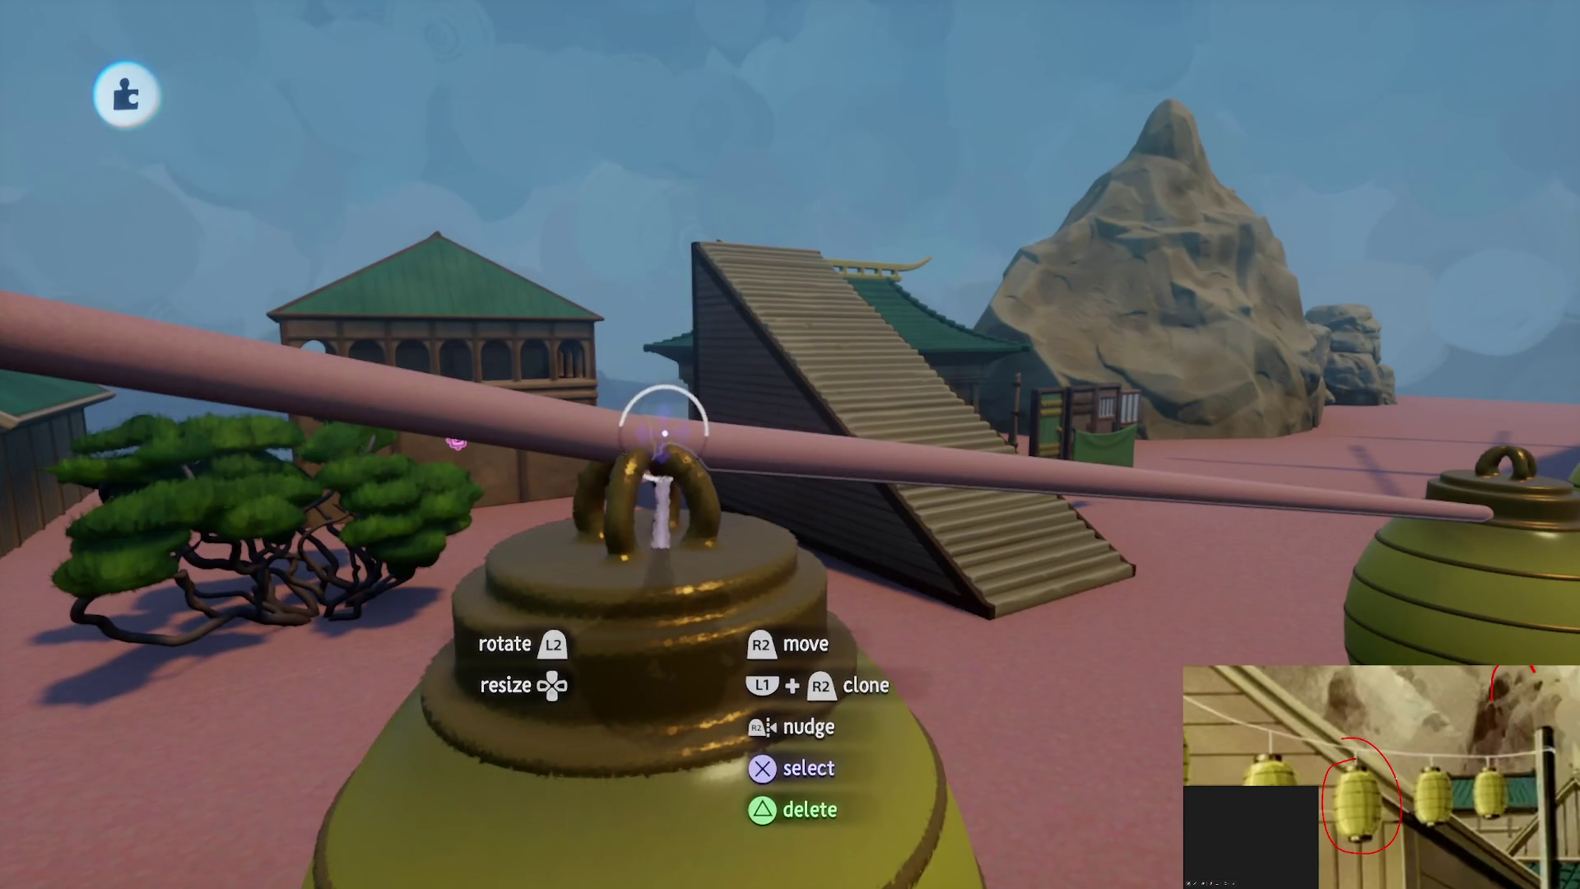
pyautogui.moveTo(655, 445)
pyautogui.mouseDown()
pyautogui.moveTo(667, 356)
pyautogui.moveTo(693, 357)
pyautogui.mouseUp()
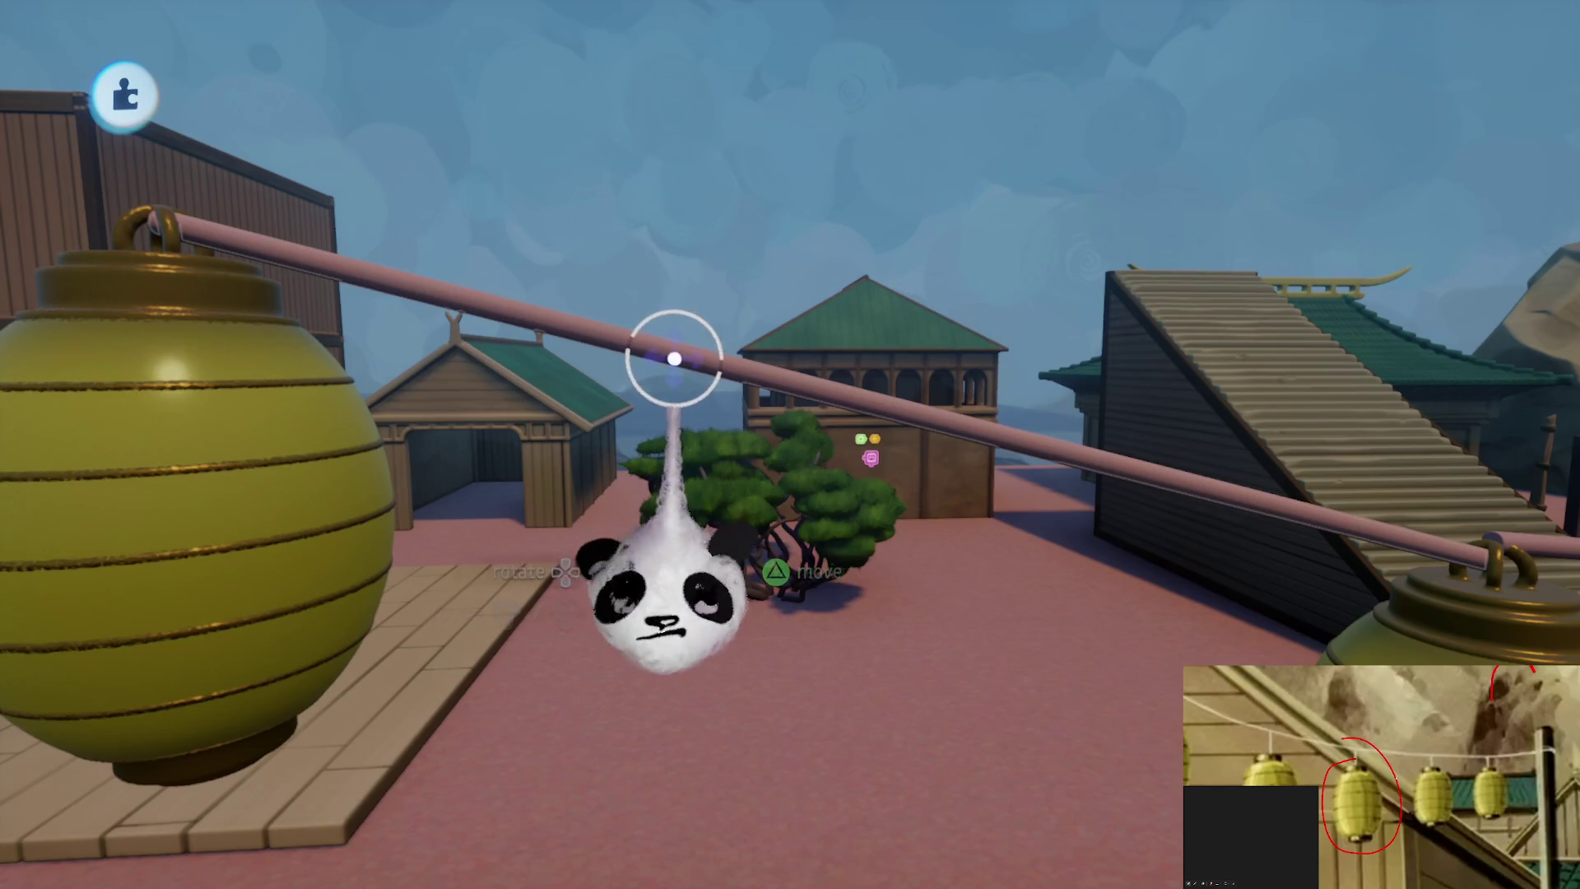
pyautogui.moveTo(672, 400); pyautogui.dragTo(681, 469)
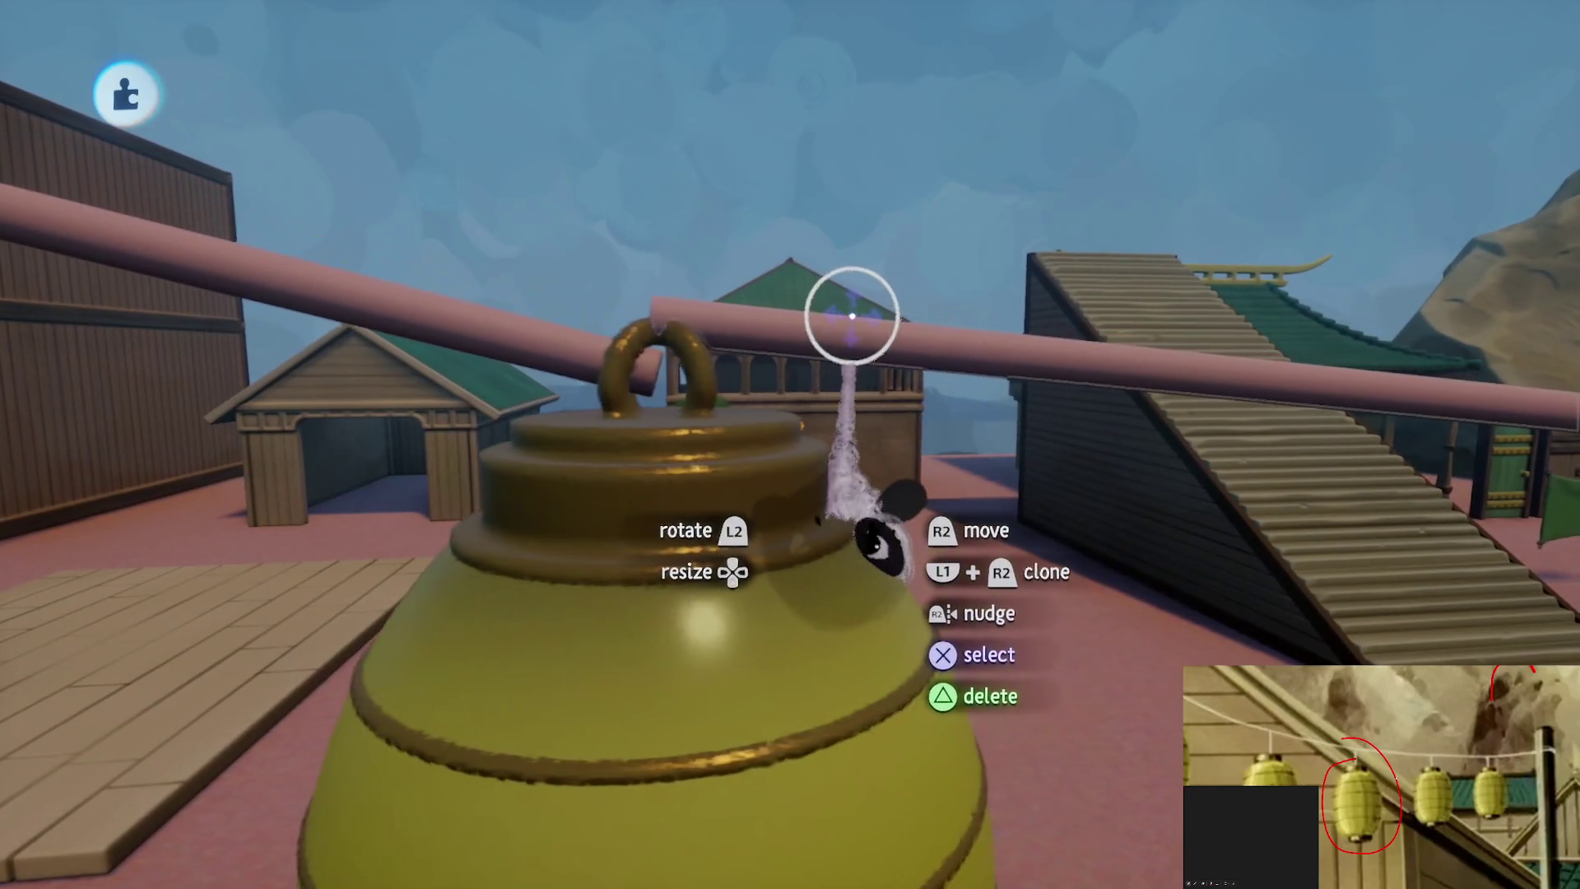
pyautogui.moveTo(847, 318); pyautogui.dragTo(812, 553)
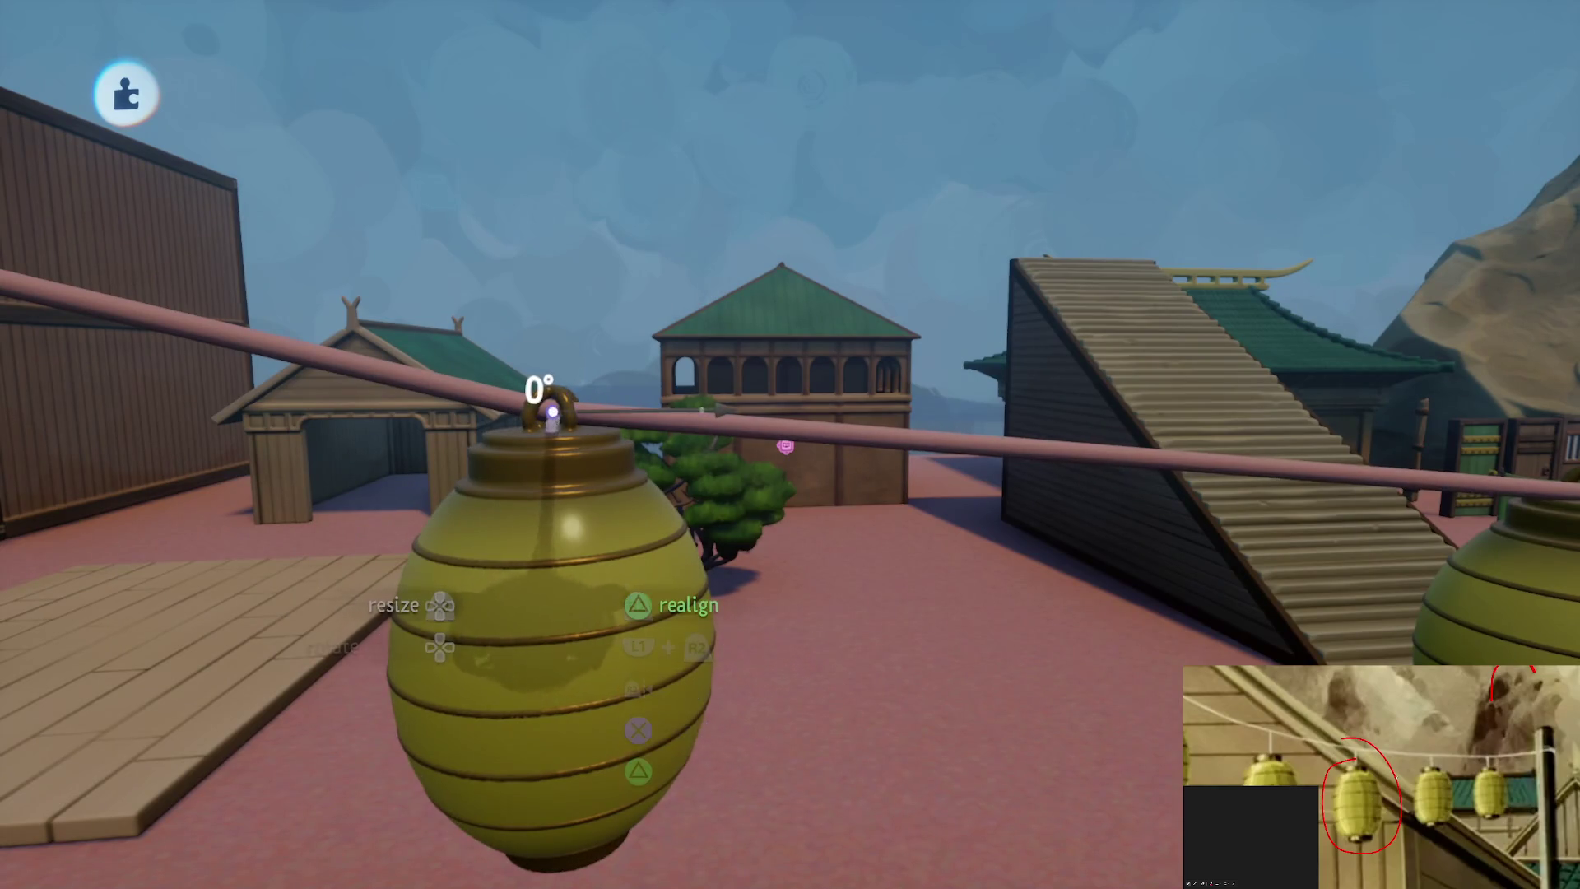
pyautogui.moveTo(543, 460); pyautogui.dragTo(670, 493)
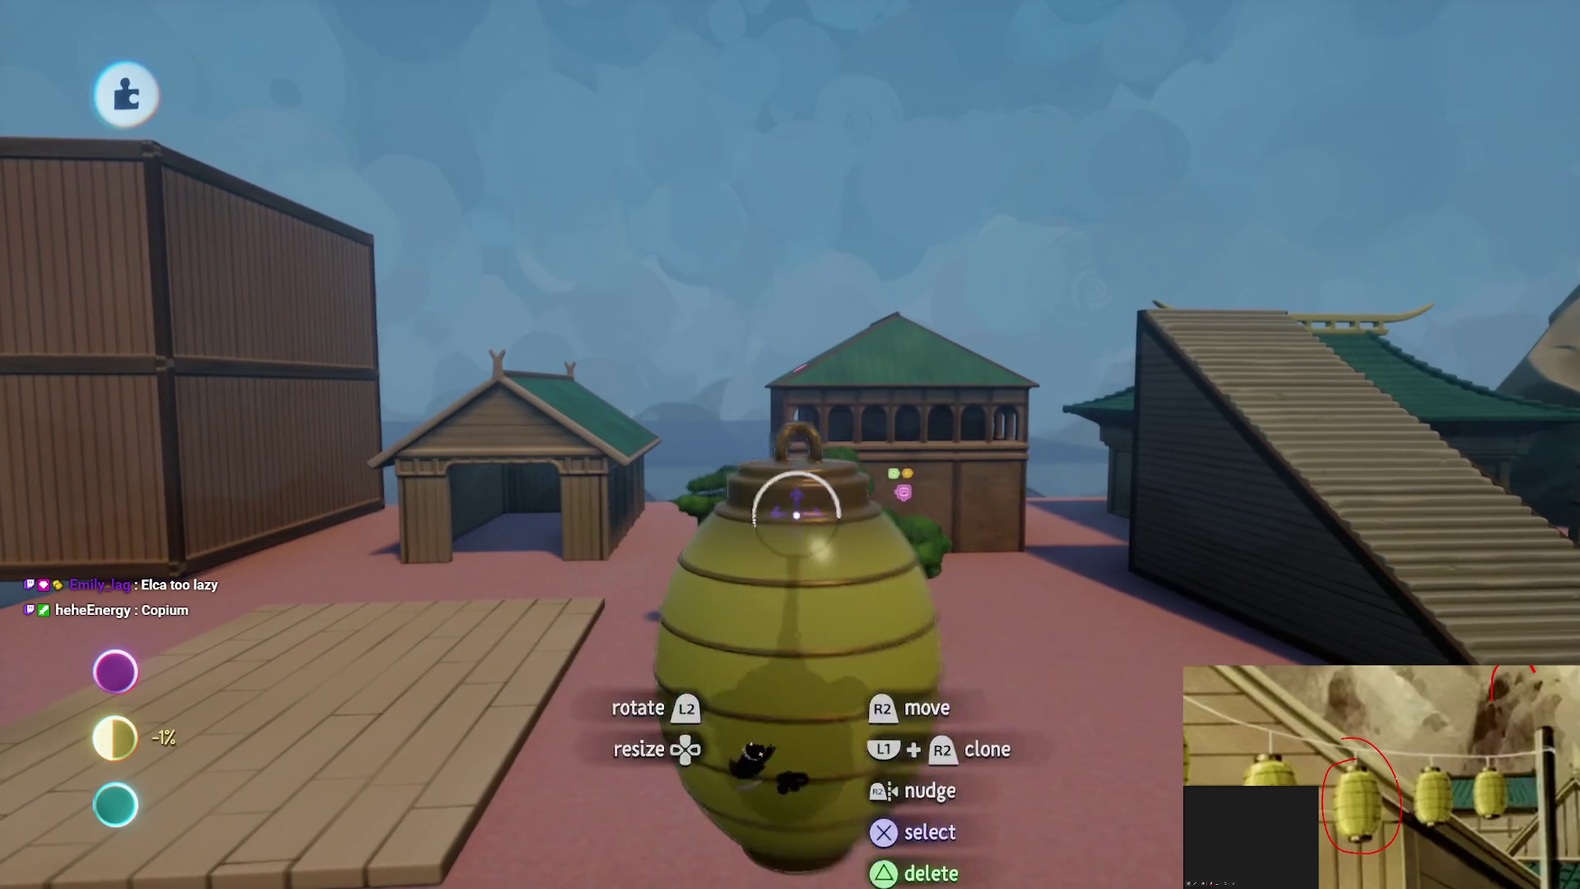
# Pick a sculpting shape and material for the rope, then cut the lantern string out as its own sculpture
pyautogui.press('Escape')
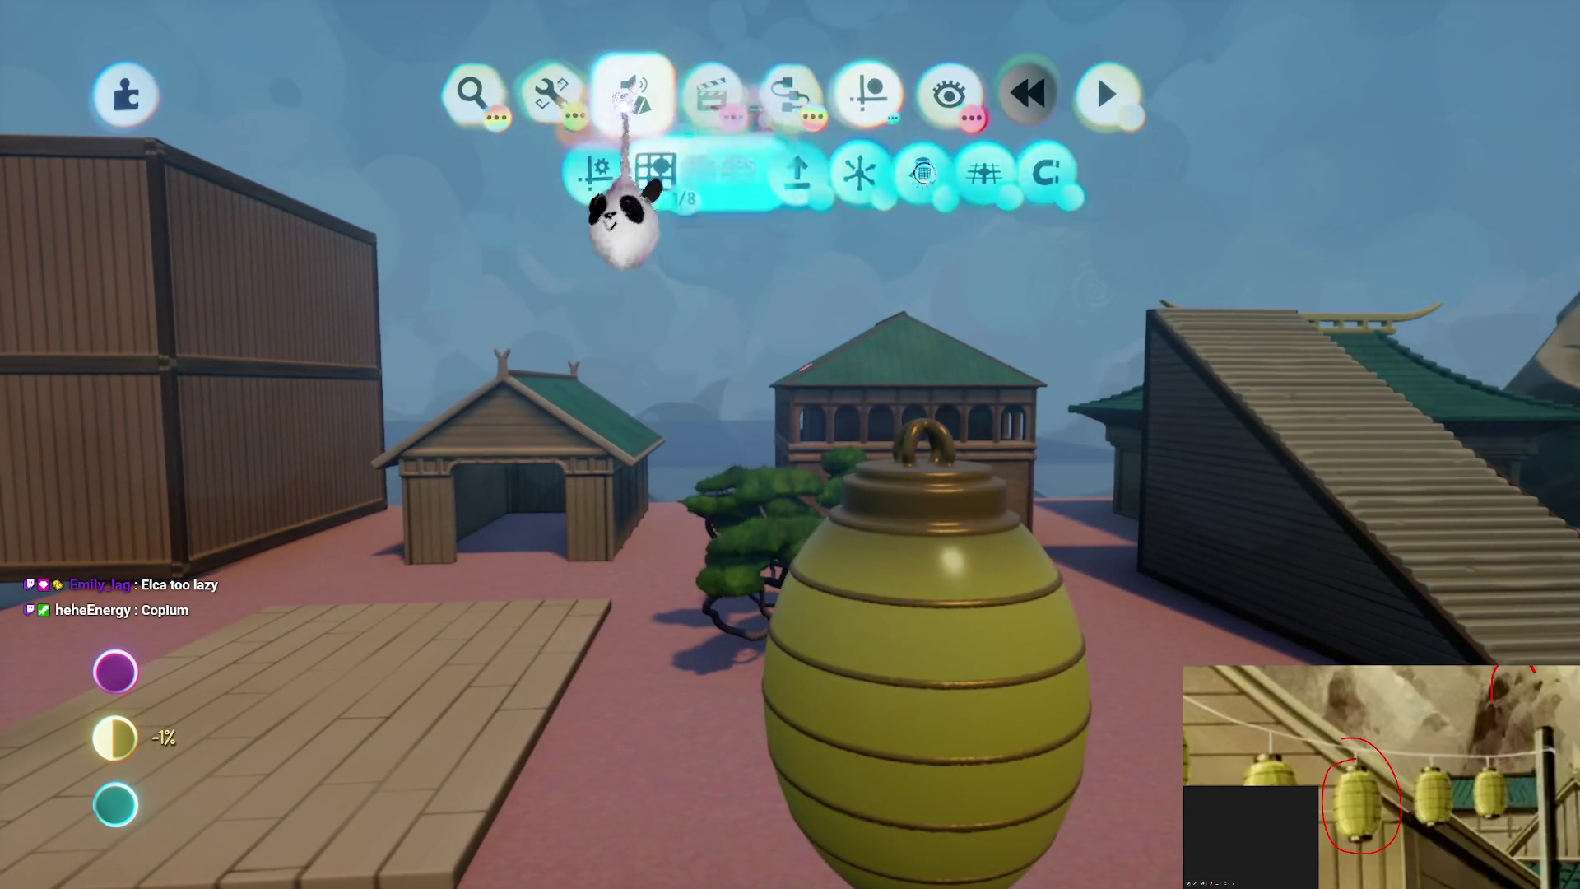
pyautogui.click(547, 115)
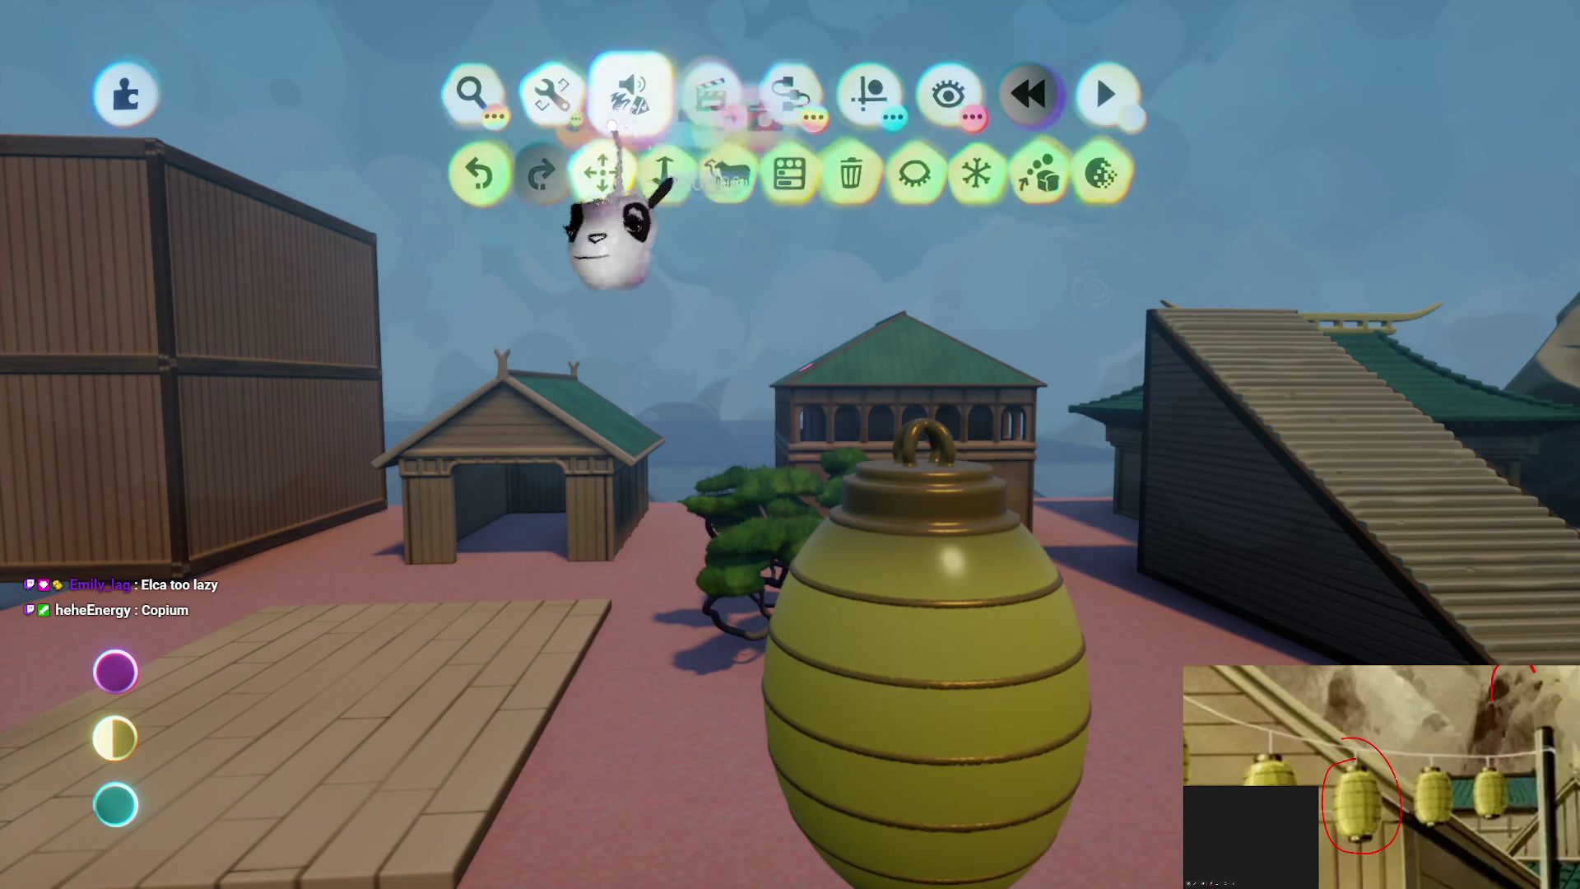
pyautogui.click(631, 107)
pyautogui.click(473, 173)
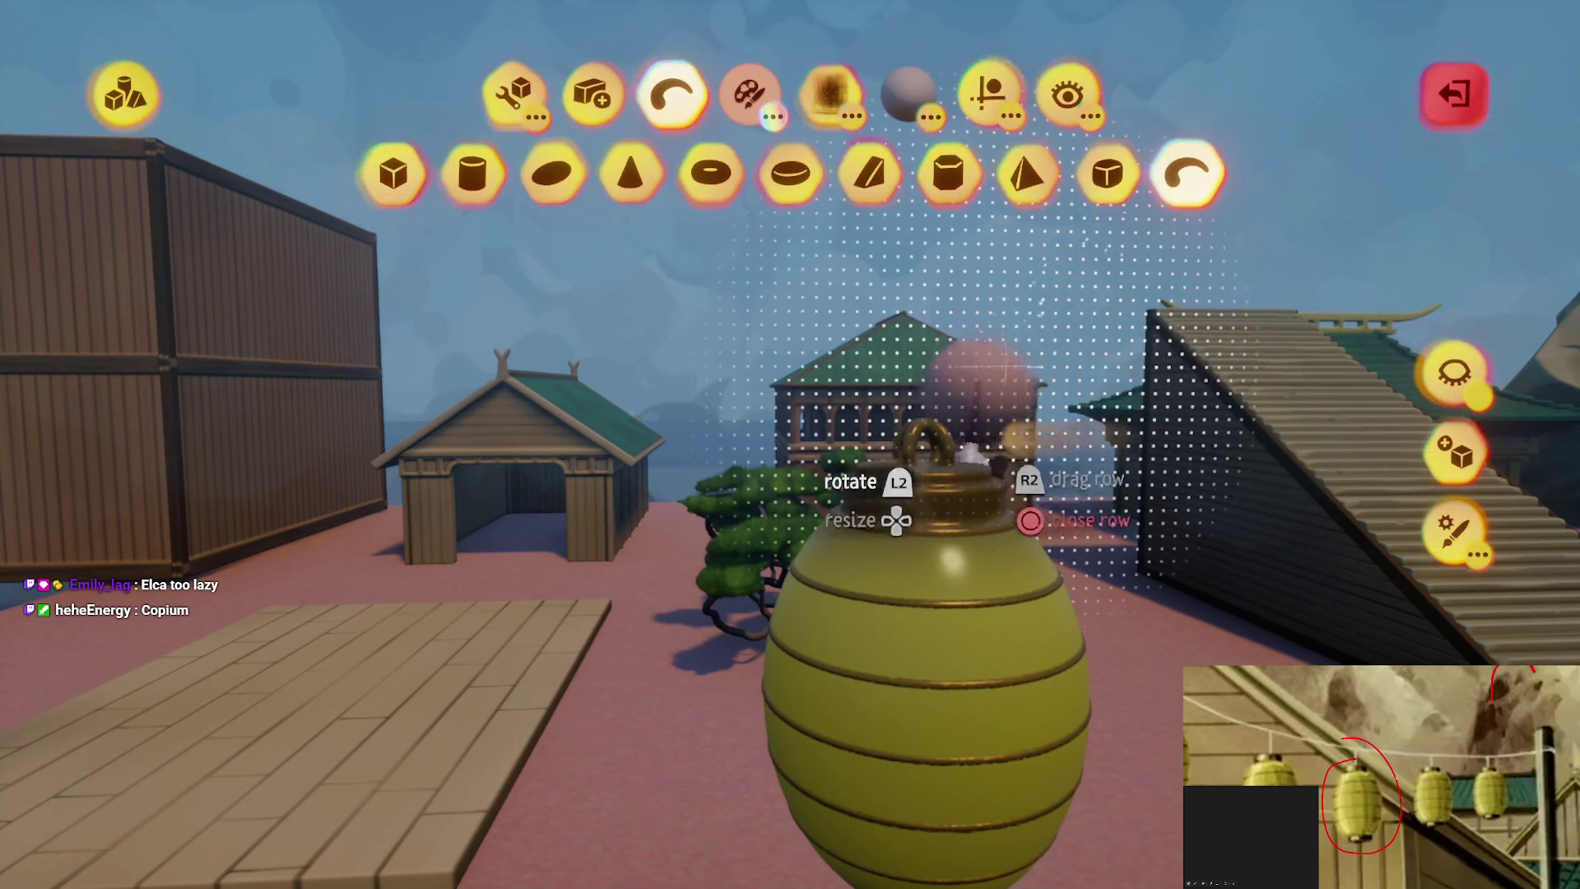
pyautogui.click(925, 548)
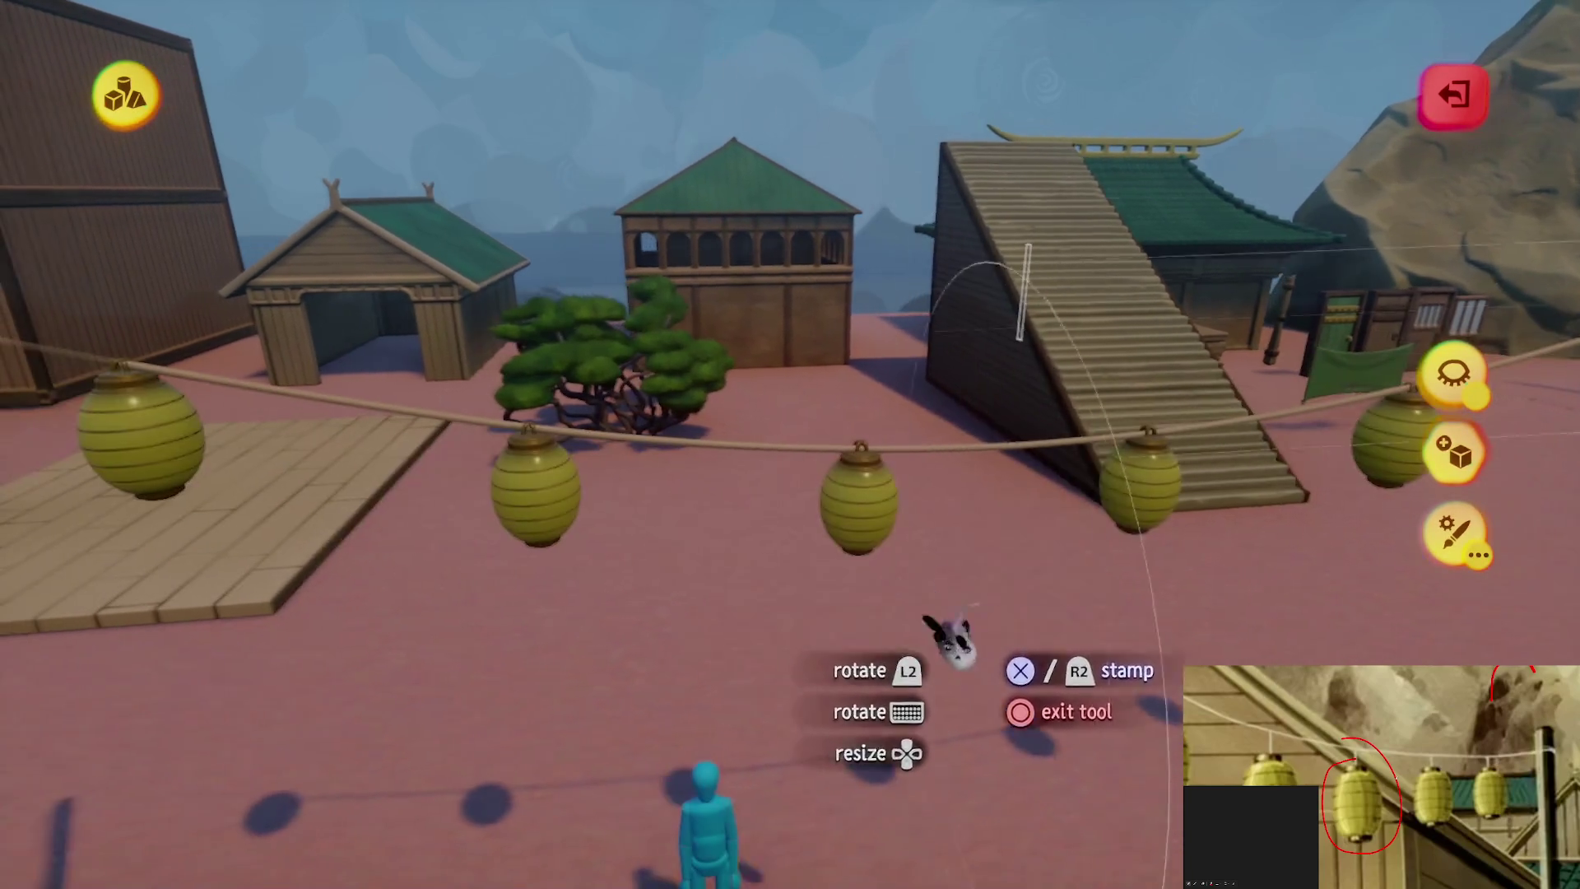
pyautogui.click(946, 638)
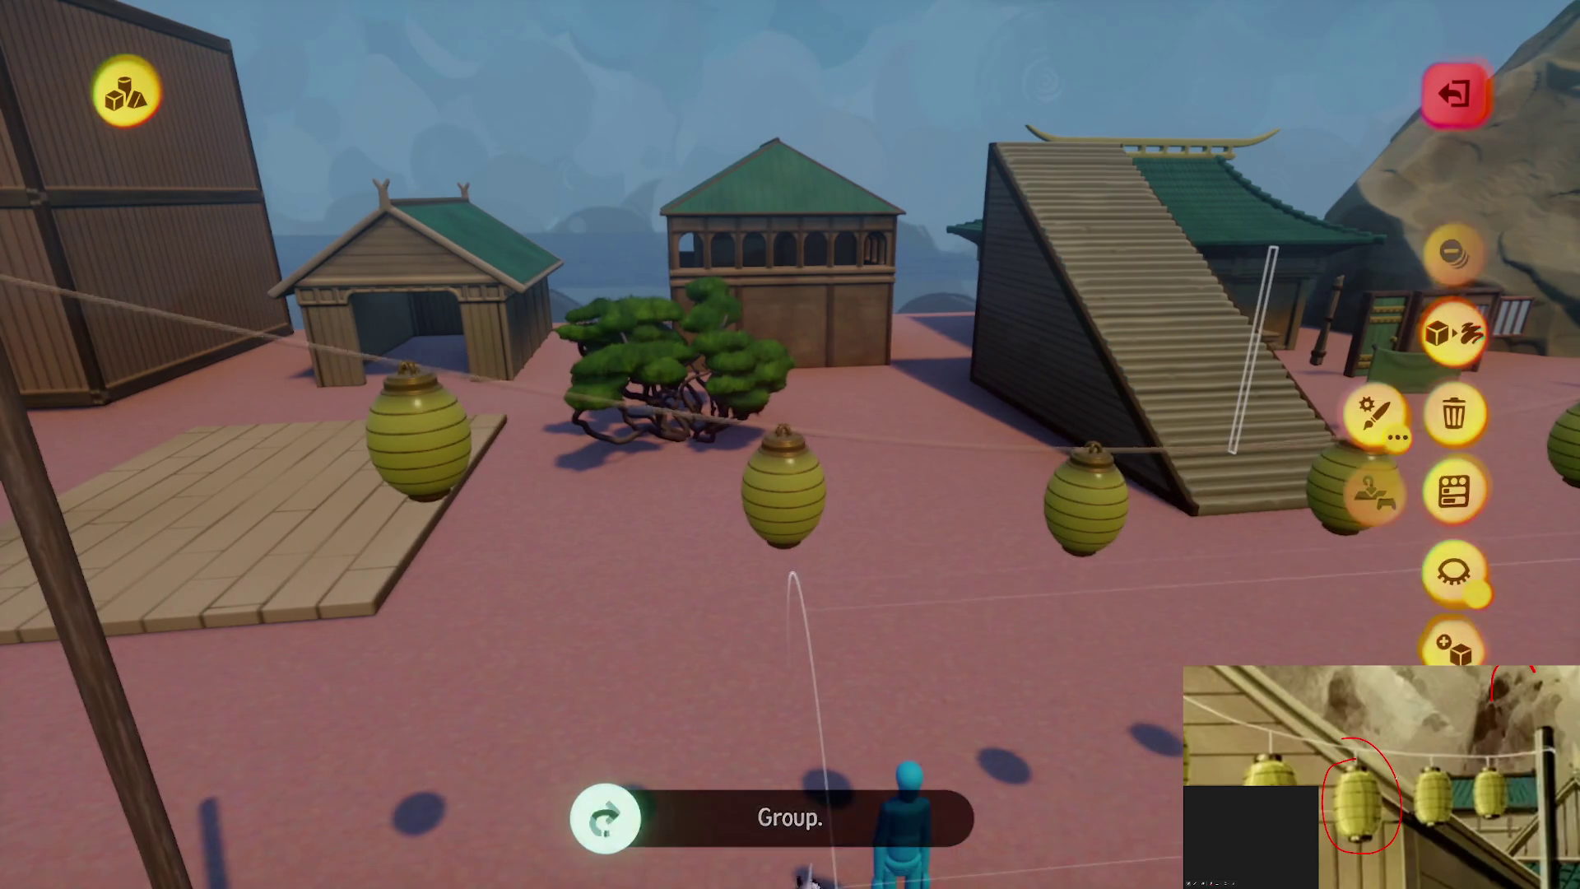
# Carry the cut-out lantern string into place between the poles, turning the view along the way
pyautogui.moveTo(820, 683)
pyautogui.mouseDown()
pyautogui.moveTo(759, 324)
pyautogui.moveTo(688, 255)
pyautogui.moveTo(723, 17)
pyautogui.moveTo(823, 4)
pyautogui.moveTo(769, 33)
pyautogui.moveTo(831, 1)
pyautogui.mouseUp()
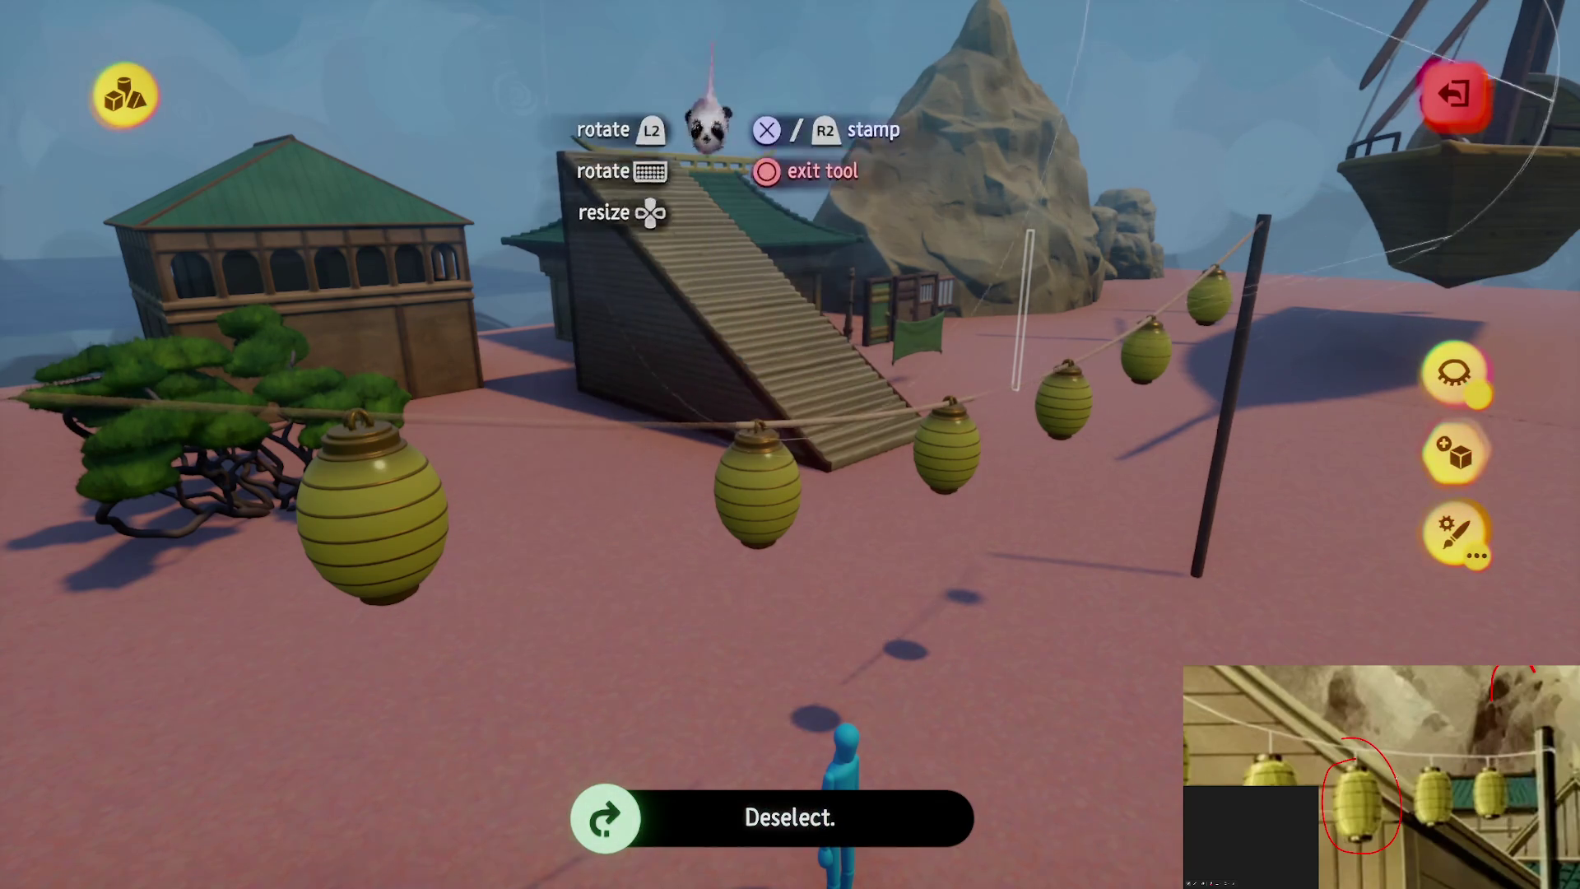
pyautogui.moveTo(714, 436)
pyautogui.mouseDown()
pyautogui.moveTo(744, 486)
pyautogui.moveTo(764, 465)
pyautogui.mouseUp()
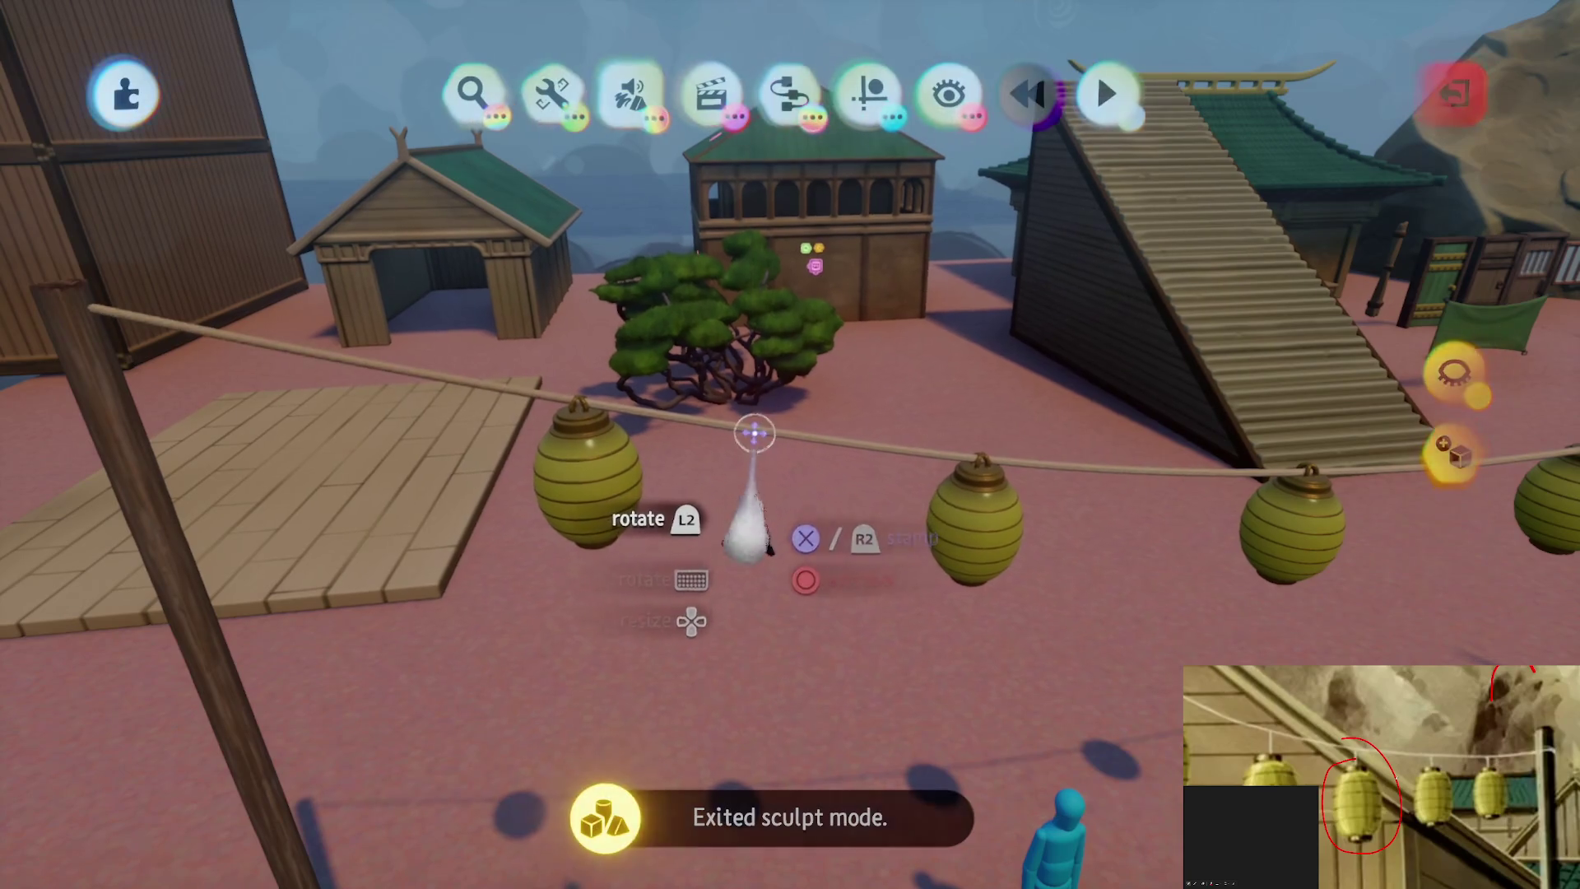
pyautogui.hotkey('ctrl', 'z')
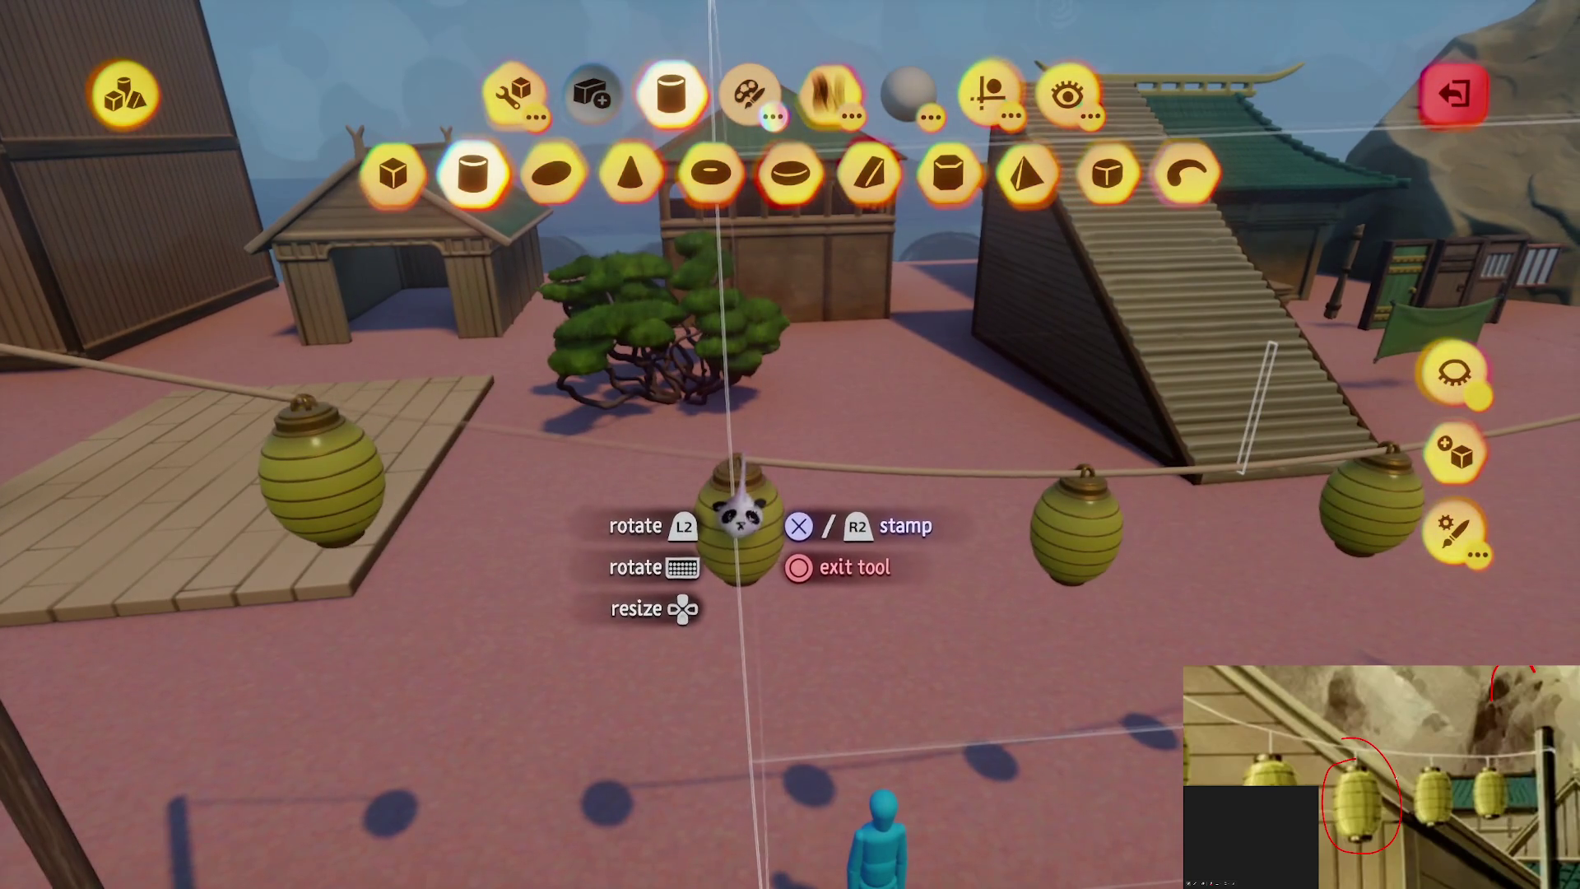
pyautogui.press('Escape')
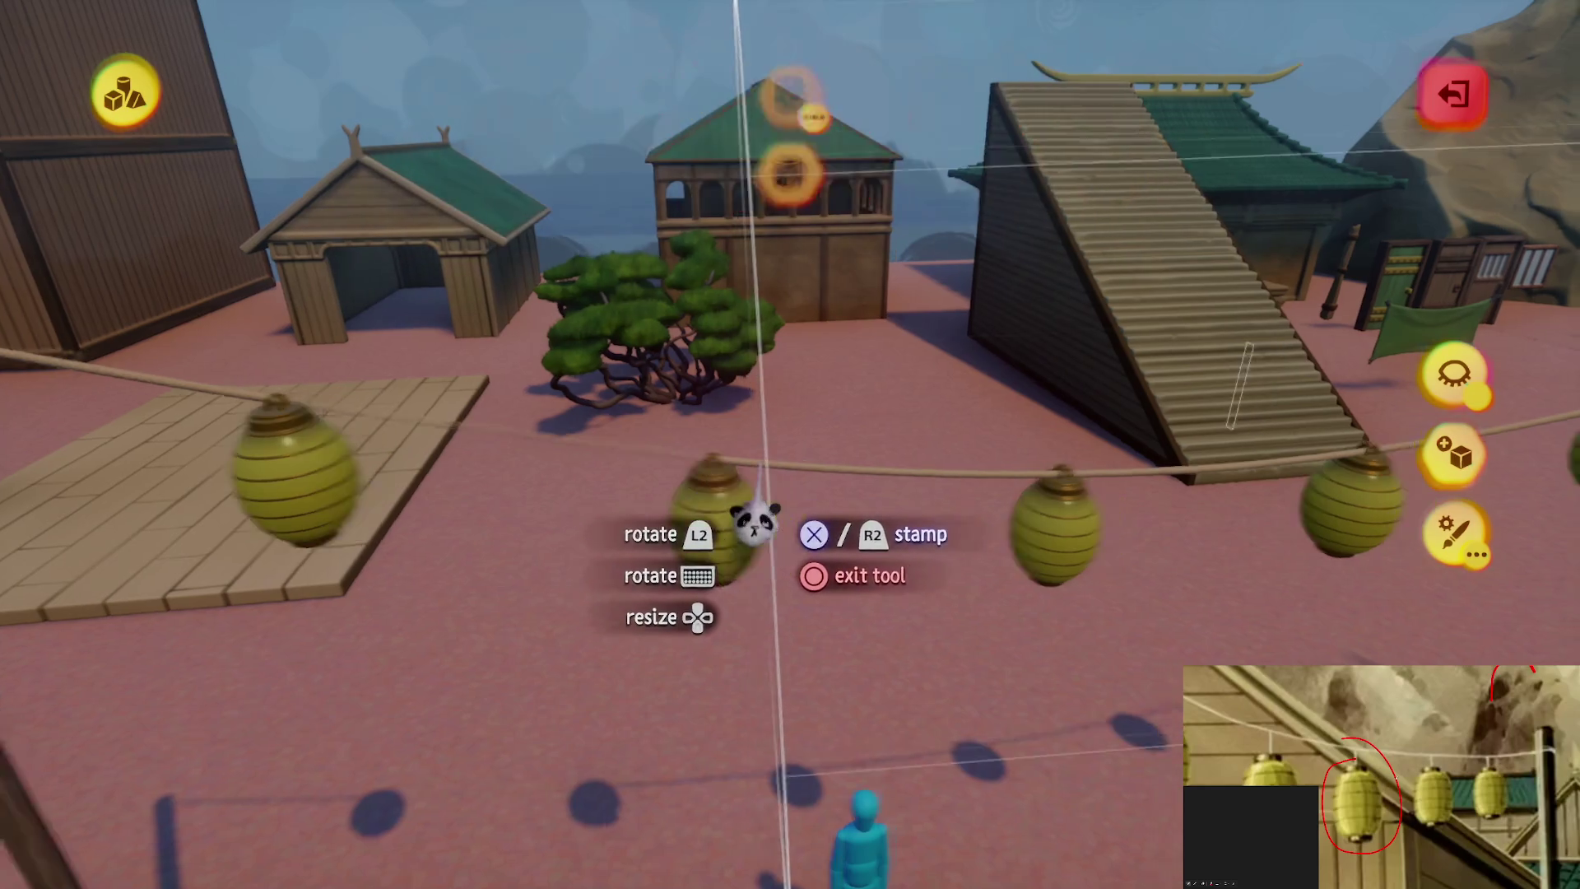
pyautogui.hotkey('ctrl', 'z')
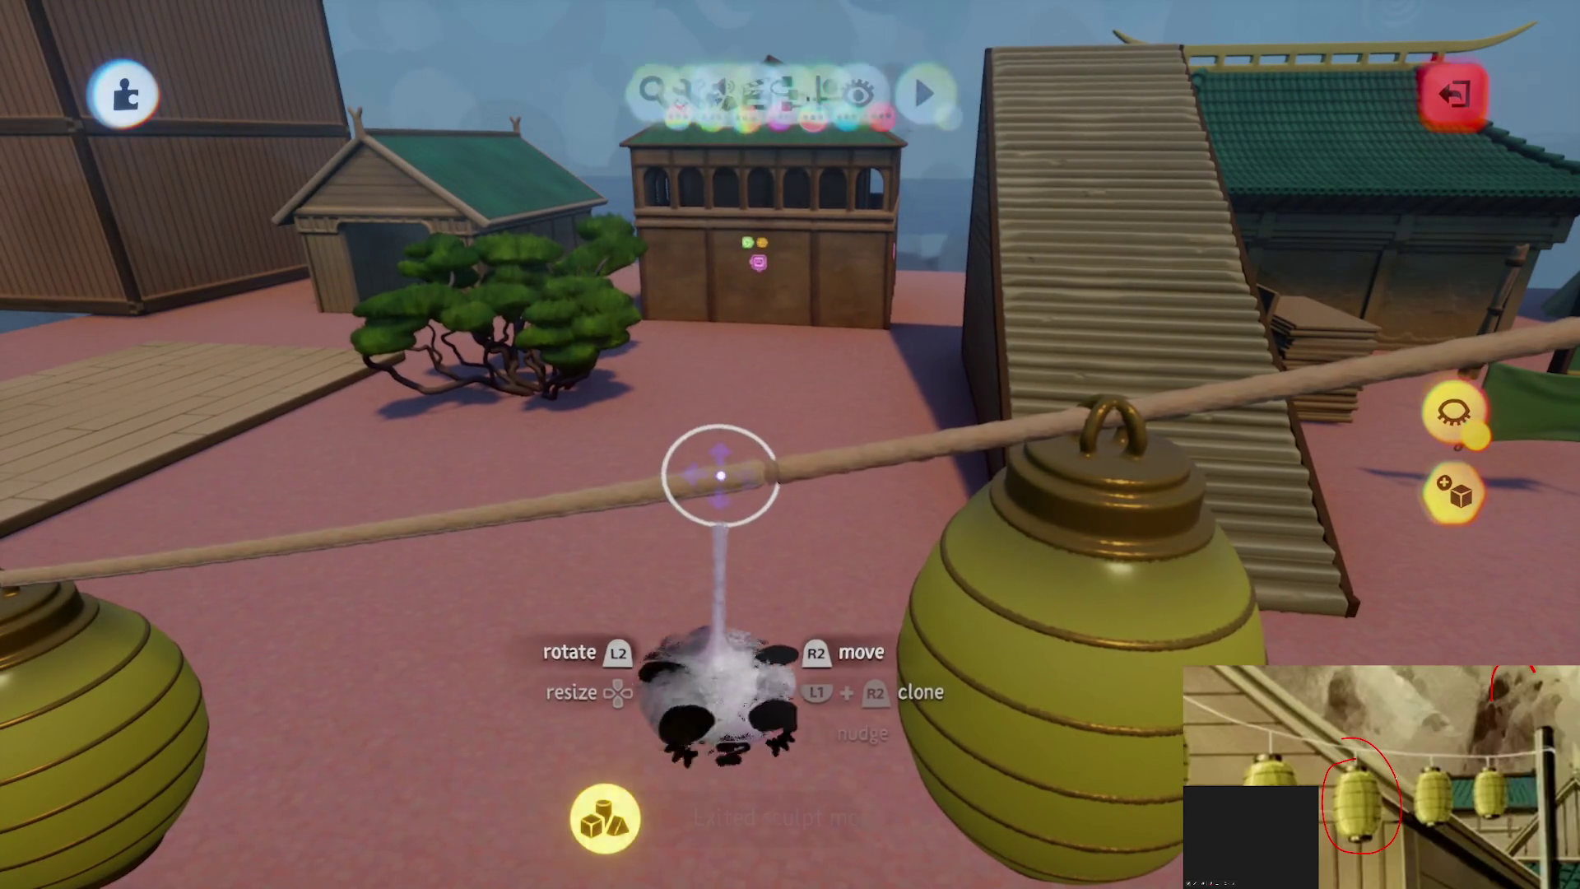
# Lengthen the rope sculpture with the sculpt Stretch tool
pyautogui.press('s')
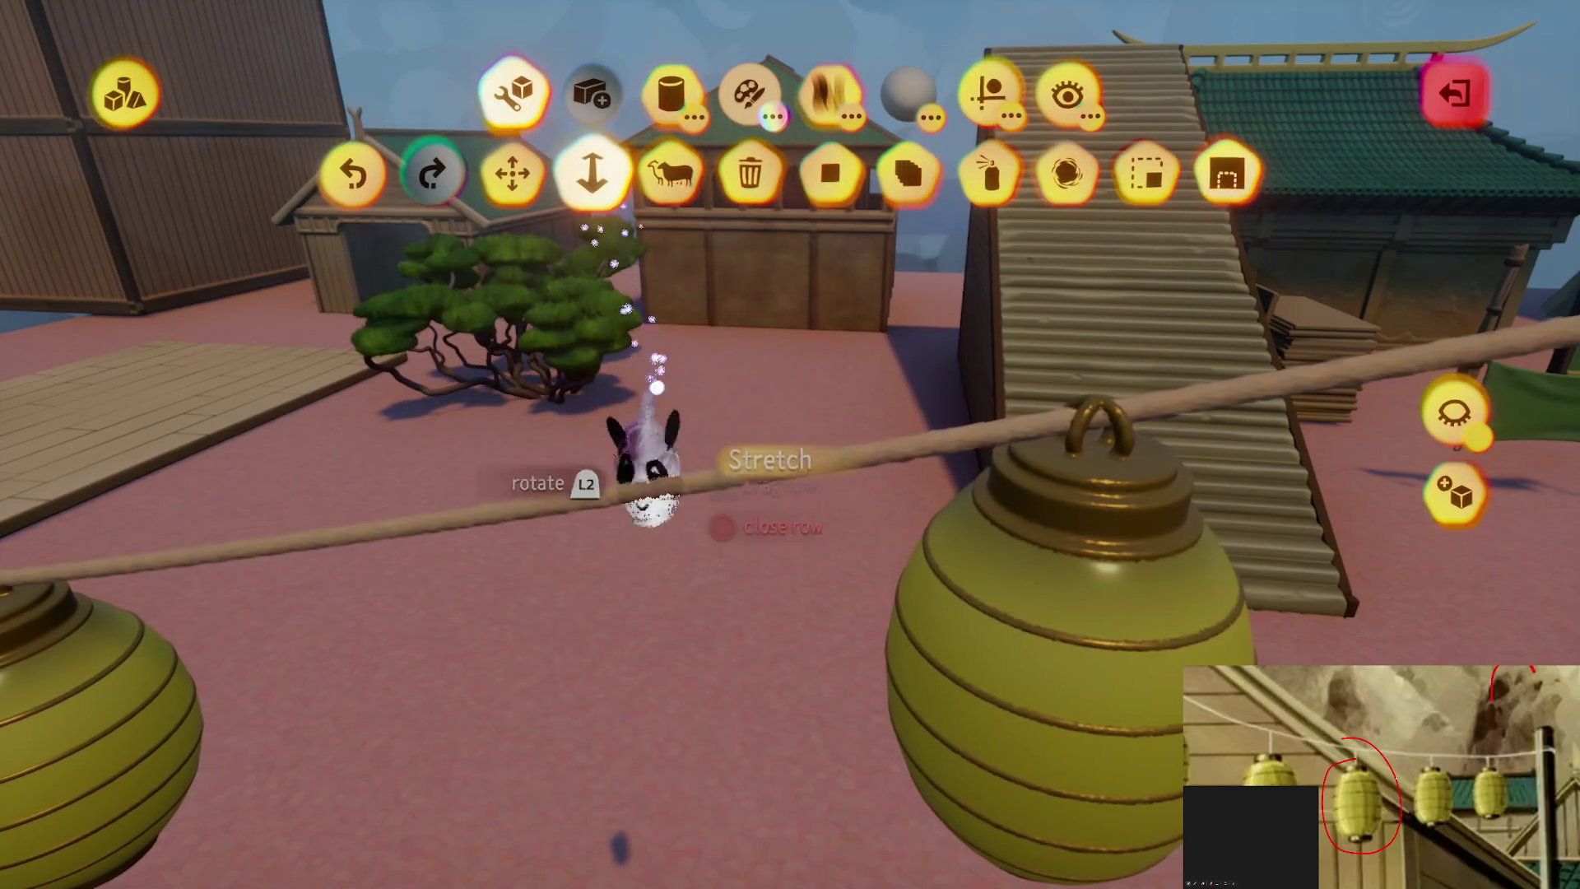
pyautogui.click(646, 449)
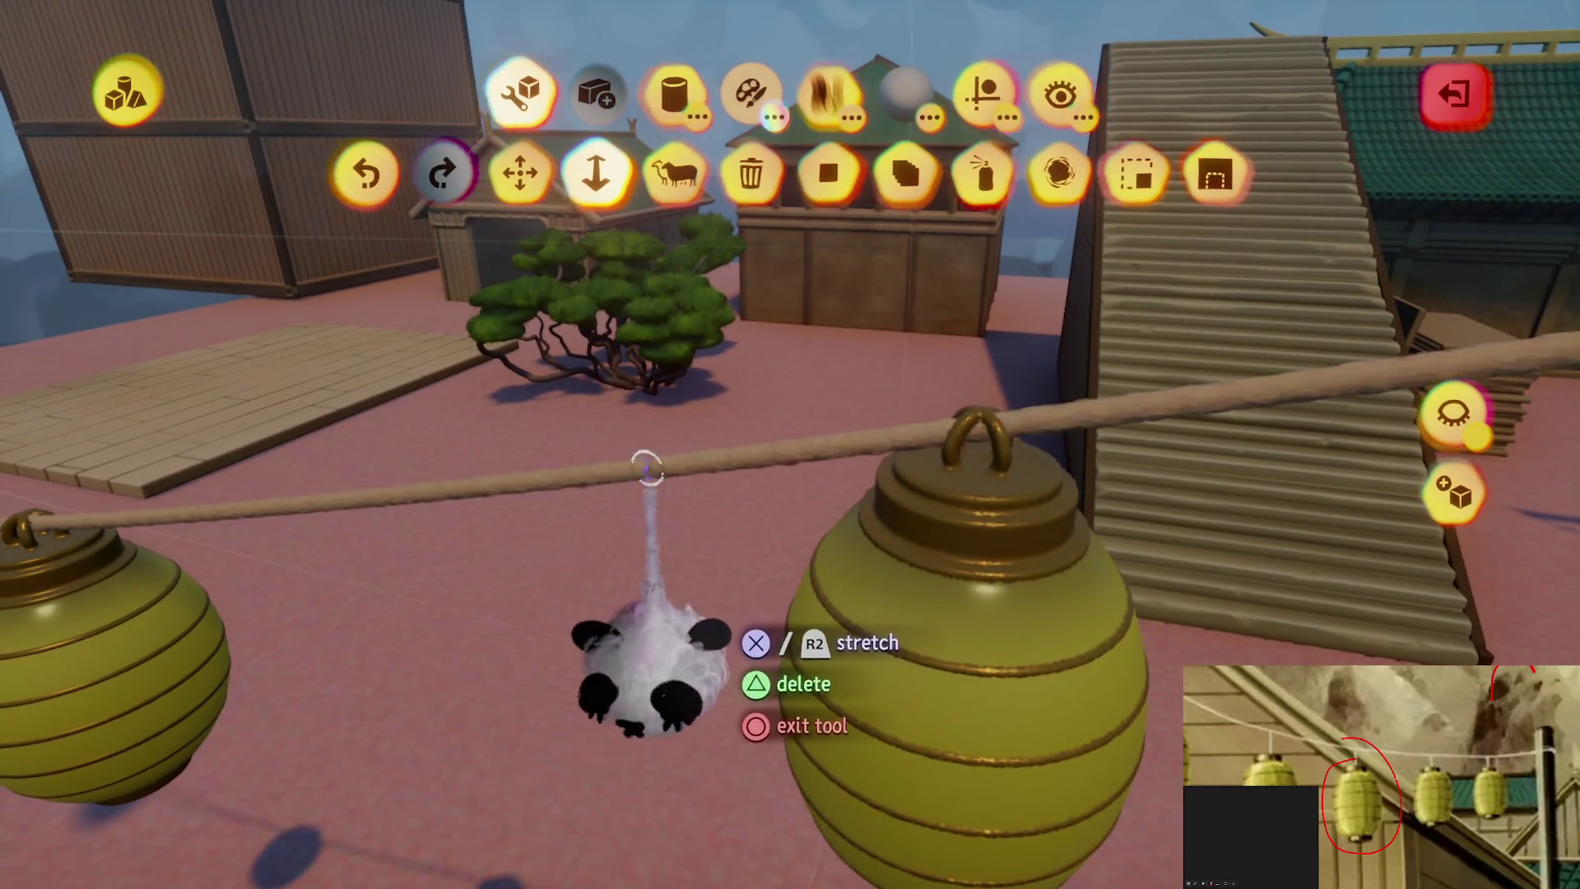
pyautogui.press('Escape')
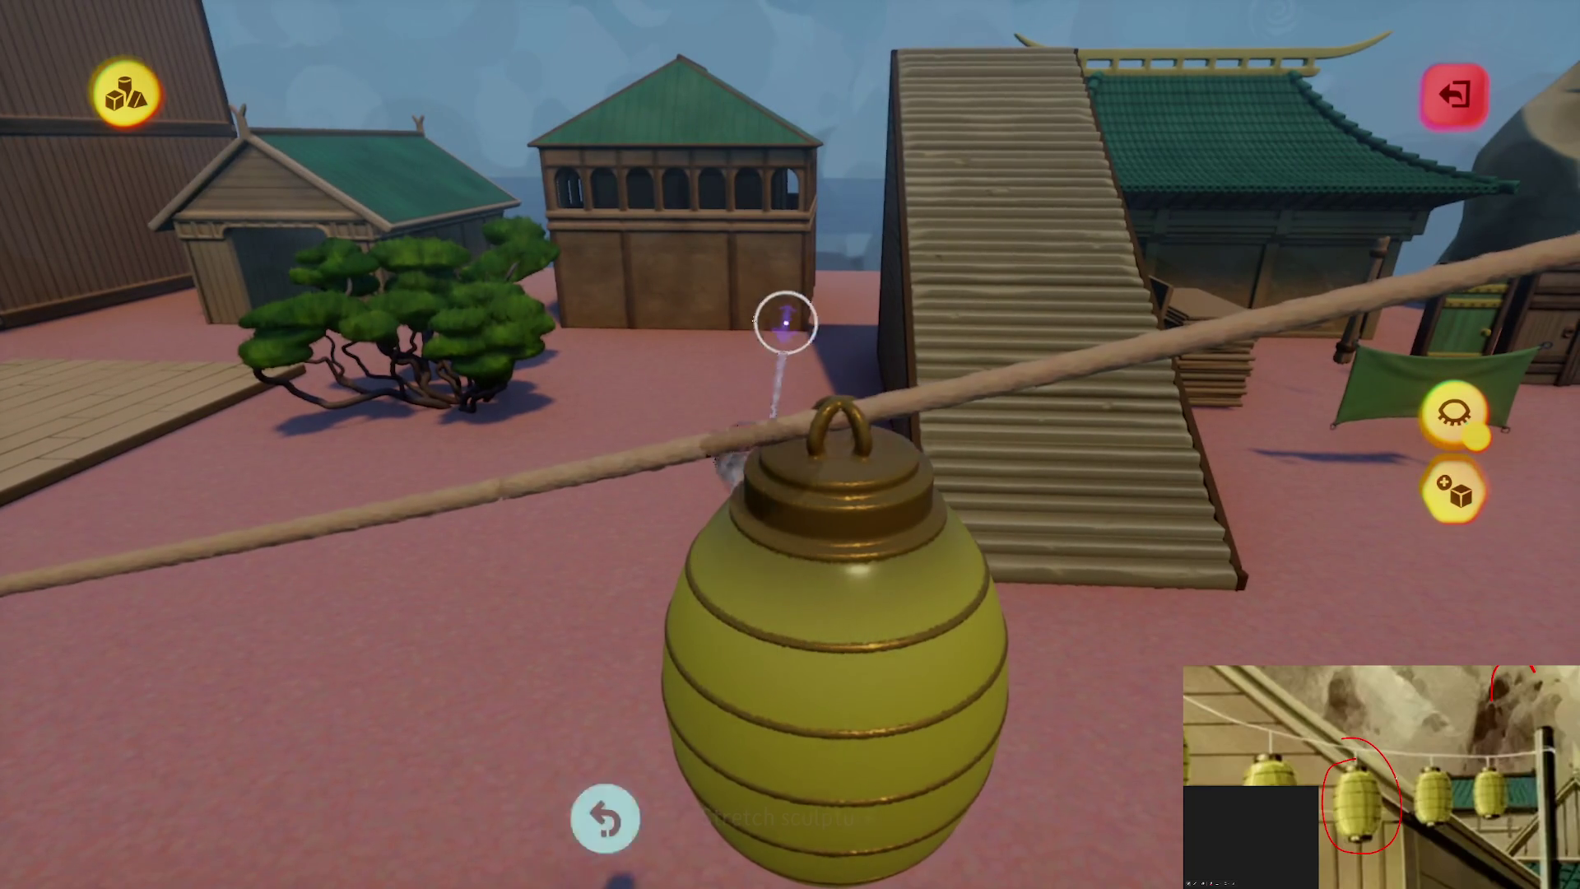
# Toggle Hide Everything Else on and back off to view the rope alone
pyautogui.press('s')
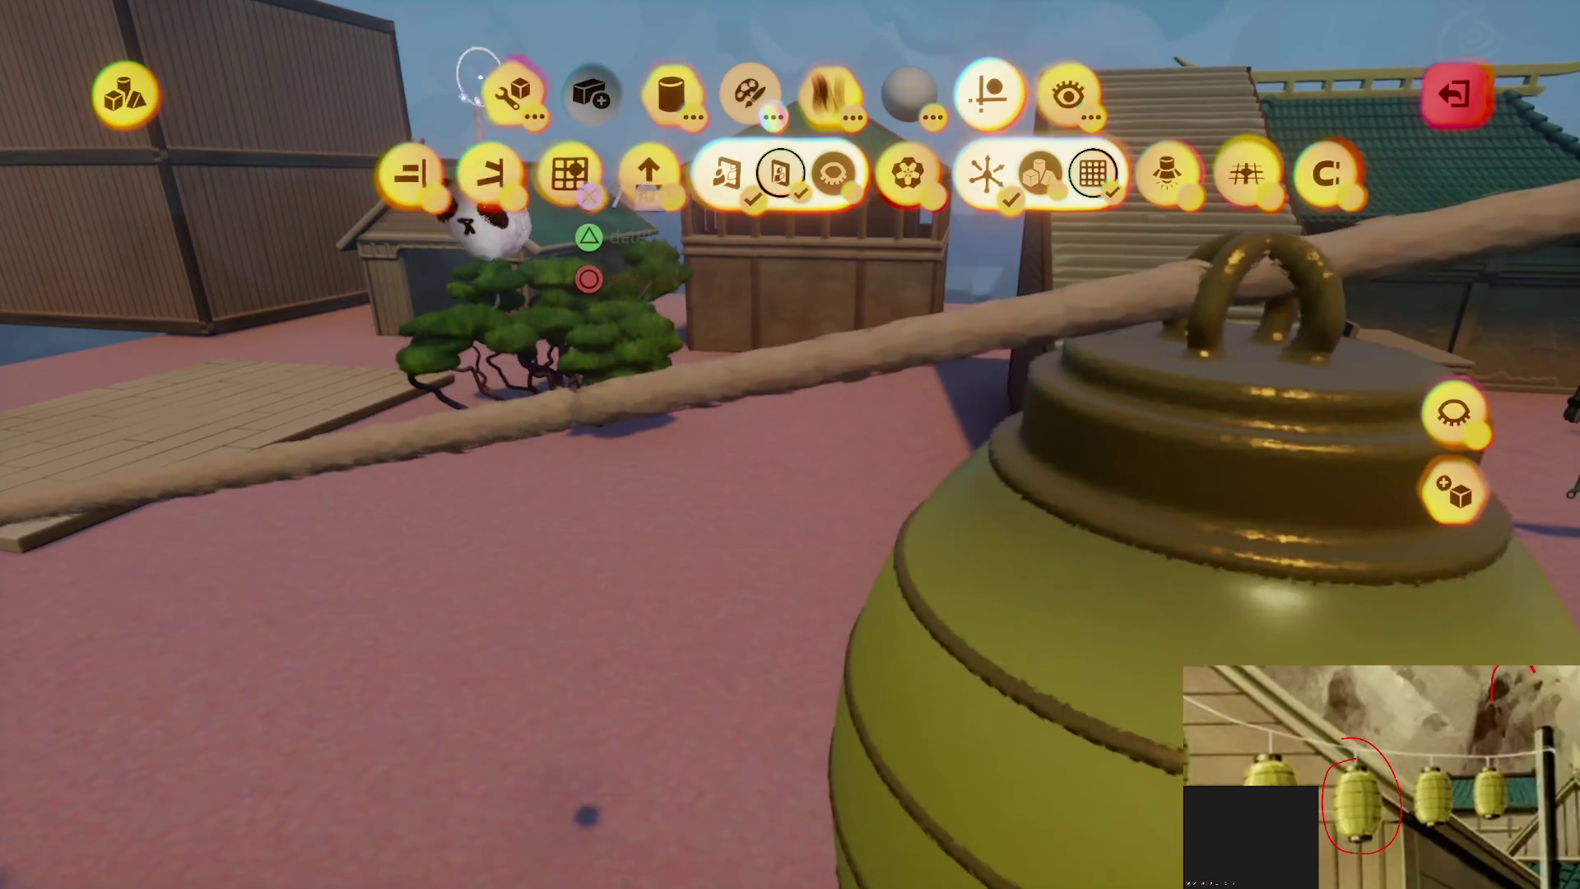
pyautogui.click(477, 76)
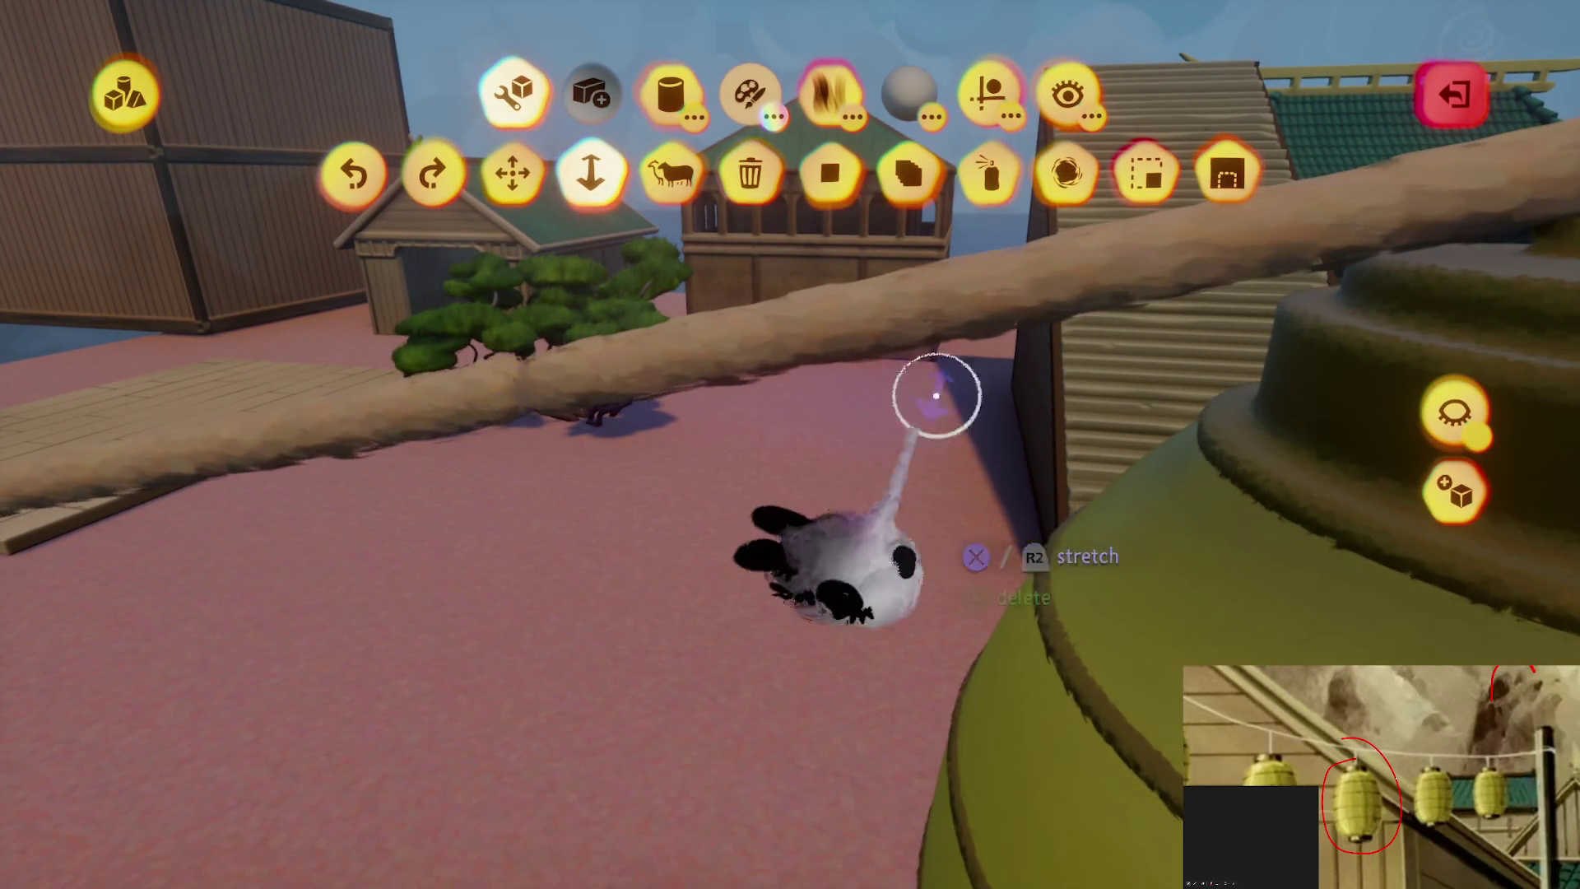
pyautogui.click(1454, 395)
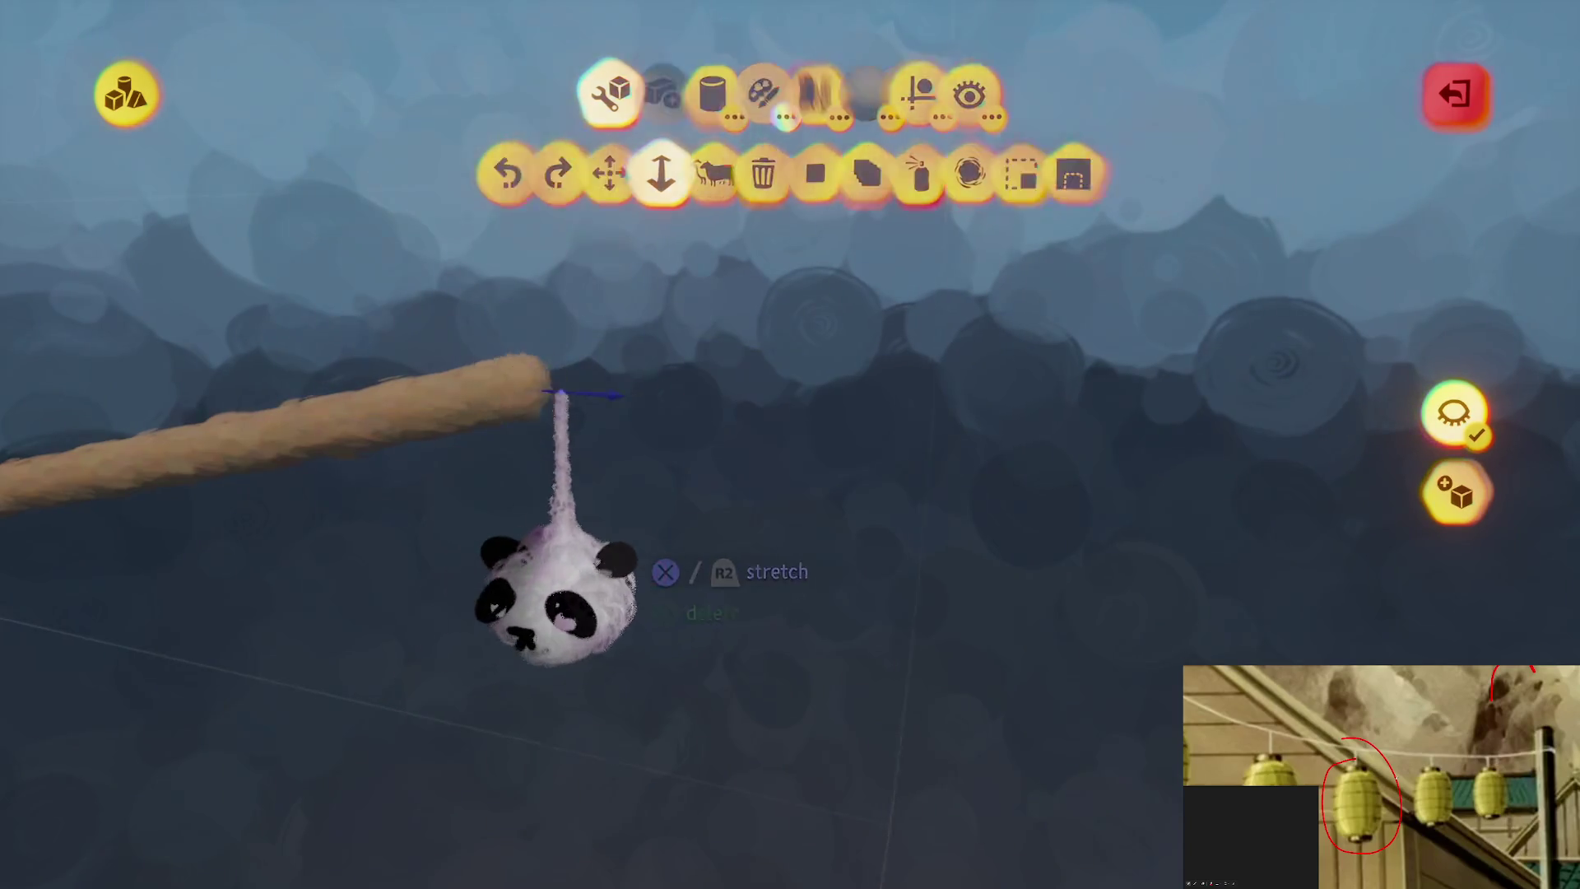
pyautogui.click(1452, 413)
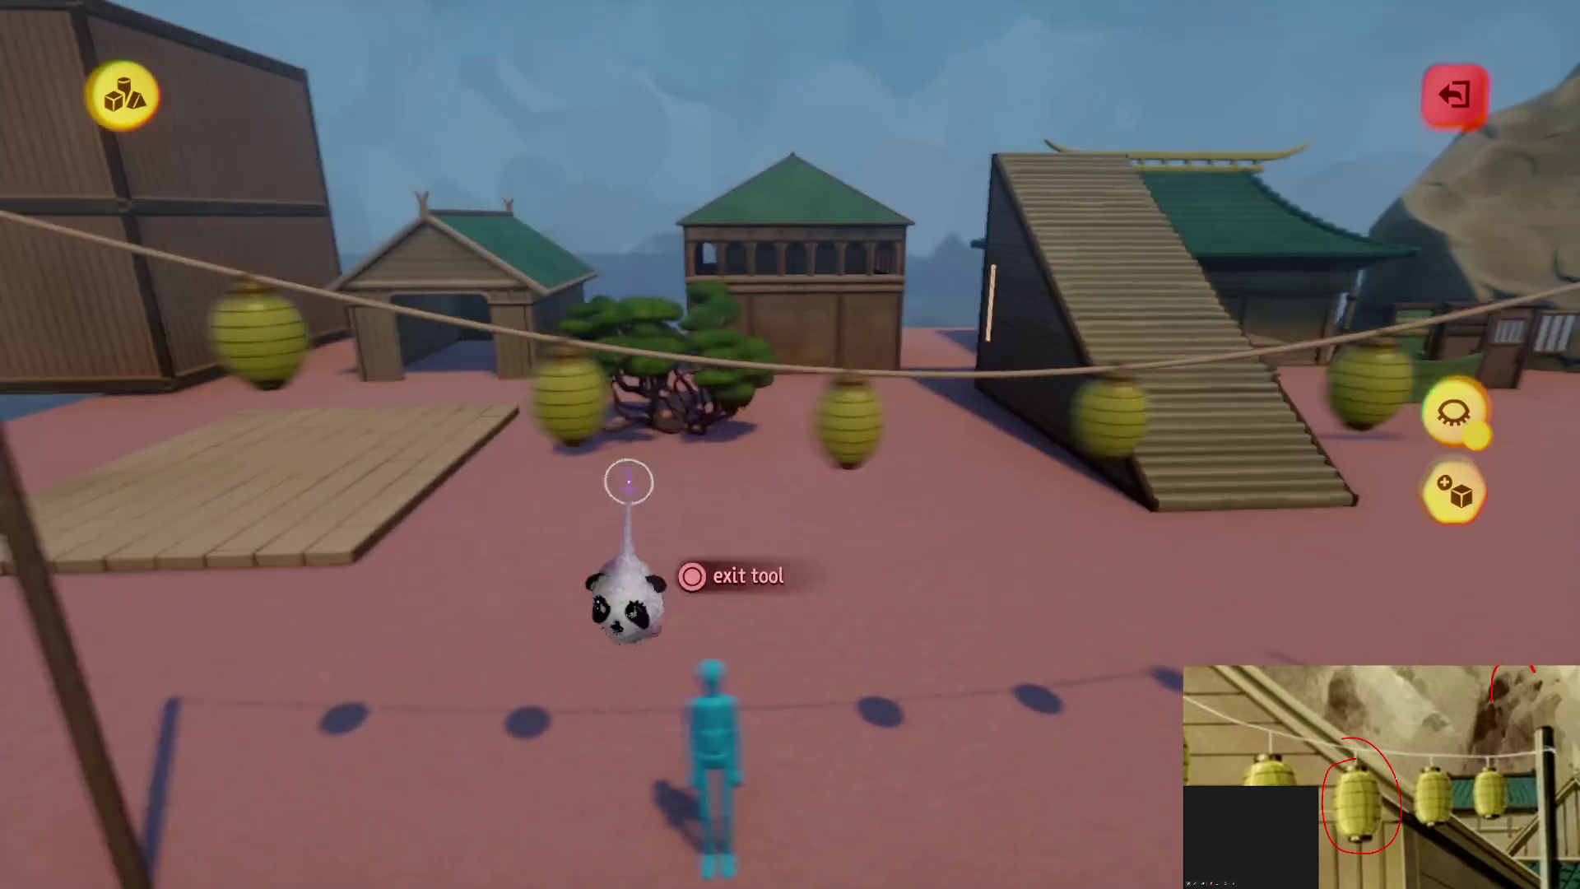
# Exit sculpt mode, raise the rope piece upward and orbit around the lantern line to check it
pyautogui.press('Escape')
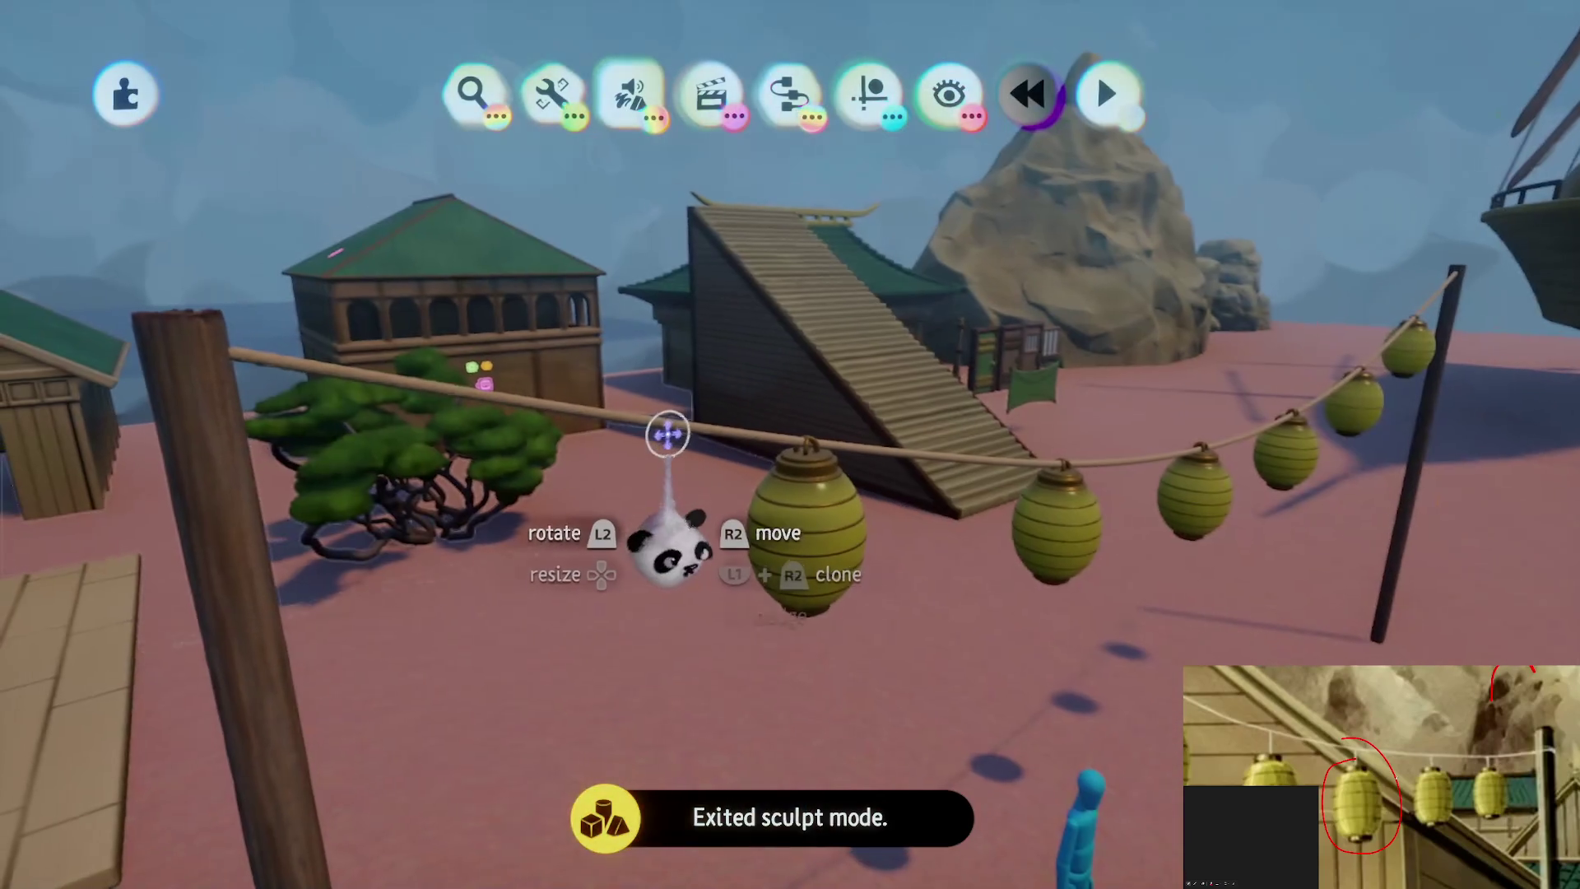
pyautogui.moveTo(668, 424); pyautogui.dragTo(666, 317)
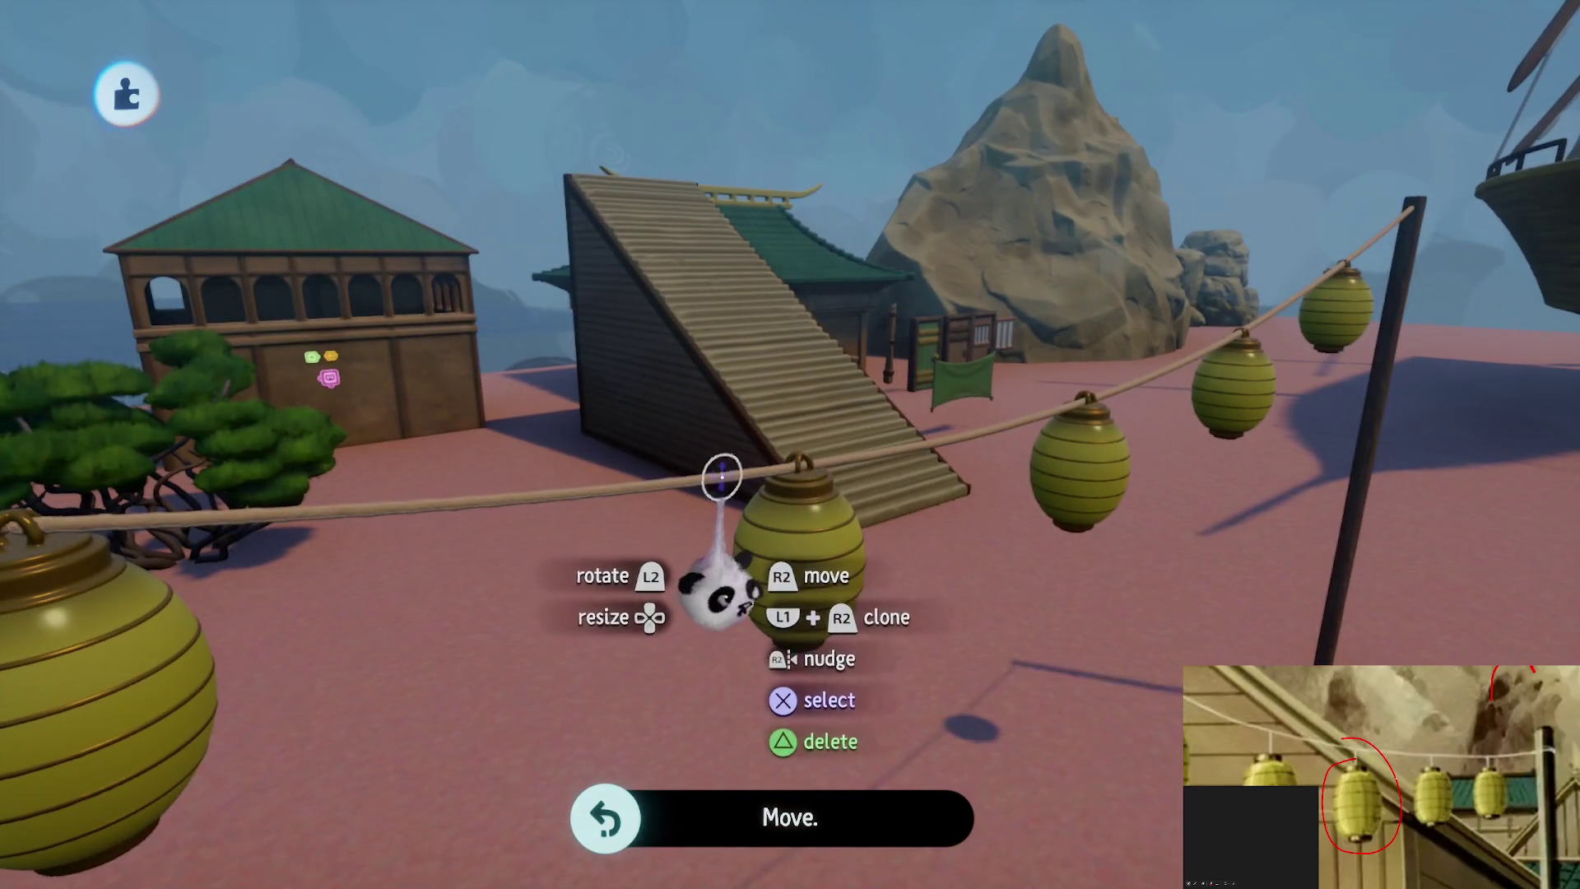
pyautogui.moveTo(750, 269); pyautogui.dragTo(790, 529)
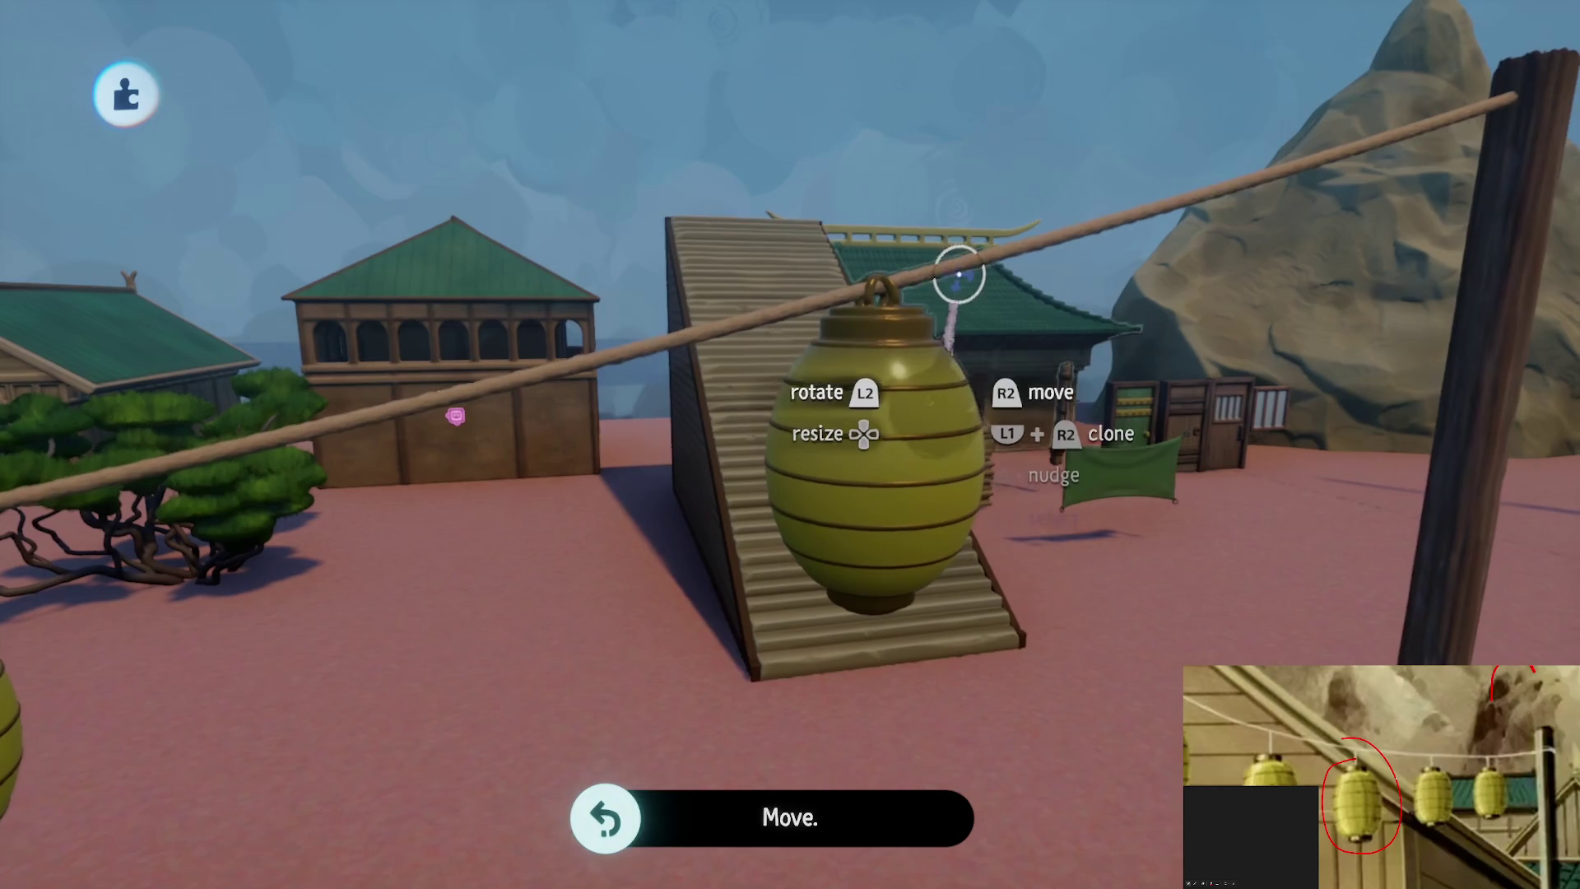
# Toggle Hide Everything Else on the rope, exit sculpt mode and lift the rope higher
pyautogui.press('Tab')
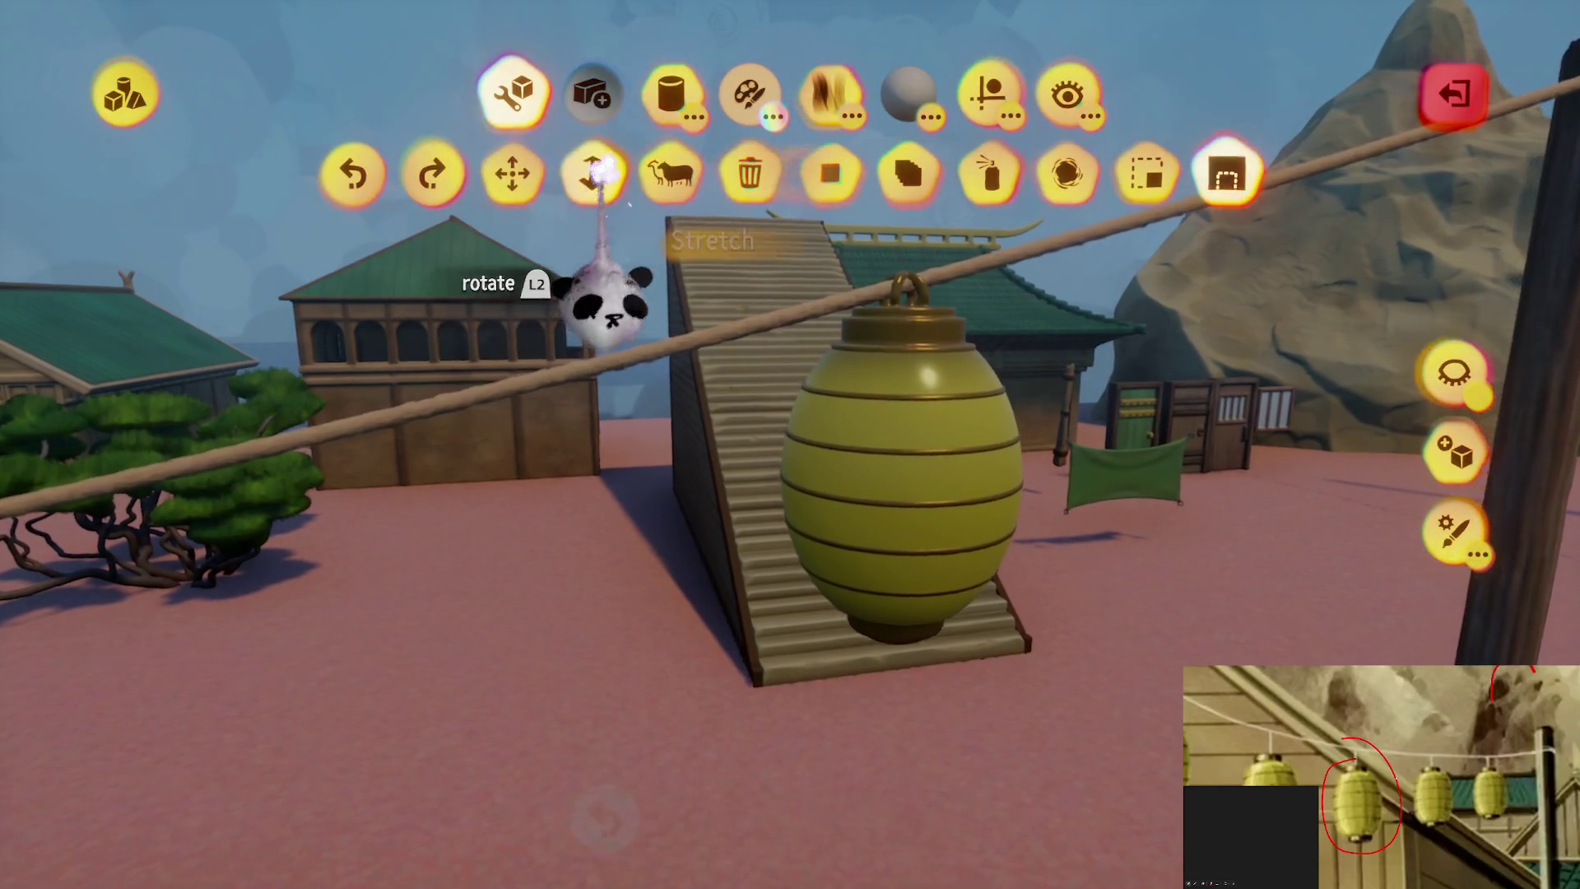
pyautogui.click(1448, 413)
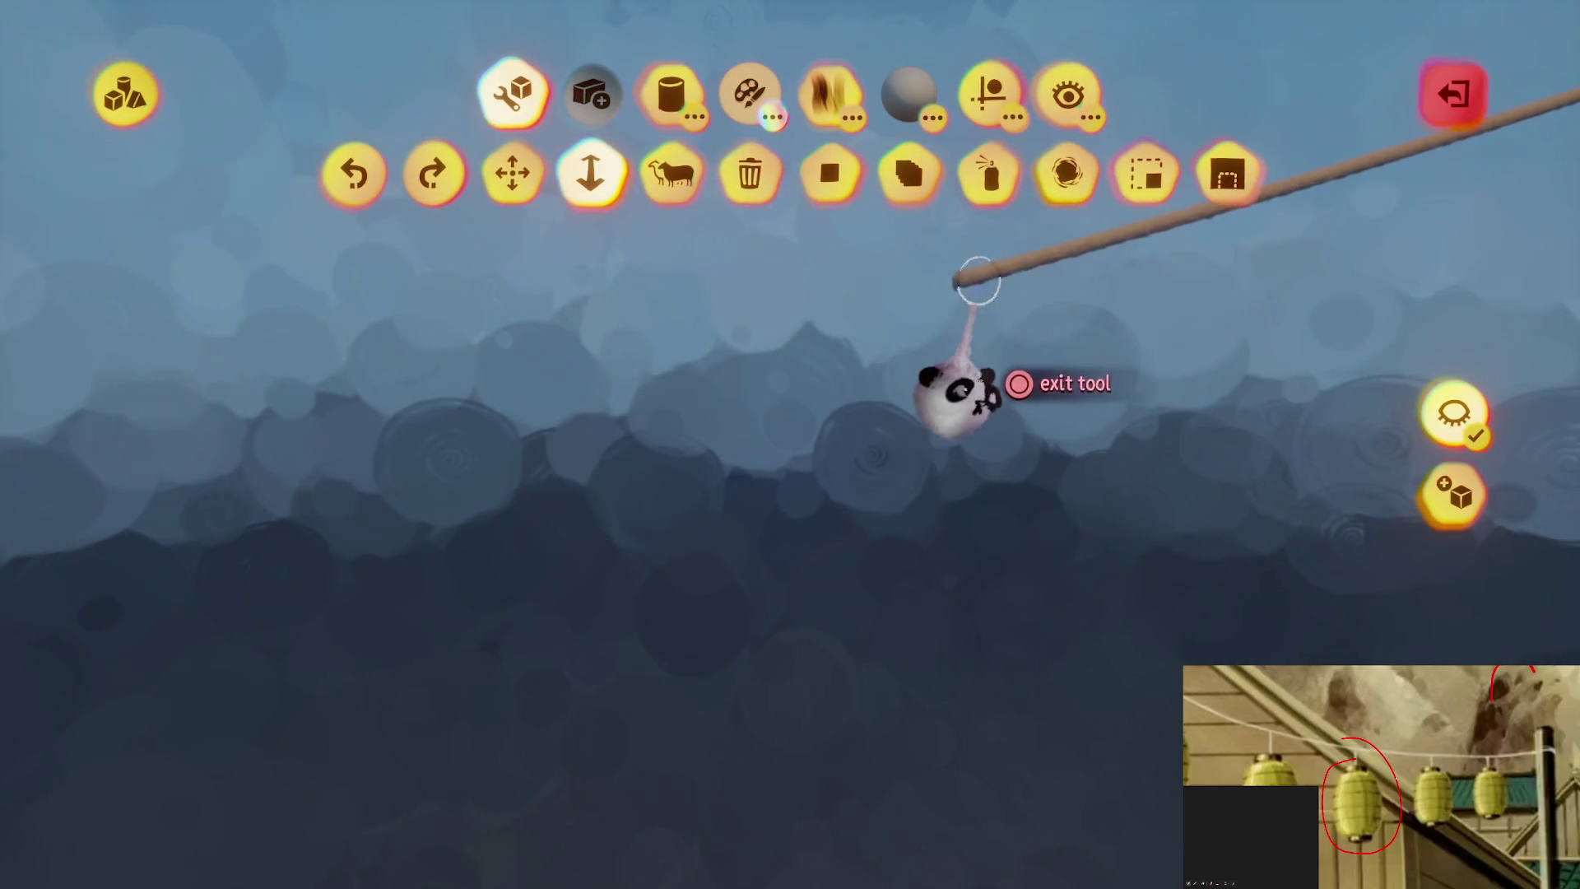
pyautogui.click(1449, 415)
pyautogui.click(1449, 415)
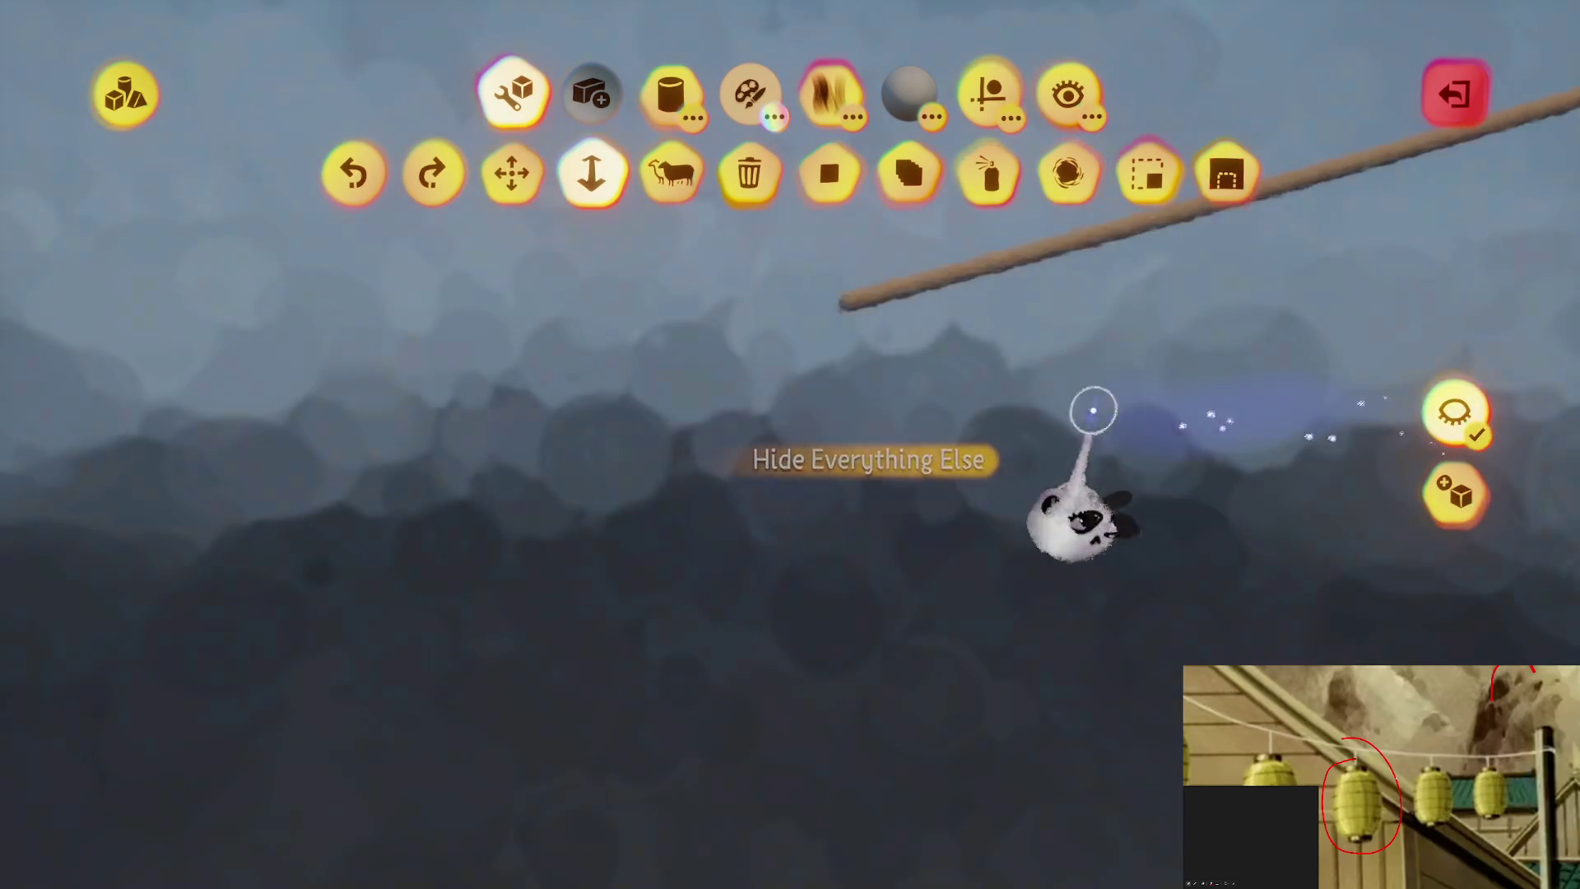
pyautogui.click(1465, 418)
pyautogui.press('Escape')
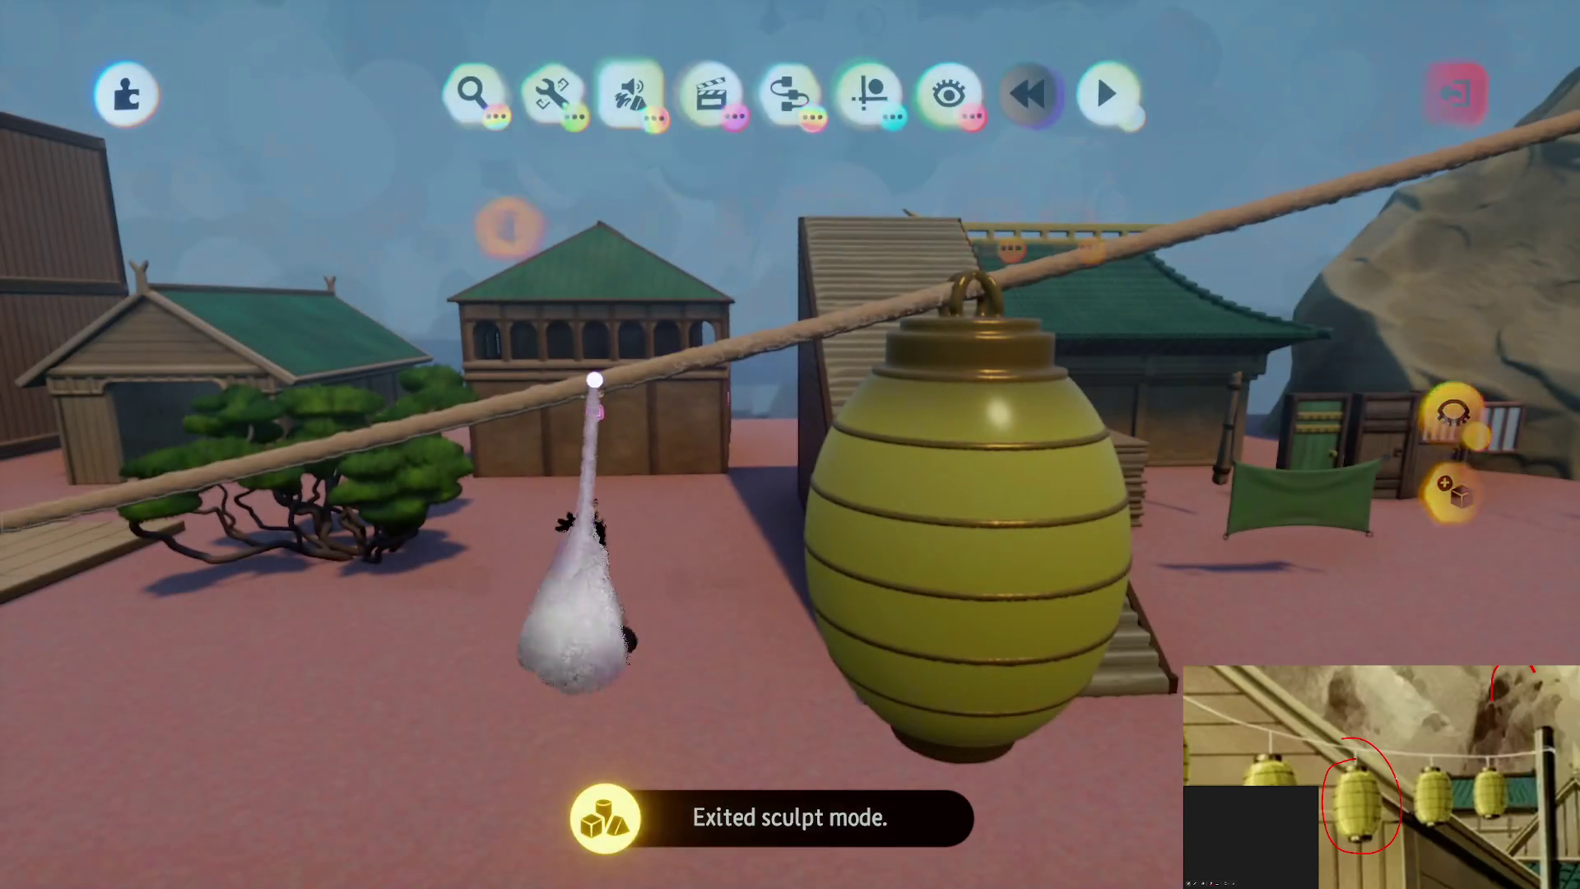
pyautogui.moveTo(593, 363); pyautogui.dragTo(592, 228)
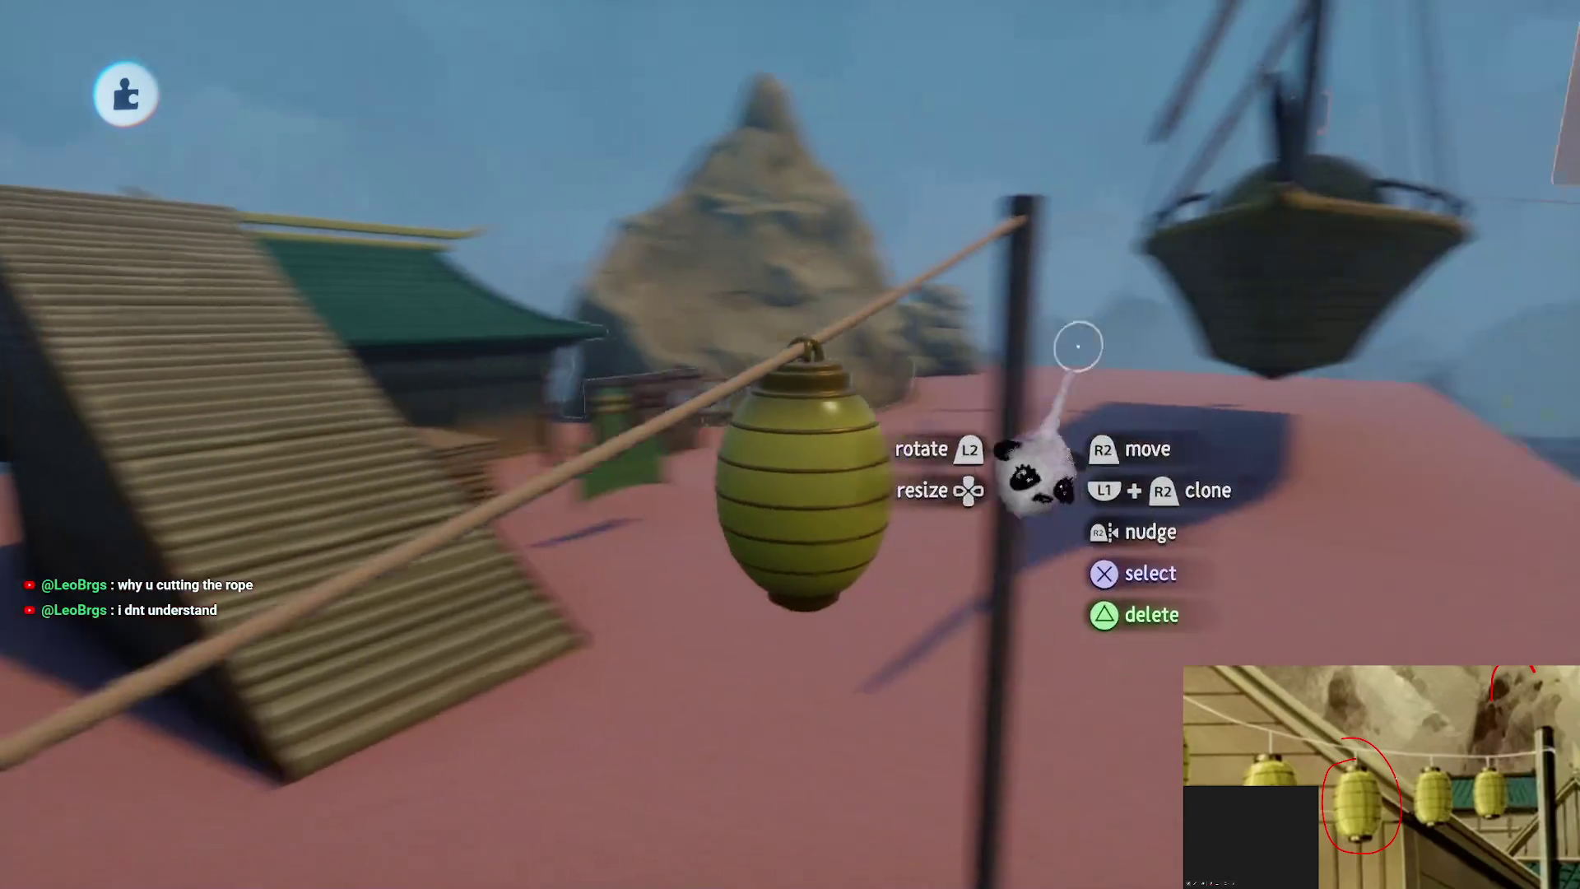
# Toggle Hide Everything Else again, then exit sculpt mode back to the full lantern scene
pyautogui.press('Tab')
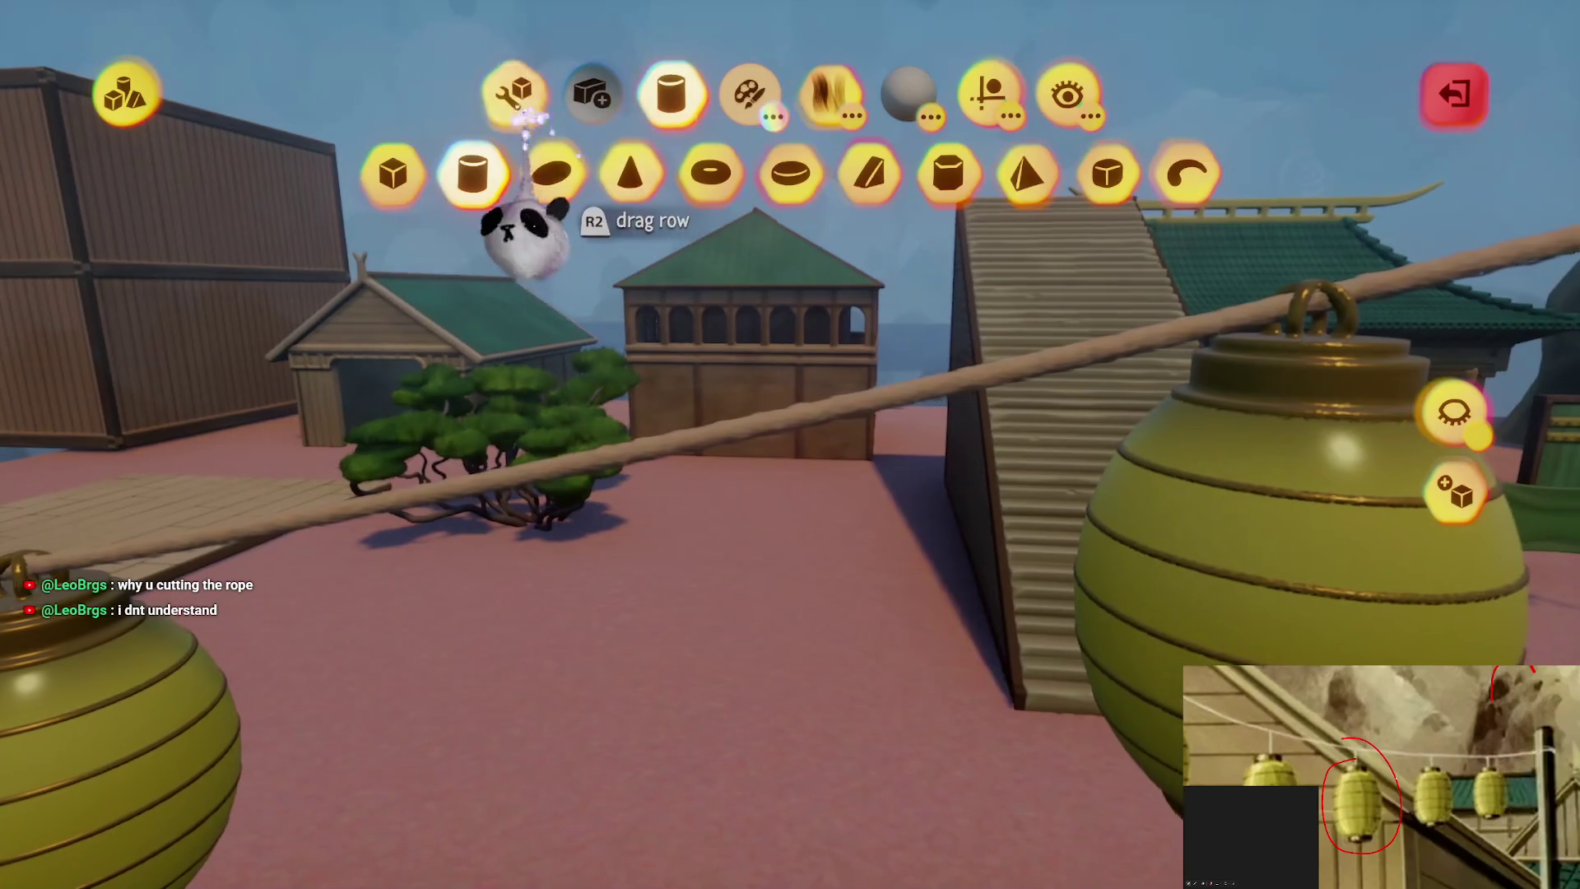
pyautogui.click(519, 111)
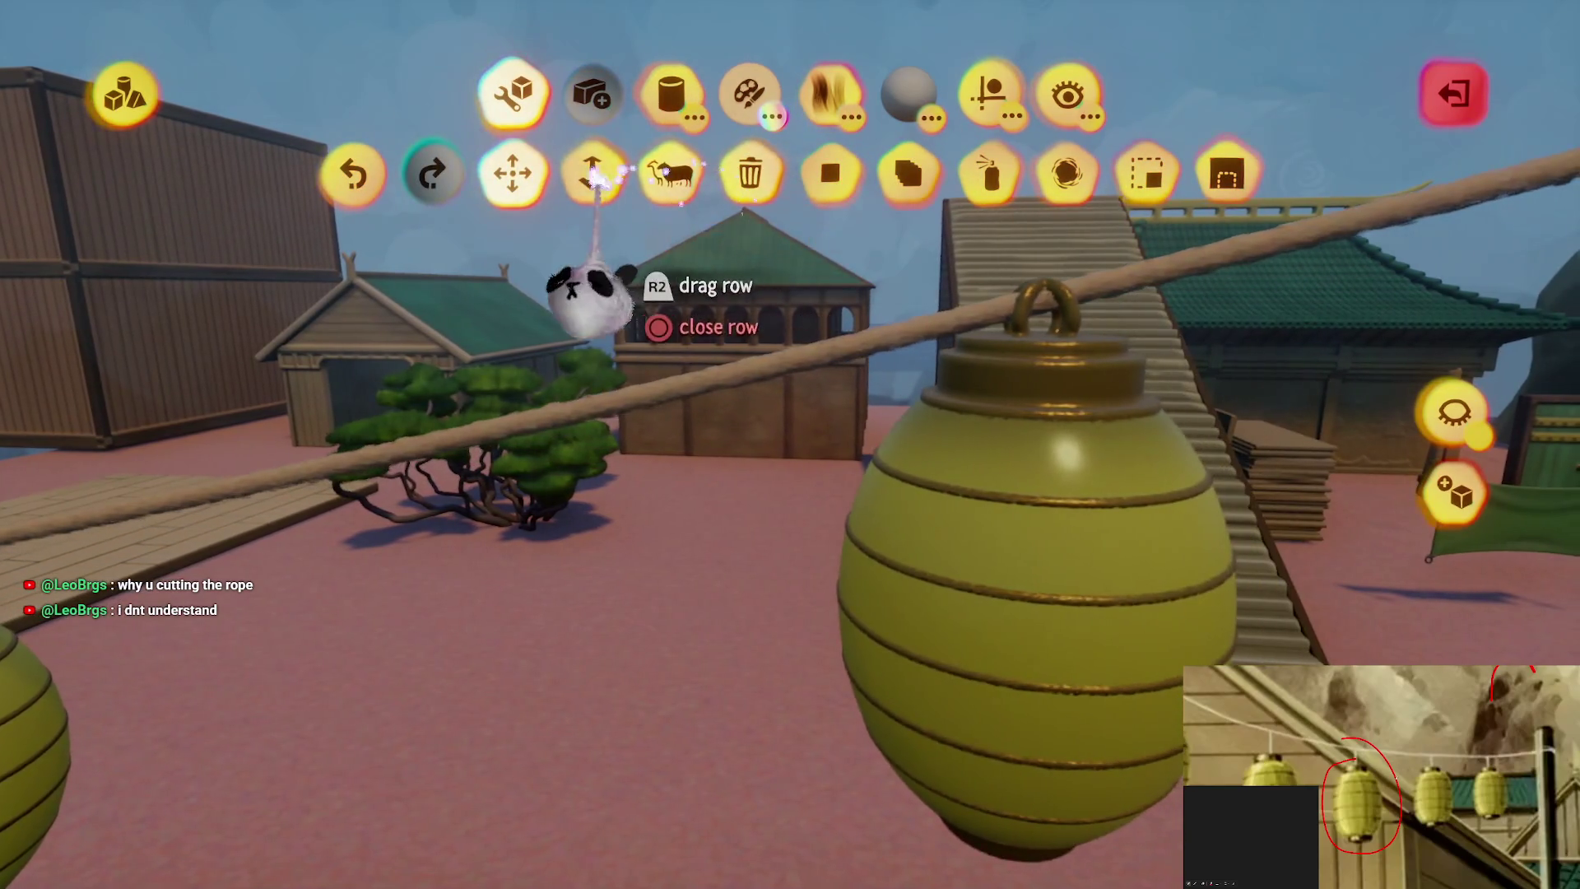
pyautogui.click(1452, 411)
pyautogui.click(1452, 413)
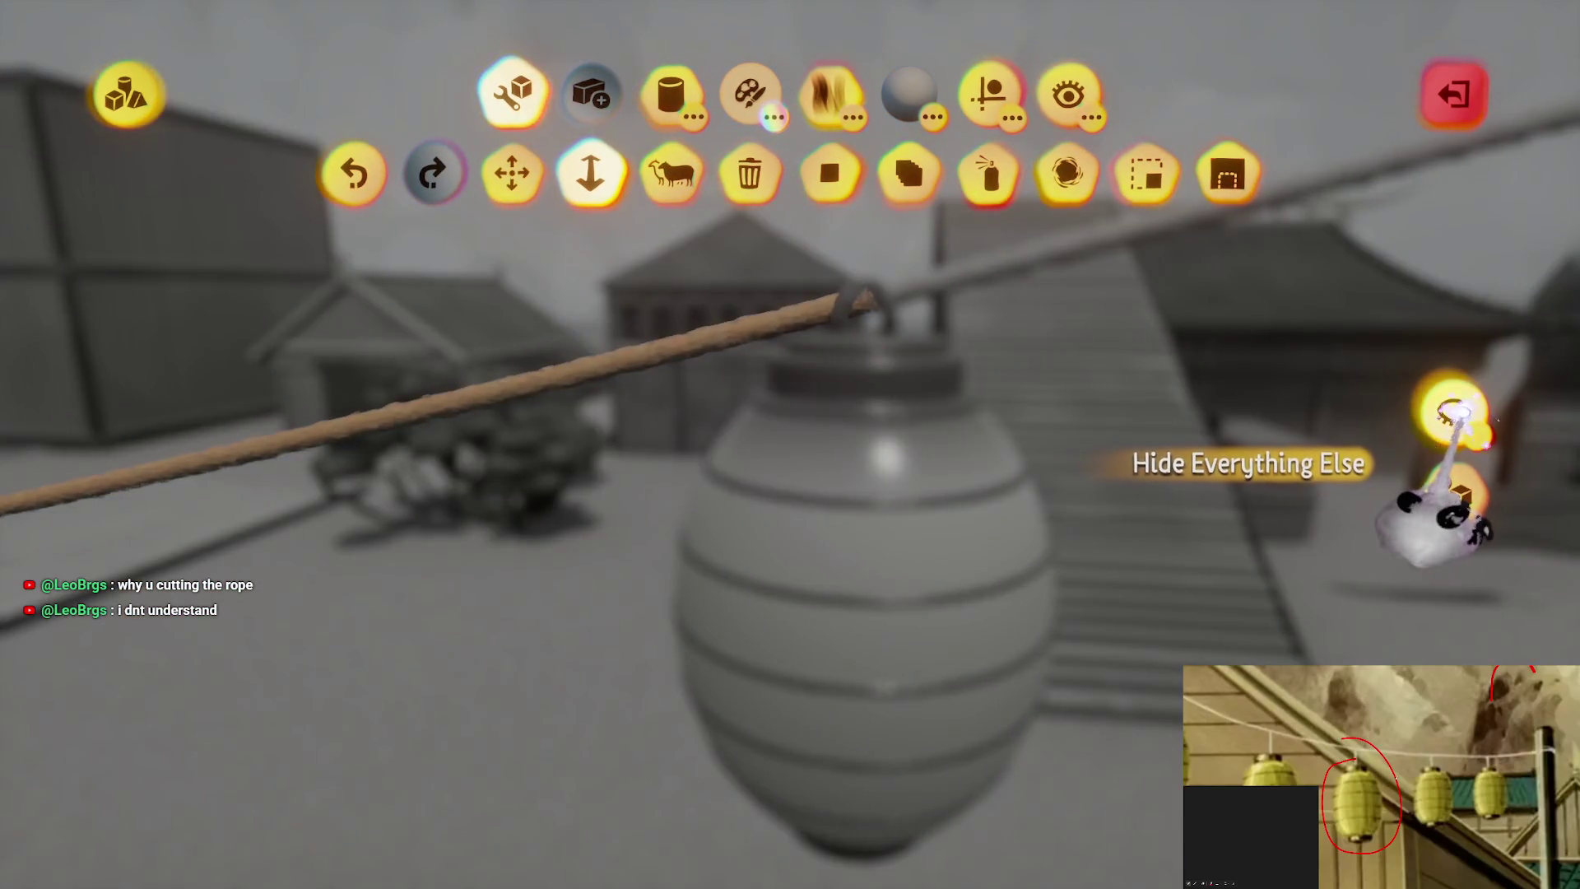
pyautogui.click(1453, 411)
pyautogui.click(1452, 411)
pyautogui.press('Escape')
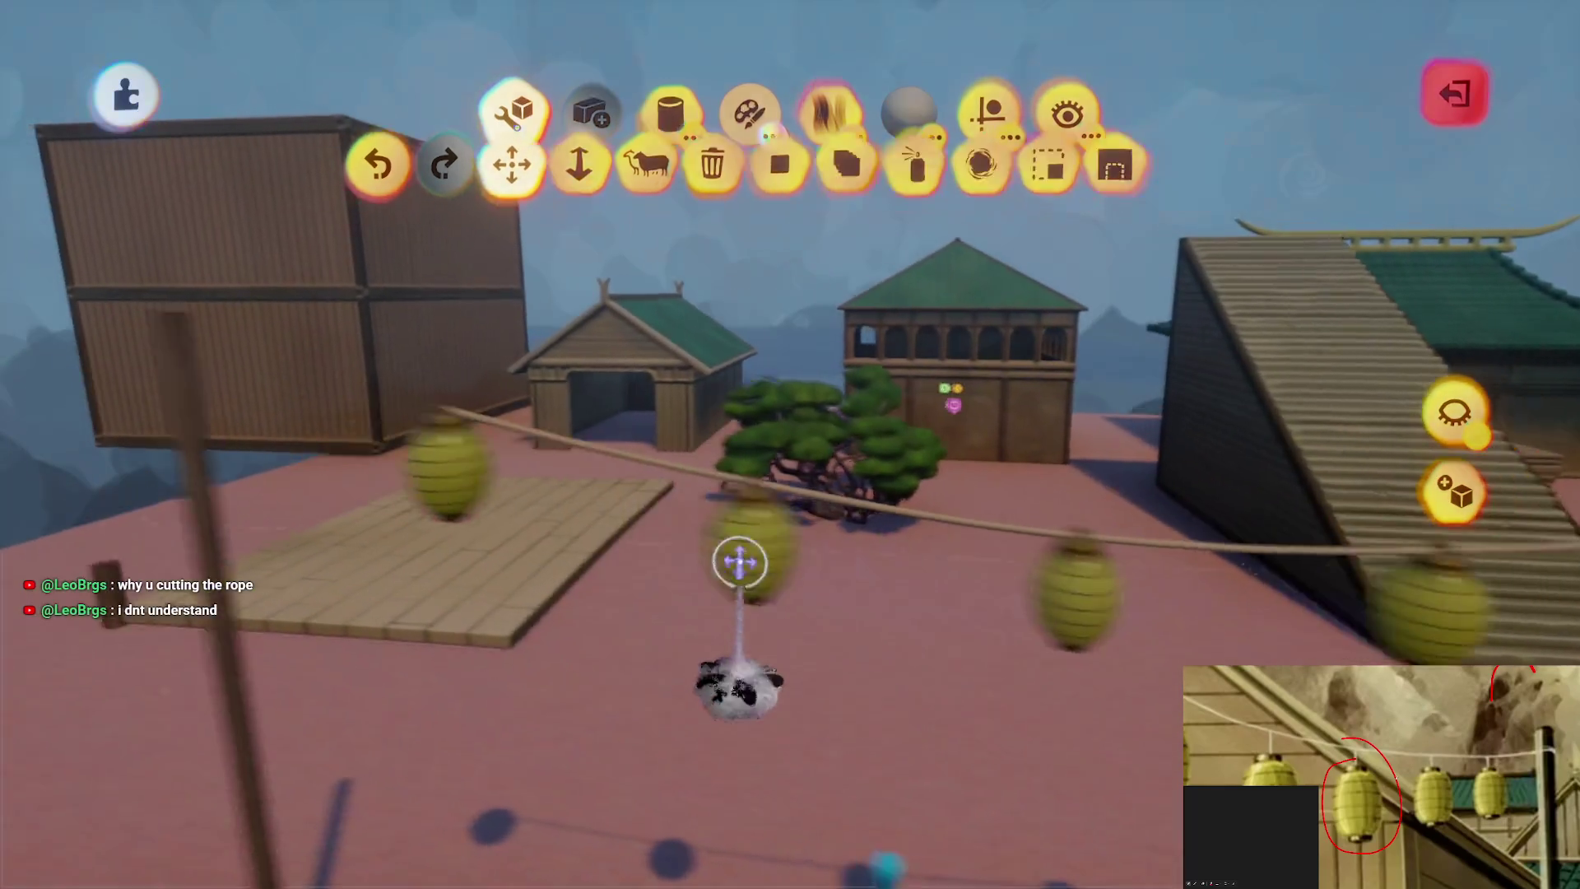
pyautogui.press('Escape')
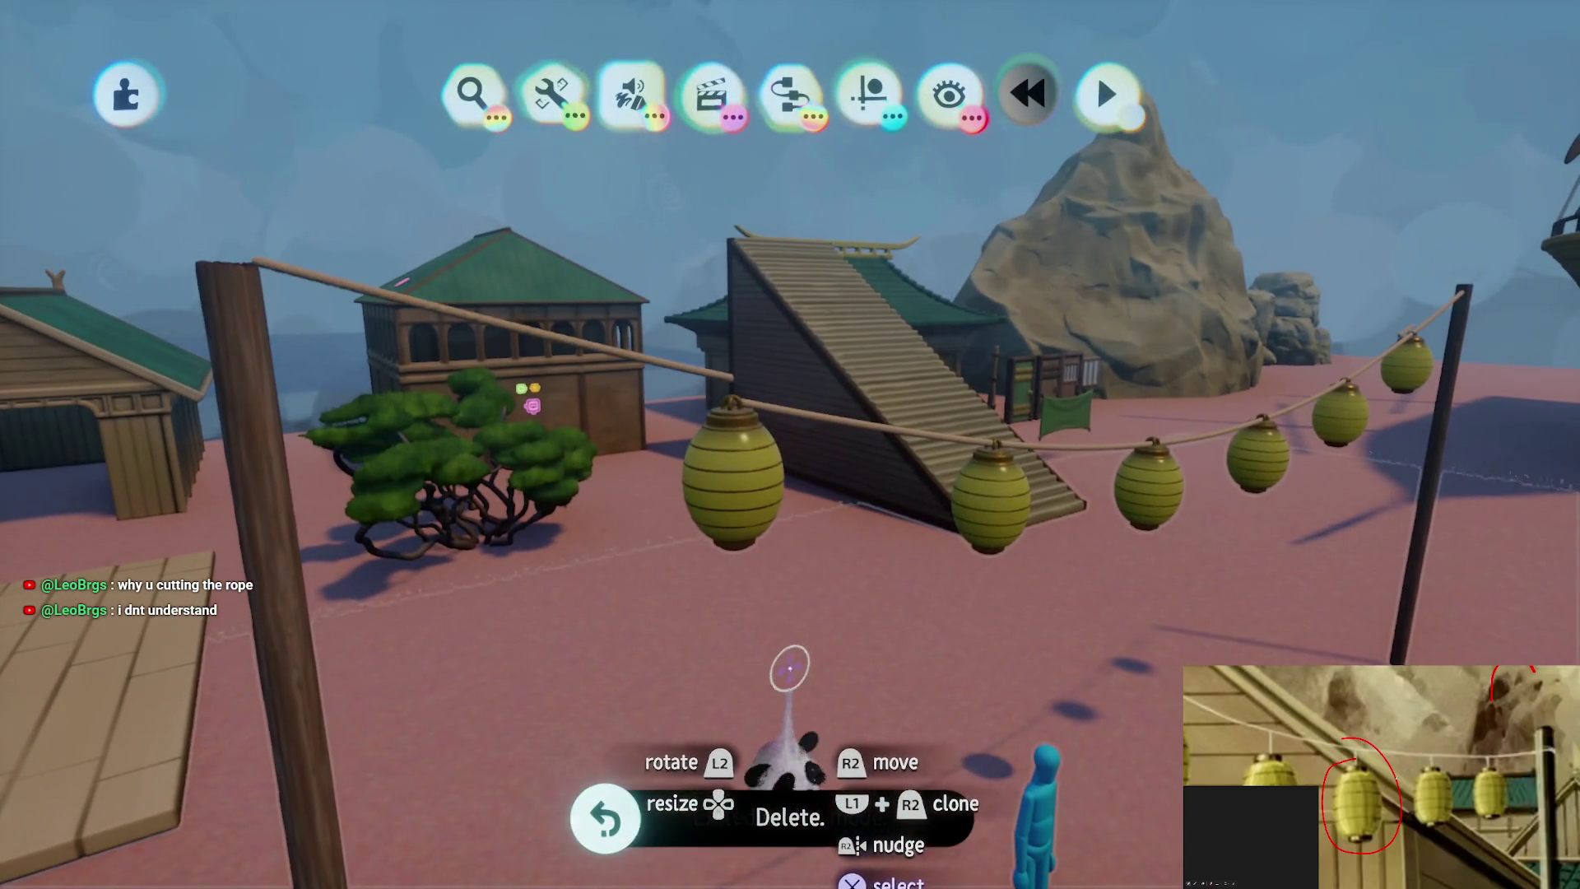
pyautogui.moveTo(687, 469)
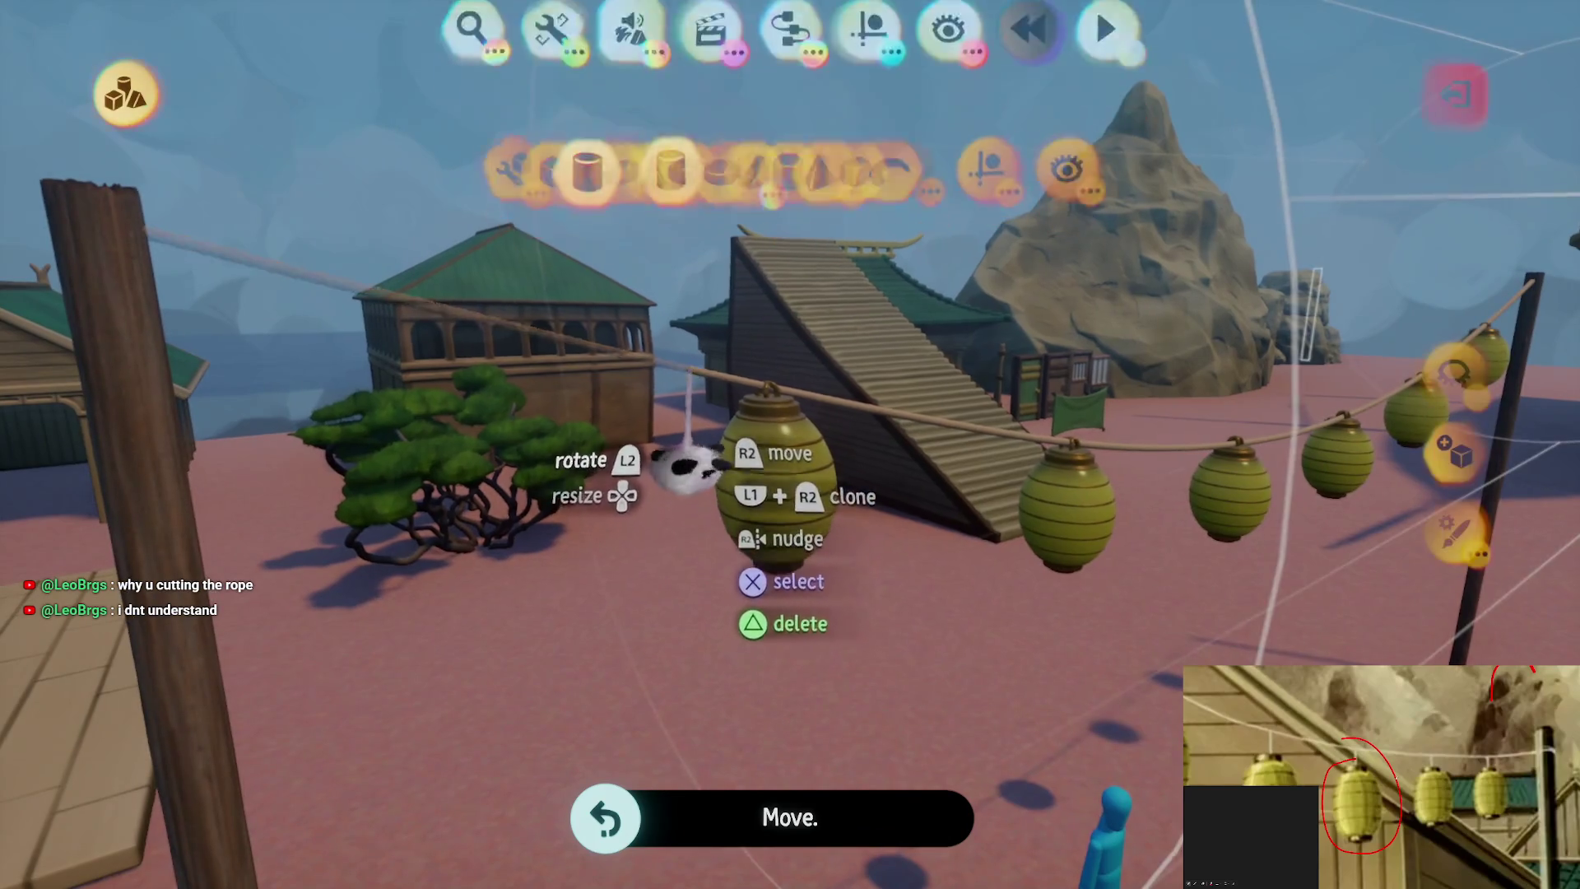
pyautogui.click(1453, 411)
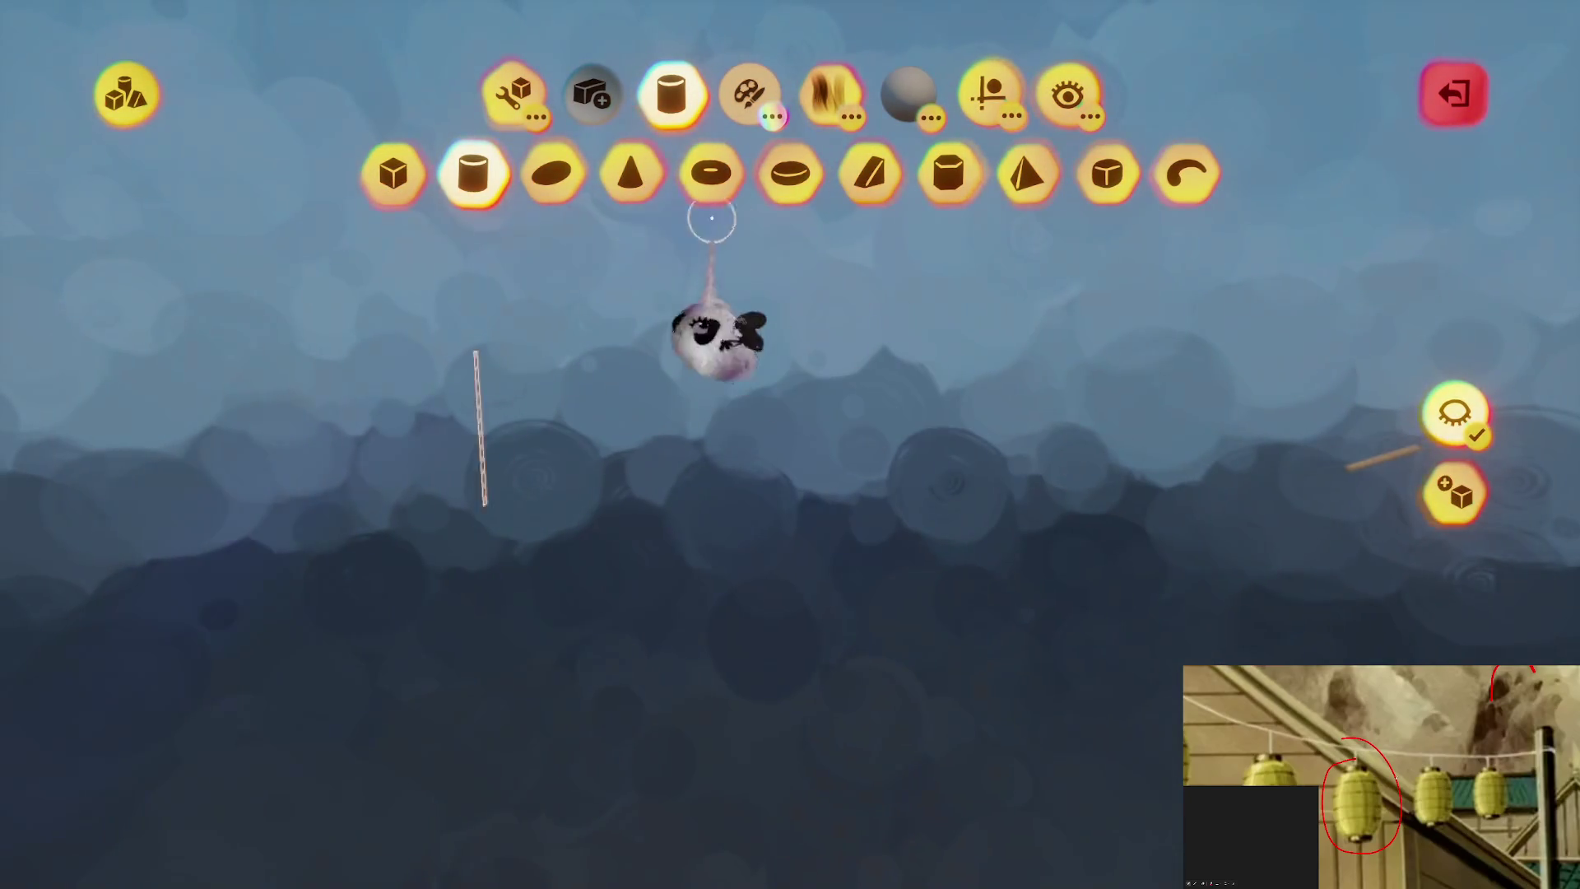
pyautogui.click(503, 89)
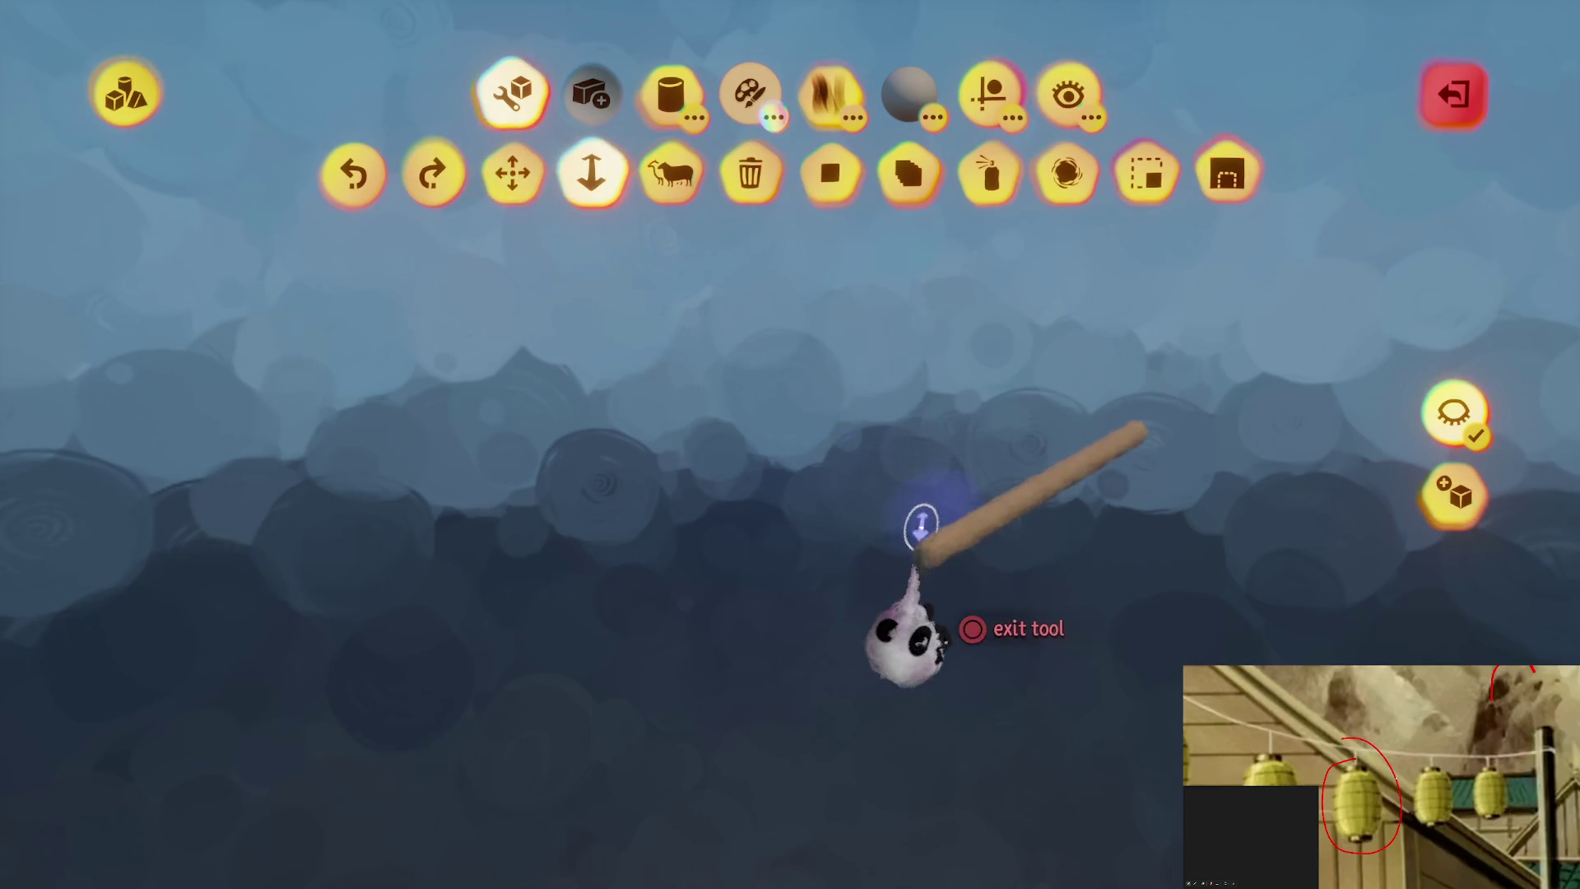
pyautogui.moveTo(935, 568)
pyautogui.mouseDown()
pyautogui.moveTo(892, 438)
pyautogui.moveTo(784, 452)
pyautogui.moveTo(979, 292)
pyautogui.mouseUp()
pyautogui.press('Escape')
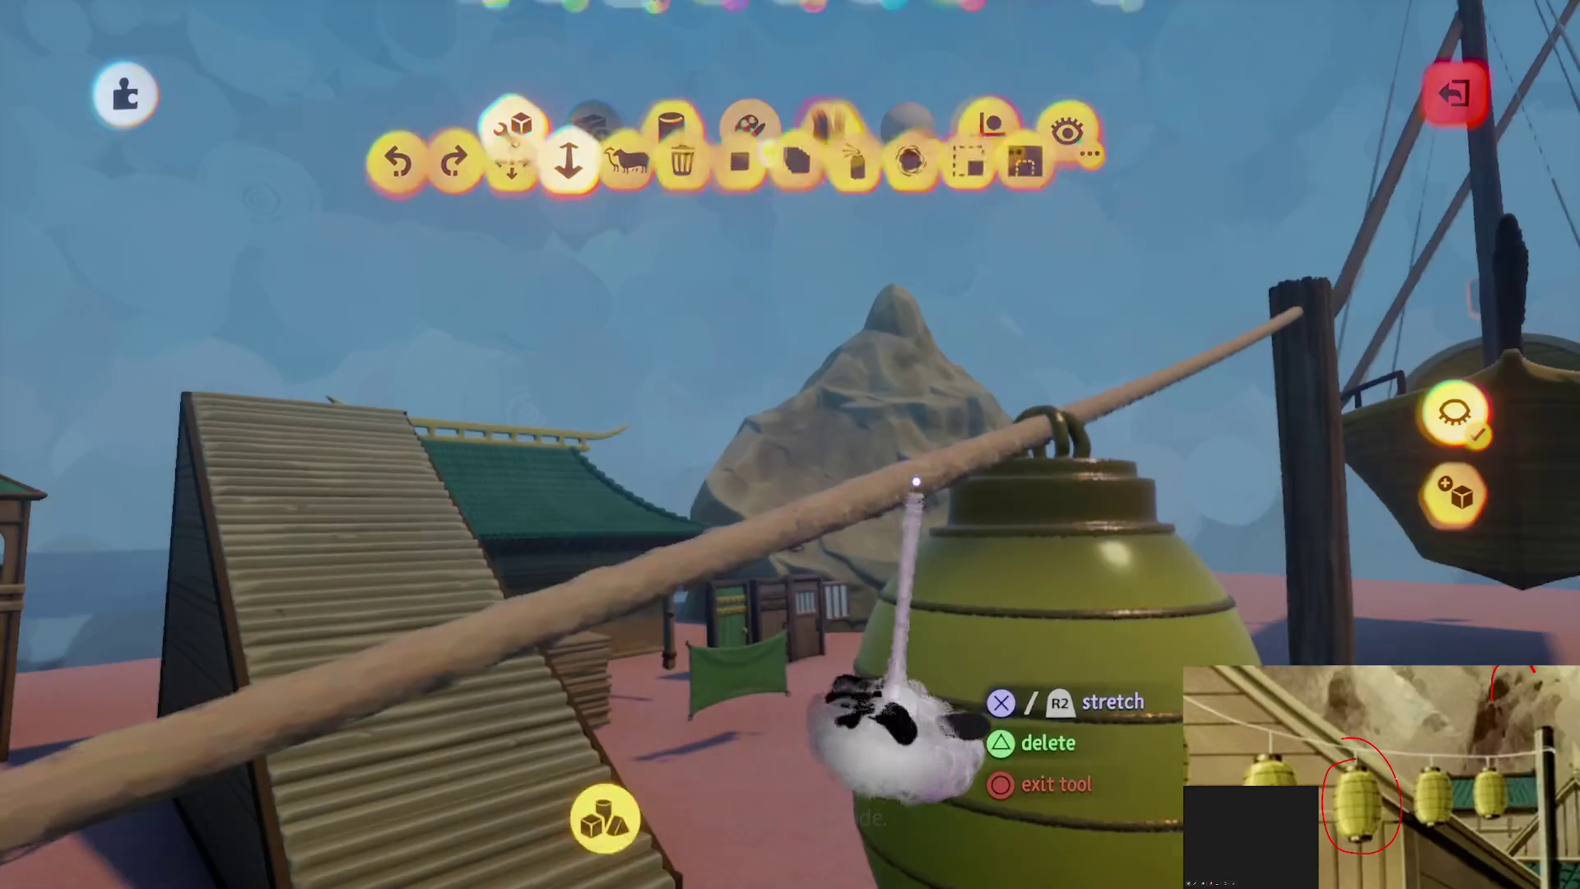
pyautogui.press('Escape')
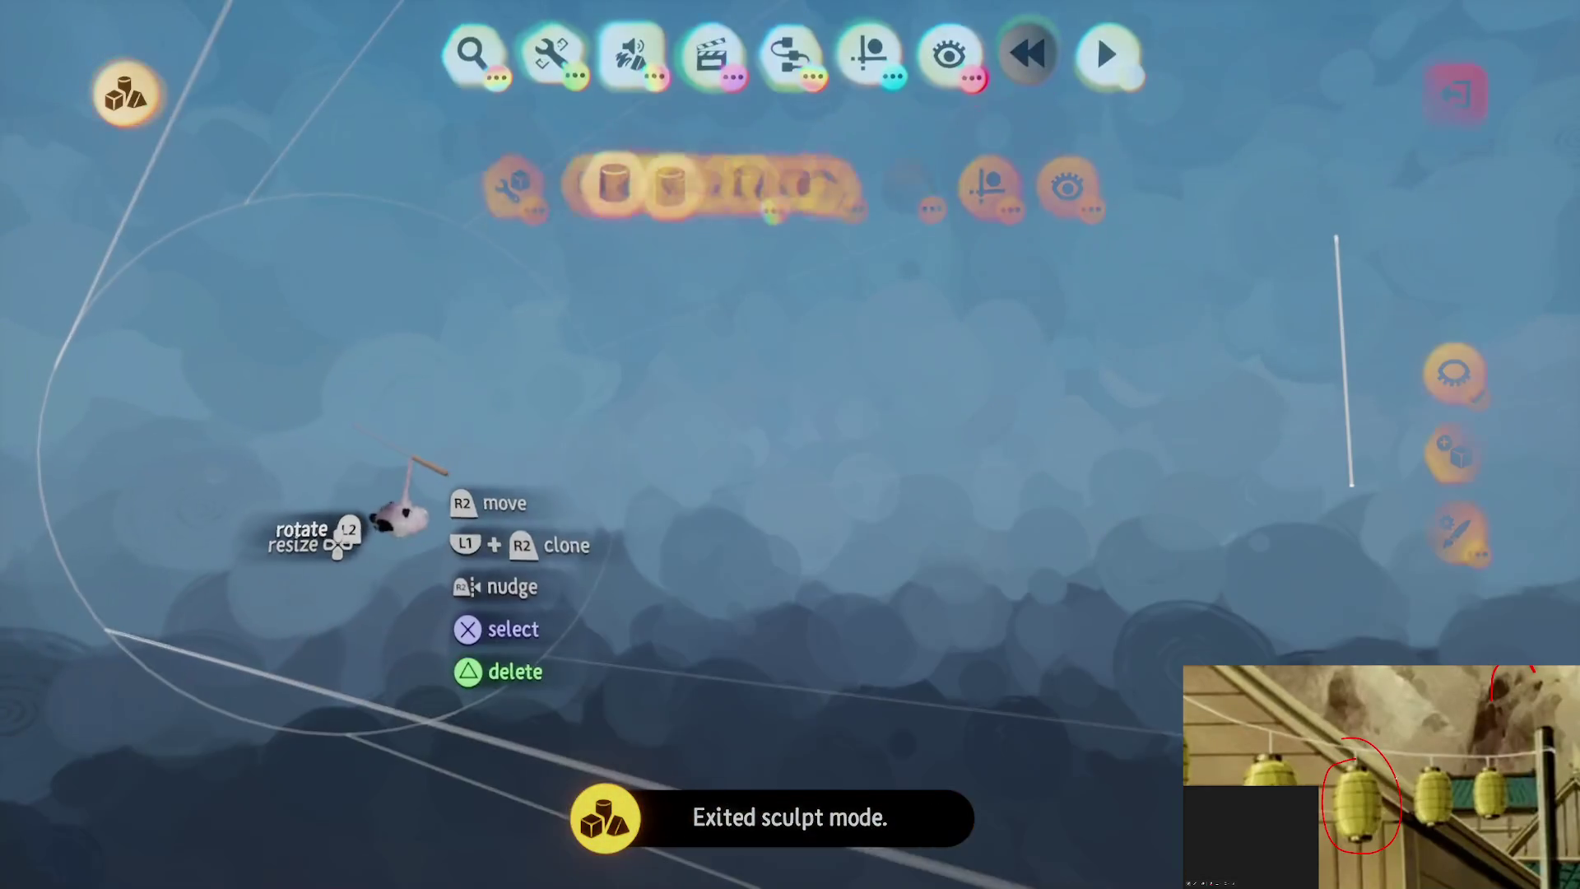
pyautogui.click(400, 514)
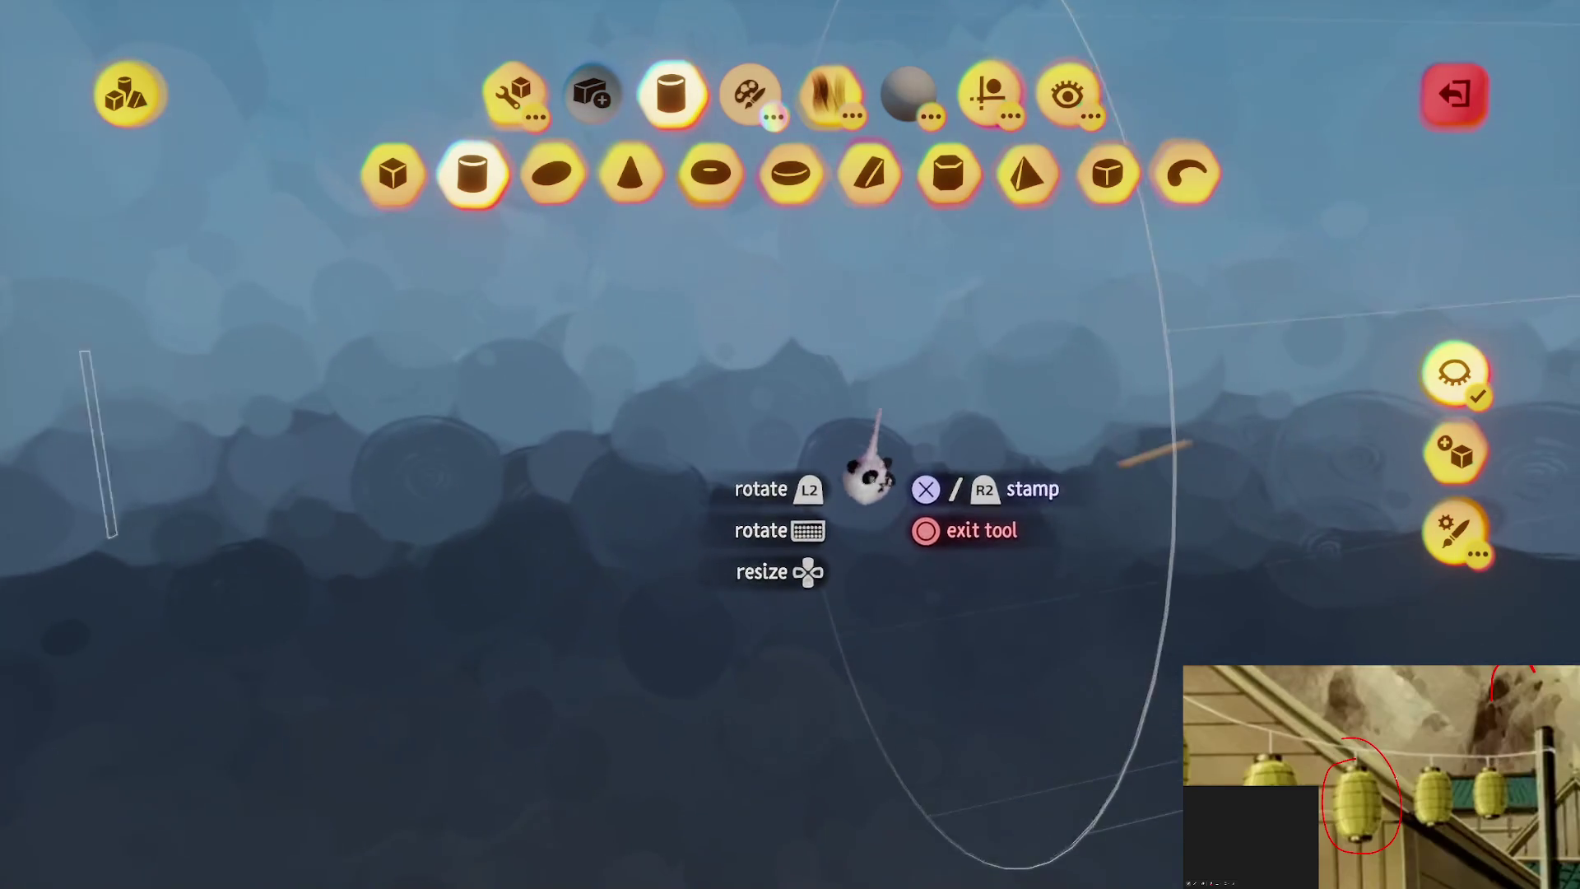
pyautogui.click(503, 93)
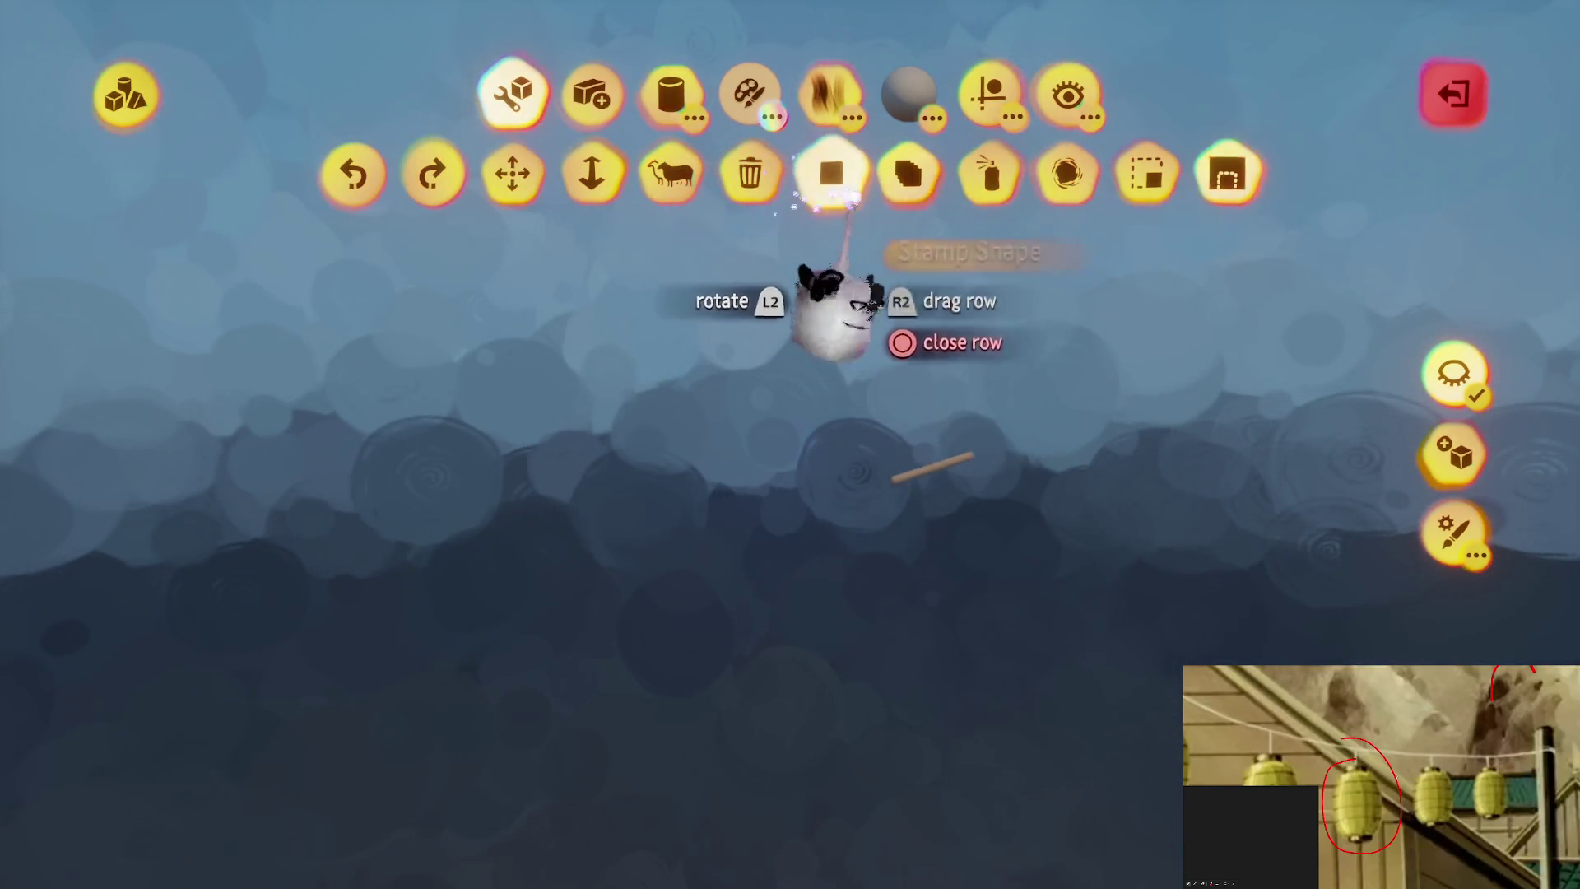
pyautogui.press('Escape')
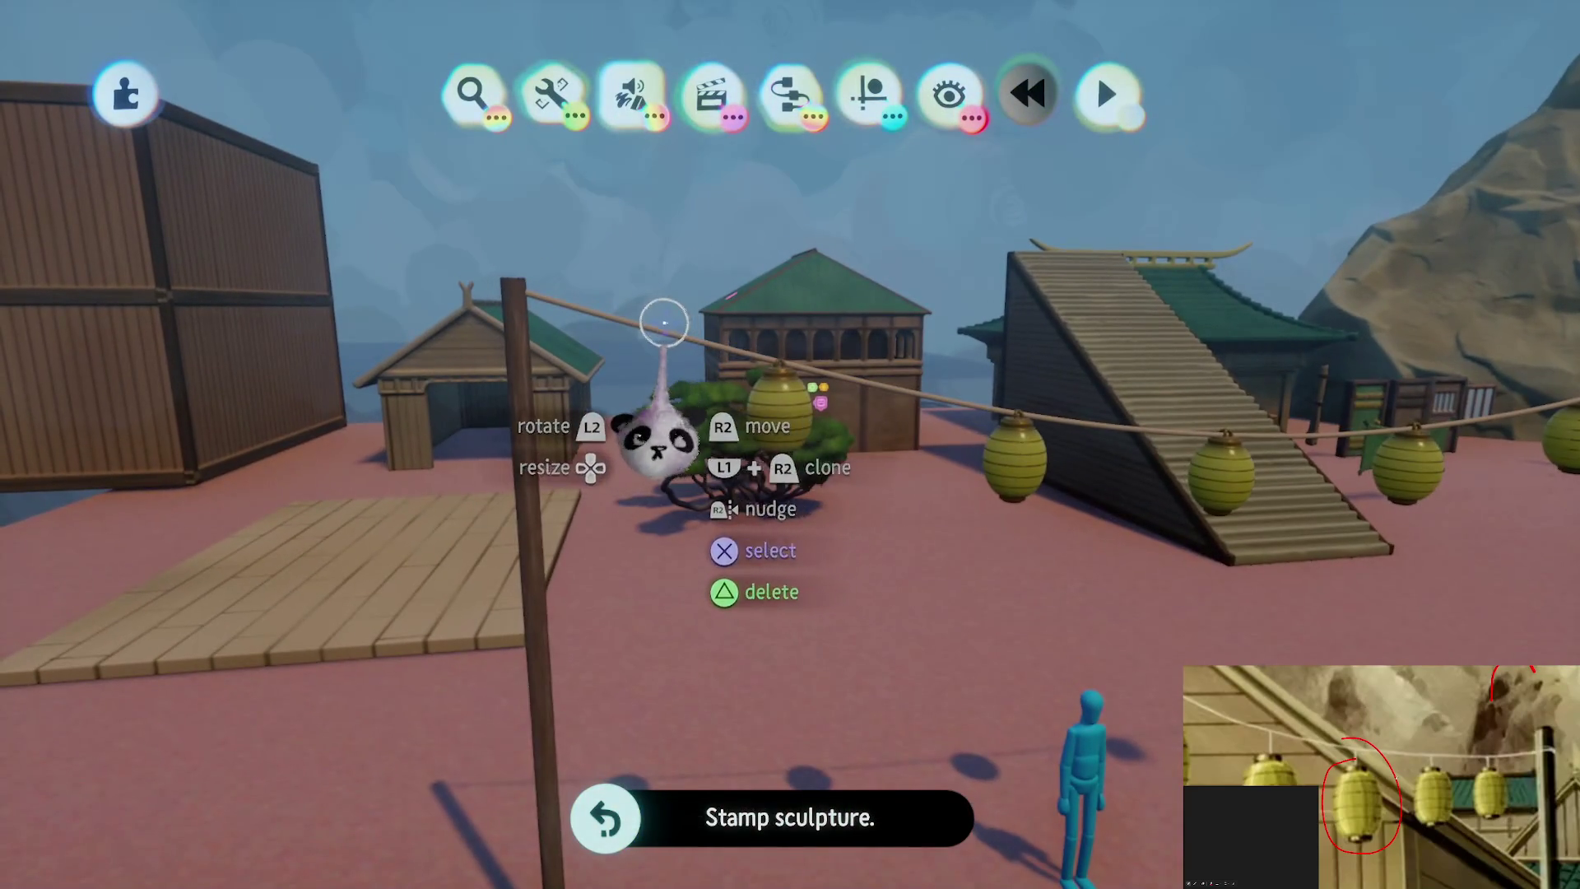
pyautogui.hotkey('ctrl', 'z')
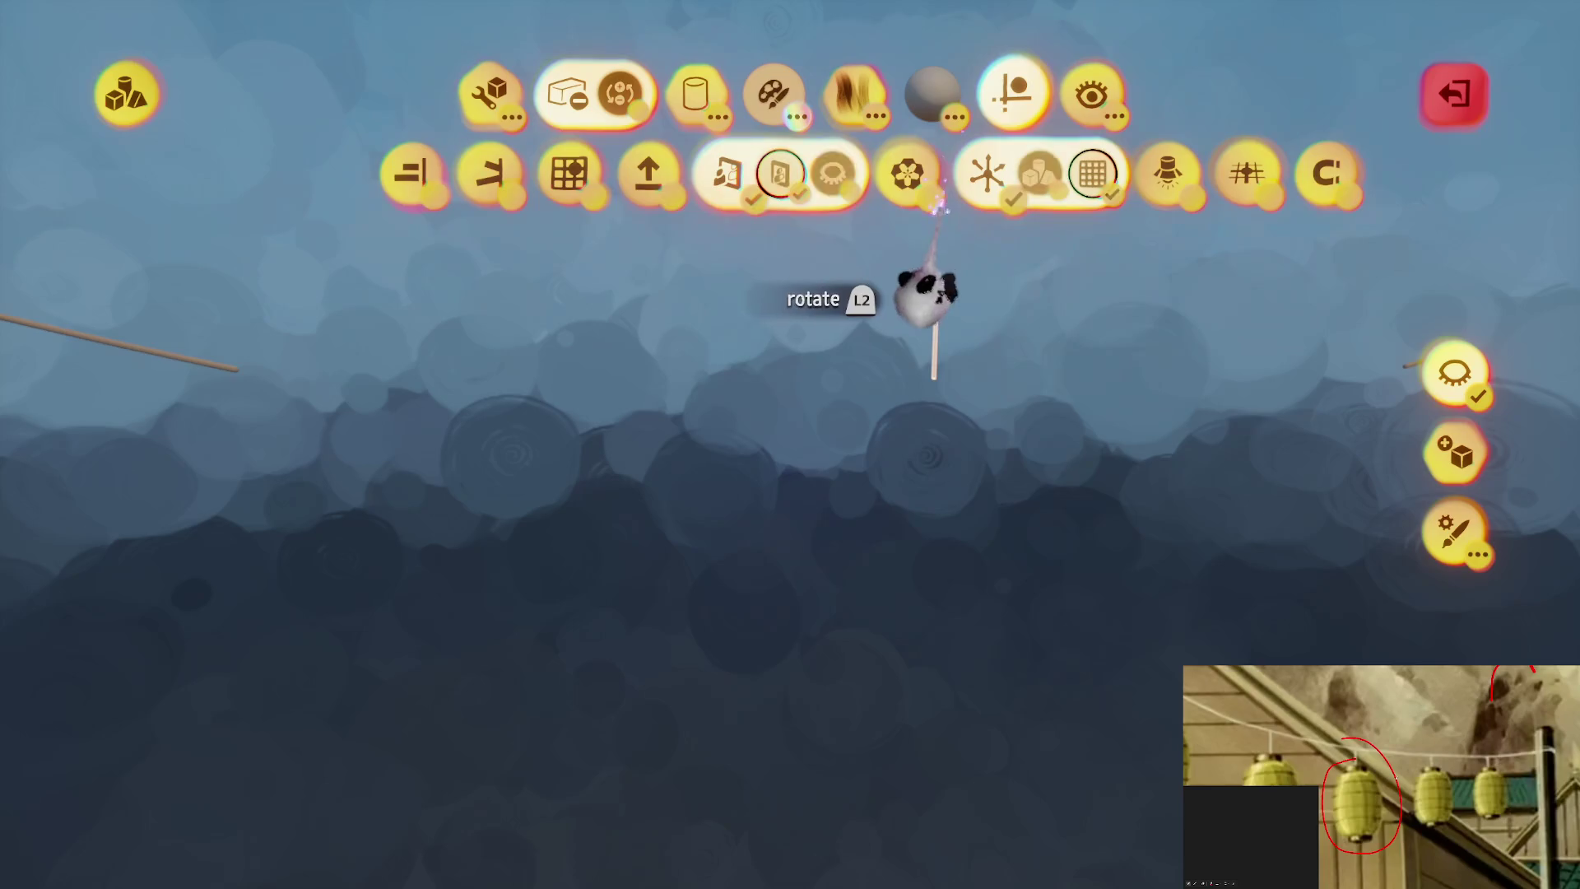
pyautogui.press('Escape')
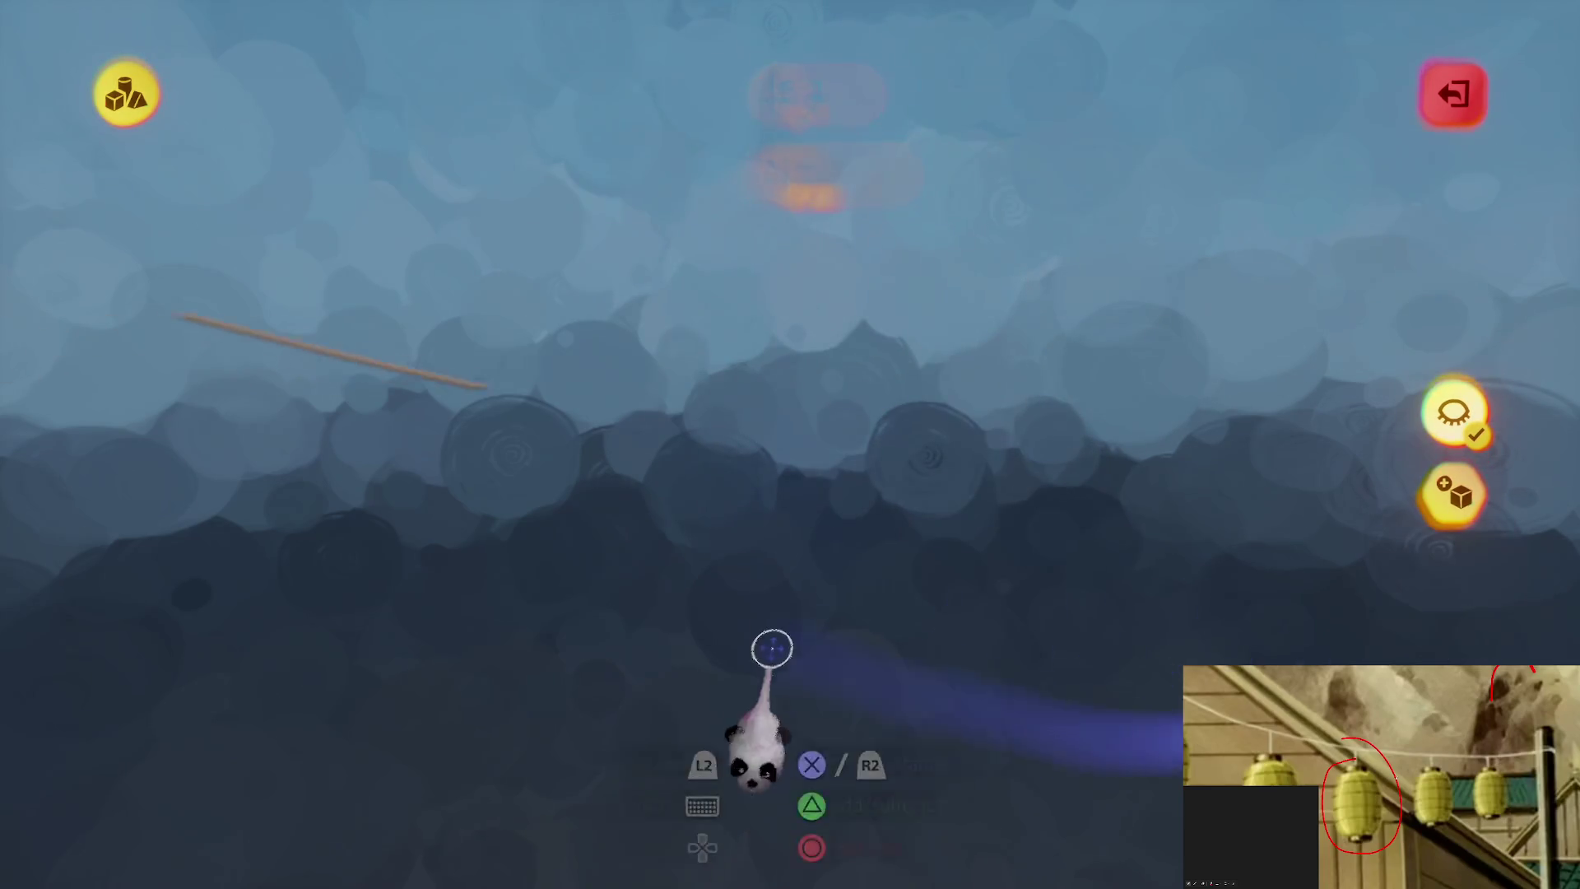
pyautogui.press('Escape')
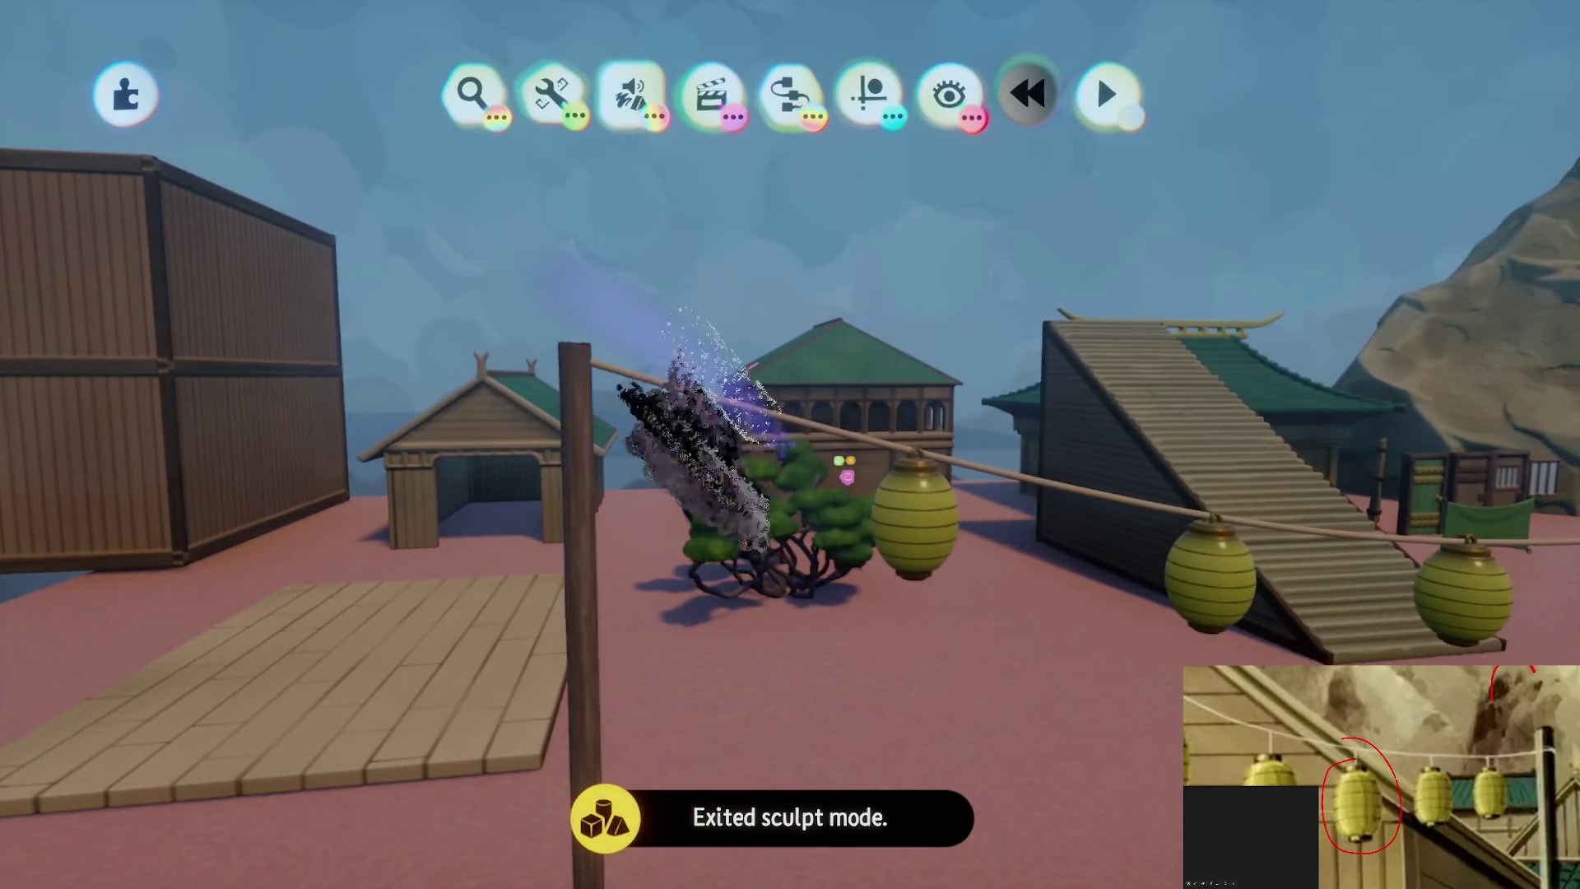
pyautogui.moveTo(723, 554)
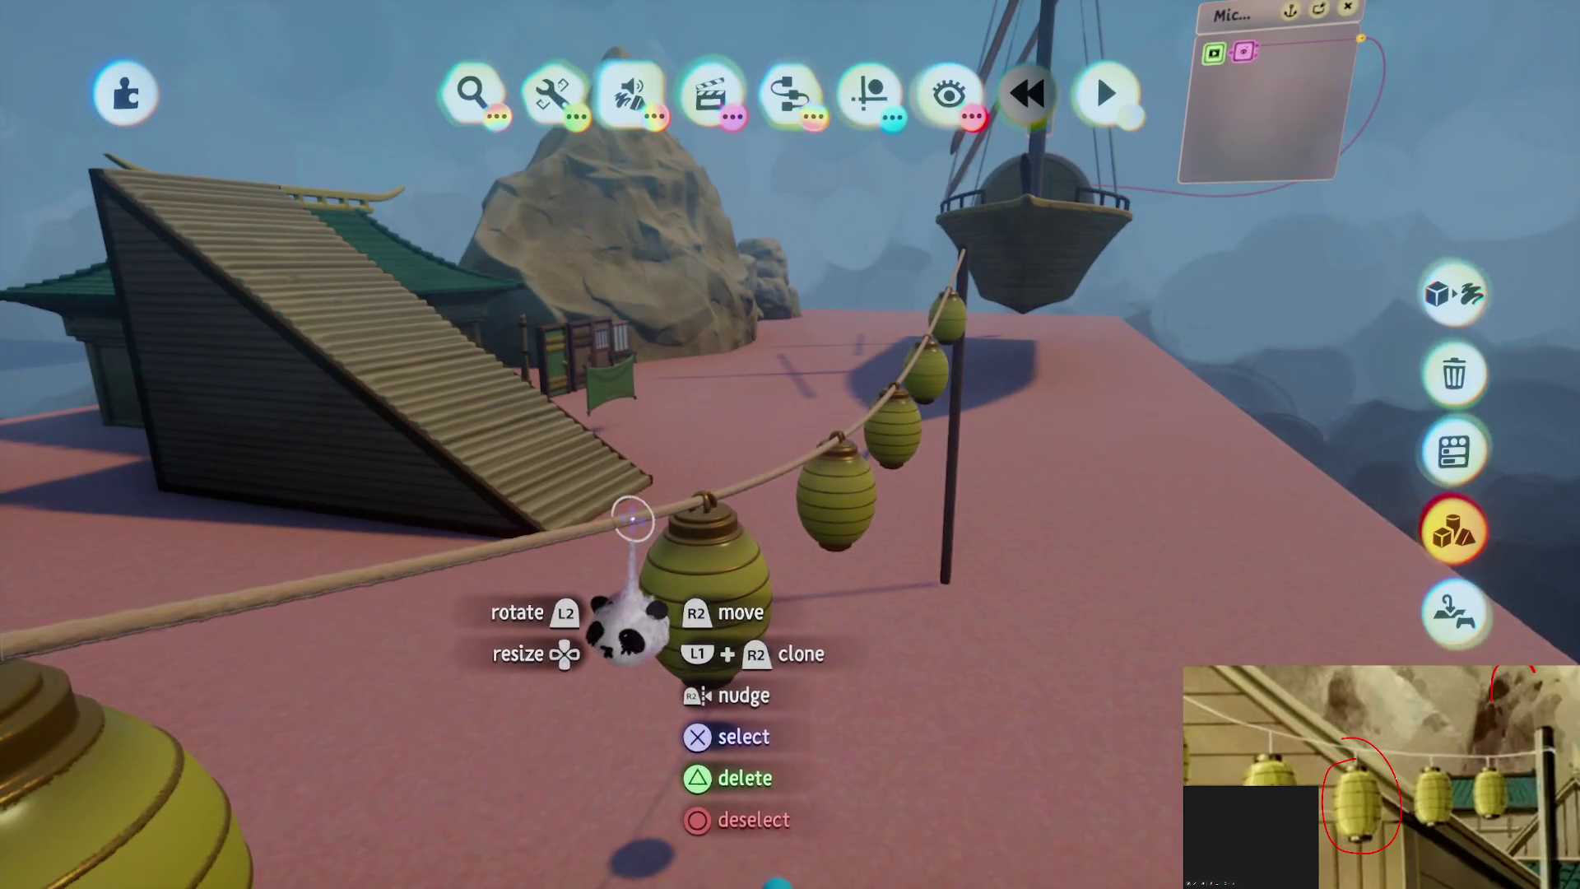
# Multi-select three lanterns plus the rope, then lift and move the lantern string into place
pyautogui.click(632, 519)
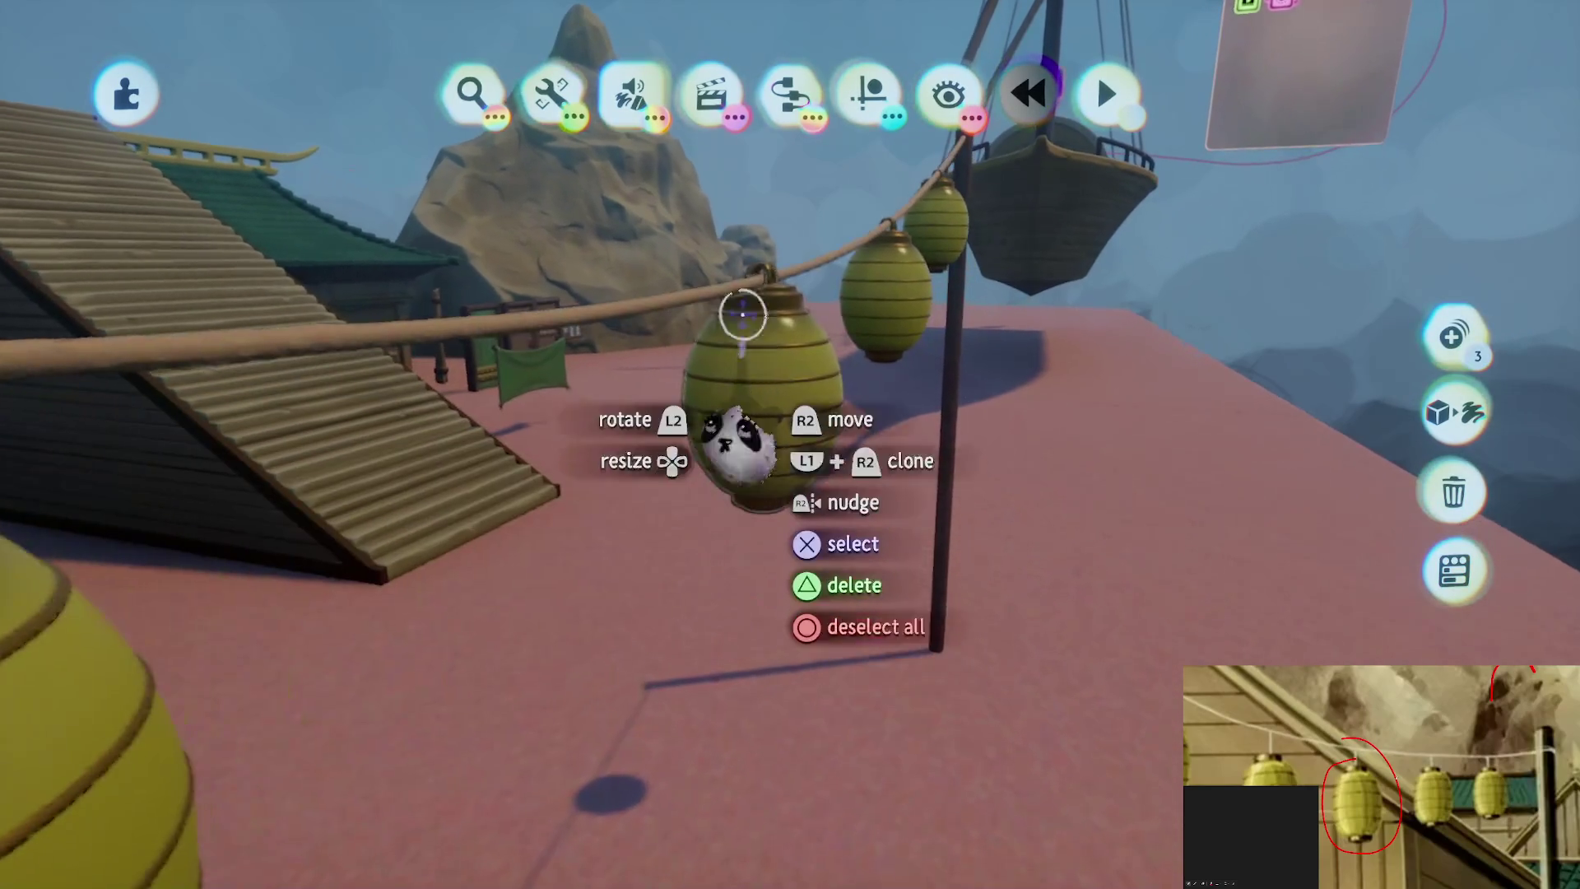
pyautogui.click(734, 412)
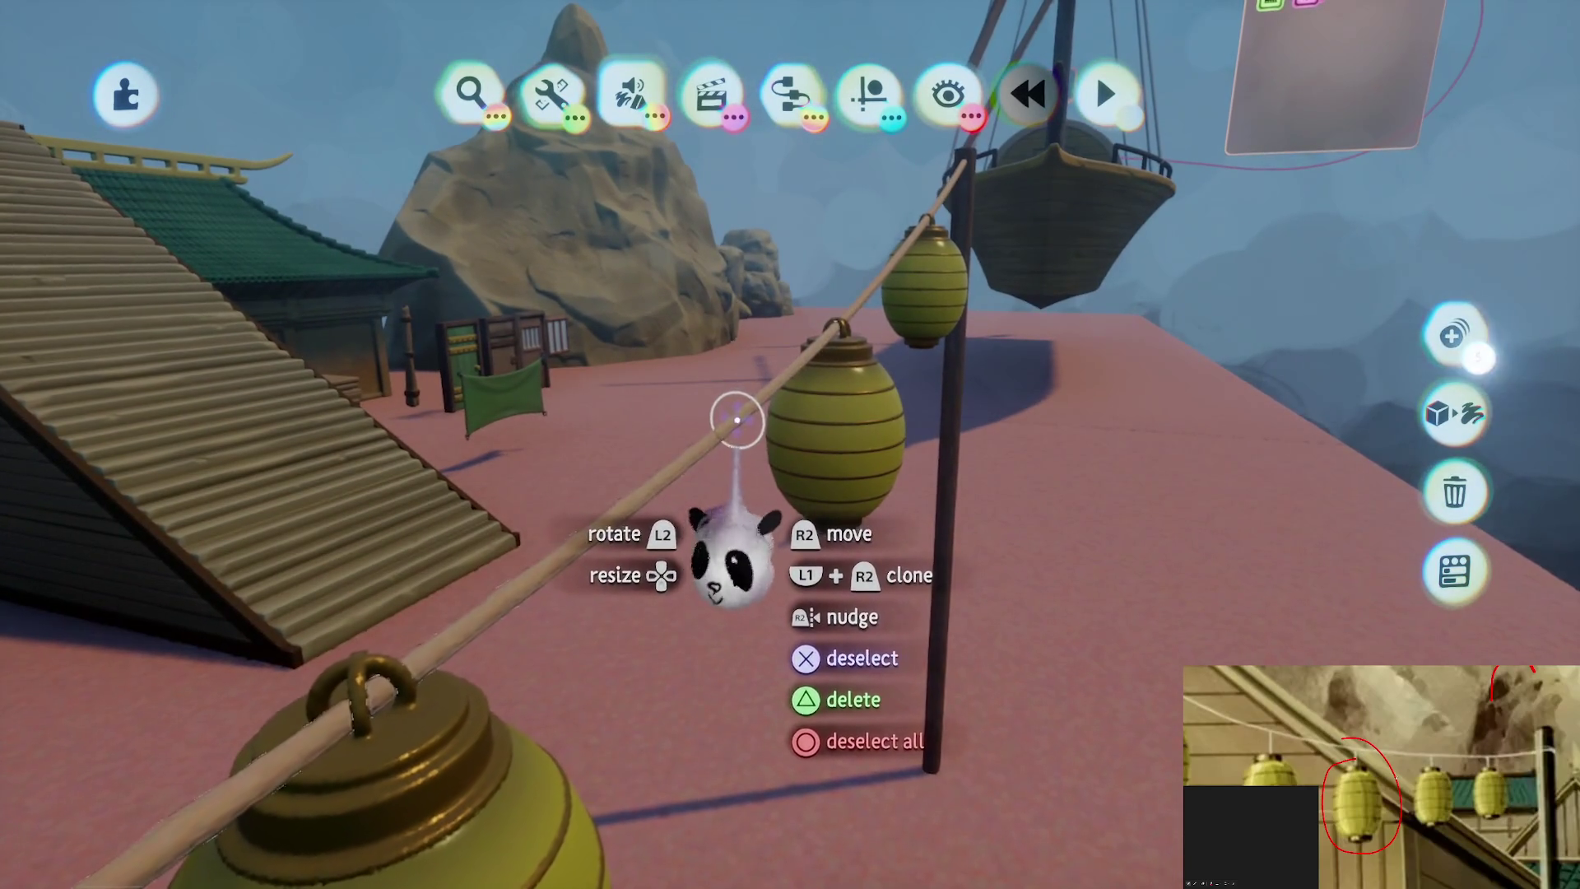
pyautogui.click(751, 423)
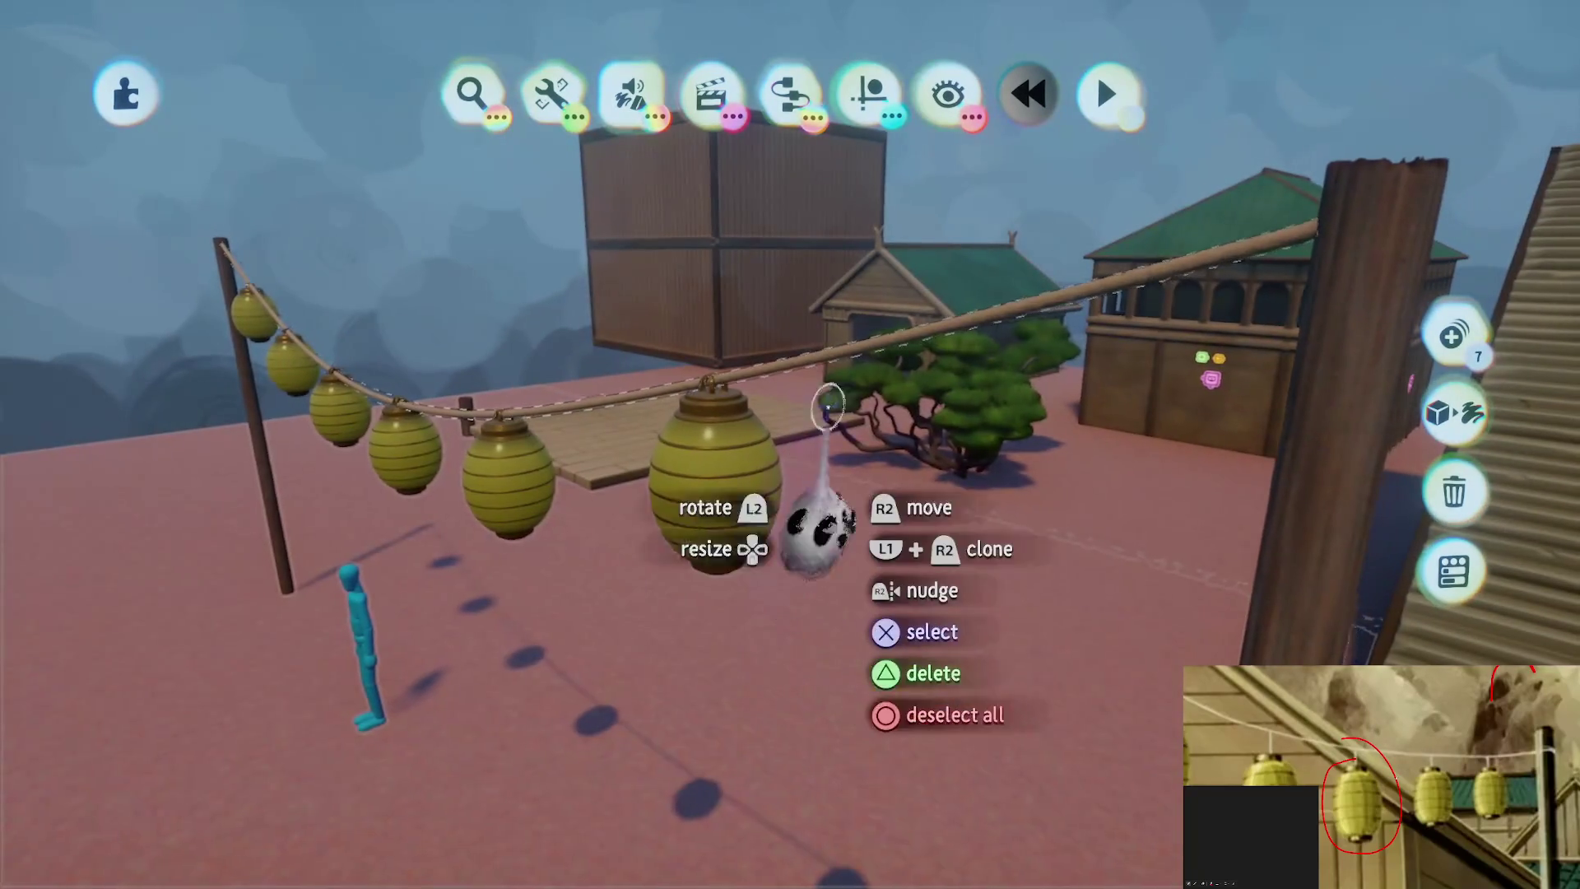
pyautogui.click(890, 339)
pyautogui.moveTo(890, 339)
pyautogui.mouseDown()
pyautogui.moveTo(857, 264)
pyautogui.moveTo(810, 240)
pyautogui.mouseUp()
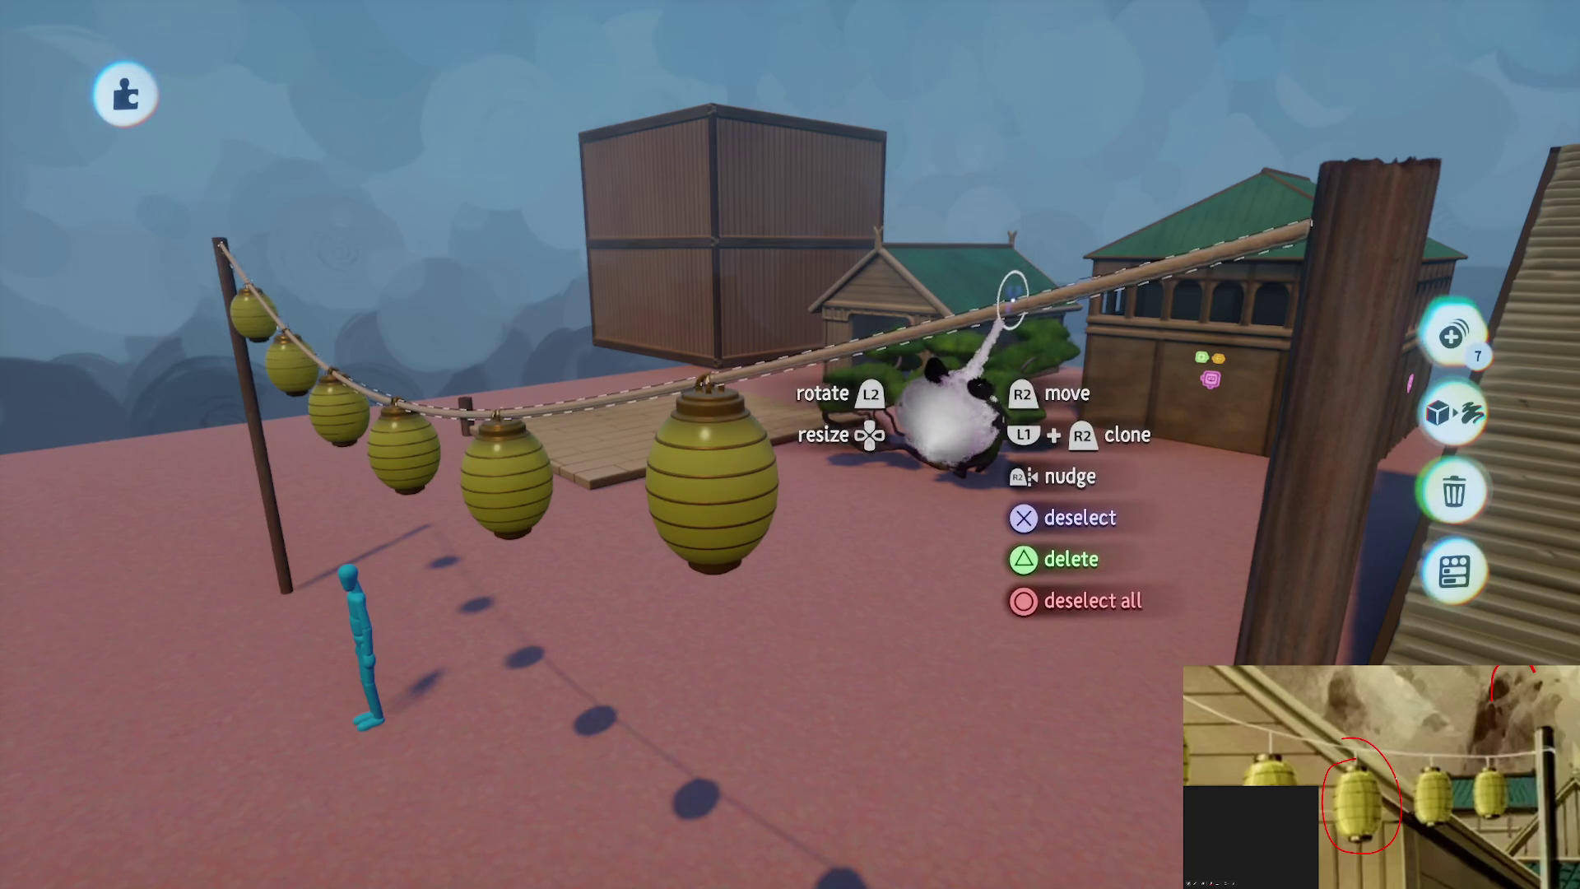
pyautogui.moveTo(1305, 423)
pyautogui.mouseDown()
pyautogui.moveTo(1393, 381)
pyautogui.moveTo(1439, 423)
pyautogui.moveTo(1038, 568)
pyautogui.moveTo(776, 557)
pyautogui.mouseUp()
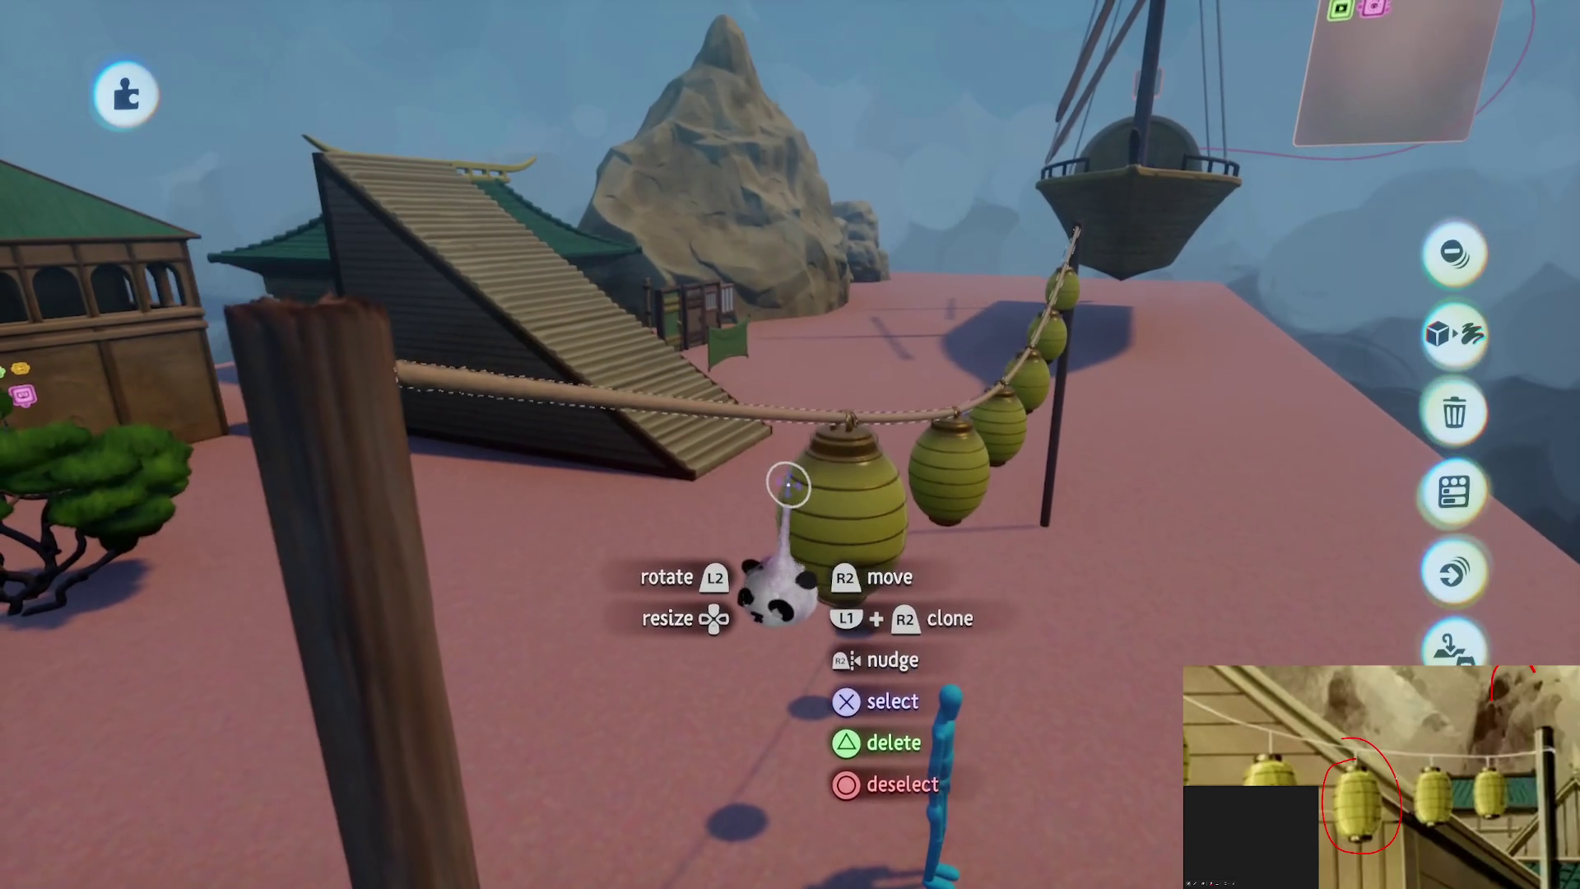
pyautogui.moveTo(787, 494)
pyautogui.mouseDown()
pyautogui.moveTo(783, 452)
pyautogui.moveTo(730, 381)
pyautogui.moveTo(754, 202)
pyautogui.mouseUp()
pyautogui.press('Escape')
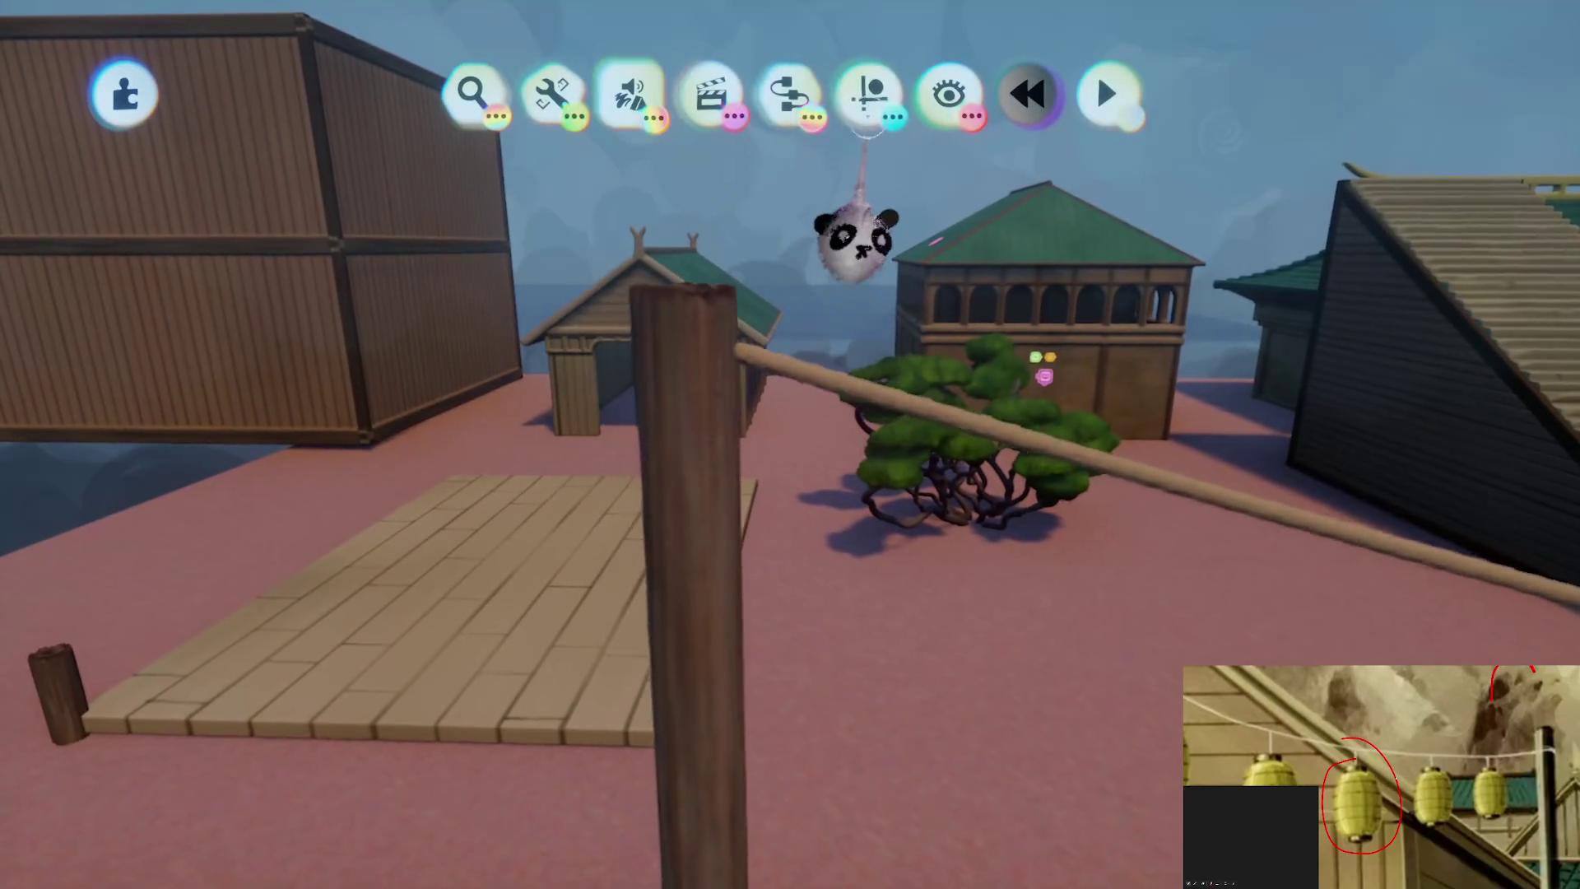
# Place a Ball Joint on the post top connected to the rope, and delete an unwanted object
pyautogui.moveTo(868, 92)
pyautogui.moveTo(786, 123)
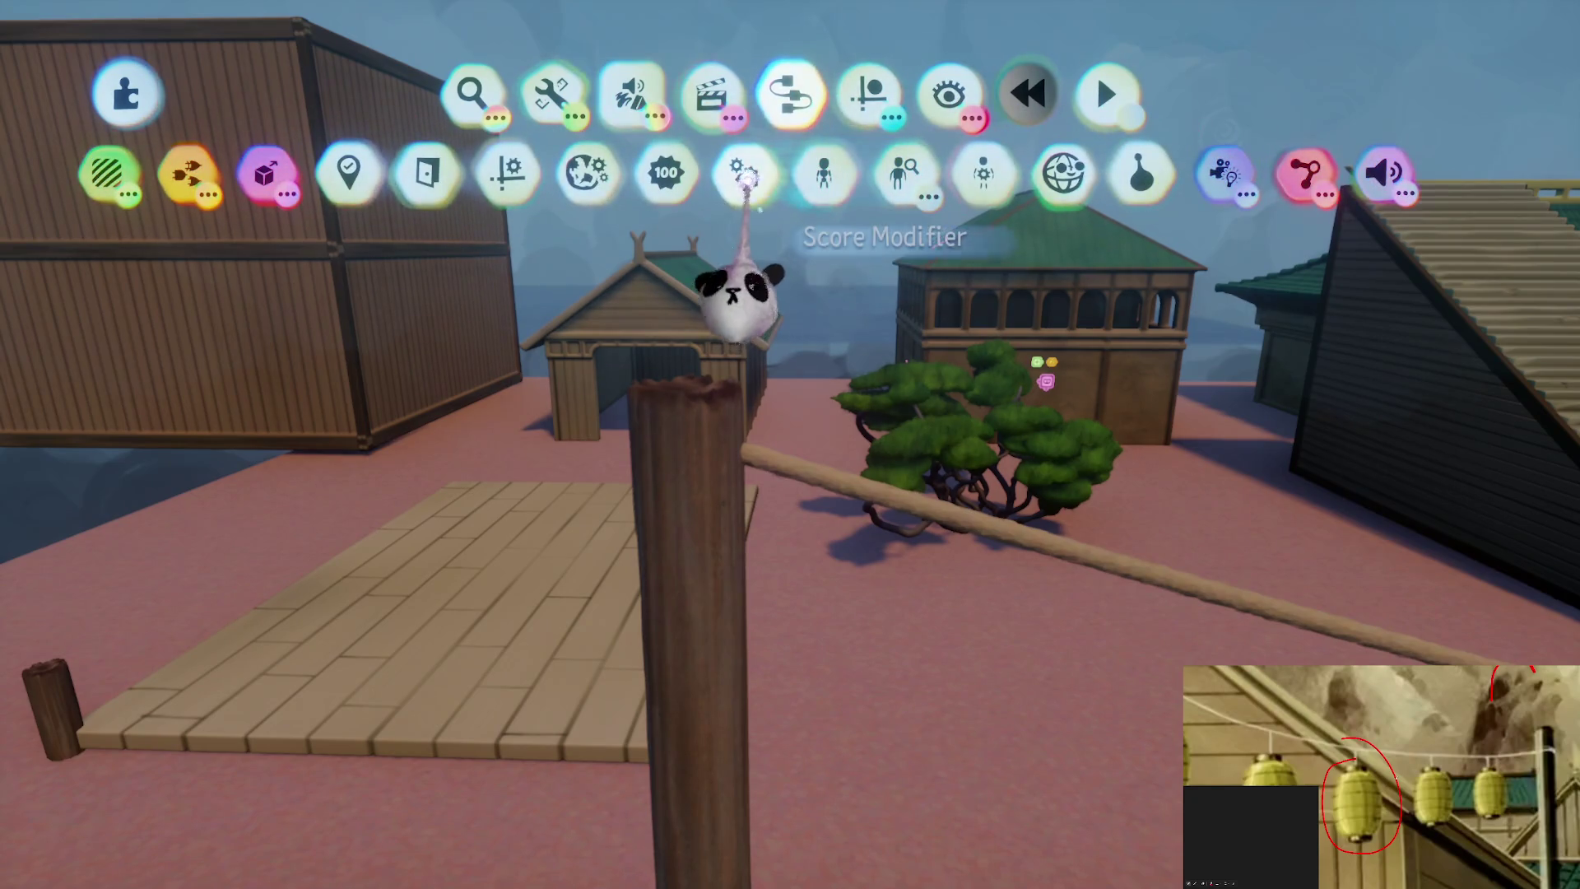
pyautogui.click(1312, 173)
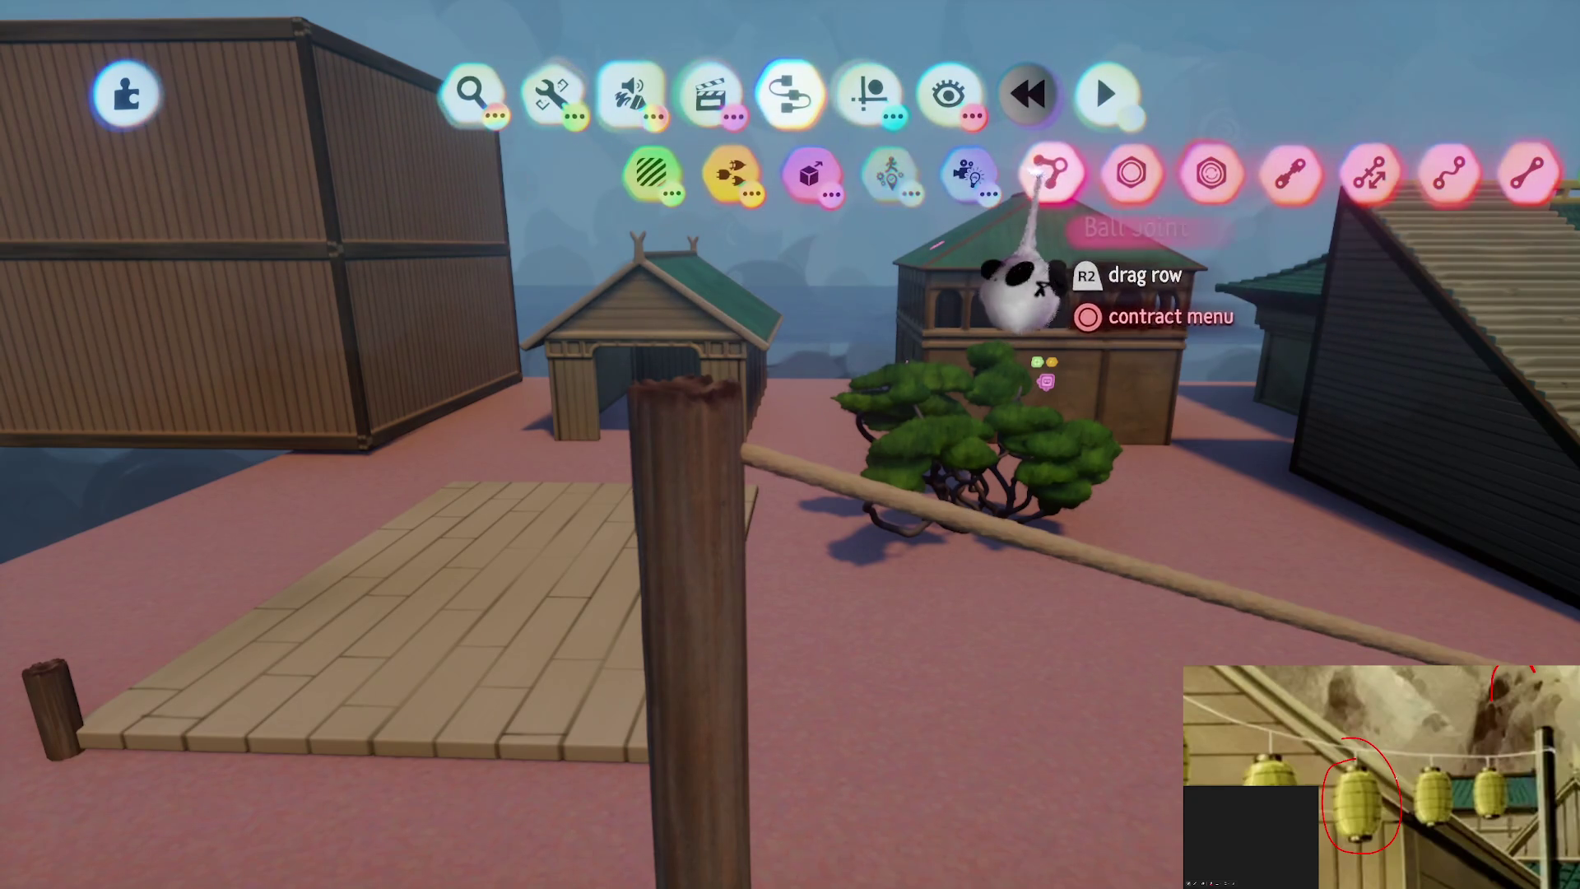
pyautogui.click(1056, 171)
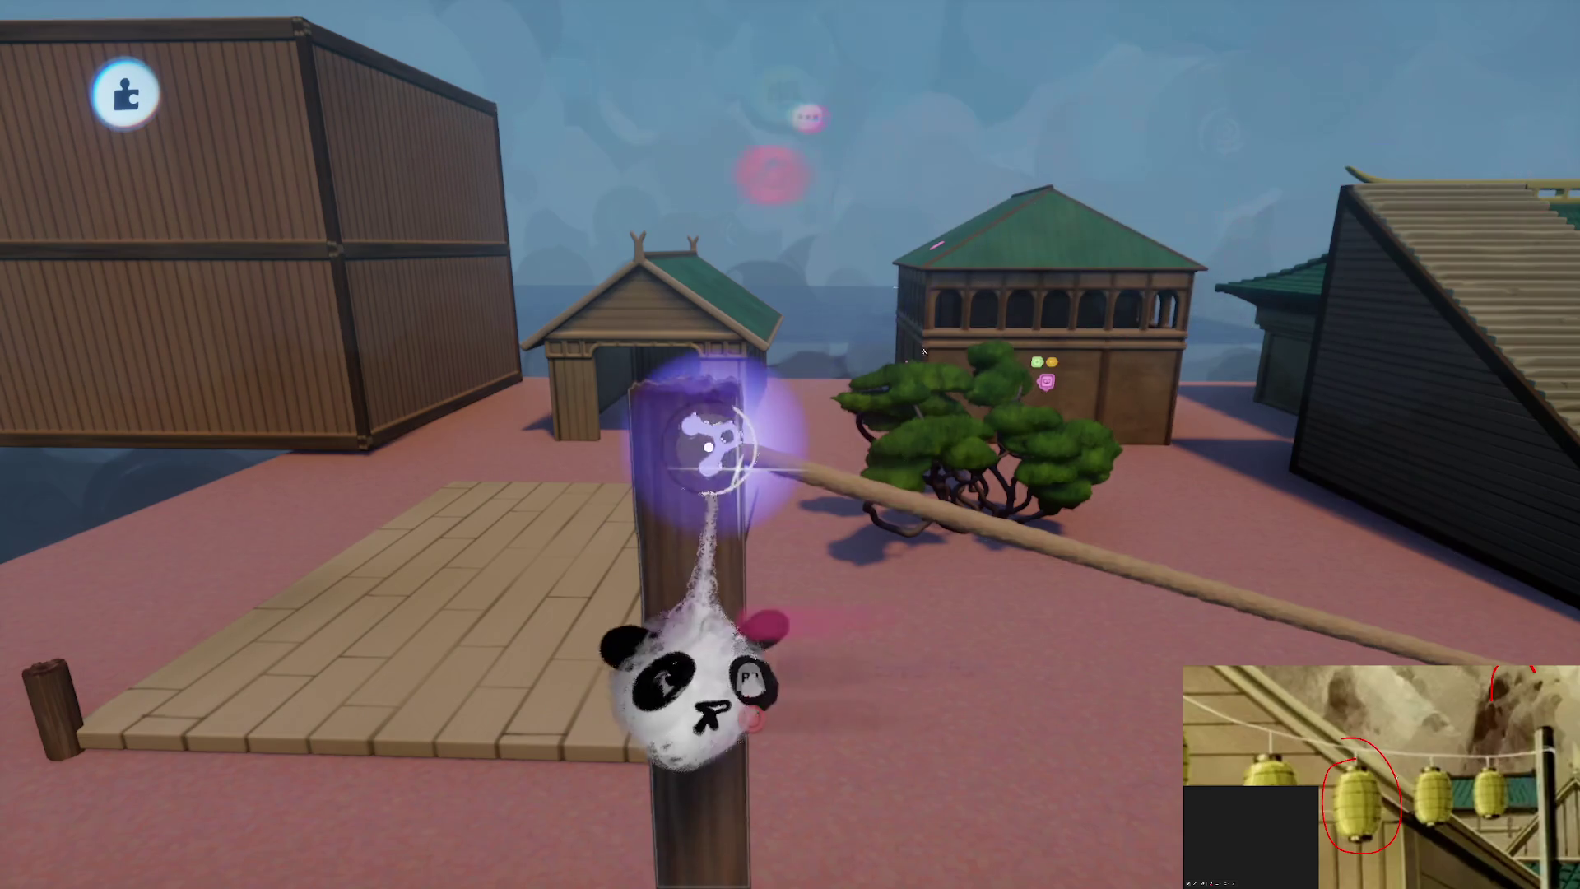
pyautogui.click(708, 444)
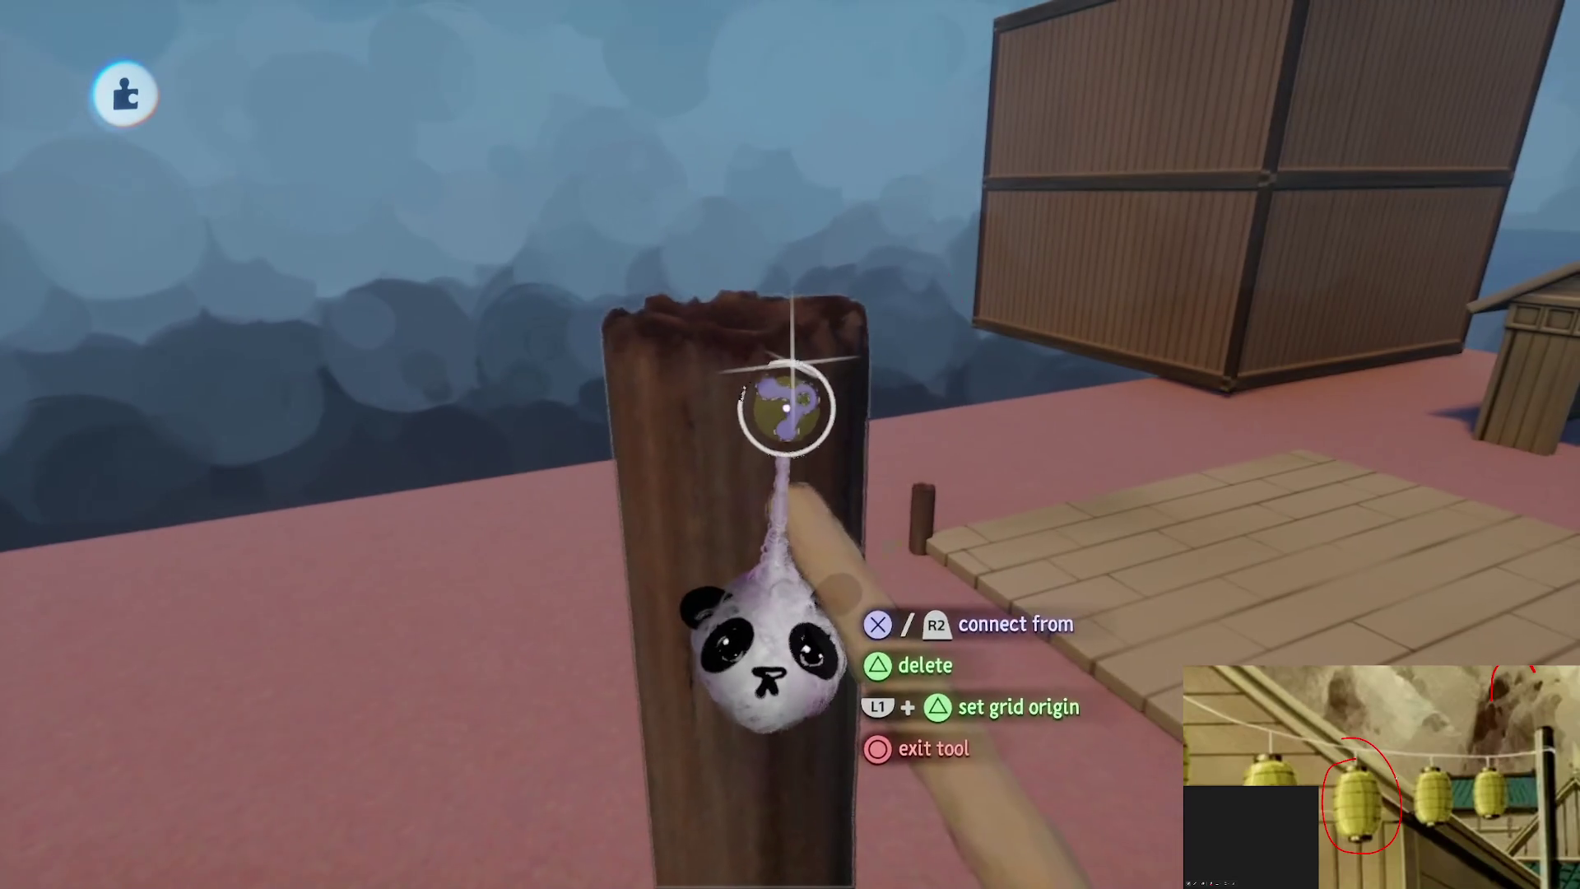
pyautogui.click(782, 399)
pyautogui.click(867, 574)
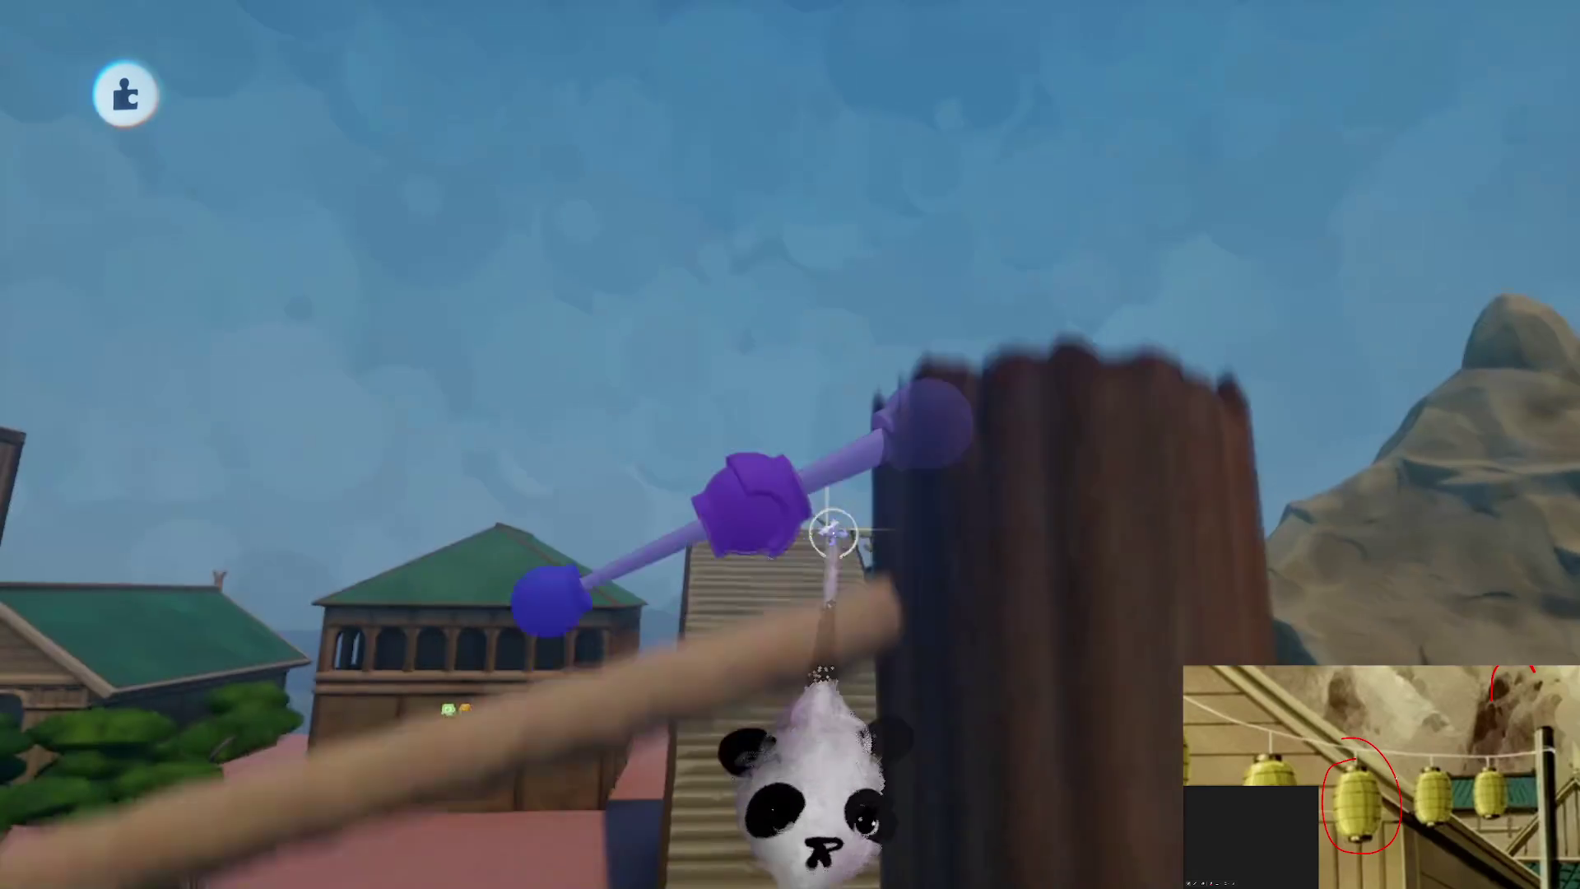
pyautogui.press('Delete')
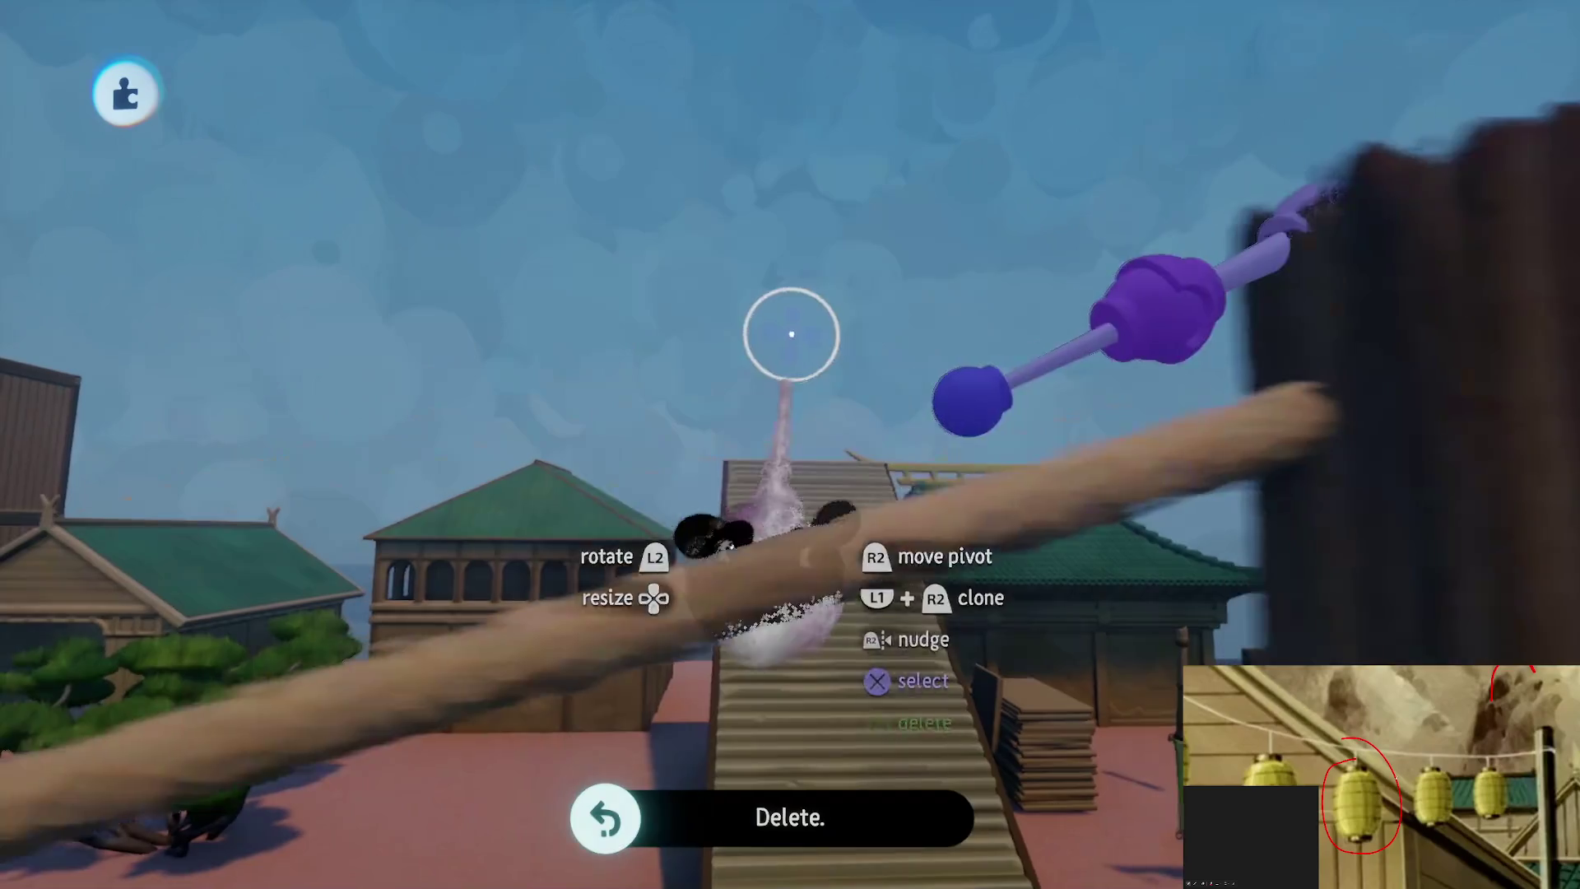
# Move the ball joint and connector end onto the wooden post's top, then orbit toward the rope
pyautogui.moveTo(858, 266)
pyautogui.mouseDown()
pyautogui.moveTo(804, 165)
pyautogui.moveTo(969, 408)
pyautogui.mouseUp()
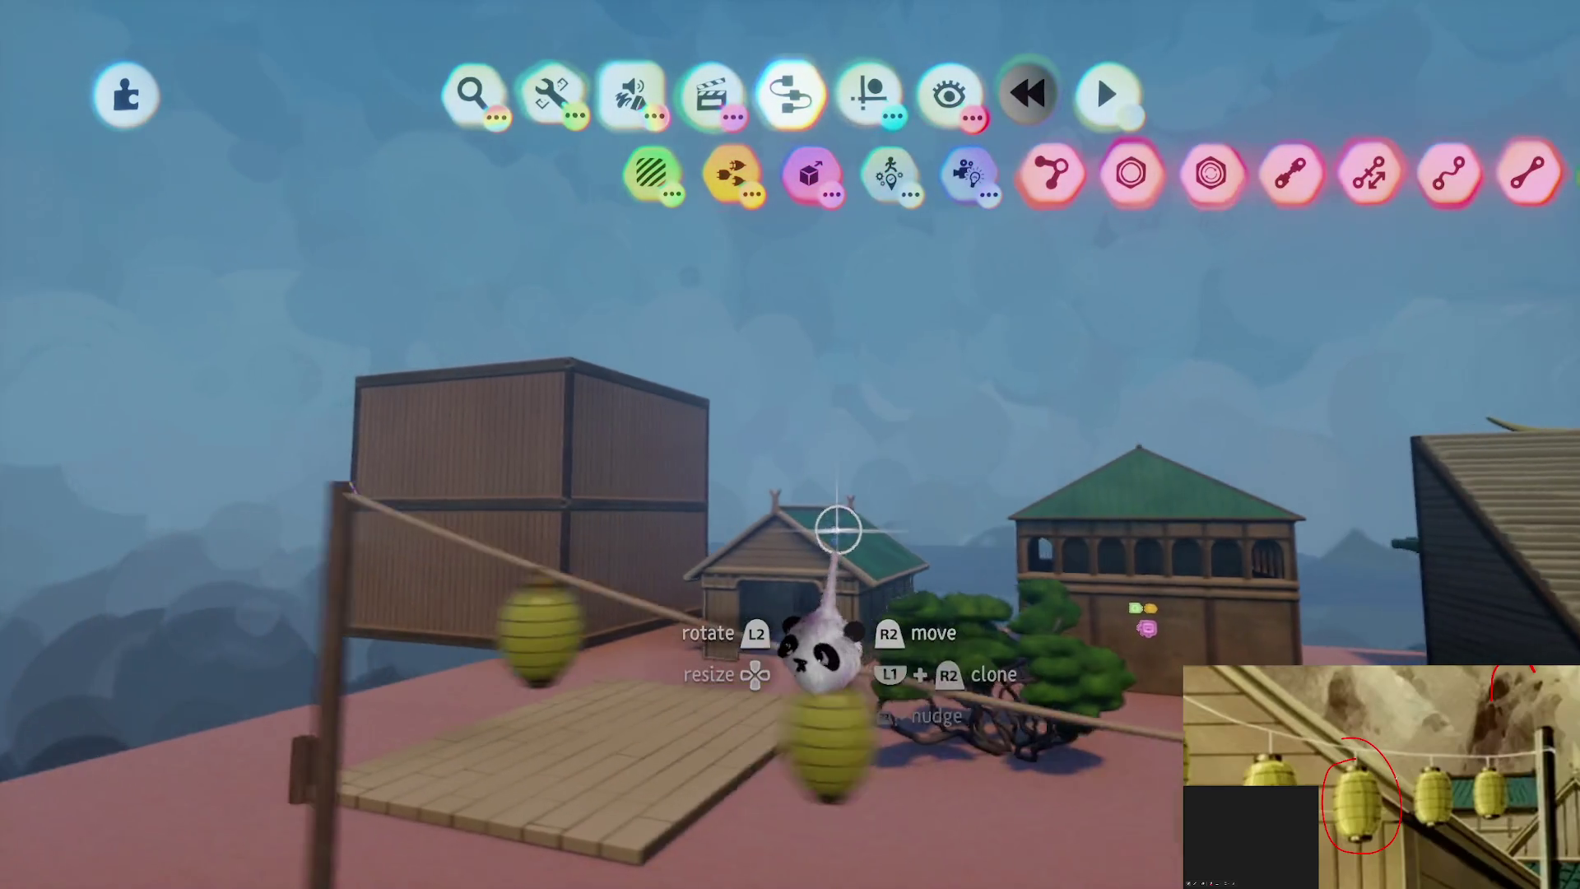
pyautogui.moveTo(843, 366)
pyautogui.mouseDown()
pyautogui.moveTo(808, 346)
pyautogui.moveTo(799, 442)
pyautogui.moveTo(803, 317)
pyautogui.mouseUp()
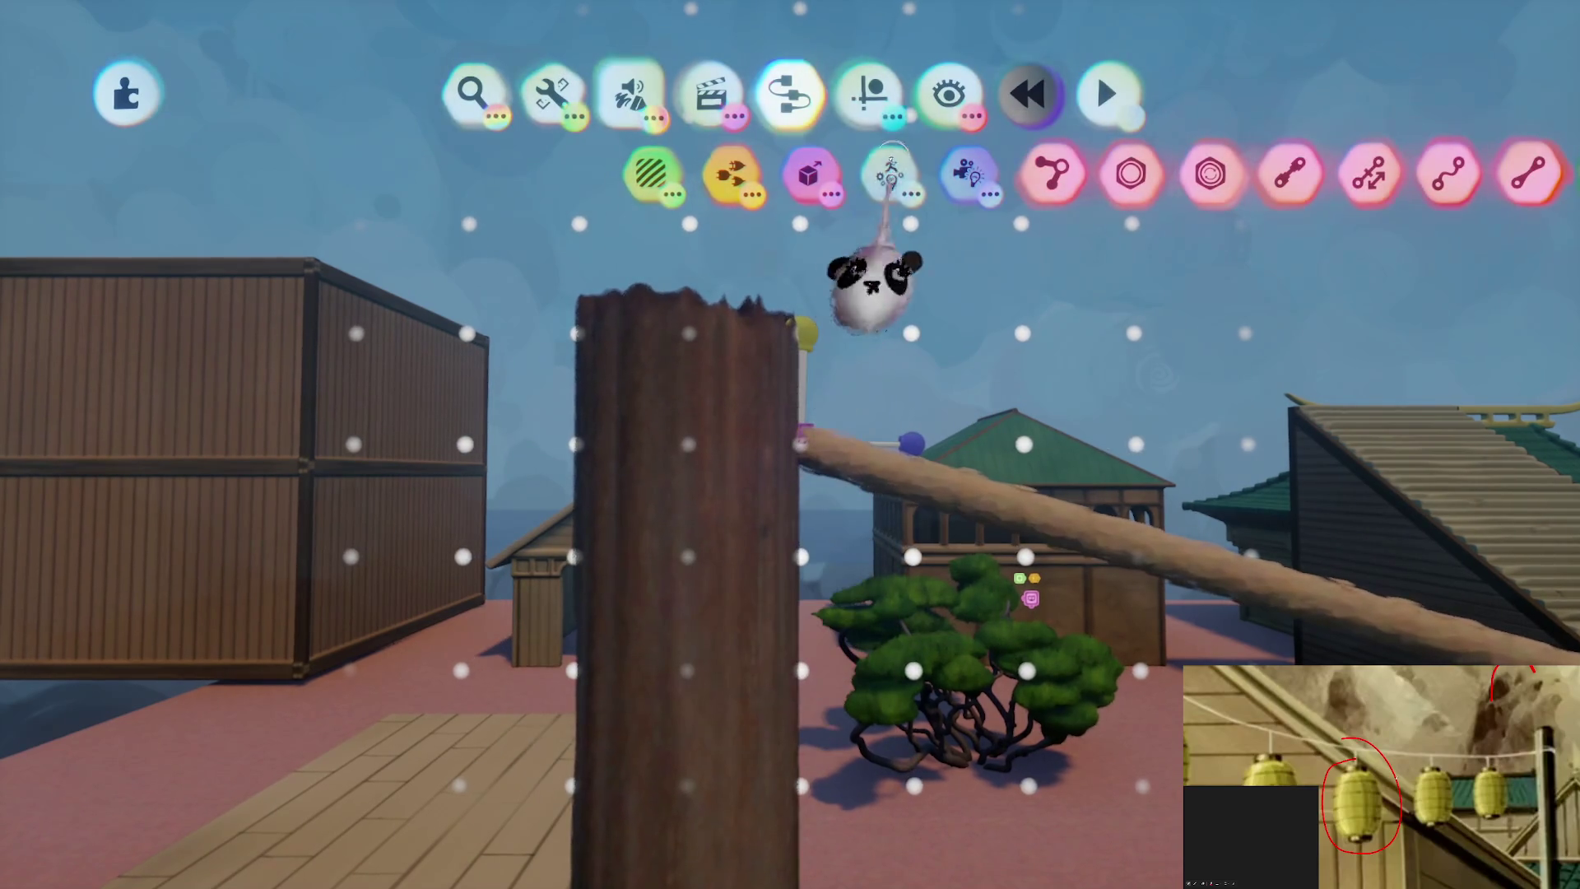
pyautogui.moveTo(845, 475)
pyautogui.mouseDown()
pyautogui.moveTo(860, 107)
pyautogui.moveTo(847, 318)
pyautogui.moveTo(798, 501)
pyautogui.moveTo(807, 310)
pyautogui.mouseUp()
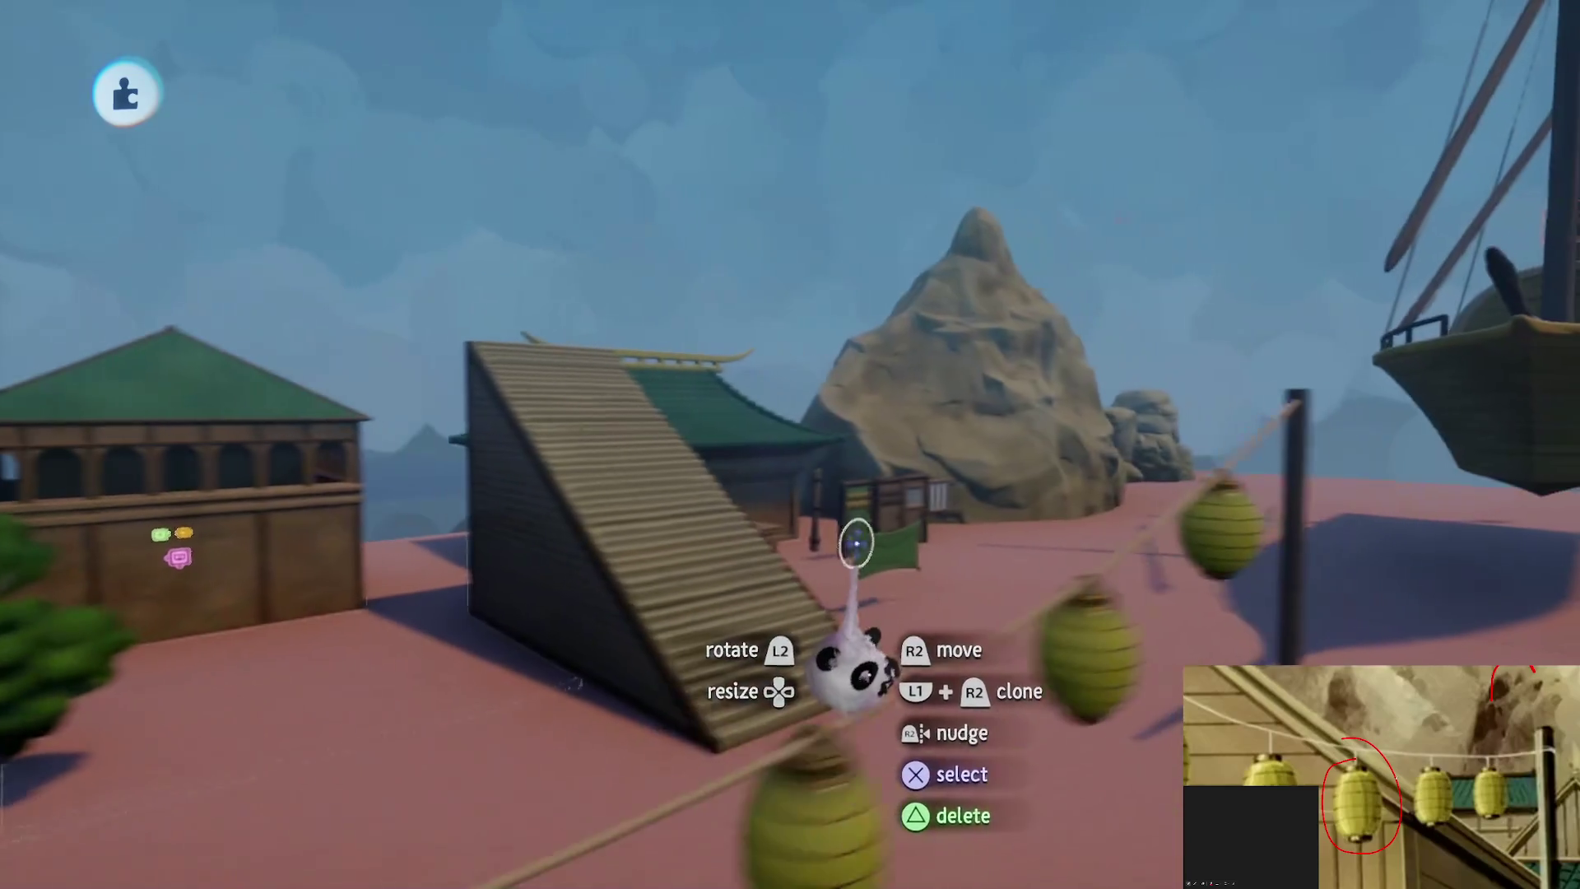
pyautogui.moveTo(855, 543)
pyautogui.mouseDown()
pyautogui.moveTo(832, 529)
pyautogui.moveTo(832, 459)
pyautogui.moveTo(691, 419)
pyautogui.mouseUp()
pyautogui.moveTo(650, 487)
pyautogui.mouseDown()
pyautogui.moveTo(831, 412)
pyautogui.moveTo(796, 355)
pyautogui.mouseUp()
pyautogui.press('Escape')
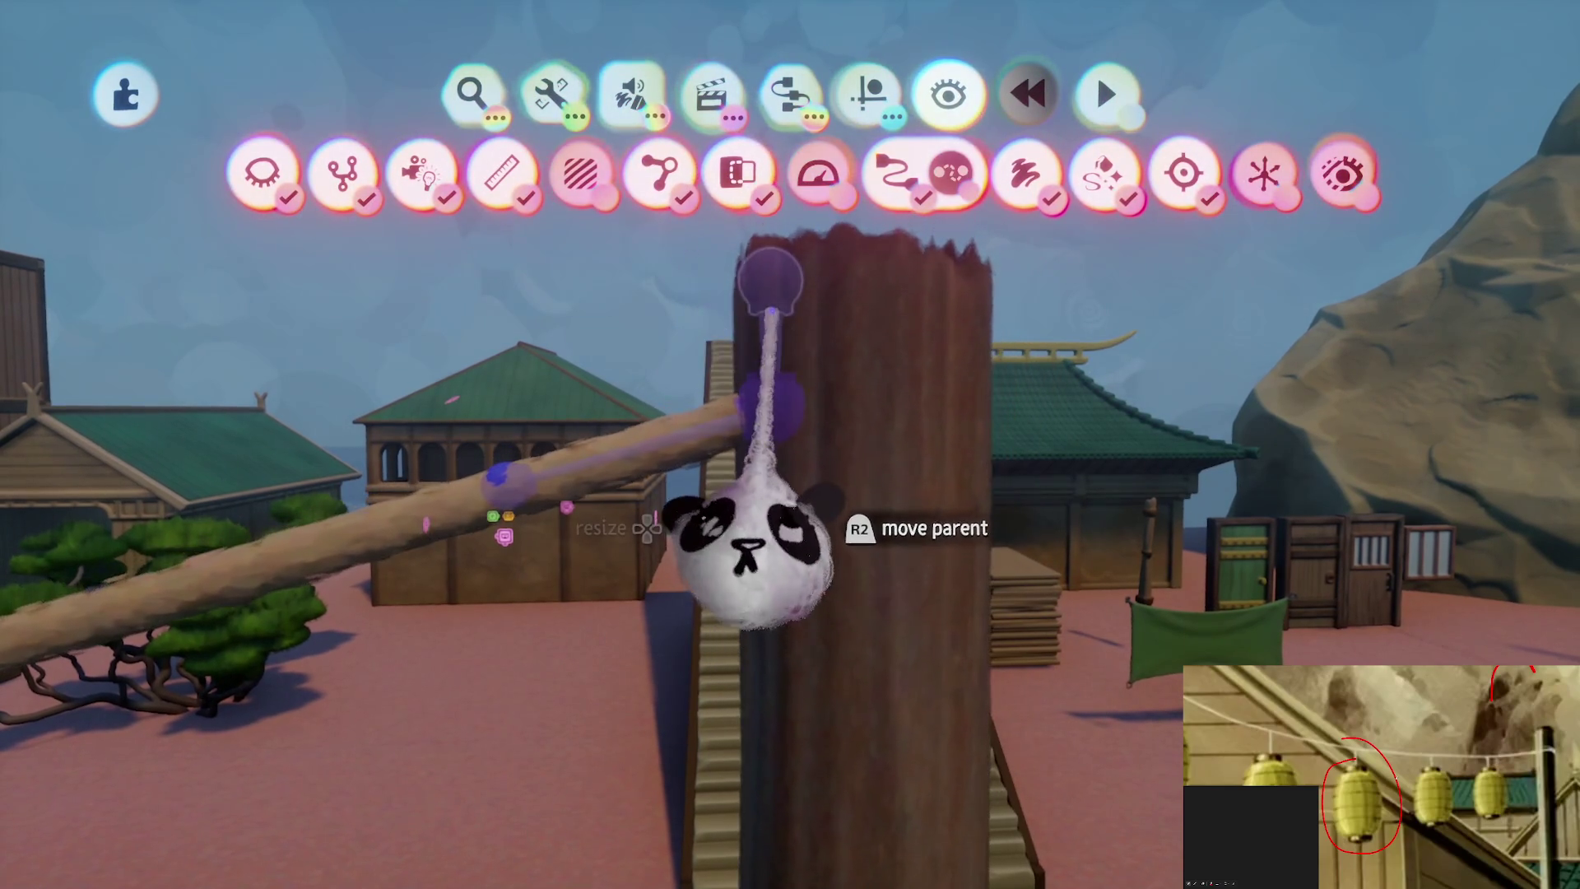
pyautogui.press('Escape')
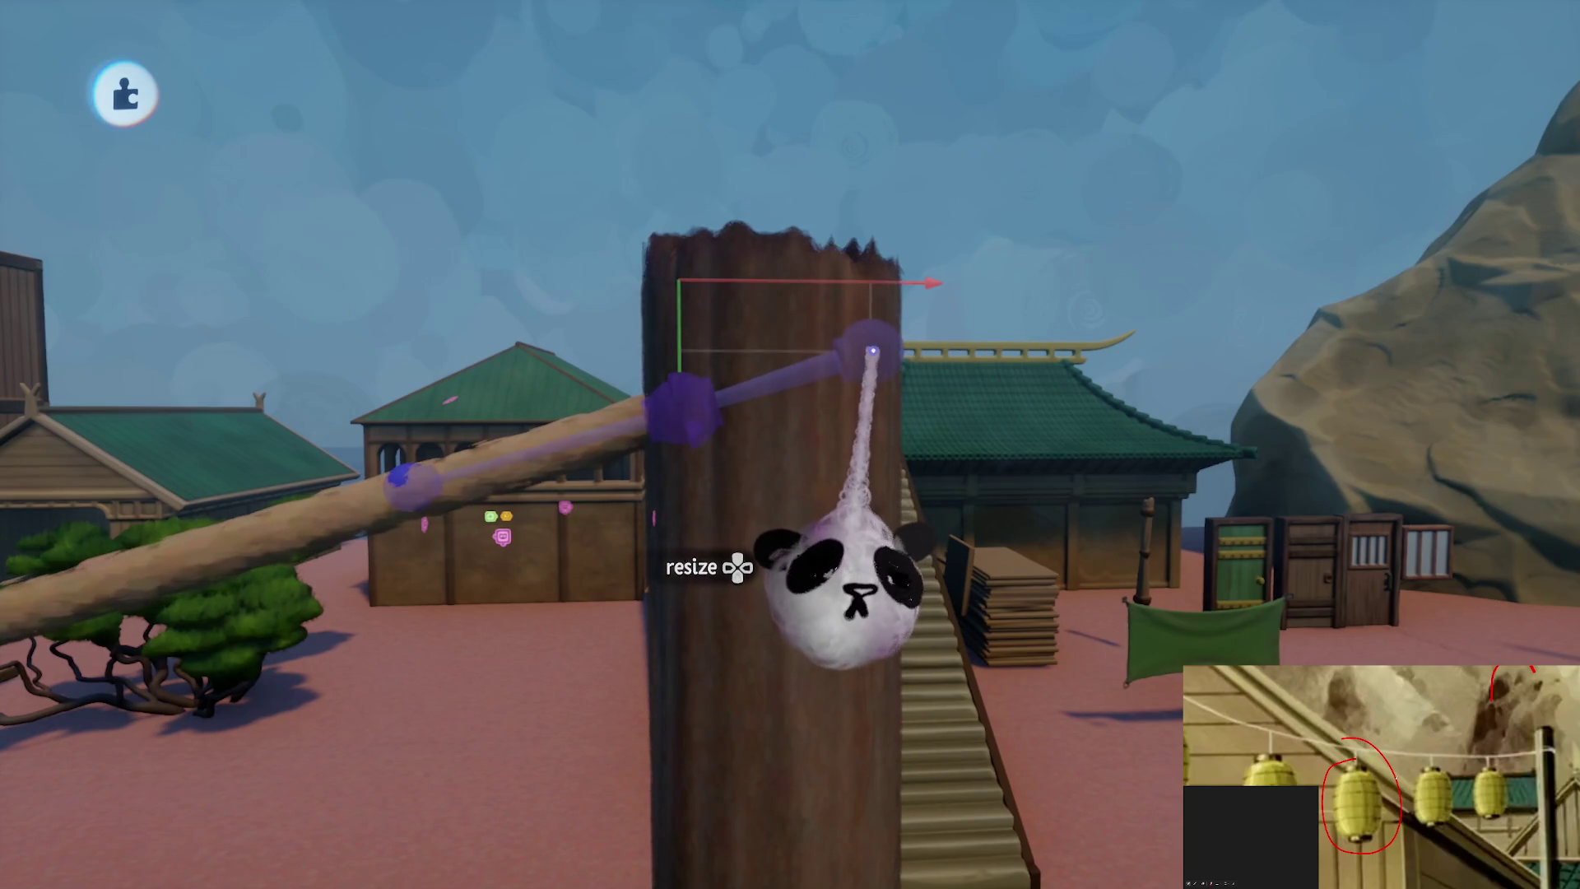
pyautogui.moveTo(872, 354)
pyautogui.mouseDown()
pyautogui.moveTo(804, 575)
pyautogui.moveTo(765, 469)
pyautogui.moveTo(681, 389)
pyautogui.moveTo(727, 416)
pyautogui.moveTo(744, 342)
pyautogui.moveTo(755, 386)
pyautogui.moveTo(782, 380)
pyautogui.moveTo(764, 362)
pyautogui.mouseUp()
pyautogui.moveTo(640, 453)
pyautogui.mouseDown()
pyautogui.moveTo(604, 457)
pyautogui.moveTo(602, 474)
pyautogui.moveTo(738, 655)
pyautogui.moveTo(772, 652)
pyautogui.moveTo(751, 535)
pyautogui.moveTo(751, 729)
pyautogui.moveTo(751, 564)
pyautogui.moveTo(823, 531)
pyautogui.moveTo(798, 583)
pyautogui.moveTo(813, 582)
pyautogui.moveTo(822, 504)
pyautogui.moveTo(681, 375)
pyautogui.mouseUp()
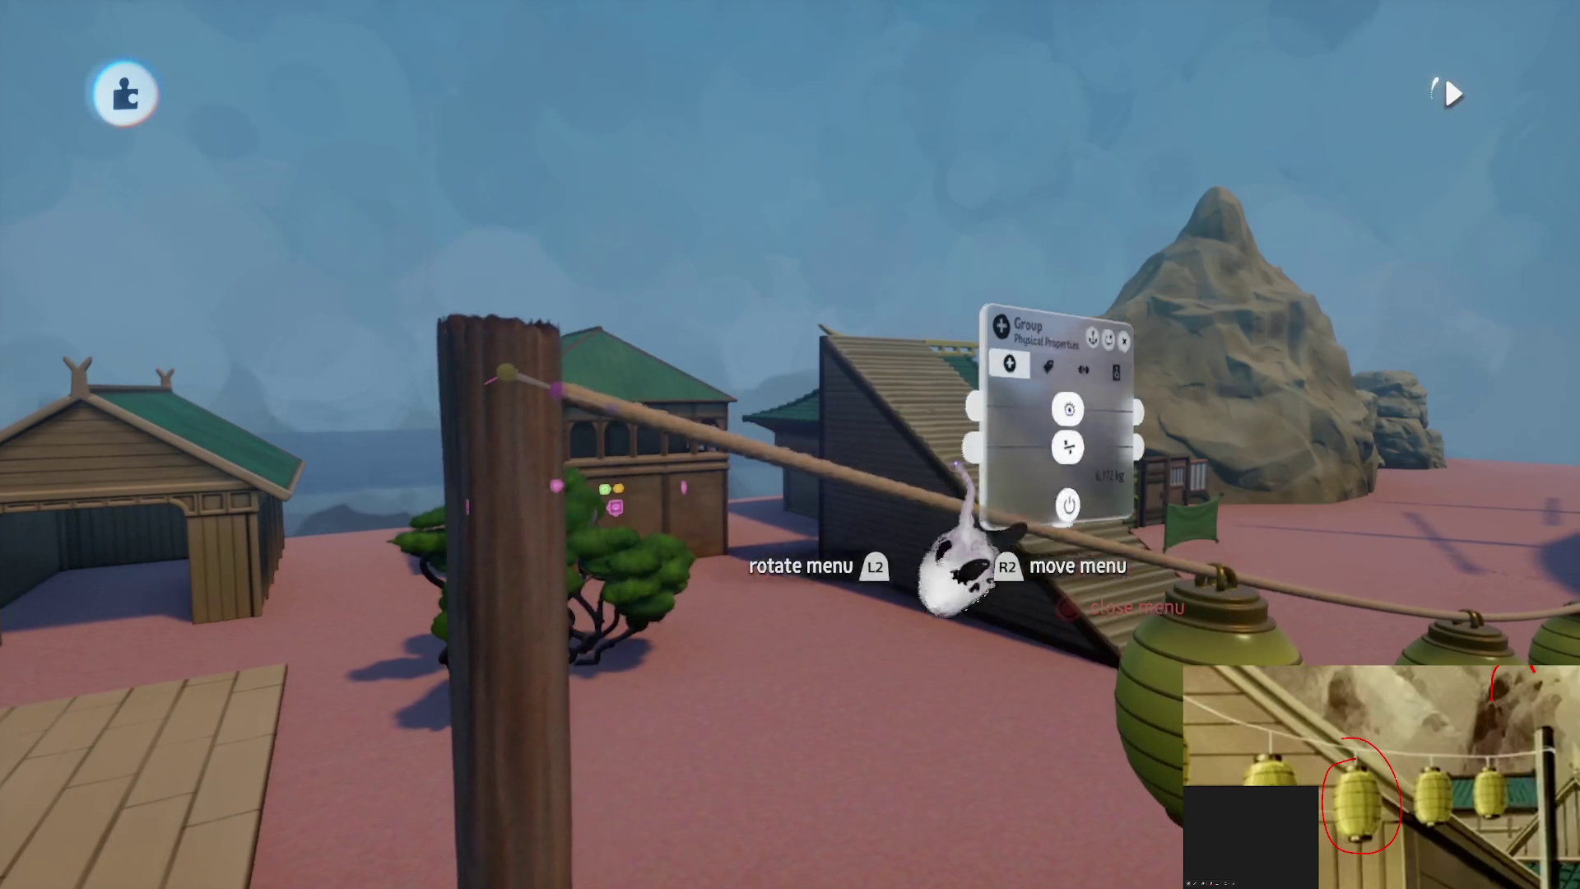
# Close the group's properties and review the rope's Sculpture Physical Properties
pyautogui.press('Escape')
pyautogui.click(764, 453)
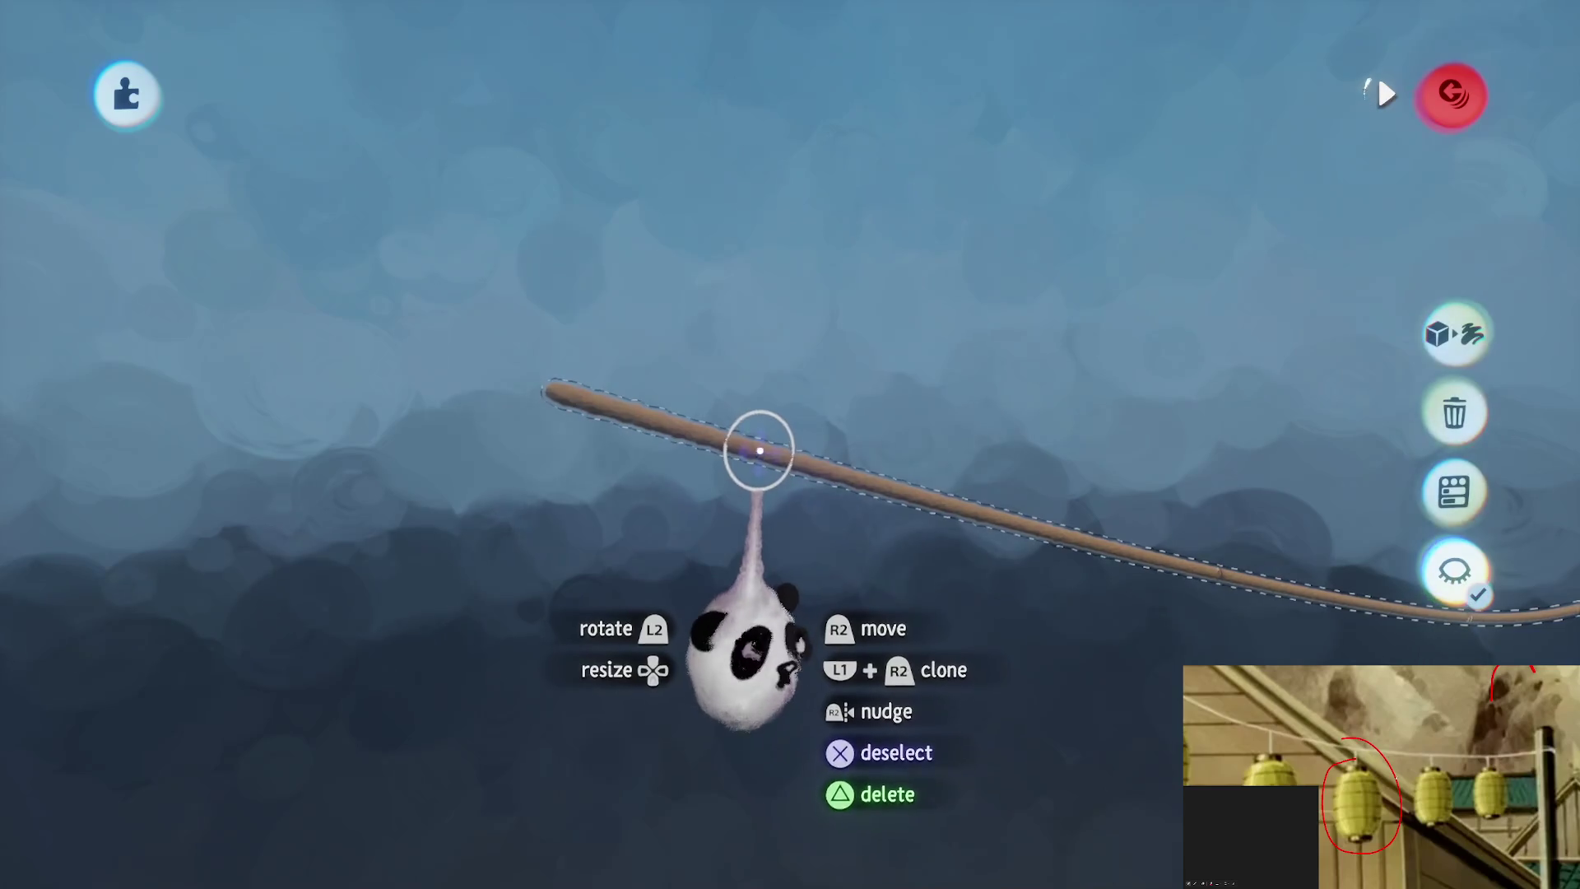
pyautogui.click(764, 453)
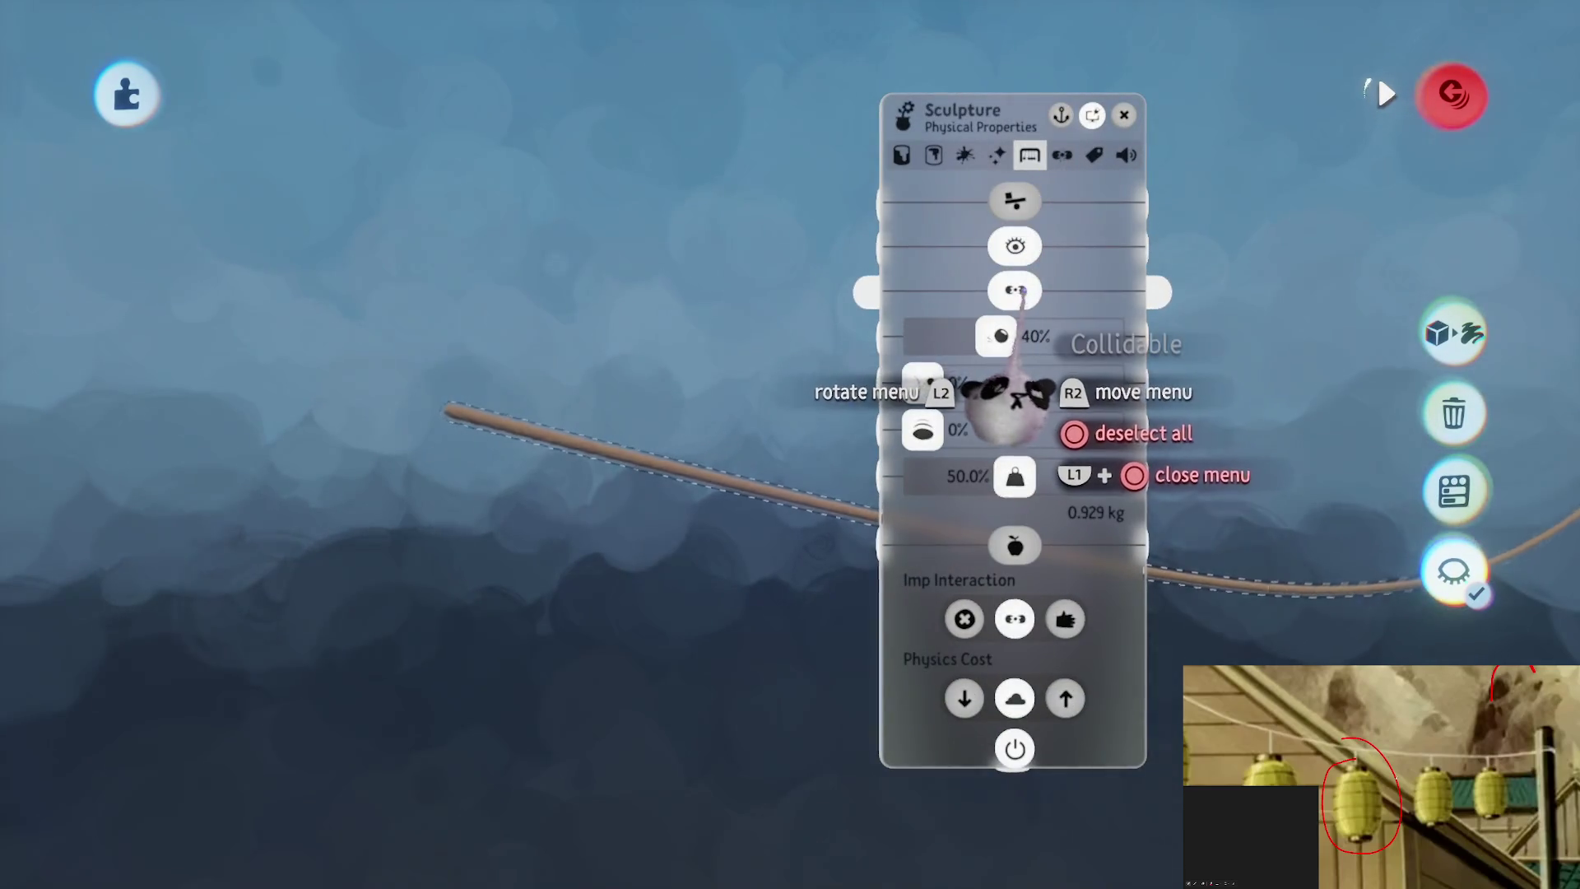
pyautogui.press('Escape')
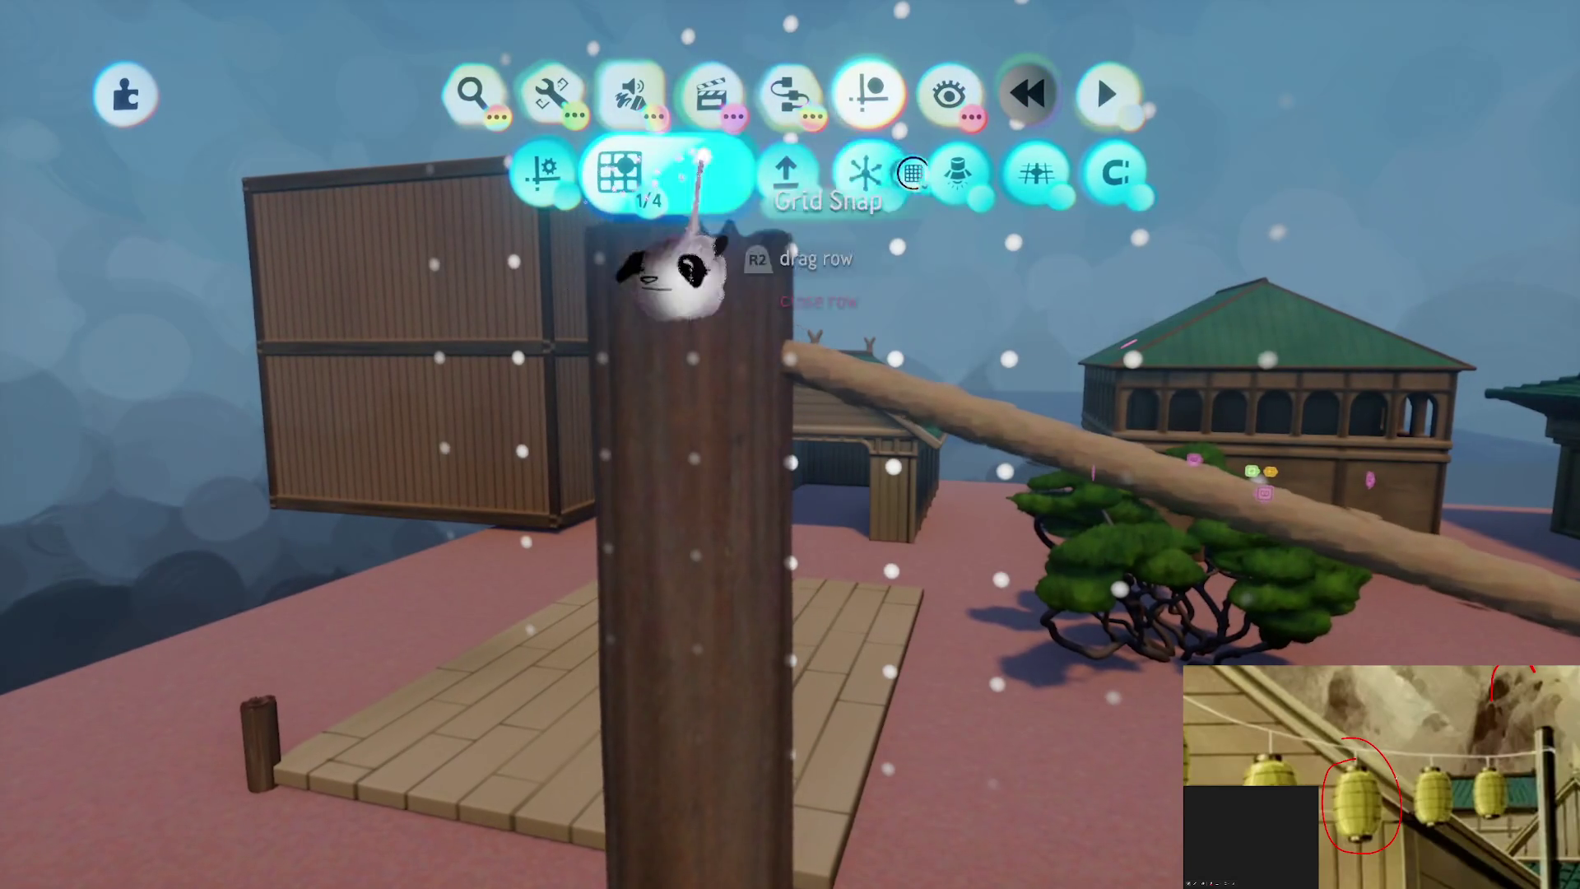
# Place a connector running from the lantern's top loop to the rope
pyautogui.click(1047, 175)
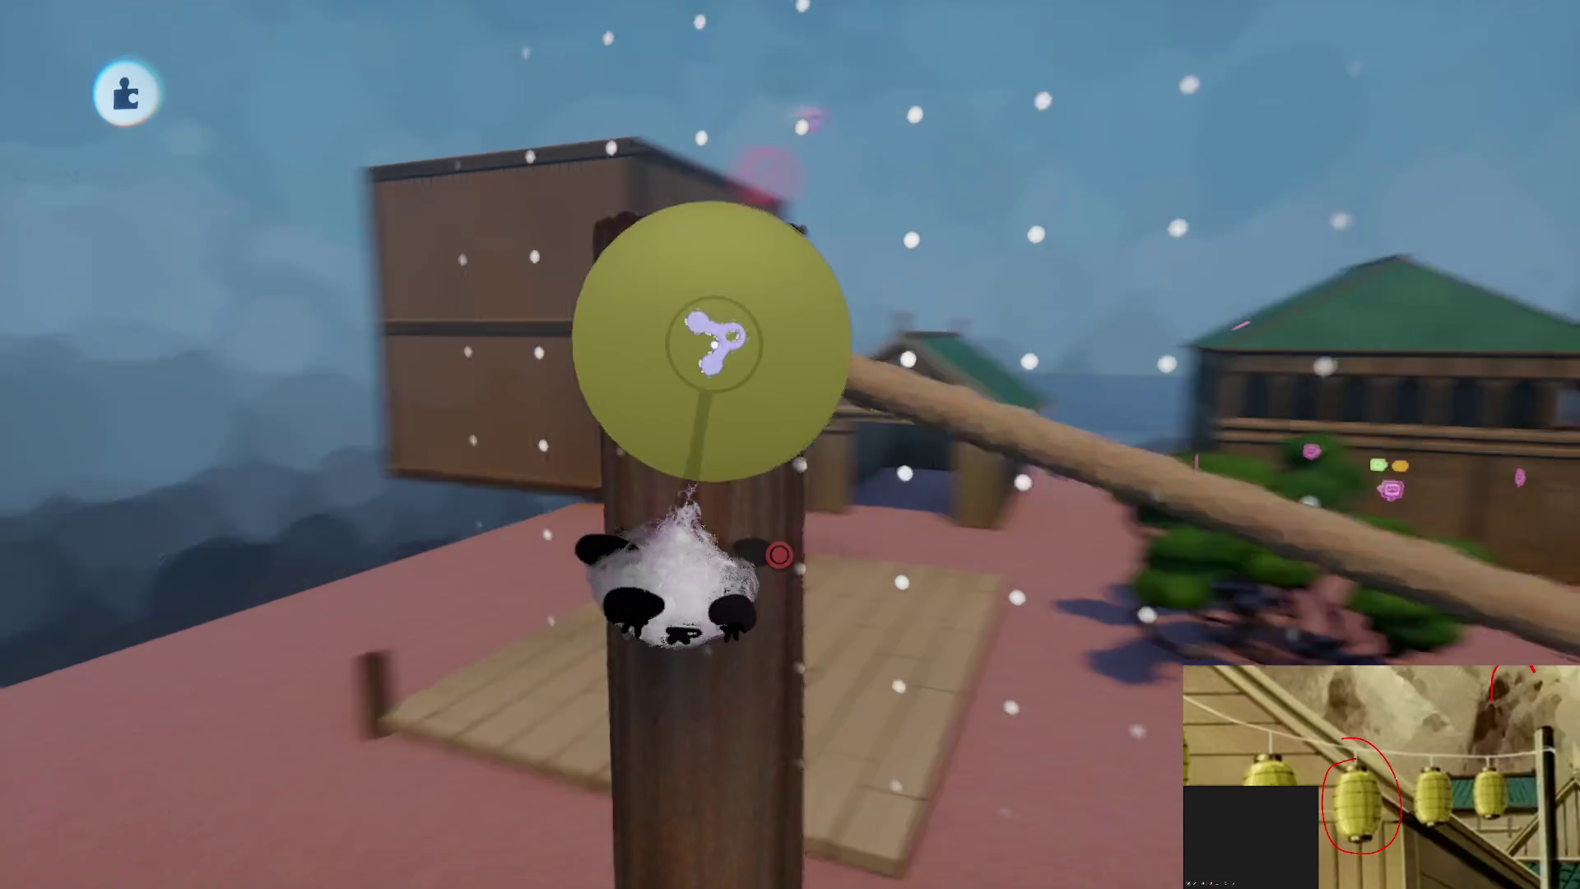
pyautogui.click(860, 202)
pyautogui.click(860, 202)
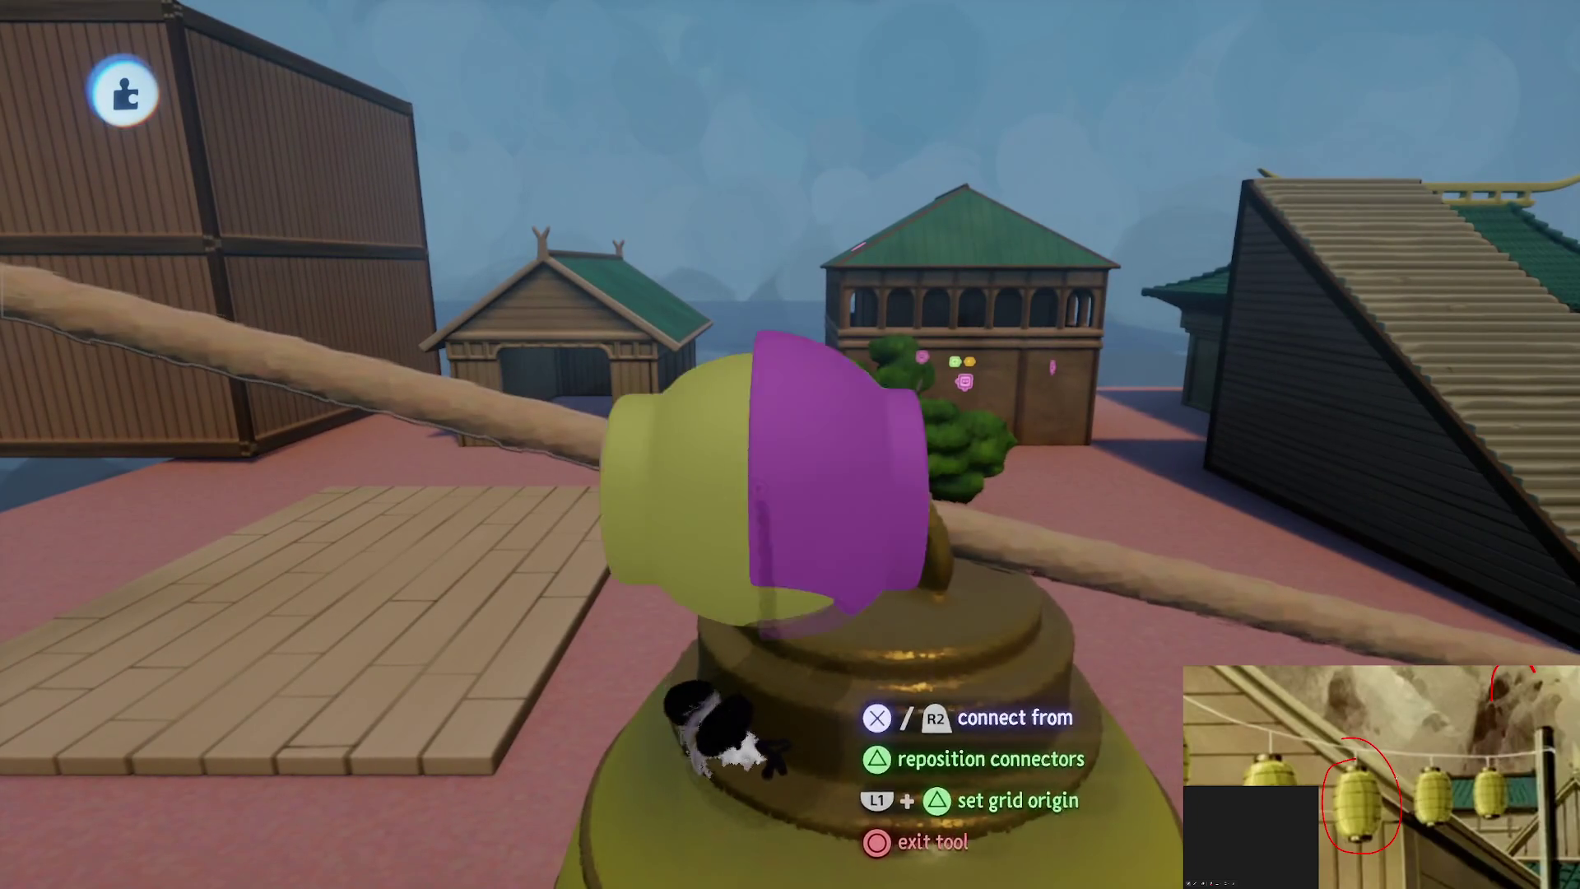
pyautogui.click(716, 724)
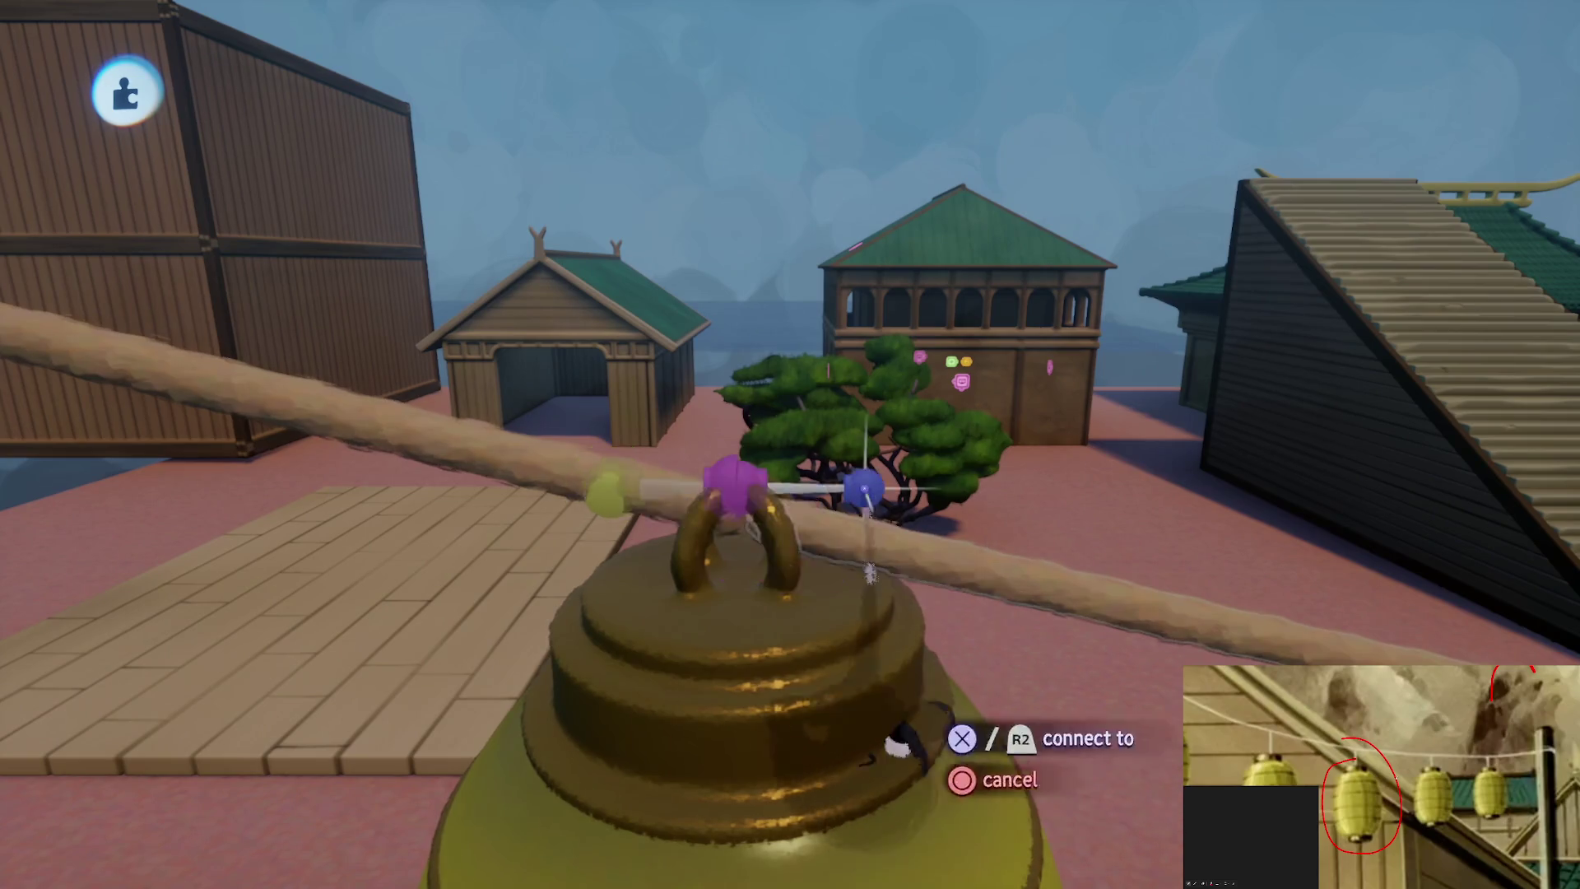
pyautogui.click(736, 490)
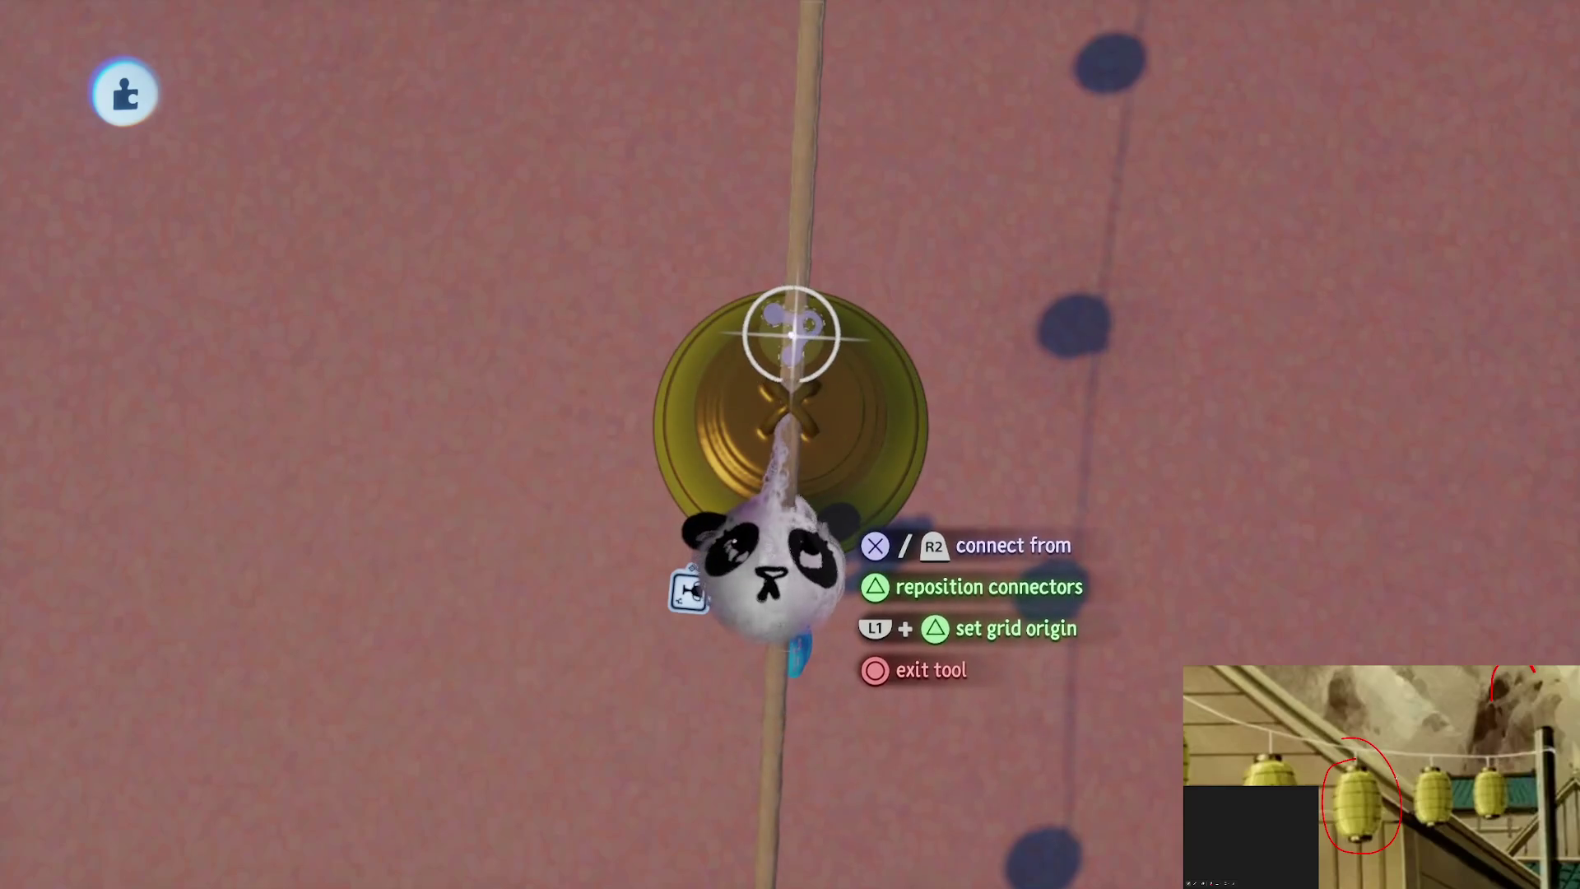
pyautogui.click(787, 466)
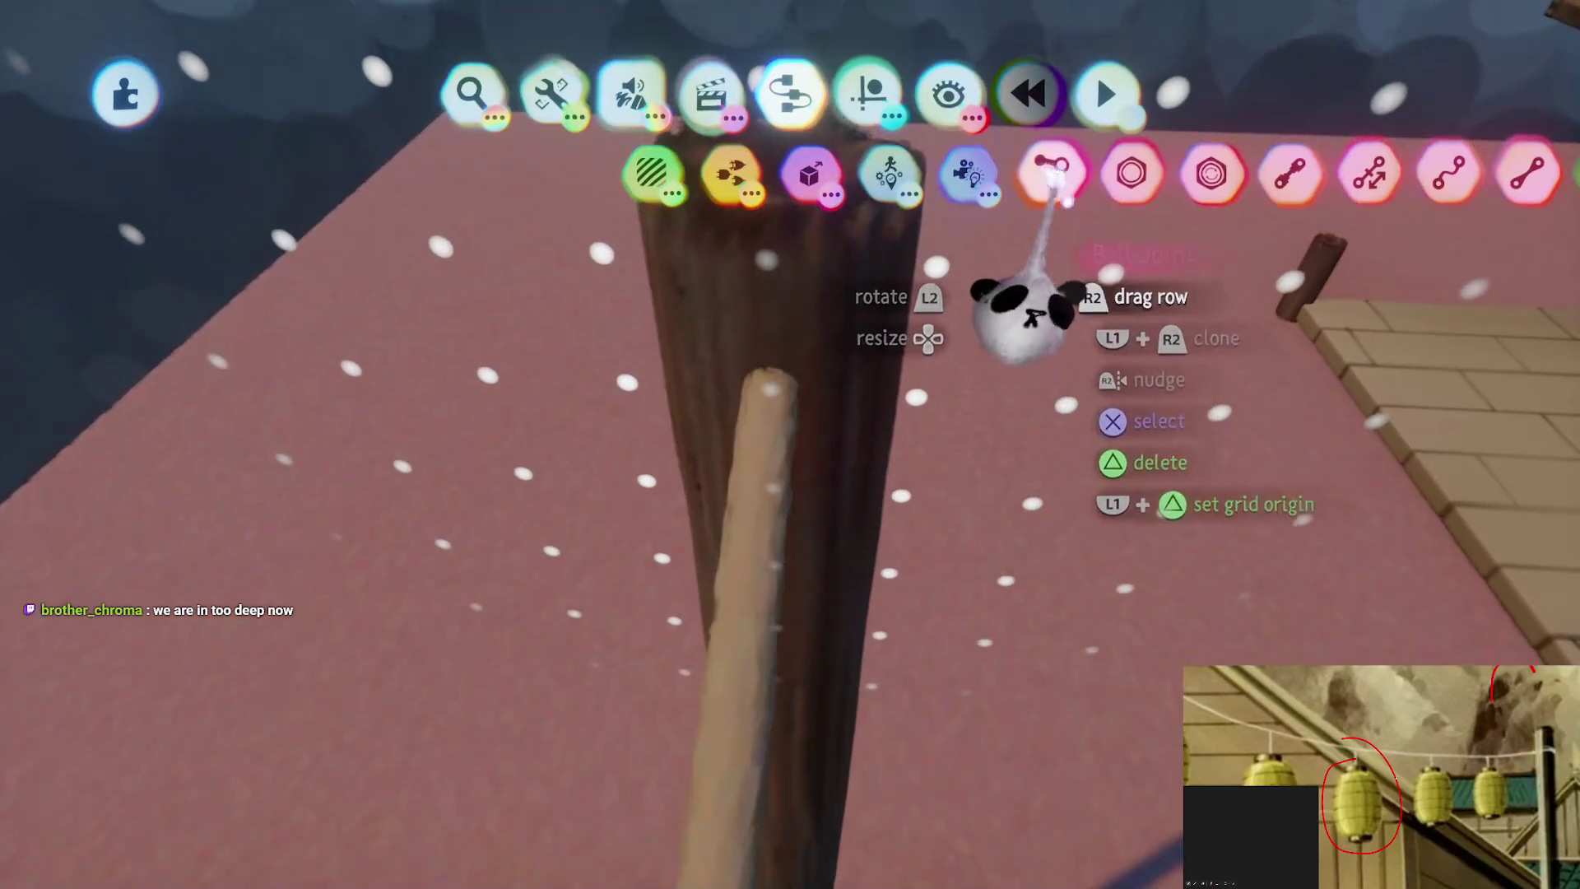
# Place a ball joint on the wooden post's top, then use Guides > Move Pivot to adjust its link to the rope
pyautogui.click(1053, 169)
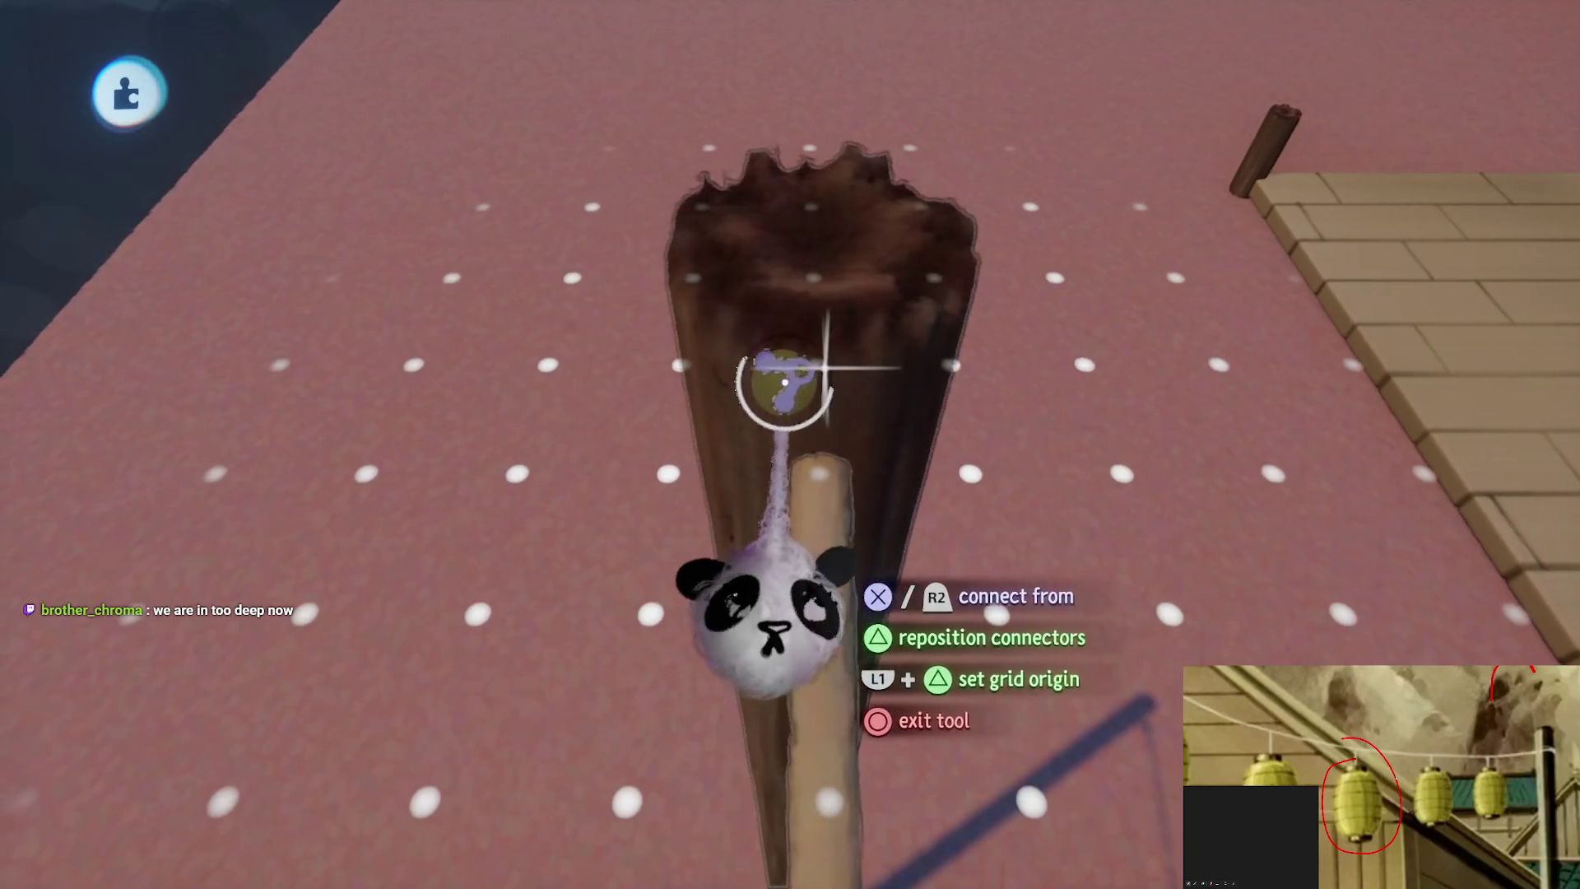
pyautogui.click(822, 494)
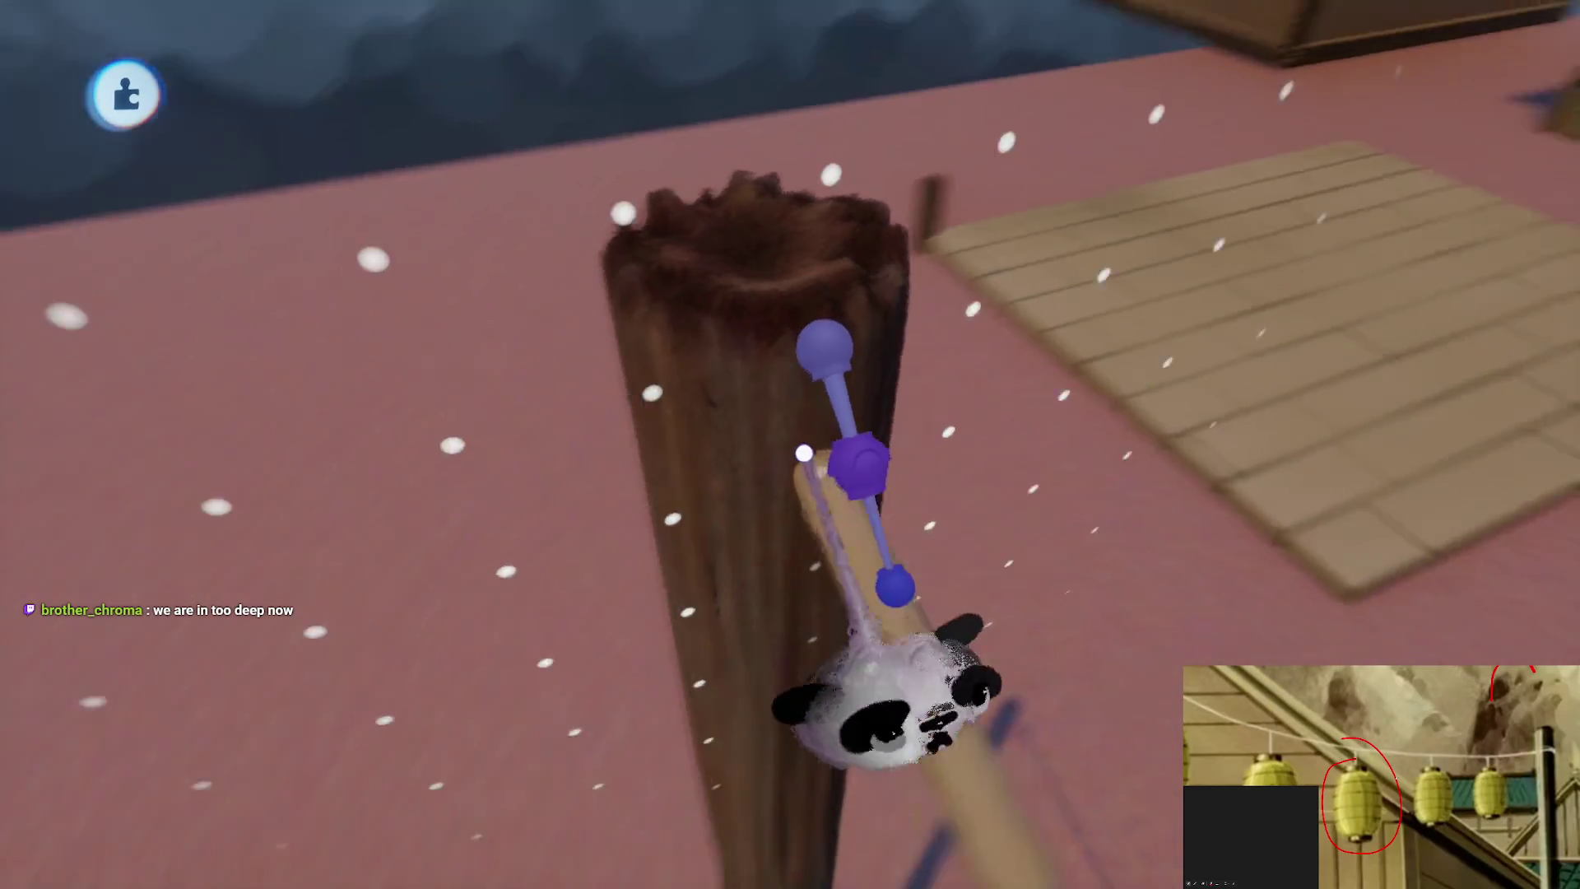
pyautogui.press('Escape')
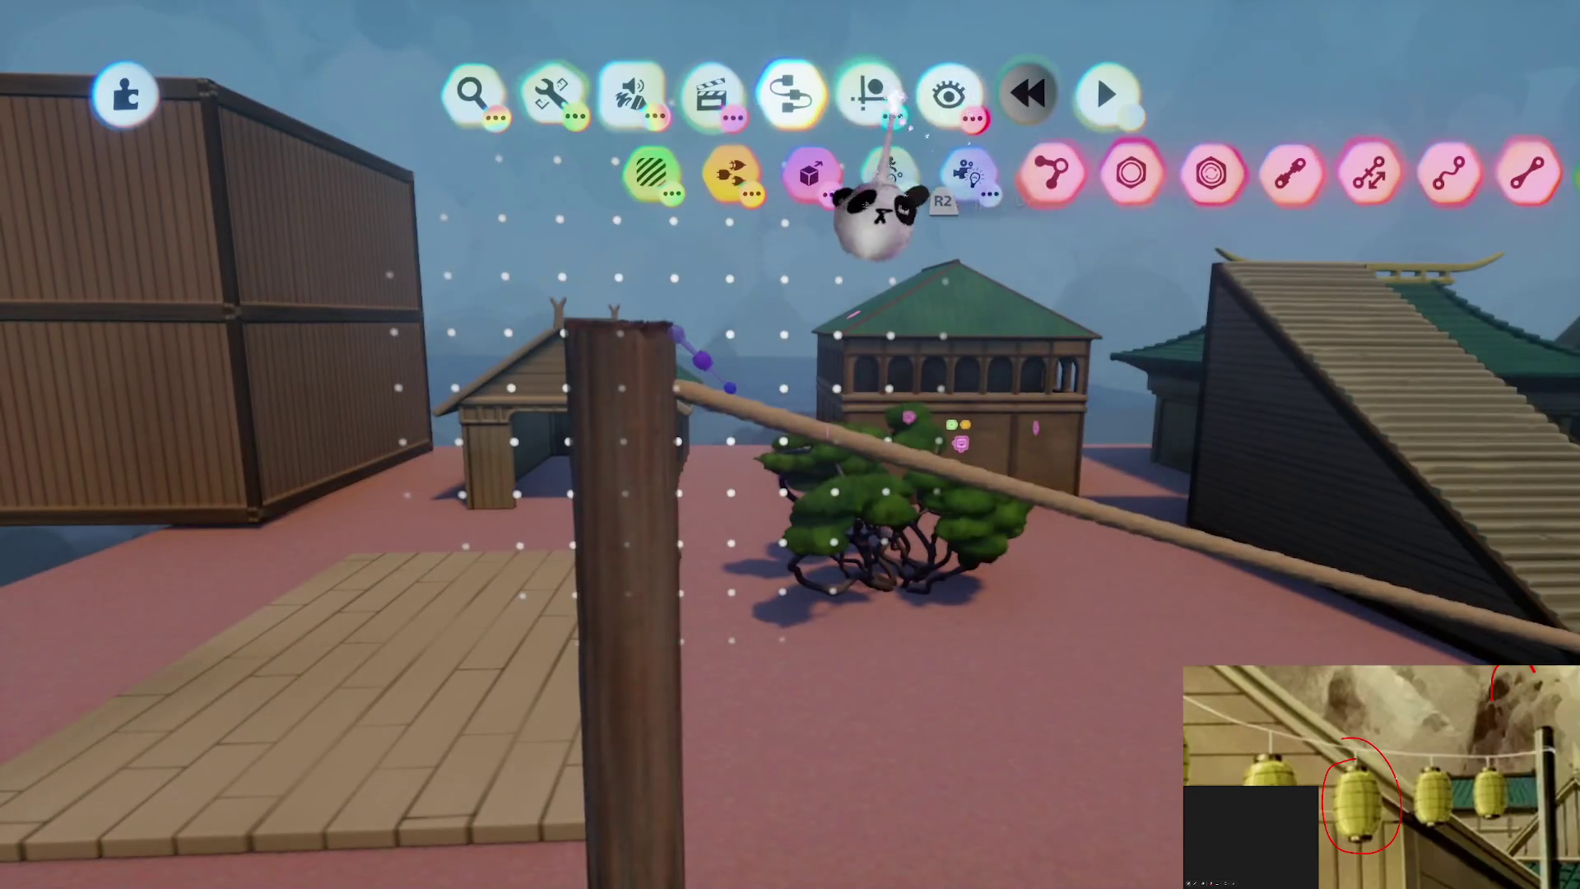
pyautogui.click(868, 93)
pyautogui.click(893, 188)
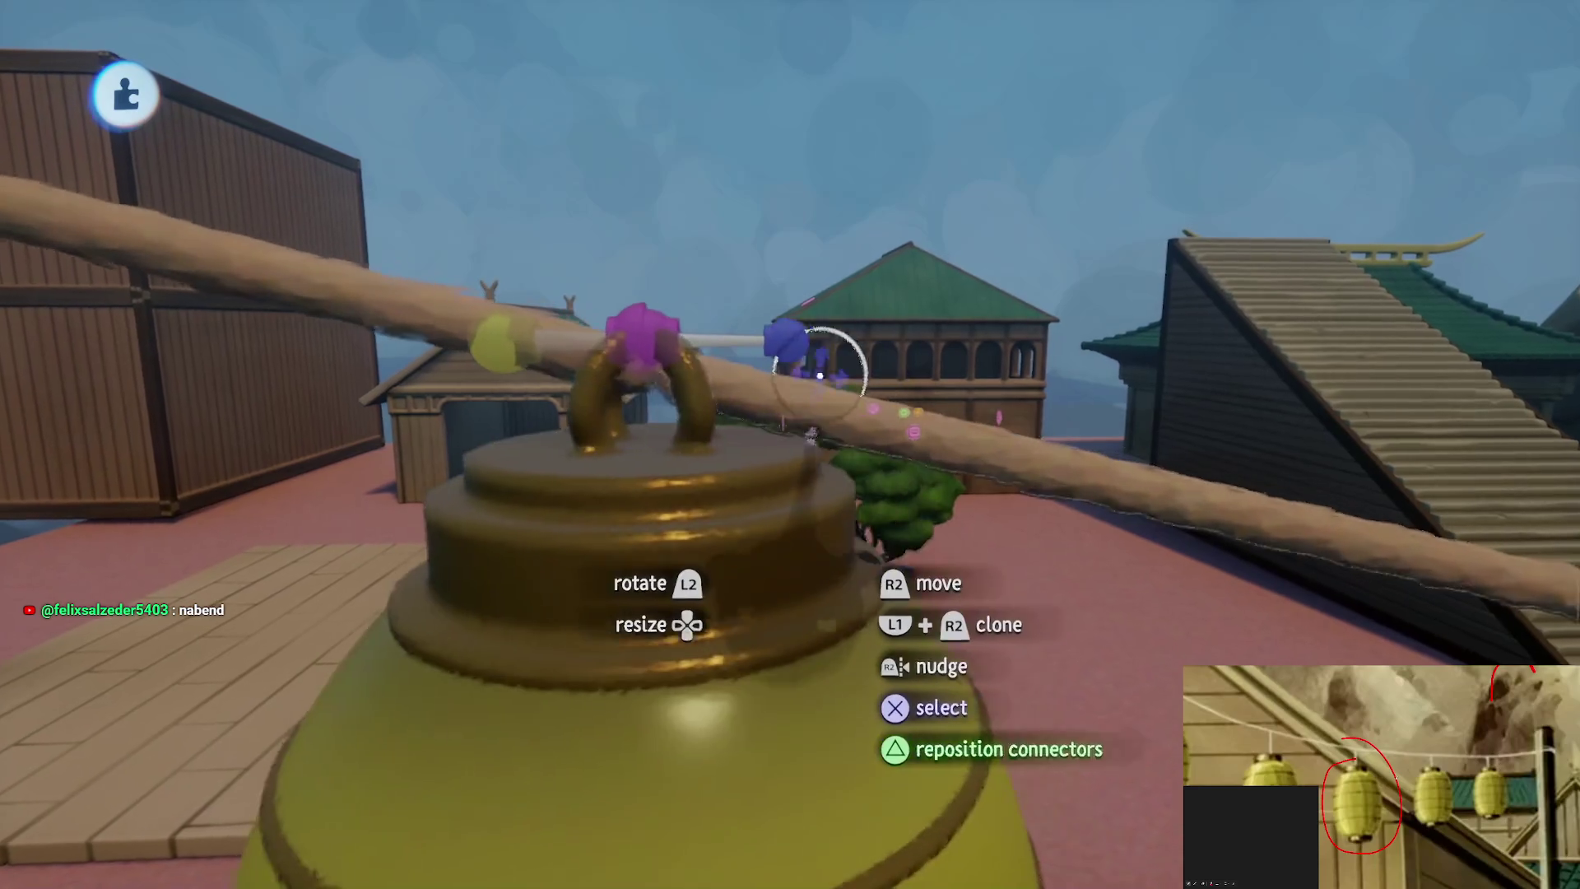
pyautogui.moveTo(820, 374)
pyautogui.mouseDown()
pyautogui.moveTo(758, 634)
pyautogui.moveTo(629, 568)
pyautogui.moveTo(716, 580)
pyautogui.moveTo(688, 628)
pyautogui.moveTo(740, 554)
pyautogui.mouseUp()
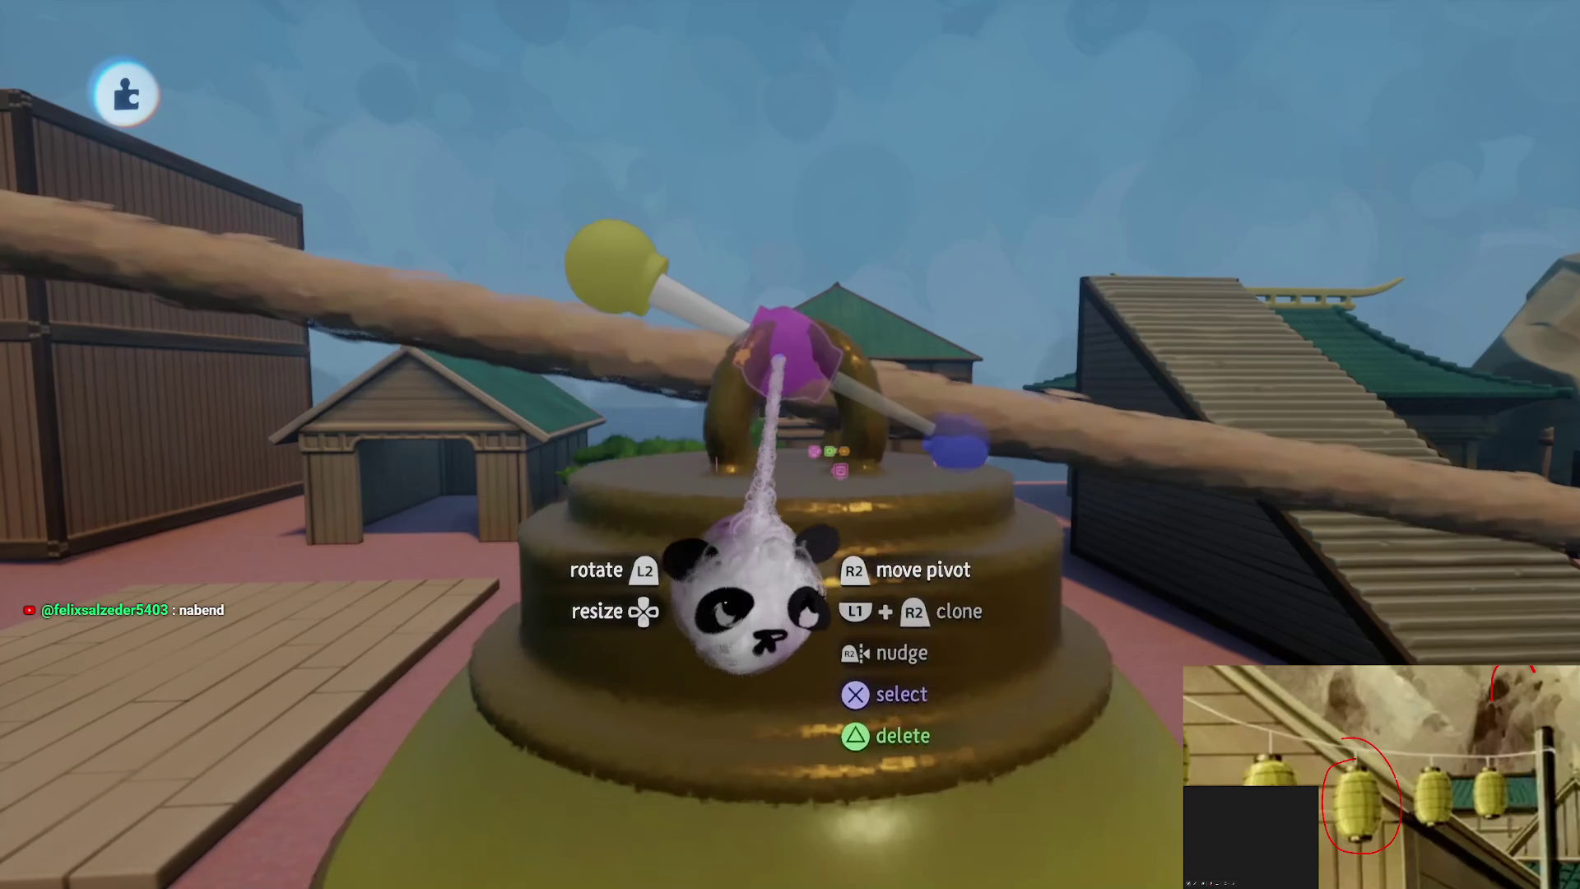
# Rotate the lantern's ball joint onto the rope, set its pivot at the top loop and reposition the lantern
pyautogui.moveTo(786, 383)
pyautogui.mouseDown()
pyautogui.moveTo(724, 354)
pyautogui.moveTo(636, 361)
pyautogui.moveTo(821, 444)
pyautogui.moveTo(804, 416)
pyautogui.moveTo(794, 441)
pyautogui.mouseUp()
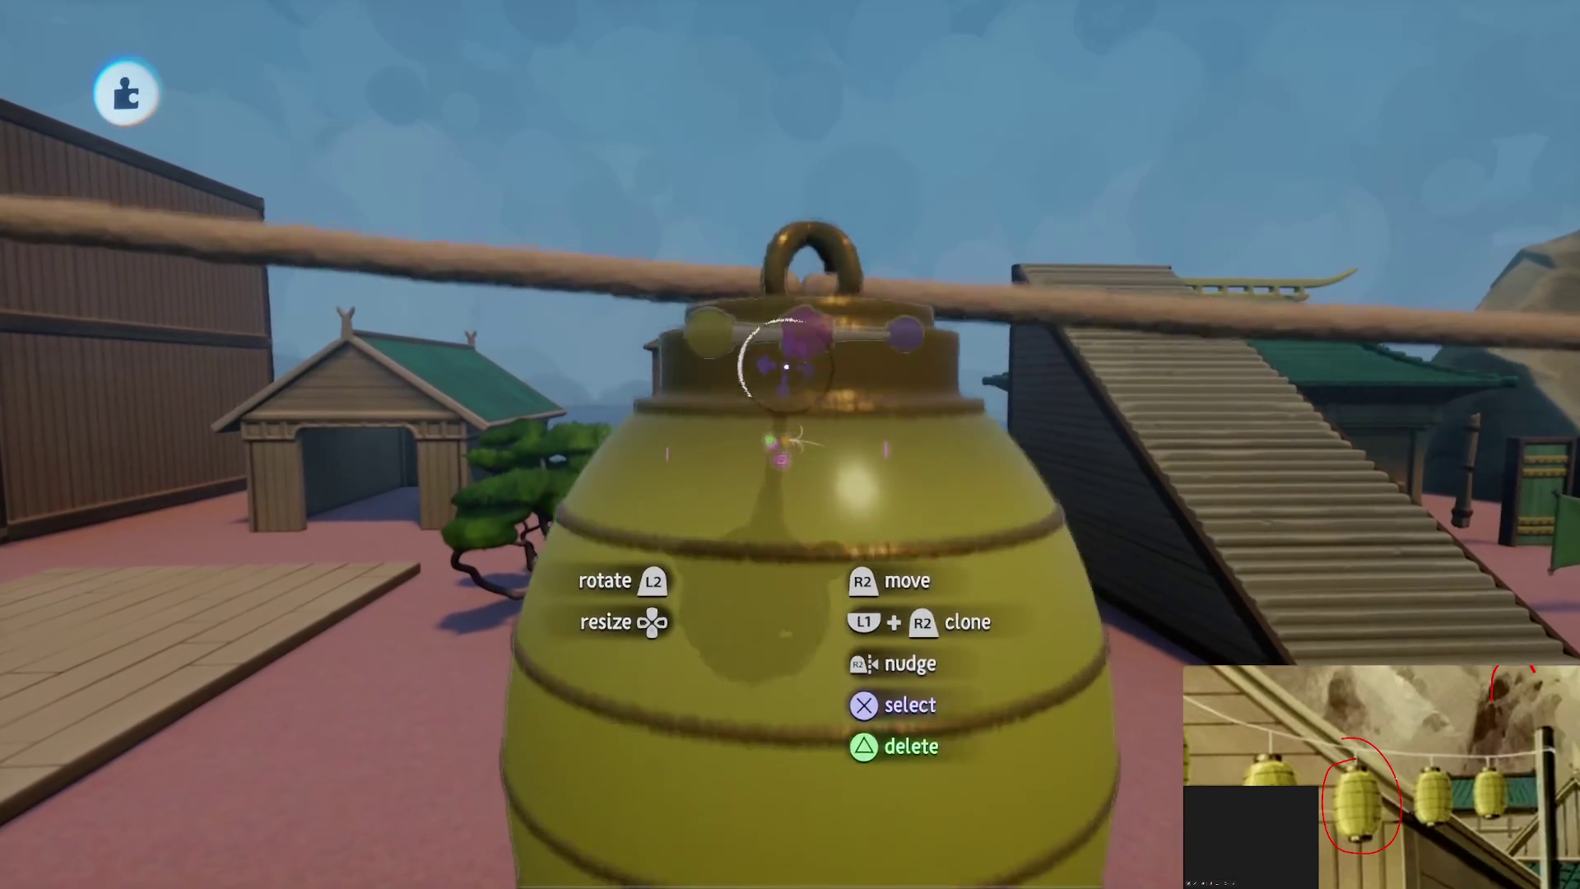
pyautogui.moveTo(786, 366)
pyautogui.mouseDown()
pyautogui.moveTo(787, 454)
pyautogui.moveTo(790, 415)
pyautogui.mouseUp()
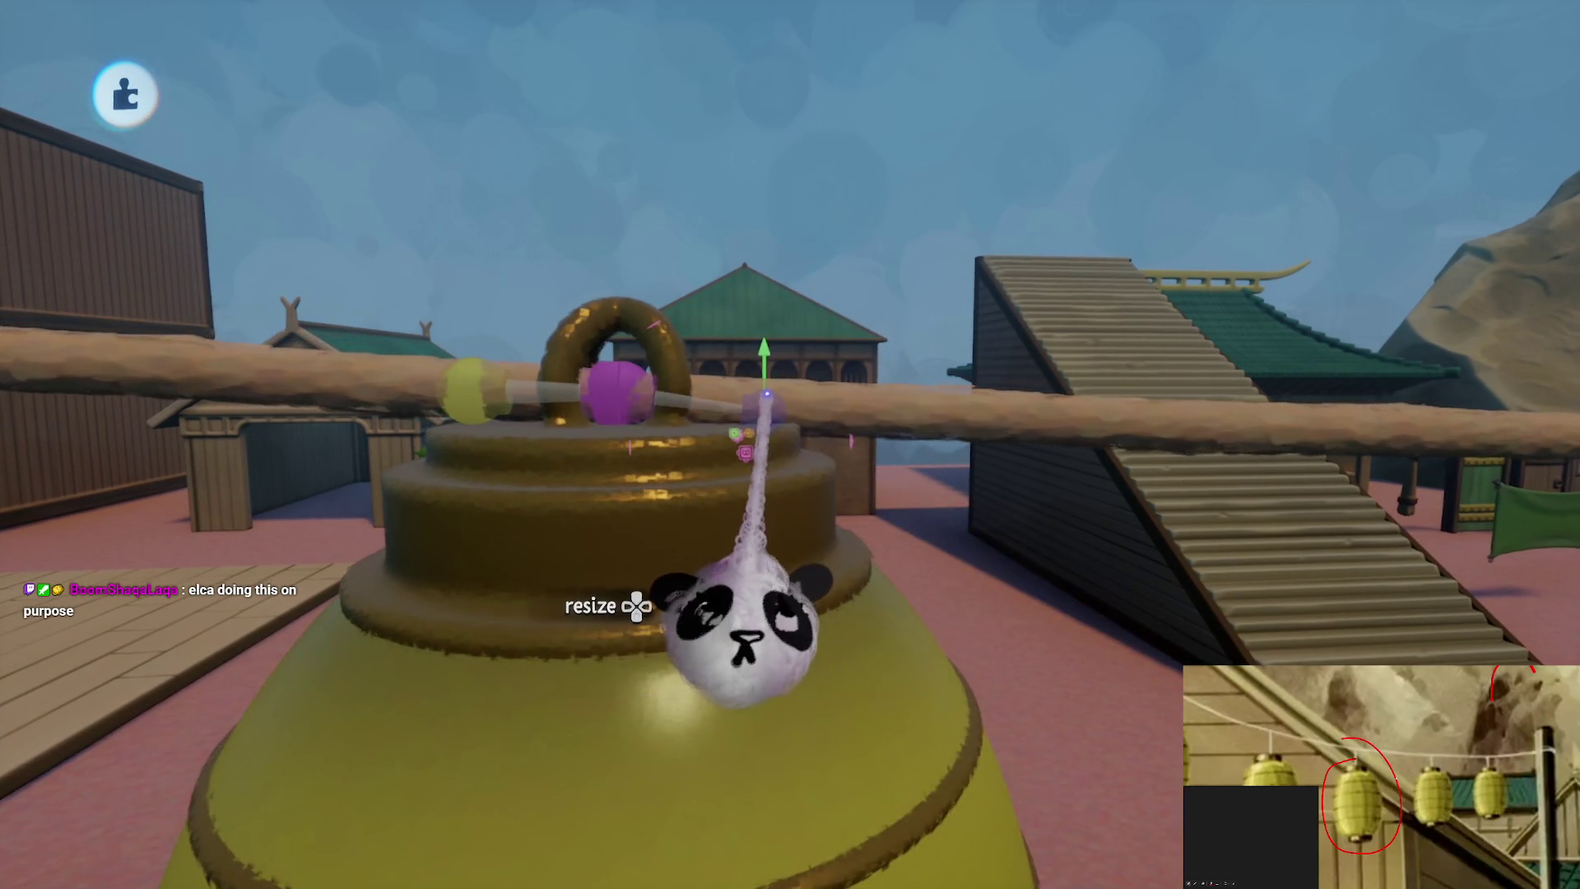
pyautogui.moveTo(765, 387)
pyautogui.mouseDown()
pyautogui.moveTo(769, 416)
pyautogui.moveTo(757, 354)
pyautogui.moveTo(741, 452)
pyautogui.moveTo(705, 460)
pyautogui.mouseUp()
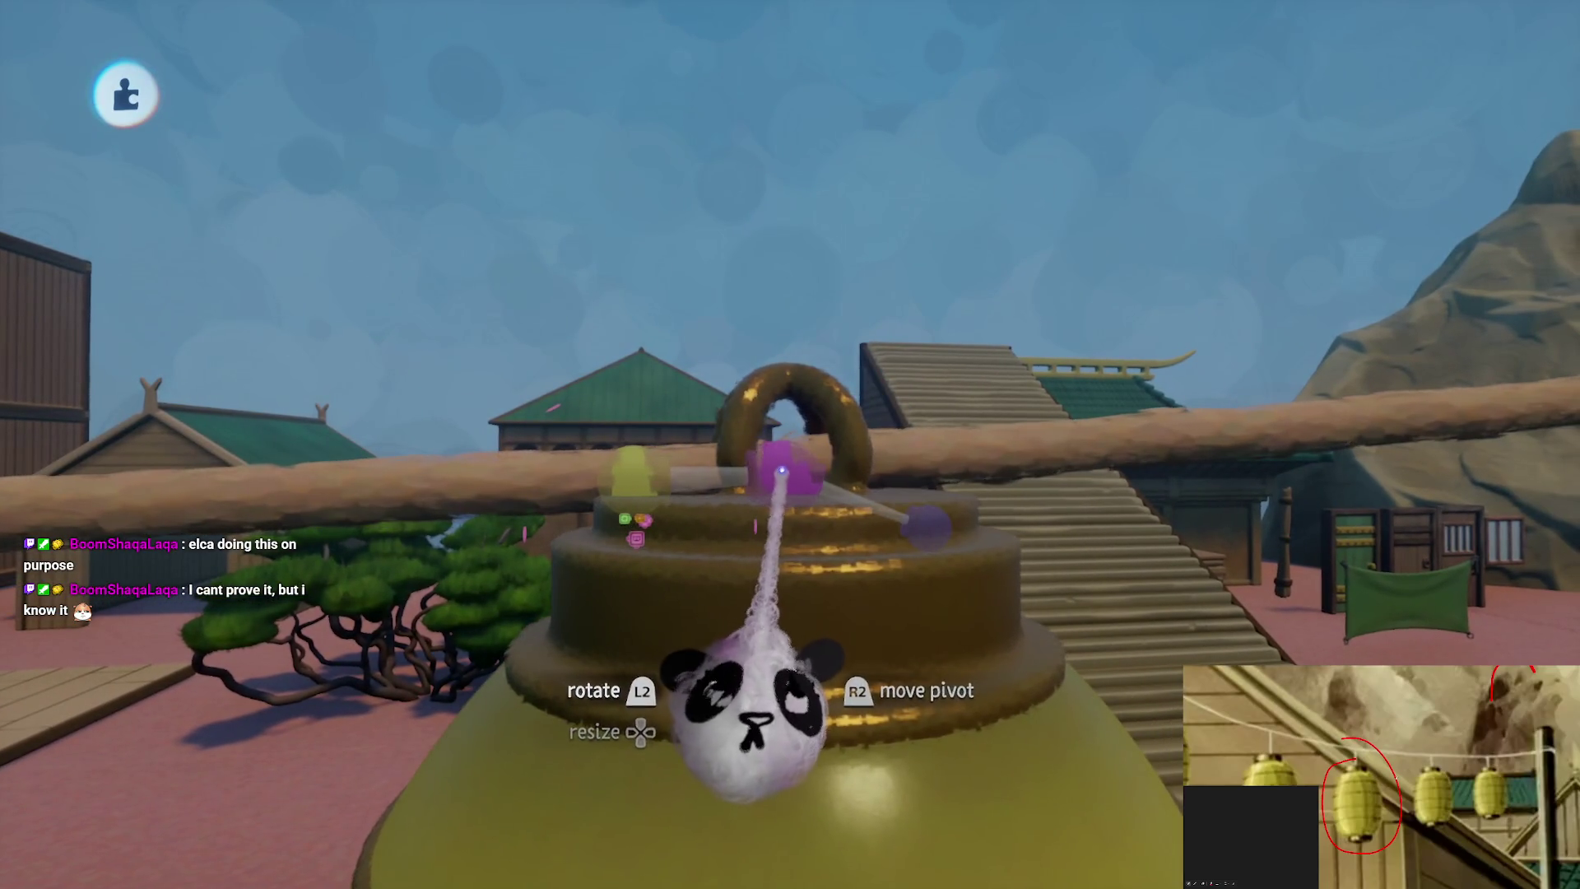
pyautogui.moveTo(781, 471)
pyautogui.mouseDown()
pyautogui.moveTo(768, 494)
pyautogui.moveTo(790, 523)
pyautogui.mouseUp()
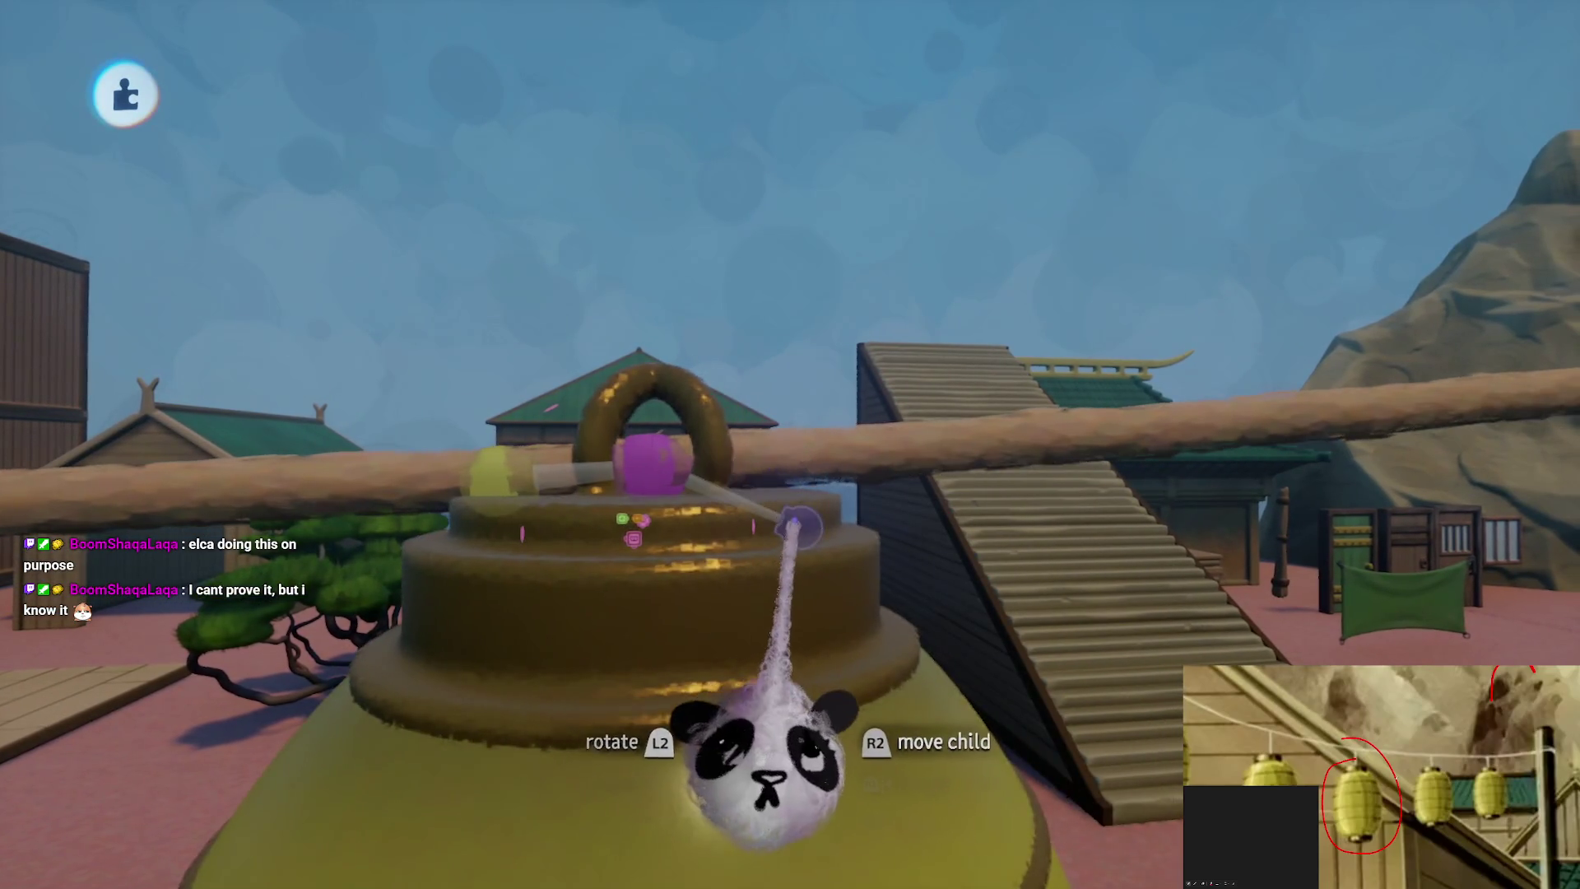
pyautogui.moveTo(802, 421); pyautogui.dragTo(805, 458)
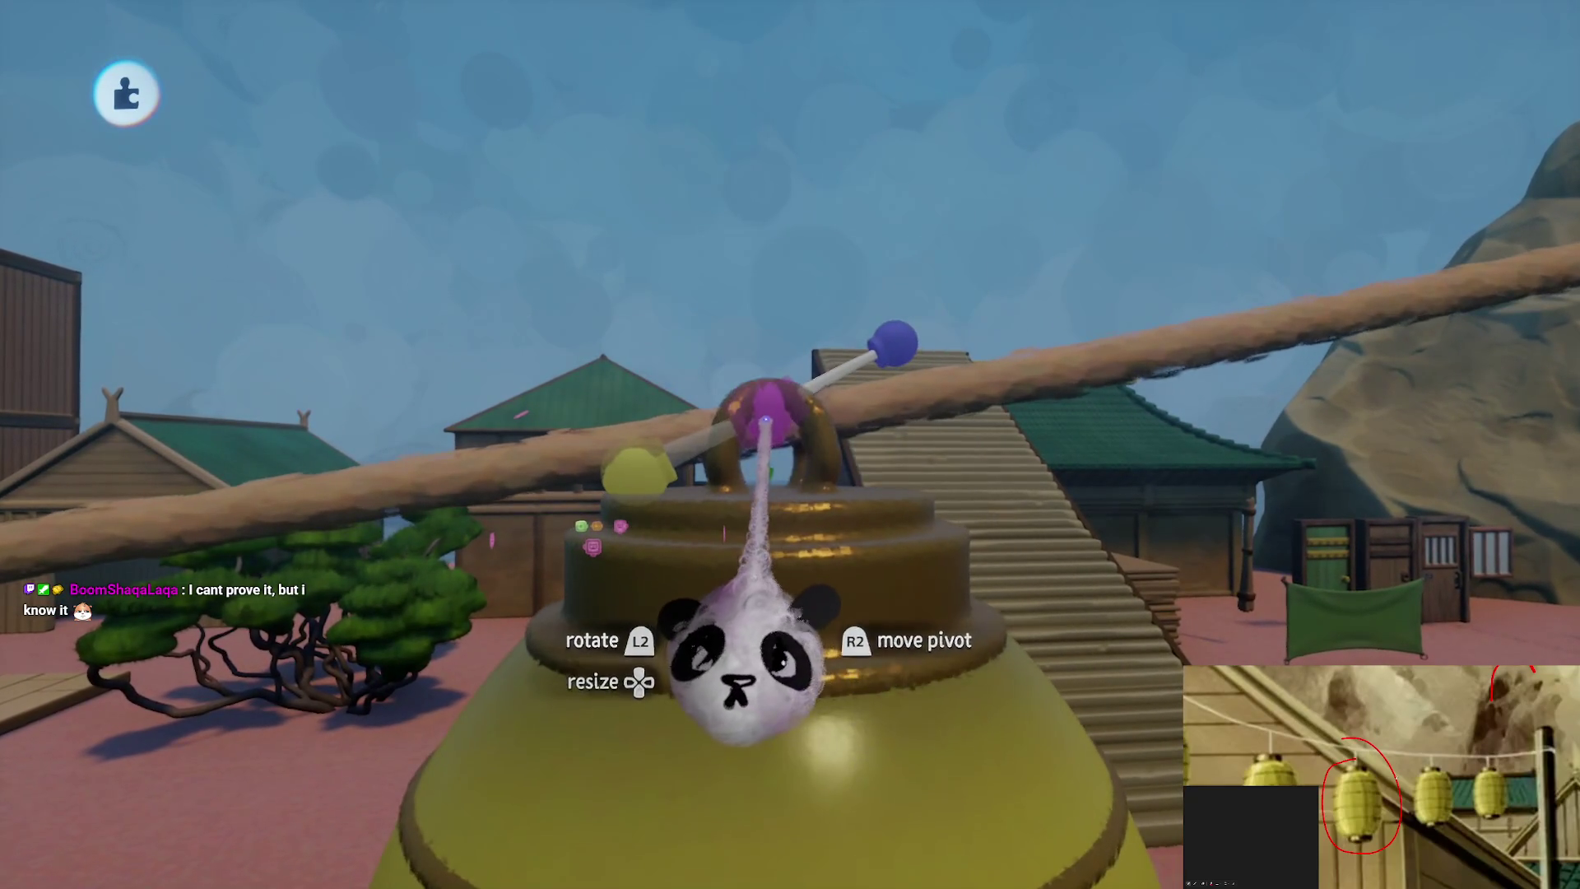
pyautogui.moveTo(672, 448)
pyautogui.mouseDown()
pyautogui.moveTo(650, 699)
pyautogui.moveTo(526, 683)
pyautogui.mouseUp()
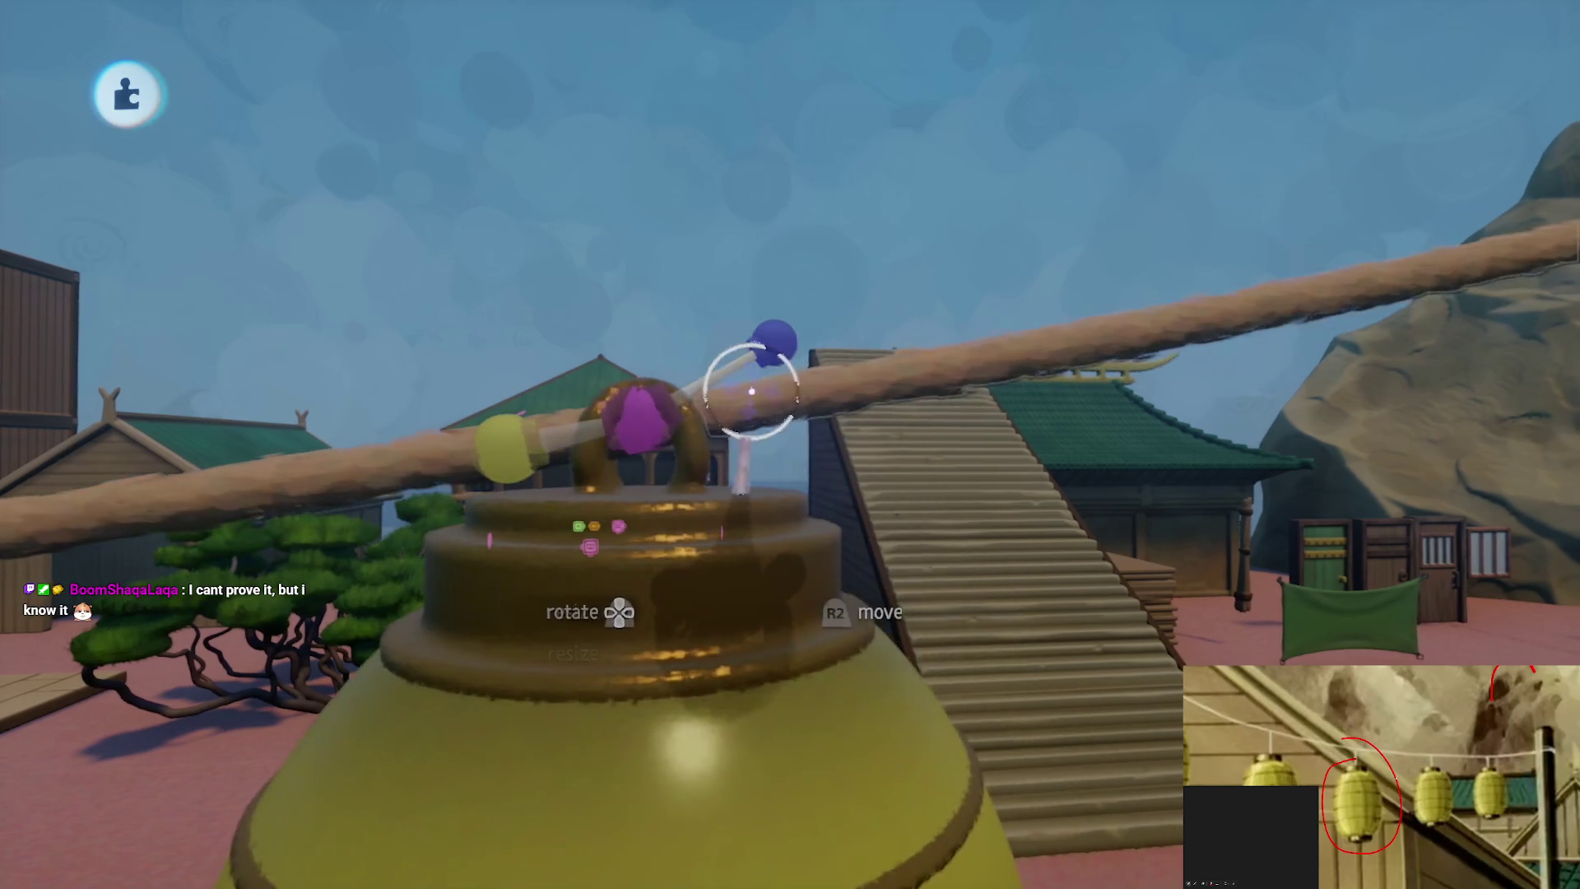
pyautogui.moveTo(786, 420)
pyautogui.mouseDown()
pyautogui.moveTo(781, 448)
pyautogui.moveTo(659, 459)
pyautogui.moveTo(767, 426)
pyautogui.mouseUp()
# Adjust the rope end at the post joint and orbit out over the rooftop and stairs
pyautogui.moveTo(756, 494)
pyautogui.mouseDown()
pyautogui.moveTo(758, 546)
pyautogui.moveTo(747, 504)
pyautogui.moveTo(724, 650)
pyautogui.mouseUp()
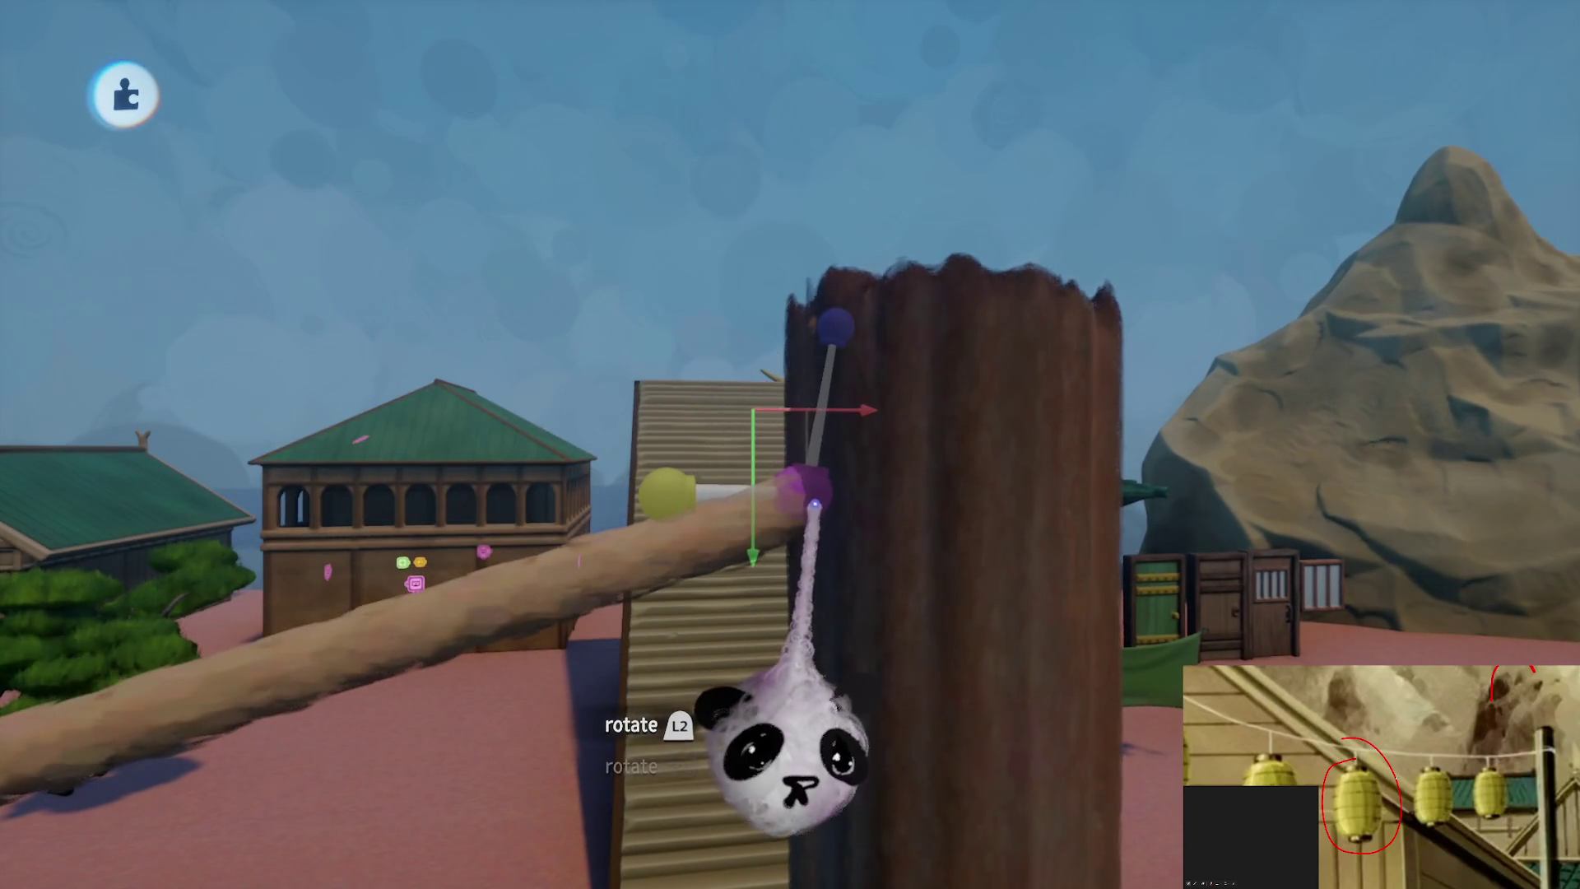
pyautogui.moveTo(731, 441)
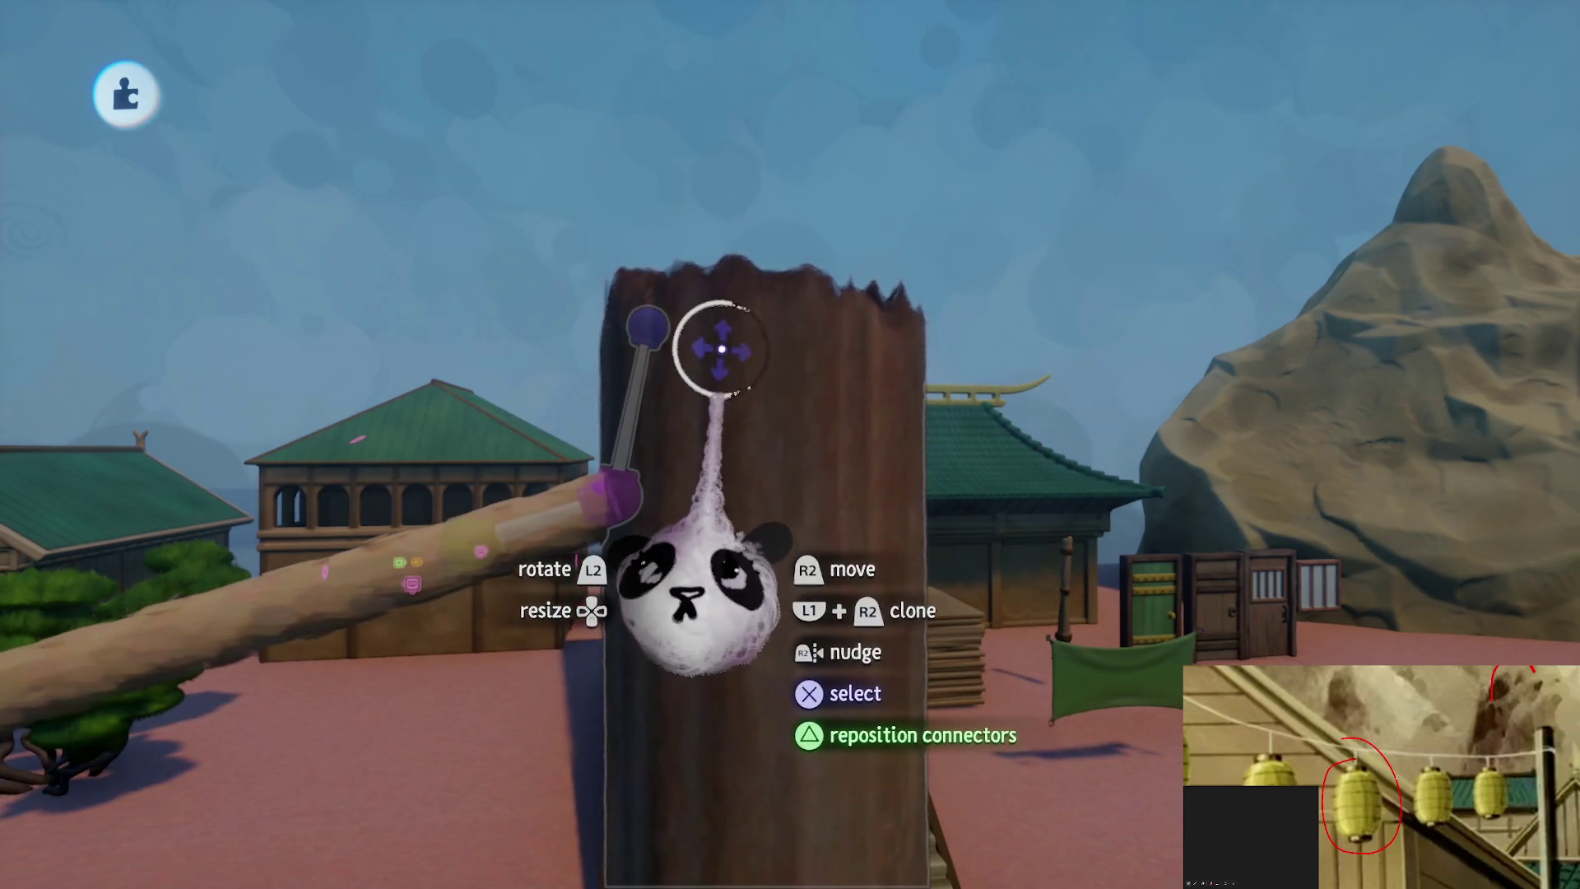
pyautogui.moveTo(732, 455); pyautogui.dragTo(712, 458)
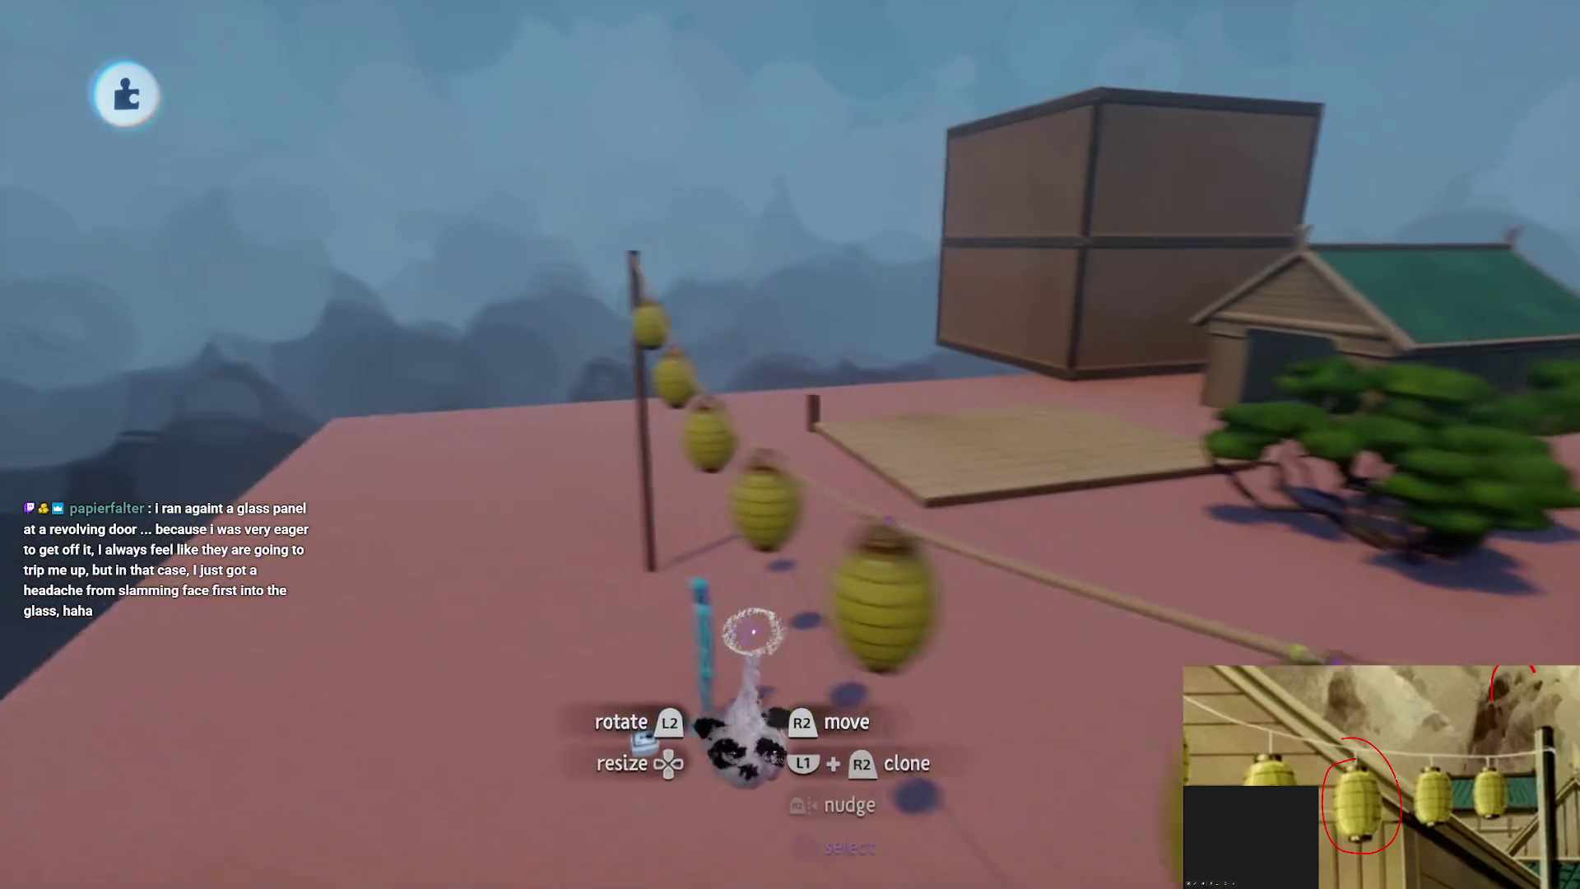
pyautogui.moveTo(753, 632)
pyautogui.mouseDown()
pyautogui.moveTo(762, 618)
pyautogui.moveTo(762, 688)
pyautogui.moveTo(758, 600)
pyautogui.moveTo(751, 716)
pyautogui.moveTo(773, 677)
pyautogui.moveTo(771, 691)
pyautogui.moveTo(628, 423)
pyautogui.moveTo(641, 383)
pyautogui.moveTo(668, 394)
pyautogui.mouseUp()
pyautogui.doubleClick(667, 394)
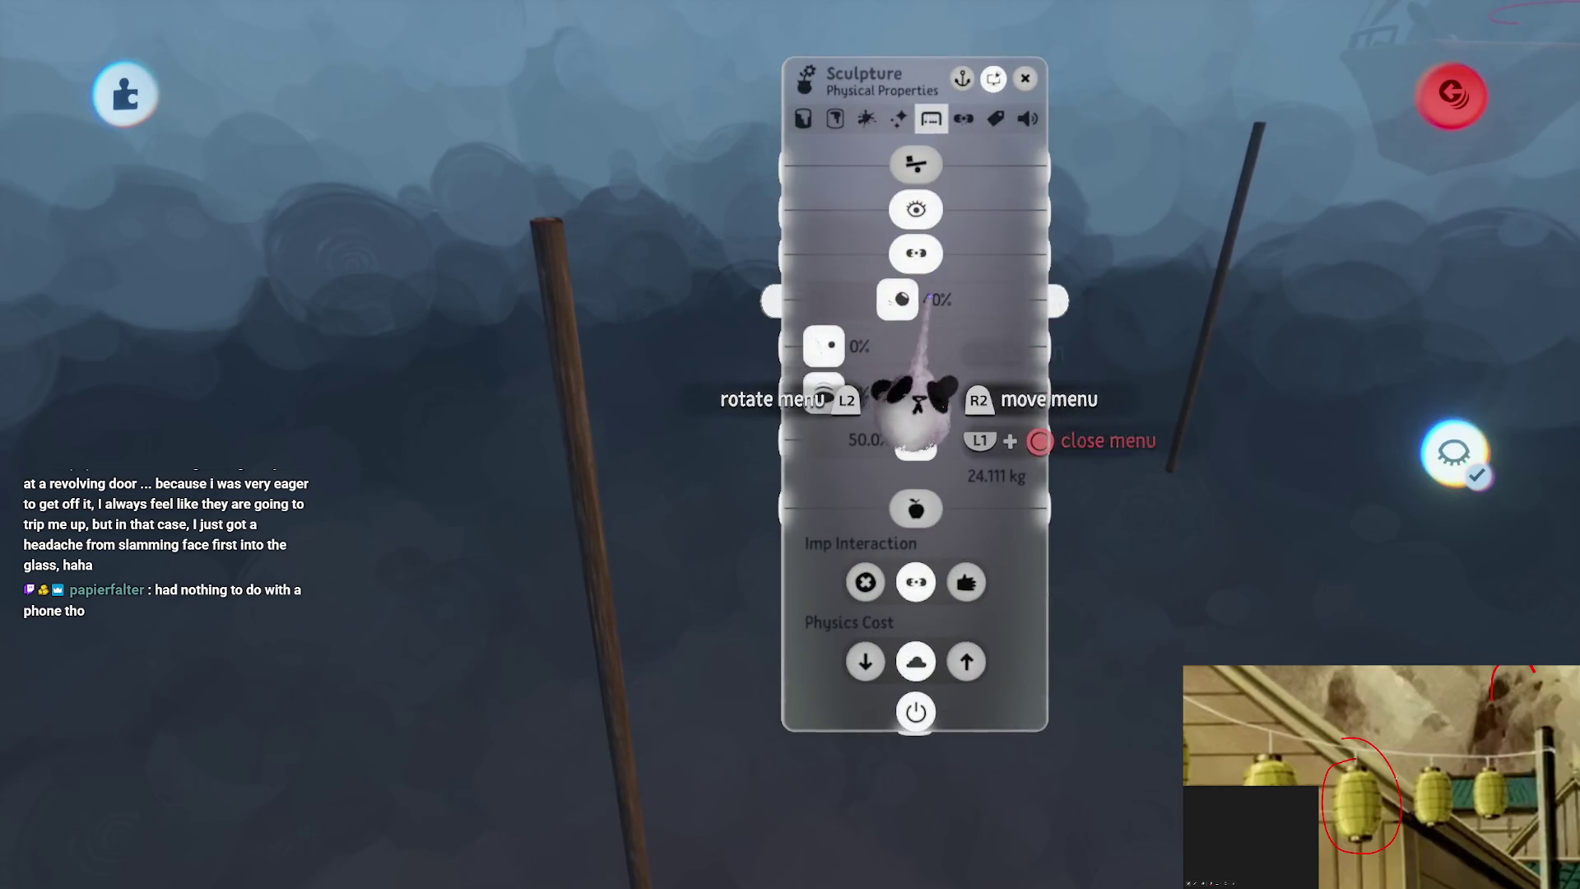
pyautogui.press('Escape')
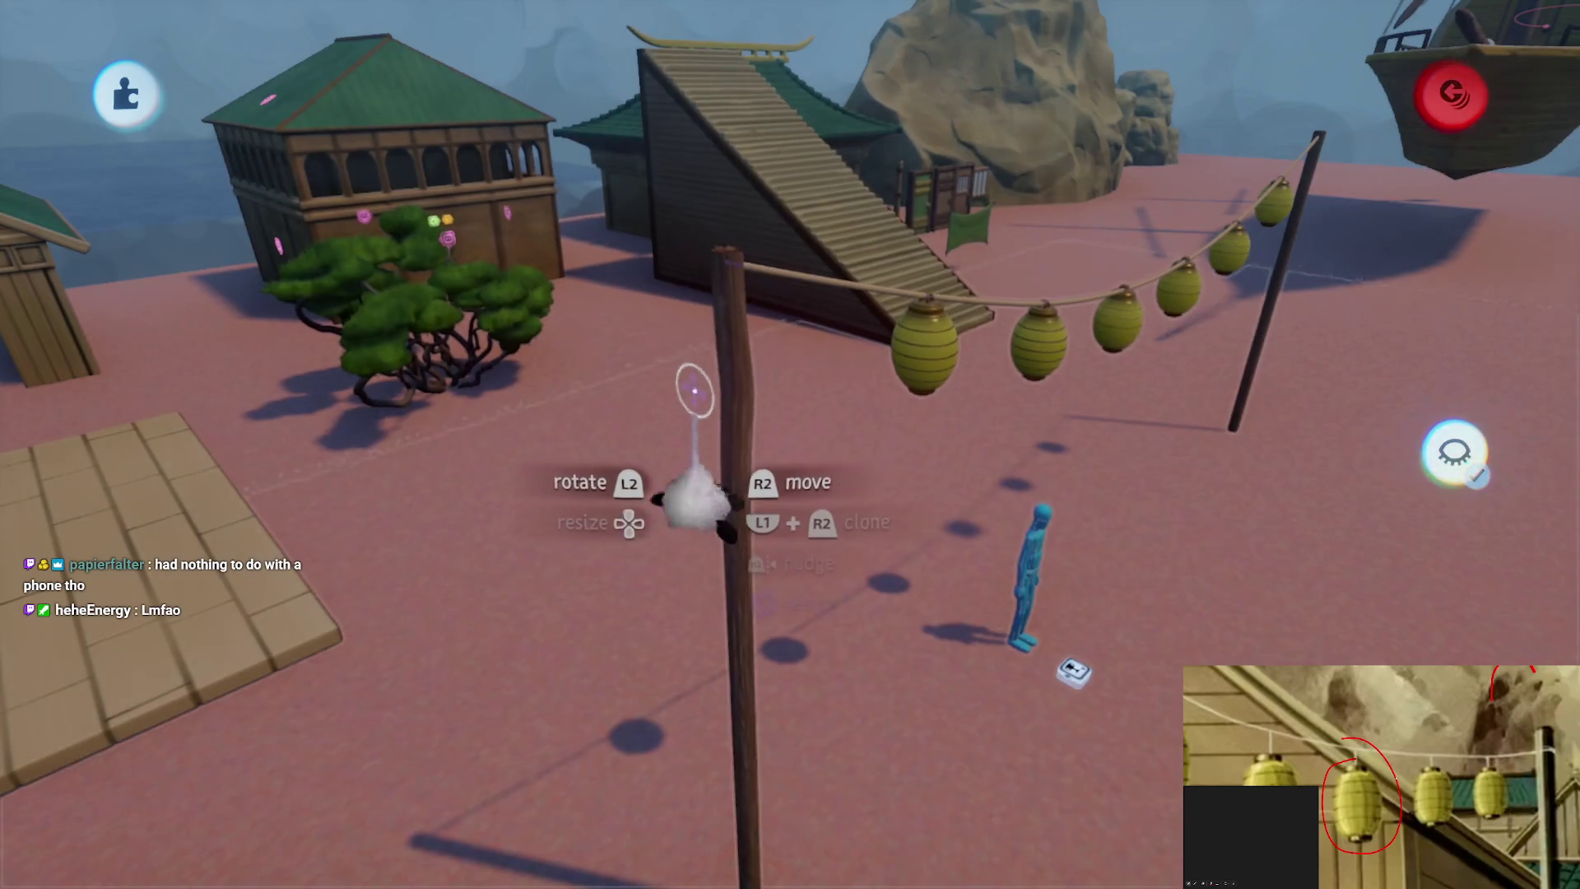
pyautogui.click(736, 345)
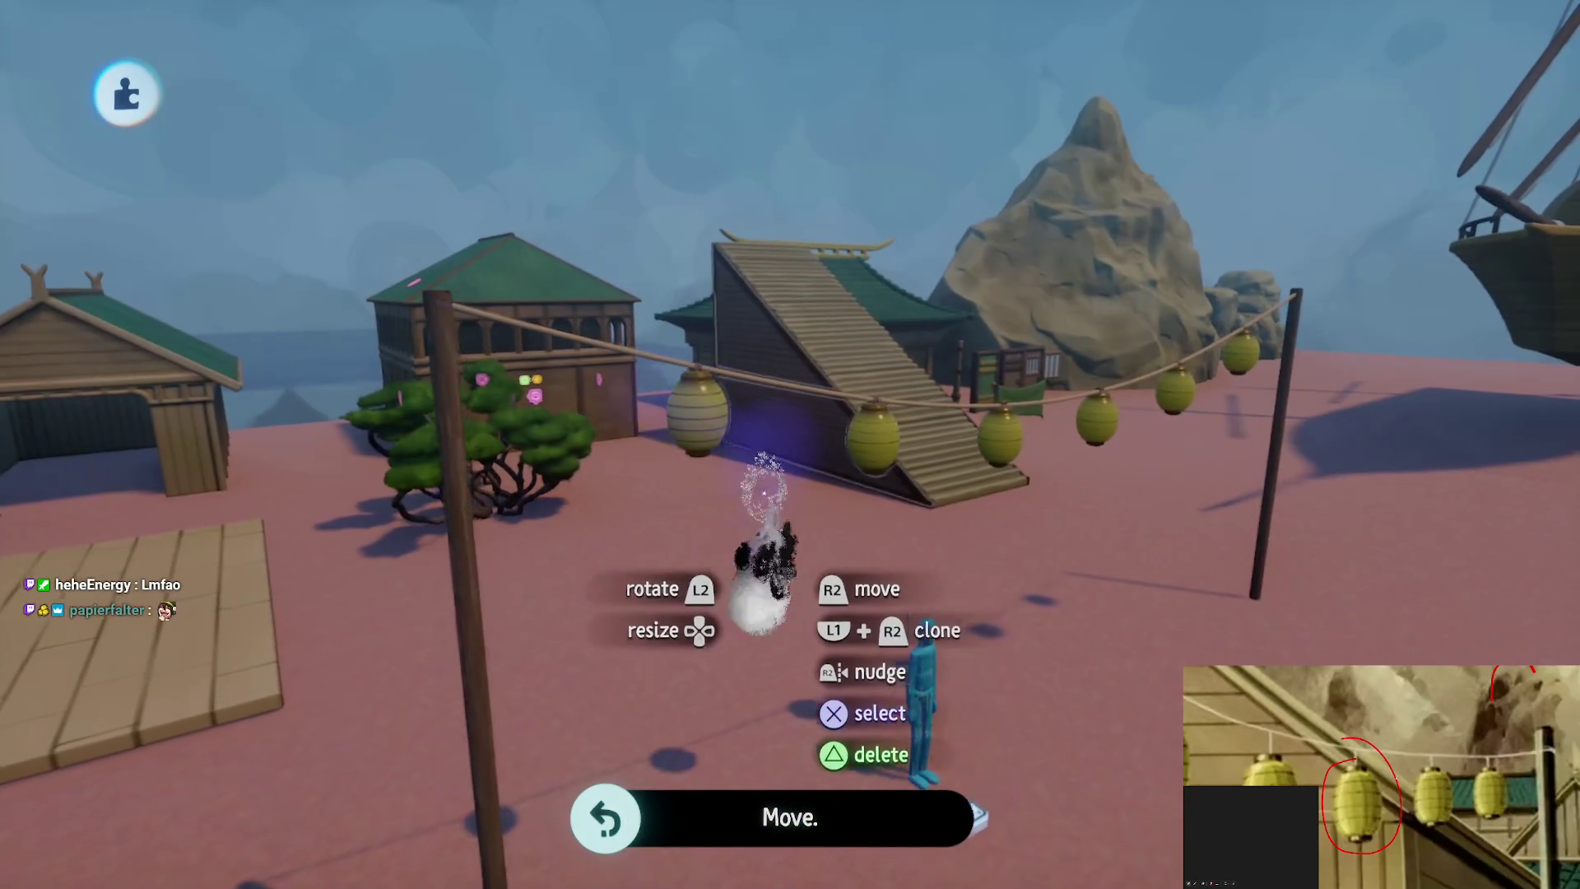
pyautogui.press('Escape')
# Save The Storm Assets as a private online version and go back to edit mode
pyautogui.click(1004, 617)
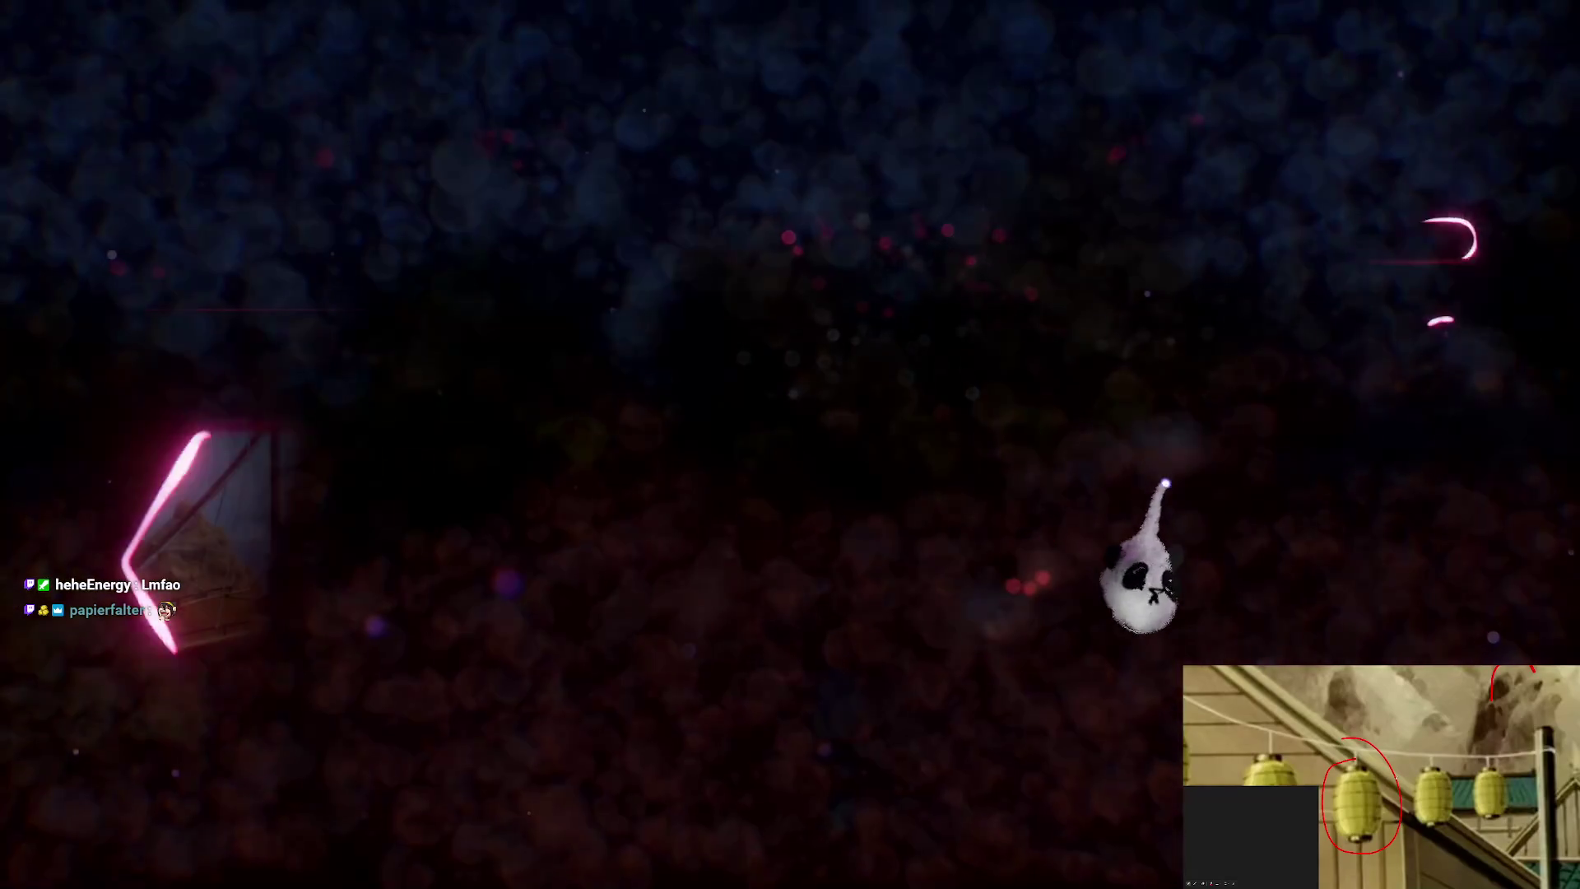
pyautogui.click(1219, 499)
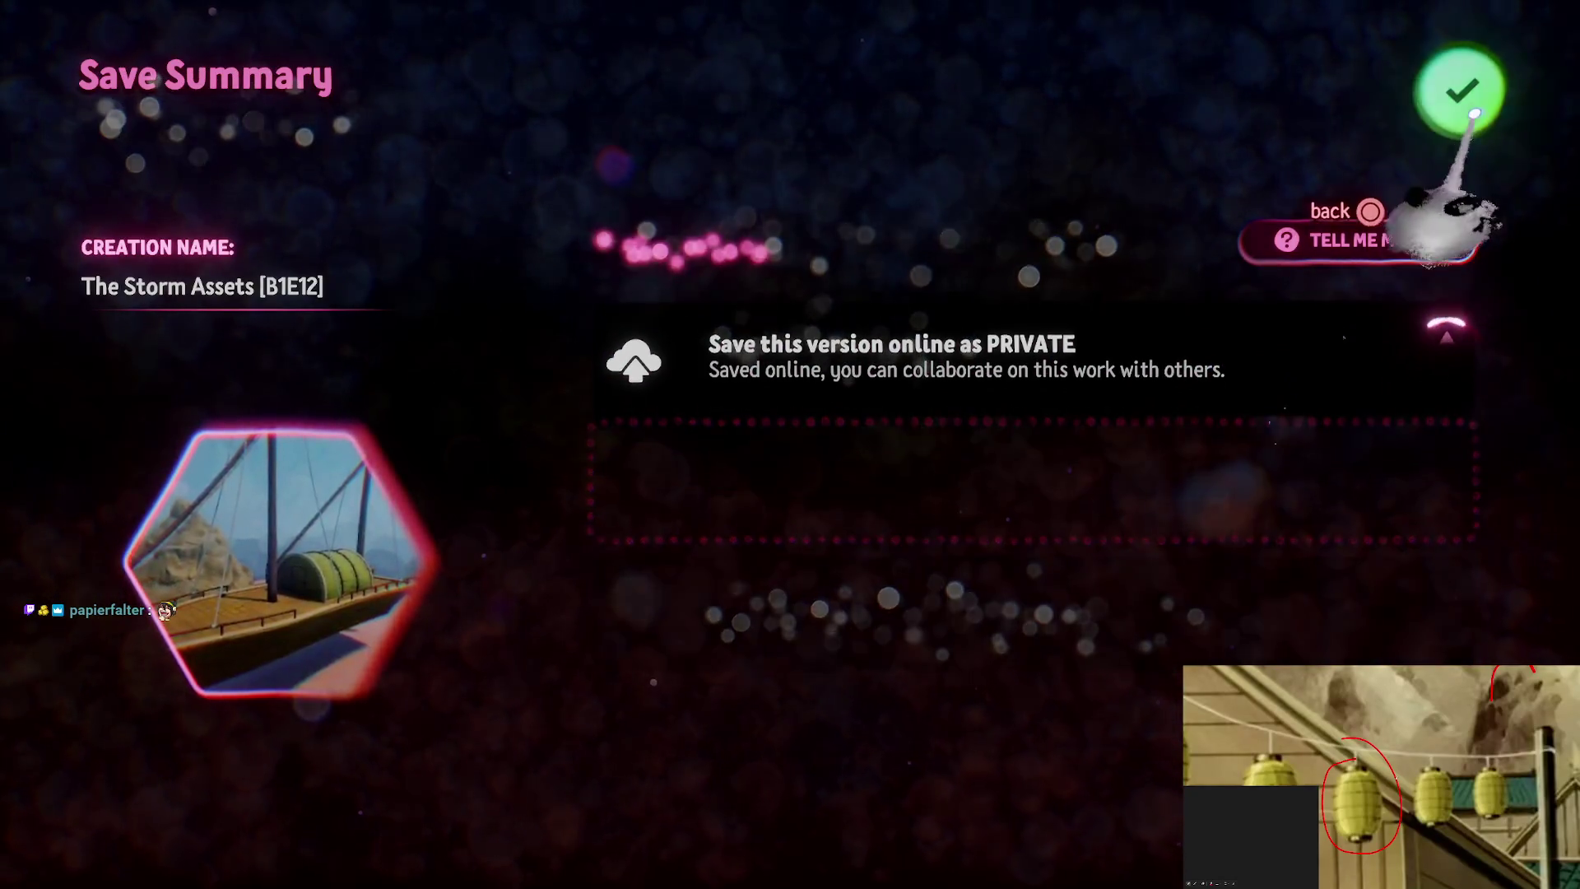
pyautogui.click(1461, 88)
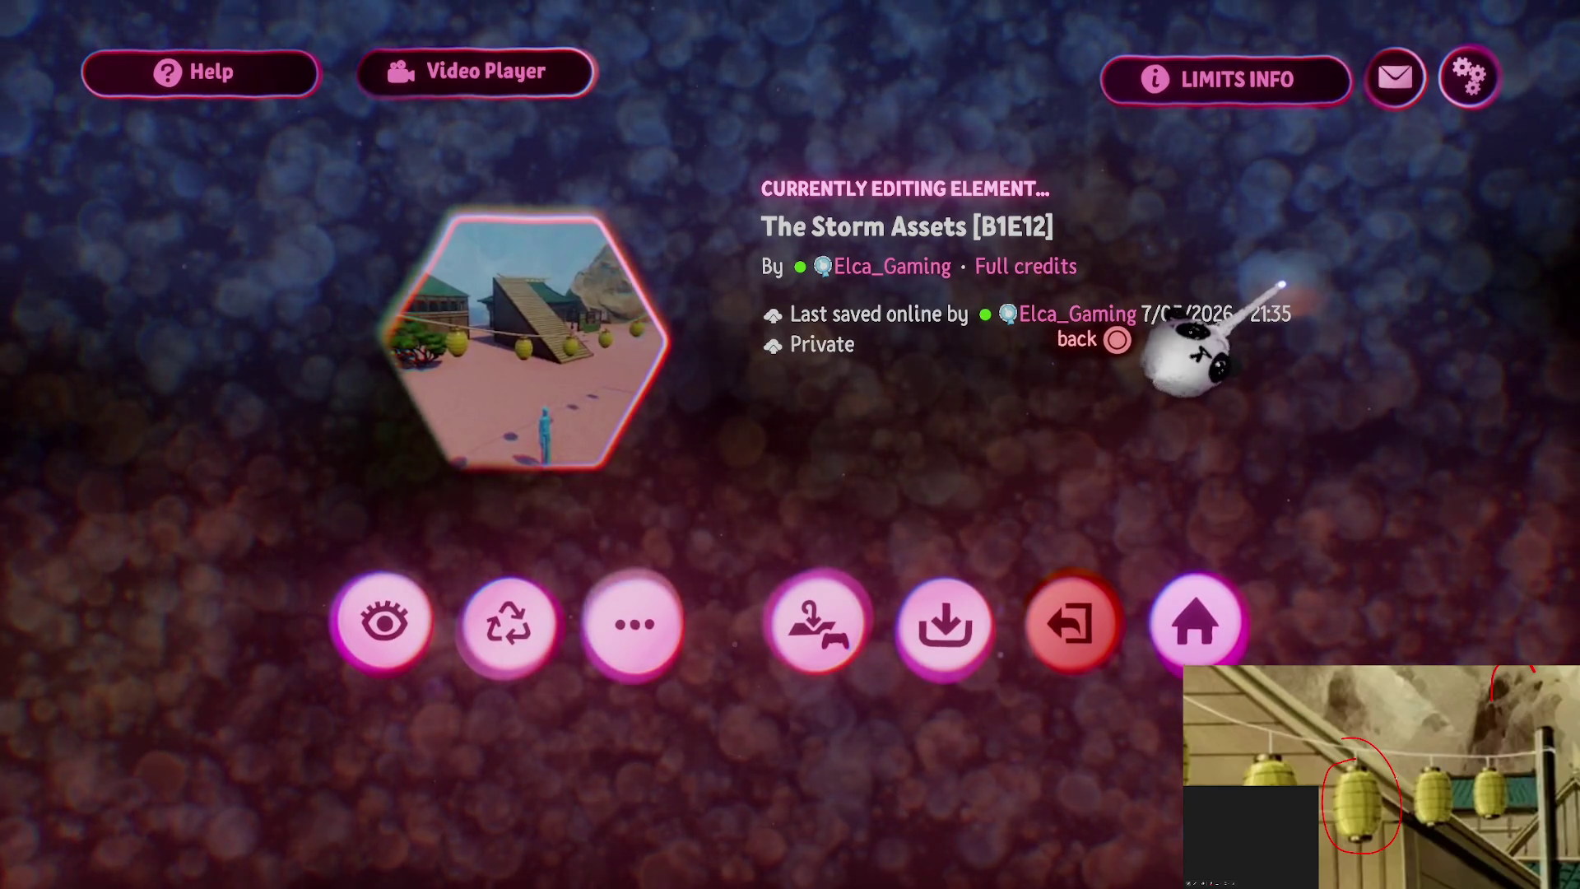
pyautogui.press('Escape')
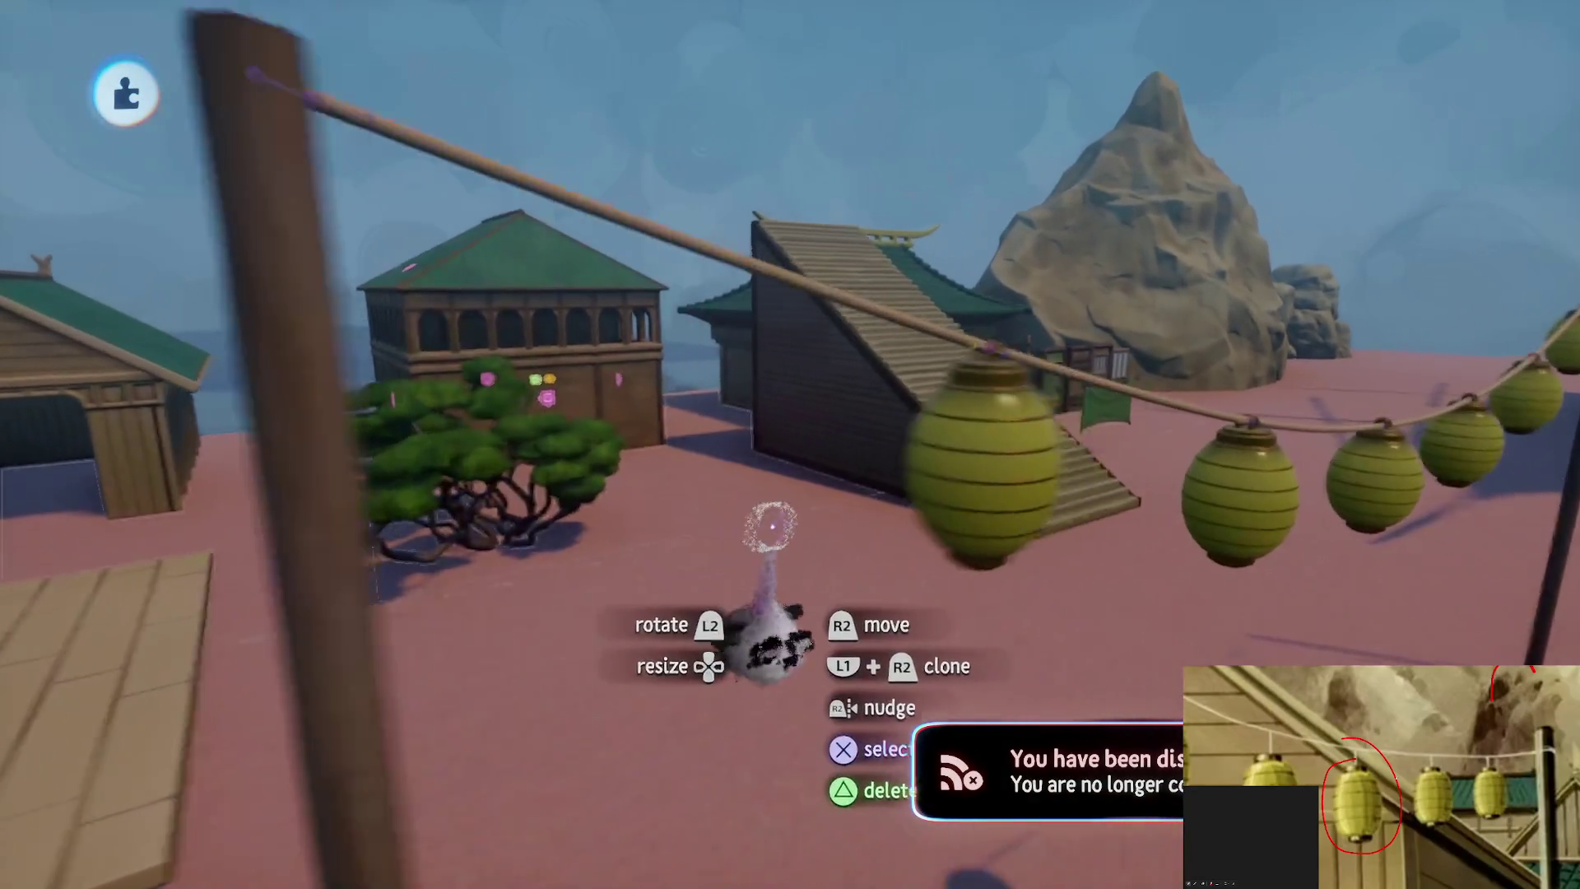
# Zoom close on a lantern's top loop where it hangs from the rope and bring up the tools palette
pyautogui.moveTo(770, 526)
pyautogui.mouseDown()
pyautogui.moveTo(670, 476)
pyautogui.moveTo(790, 427)
pyautogui.moveTo(785, 504)
pyautogui.moveTo(804, 554)
pyautogui.moveTo(797, 417)
pyautogui.moveTo(849, 192)
pyautogui.mouseUp()
pyautogui.moveTo(743, 661)
pyautogui.mouseDown()
pyautogui.moveTo(801, 617)
pyautogui.moveTo(768, 606)
pyautogui.moveTo(753, 540)
pyautogui.moveTo(754, 580)
pyautogui.mouseUp()
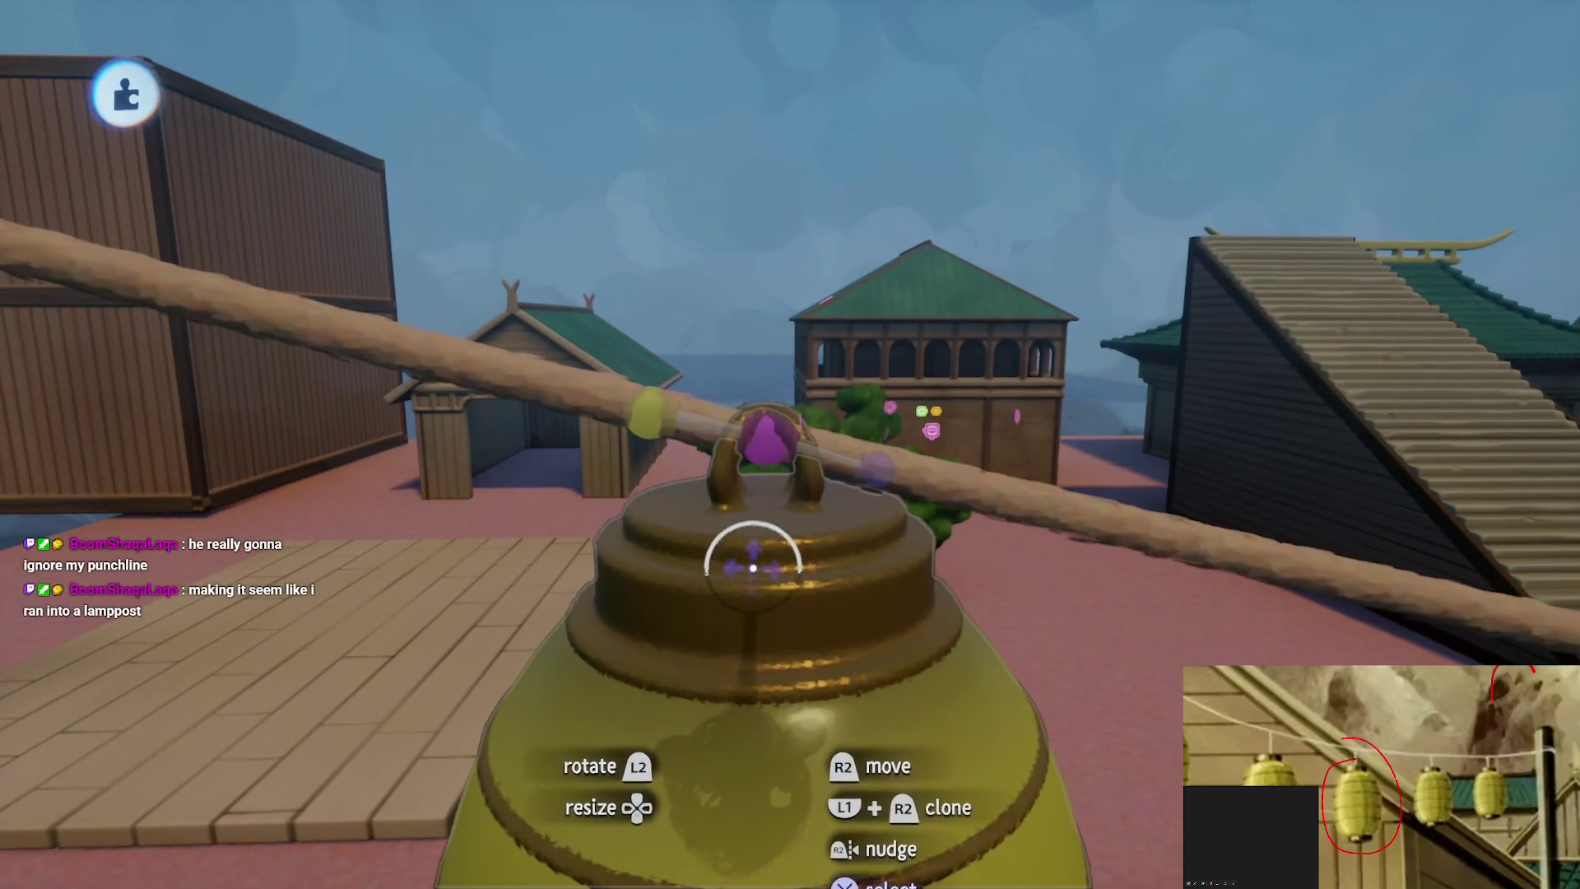
pyautogui.press('Escape')
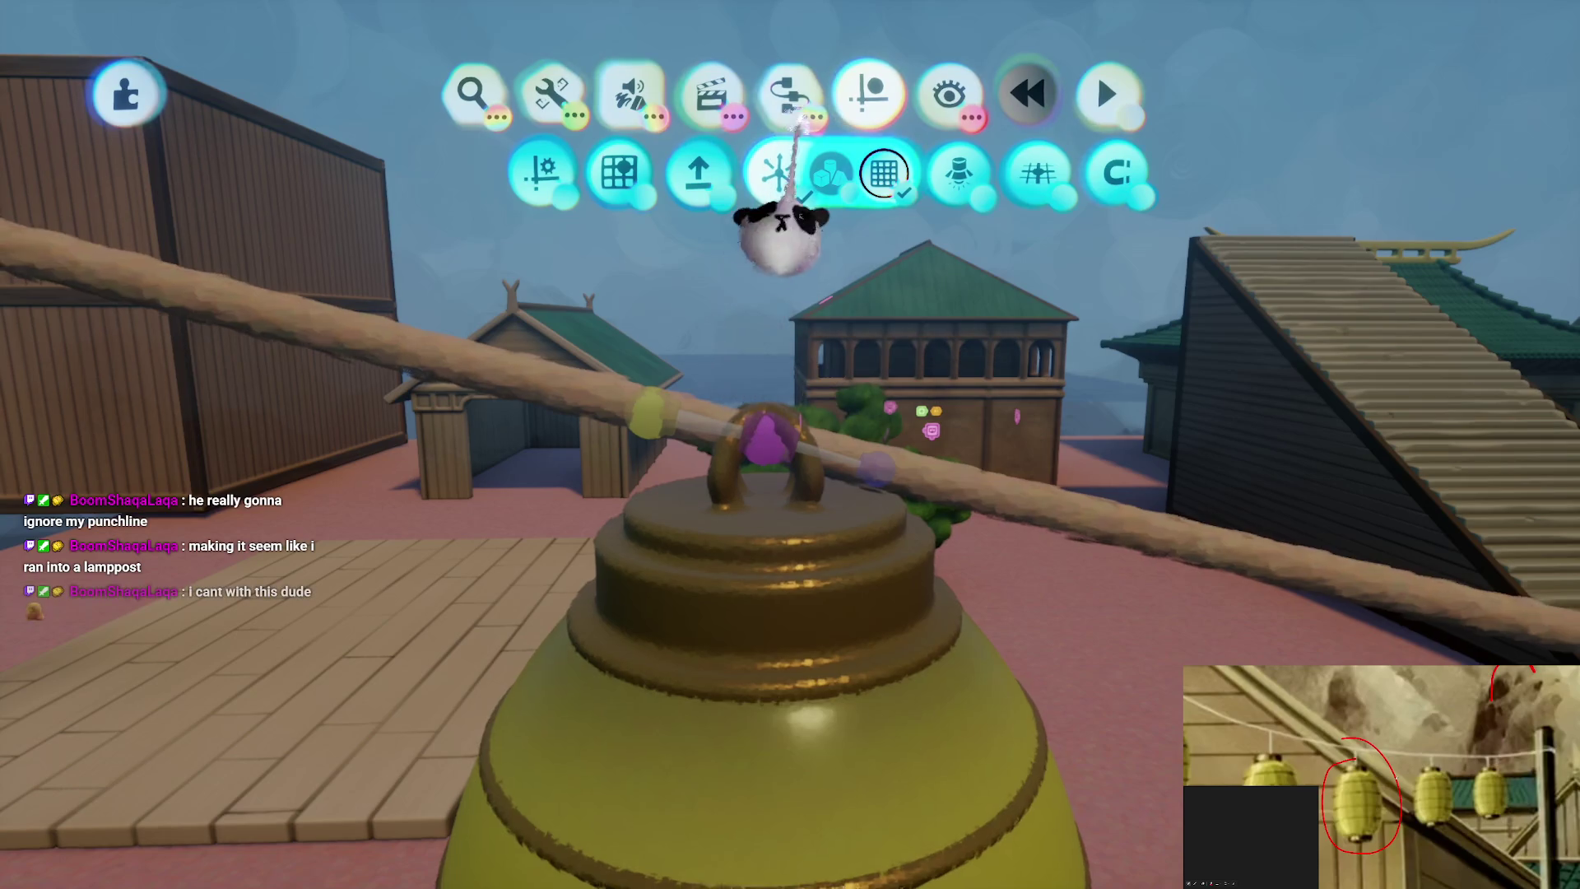
# Pick up a Connector gadget and line the view up above the lantern's top
pyautogui.moveTo(743, 603)
pyautogui.mouseDown()
pyautogui.moveTo(769, 521)
pyautogui.moveTo(818, 688)
pyautogui.moveTo(903, 652)
pyautogui.moveTo(836, 501)
pyautogui.mouseUp()
pyautogui.press('Escape')
pyautogui.press('Escape')
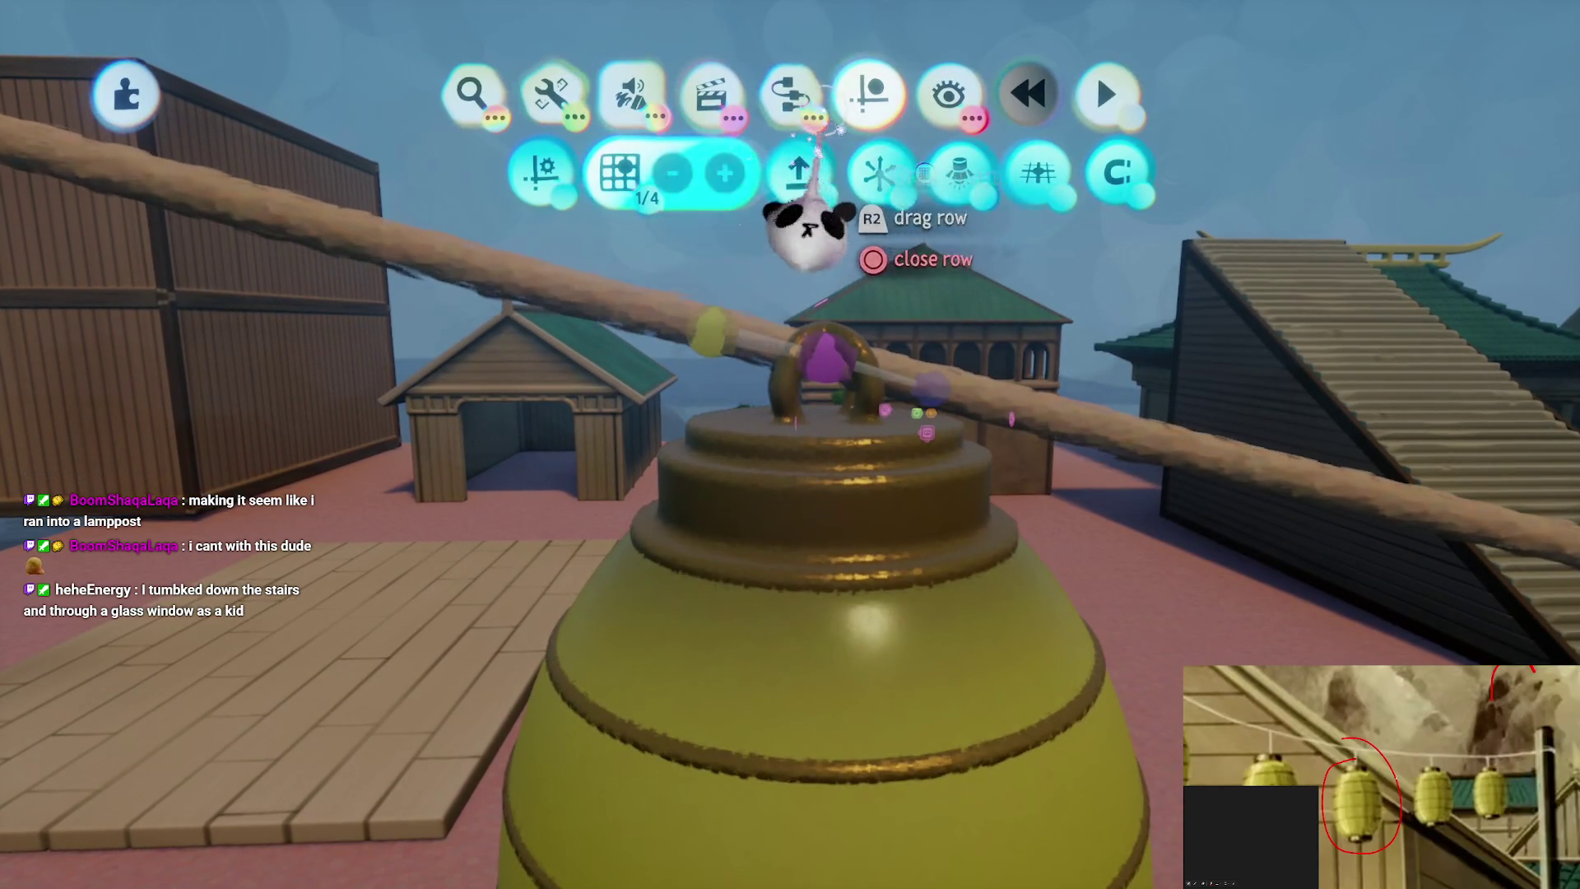
pyautogui.click(789, 92)
pyautogui.click(1050, 171)
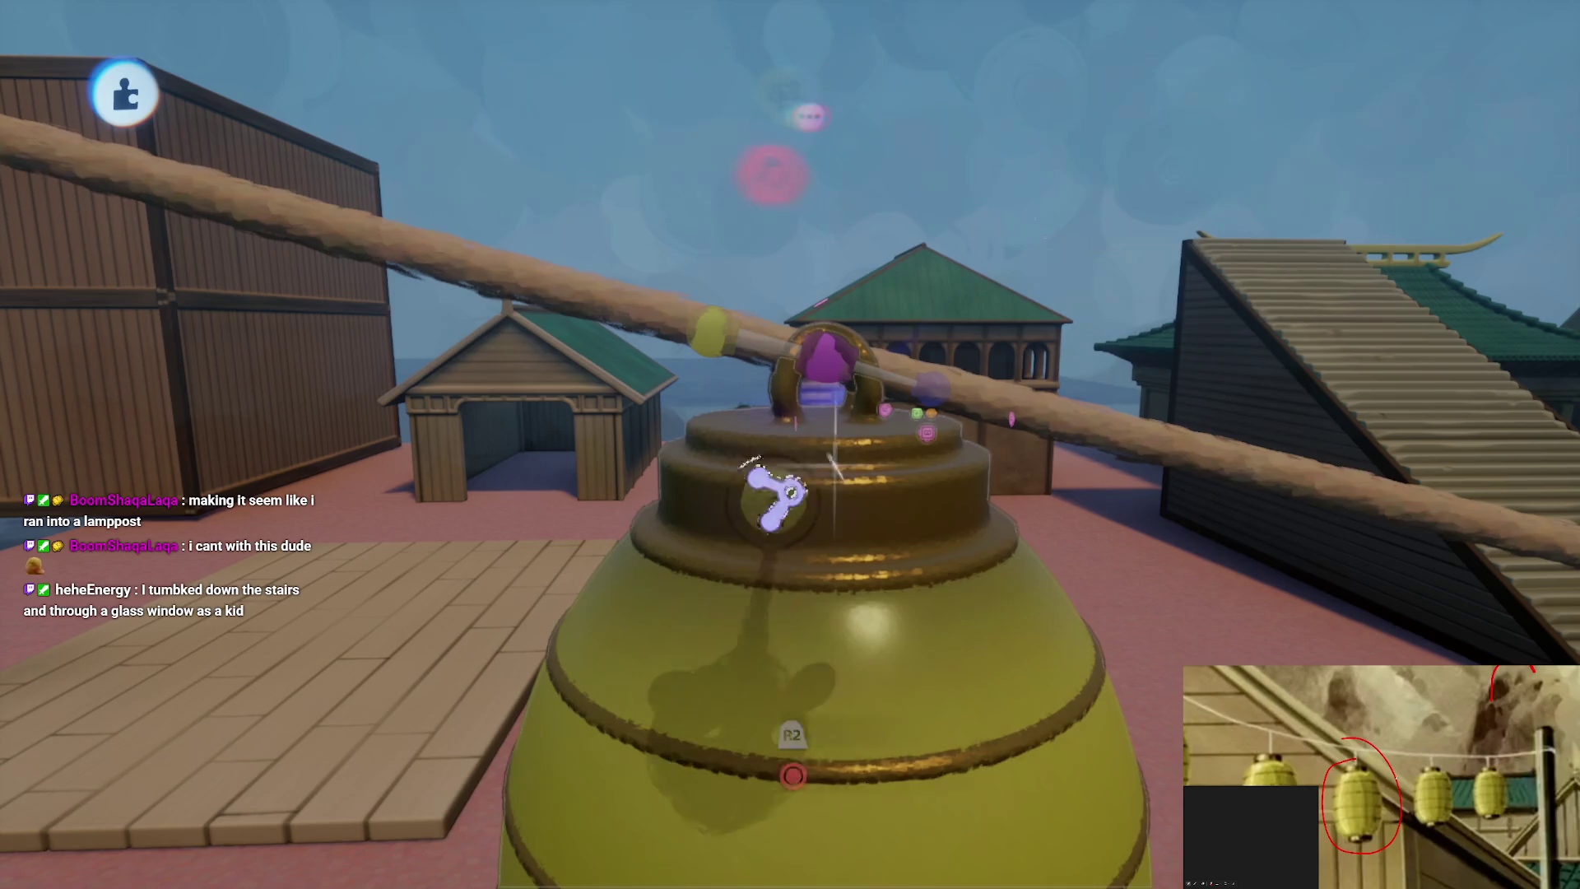
pyautogui.moveTo(752, 586)
pyautogui.mouseDown()
pyautogui.moveTo(765, 511)
pyautogui.moveTo(703, 503)
pyautogui.mouseUp()
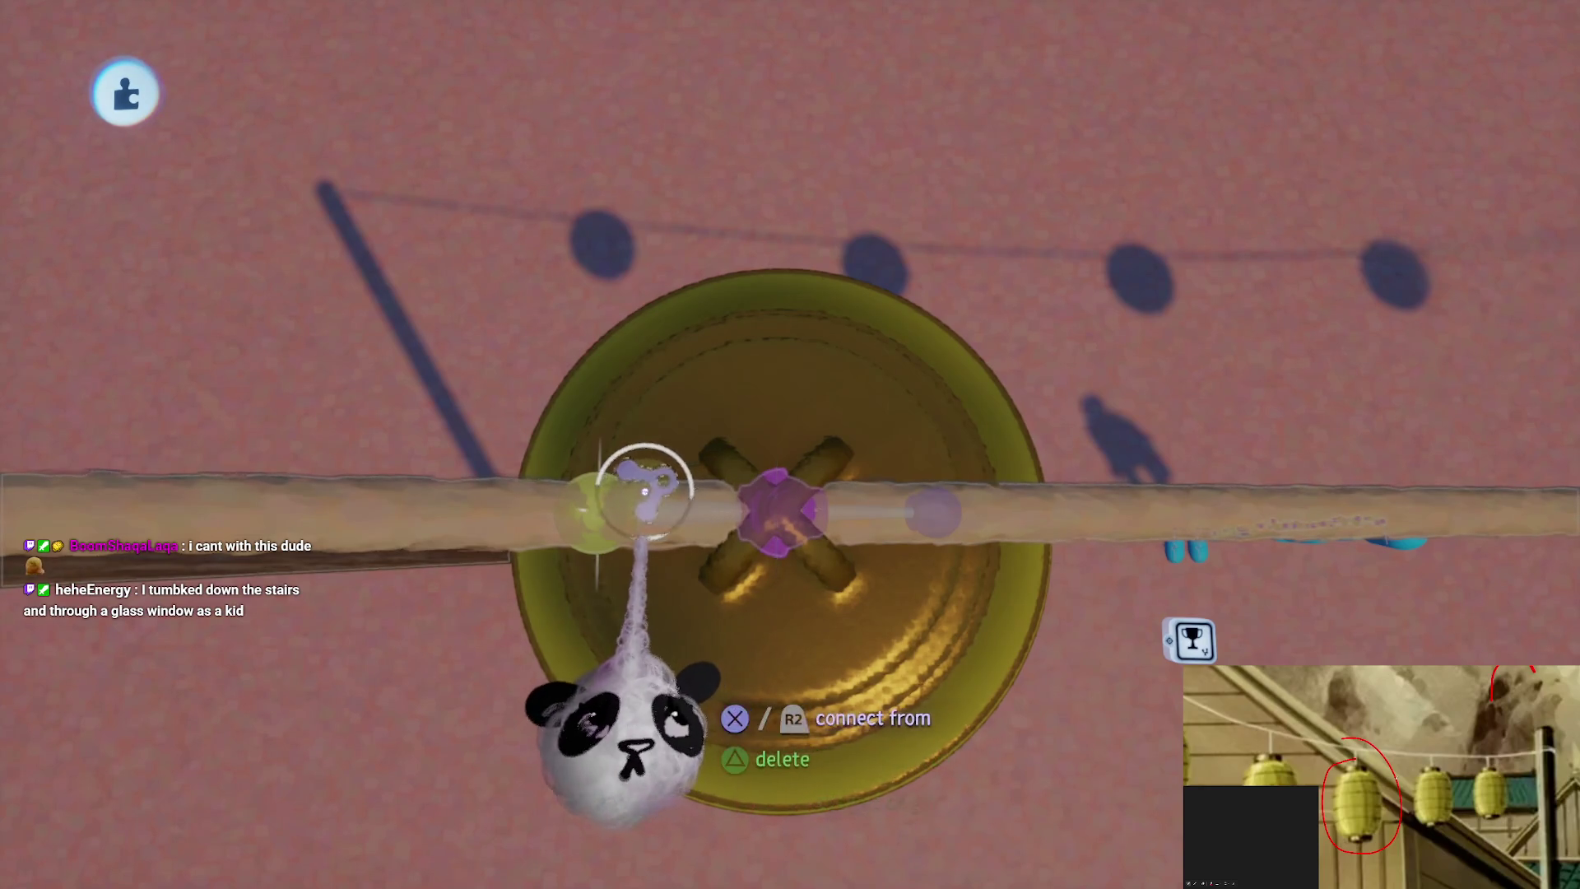
pyautogui.moveTo(642, 492)
pyautogui.mouseDown()
pyautogui.moveTo(592, 512)
pyautogui.moveTo(777, 607)
pyautogui.moveTo(758, 554)
pyautogui.moveTo(747, 582)
pyautogui.moveTo(738, 563)
pyautogui.moveTo(758, 575)
pyautogui.moveTo(751, 600)
pyautogui.moveTo(793, 529)
pyautogui.moveTo(700, 563)
pyautogui.mouseUp()
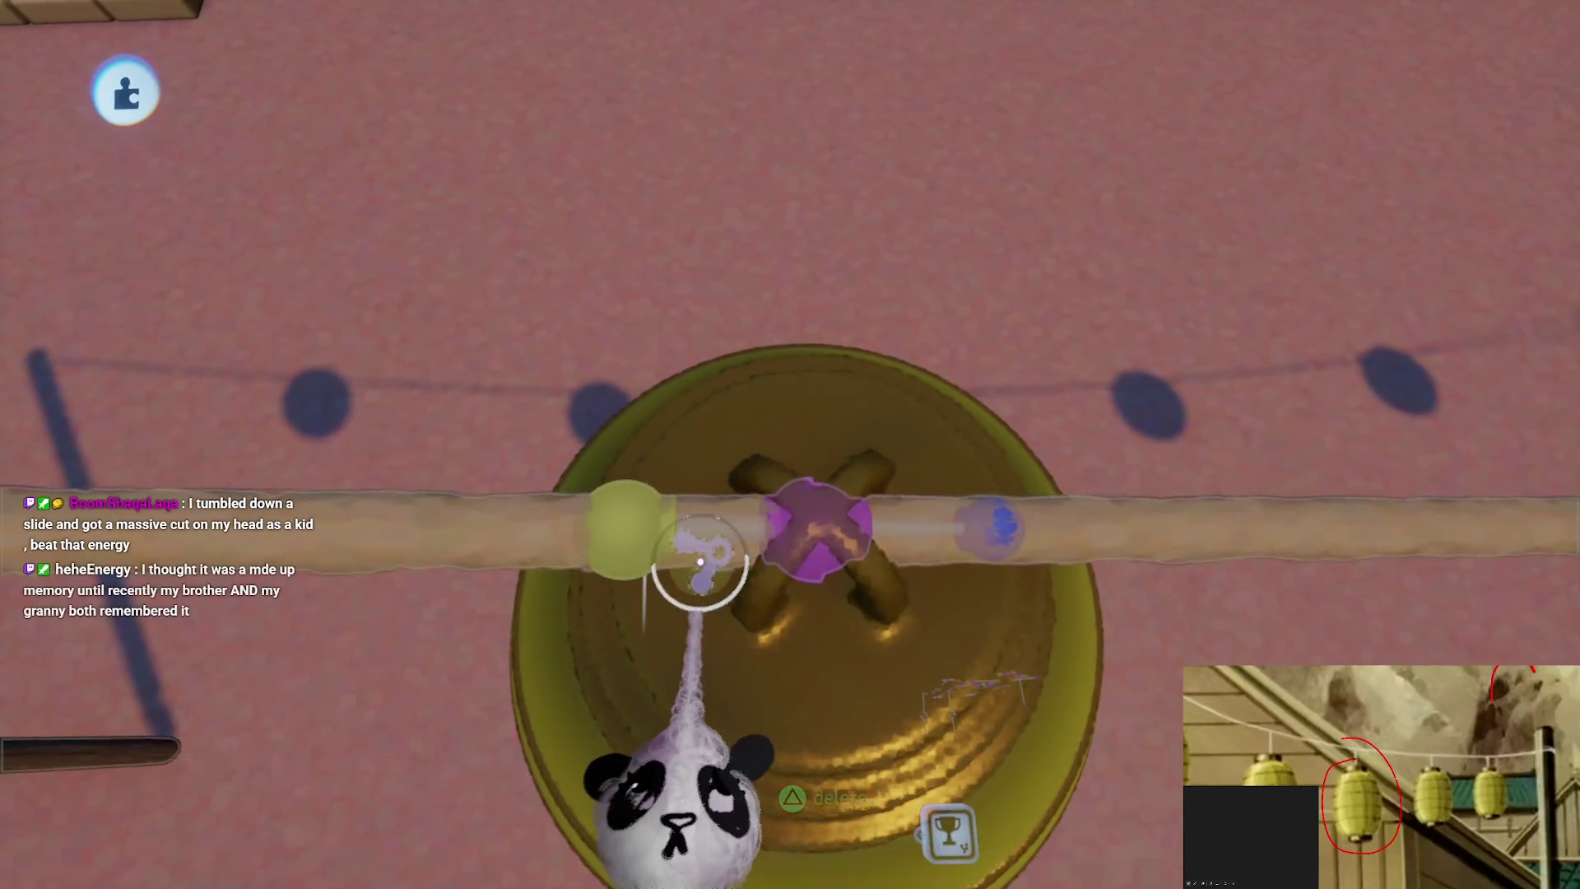
pyautogui.moveTo(797, 679)
pyautogui.mouseDown()
pyautogui.moveTo(811, 565)
pyautogui.moveTo(812, 583)
pyautogui.moveTo(676, 504)
pyautogui.mouseUp()
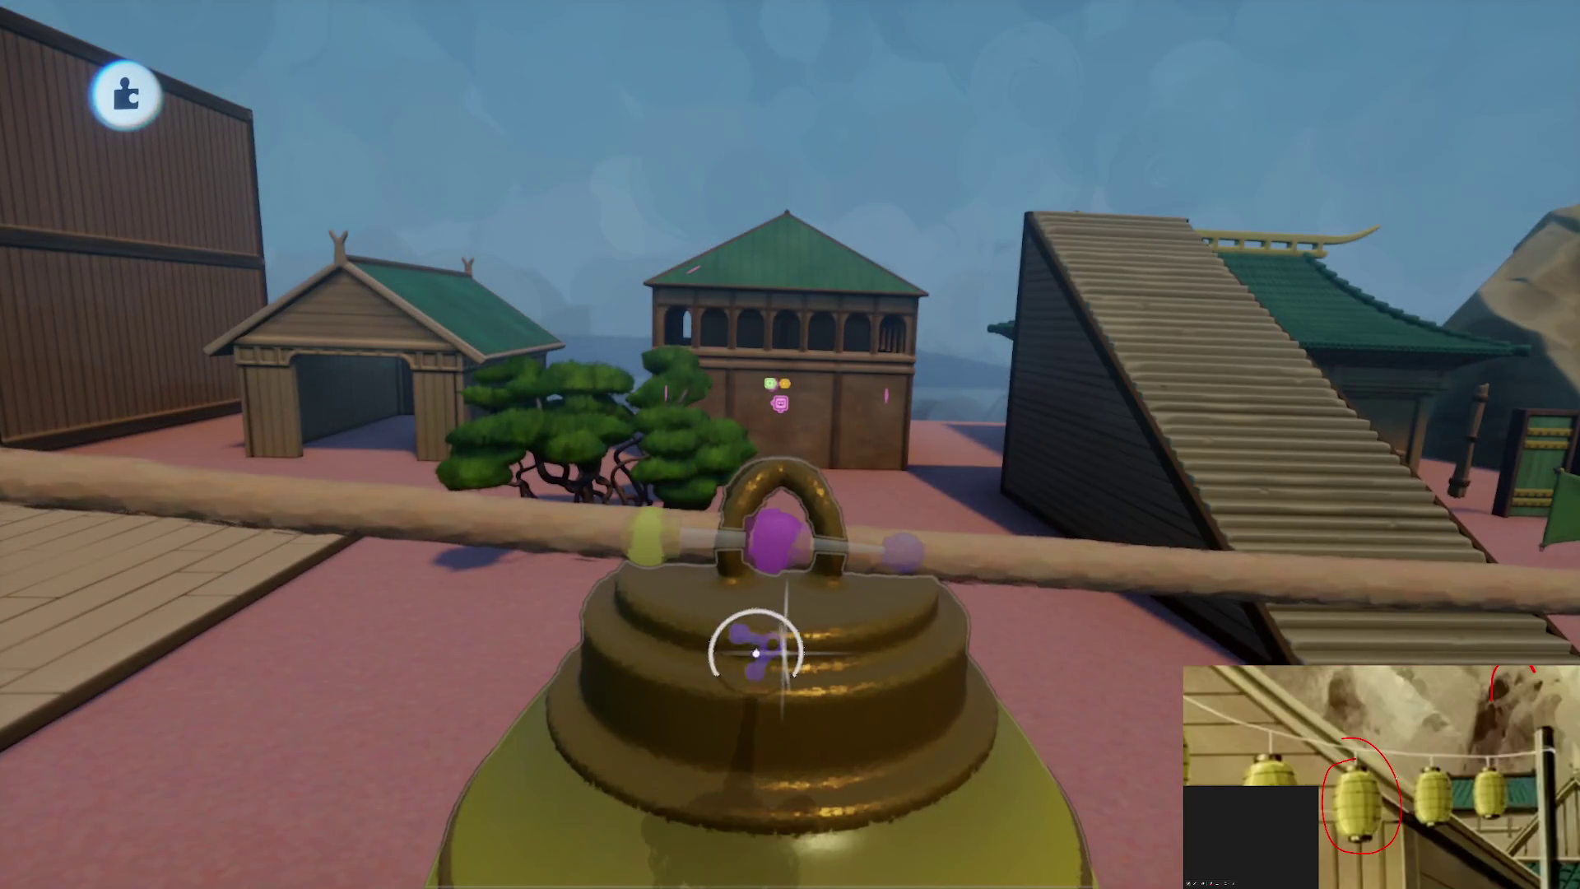
# Switch to precise movement with grid settings, then start a connector from the lantern
pyautogui.press('Tab')
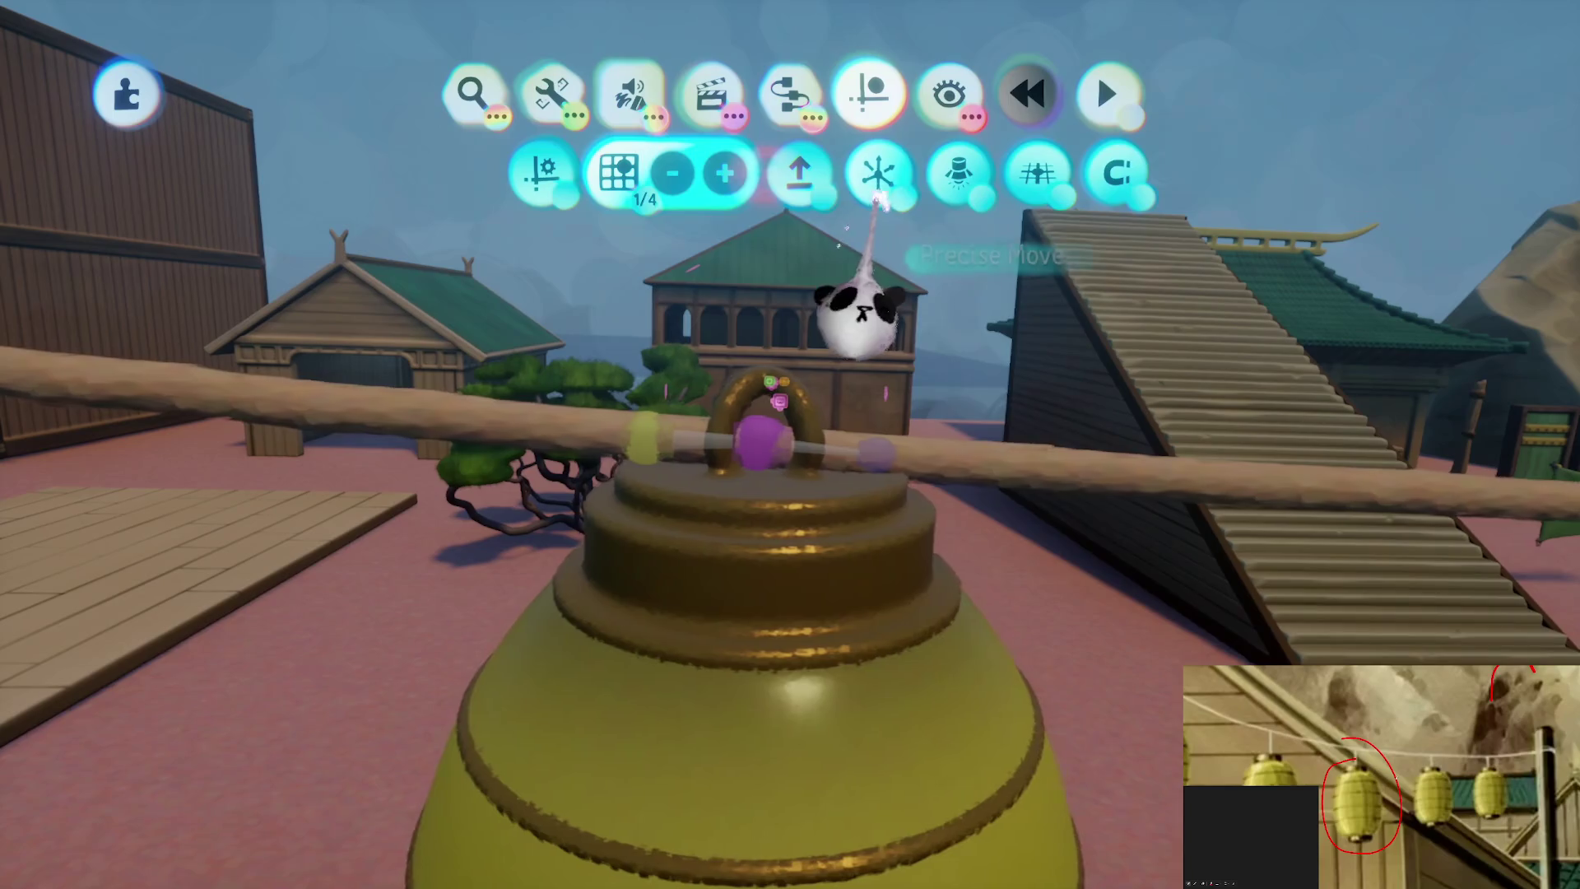
pyautogui.click(878, 198)
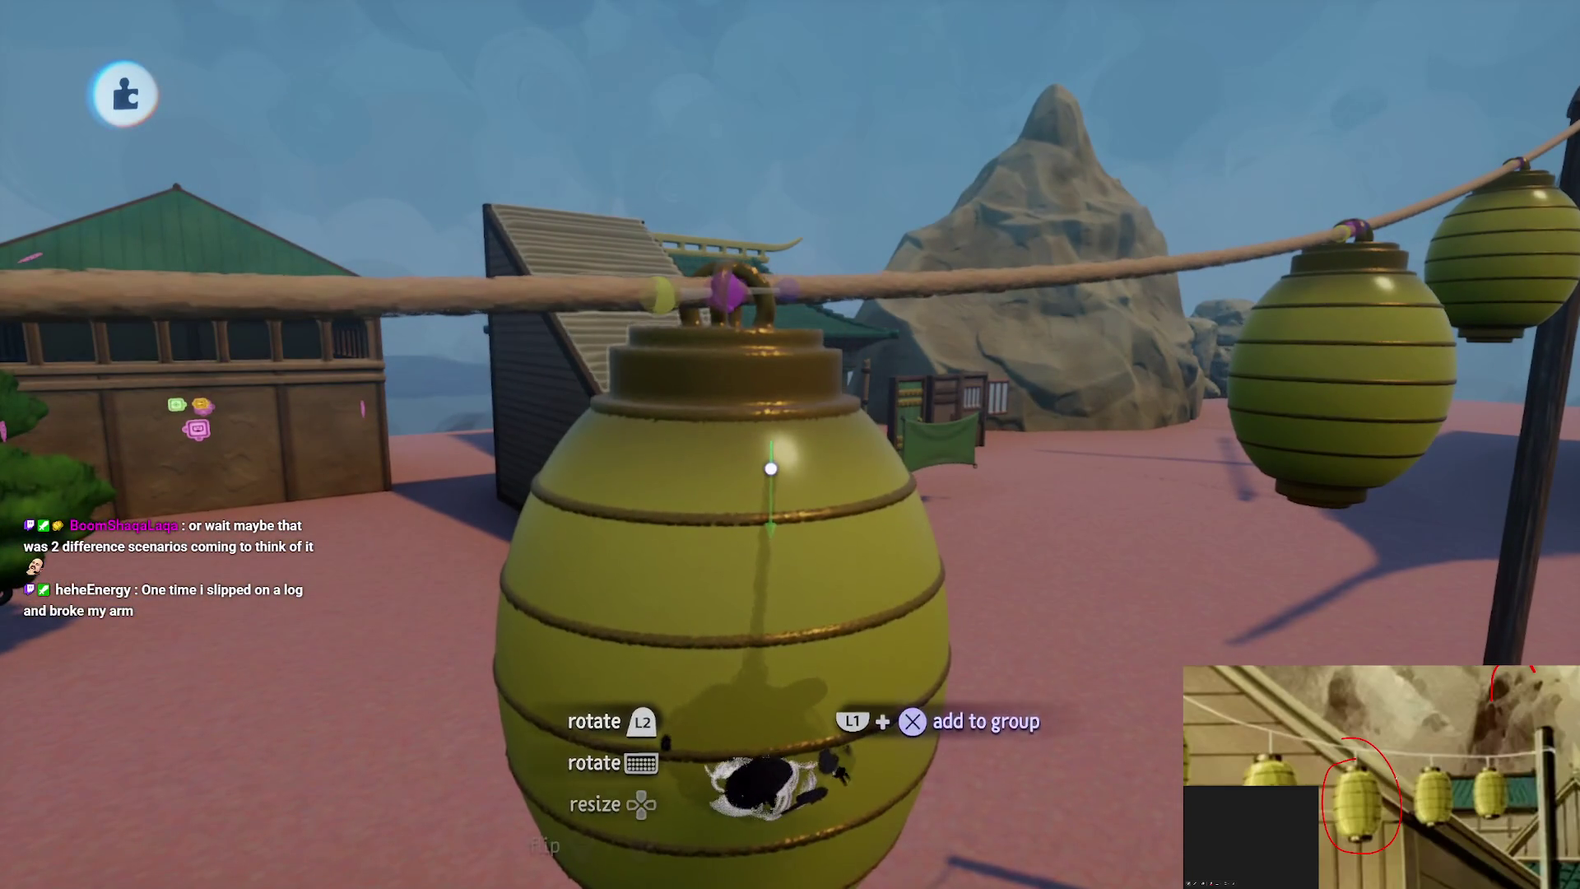
pyautogui.press('Tab')
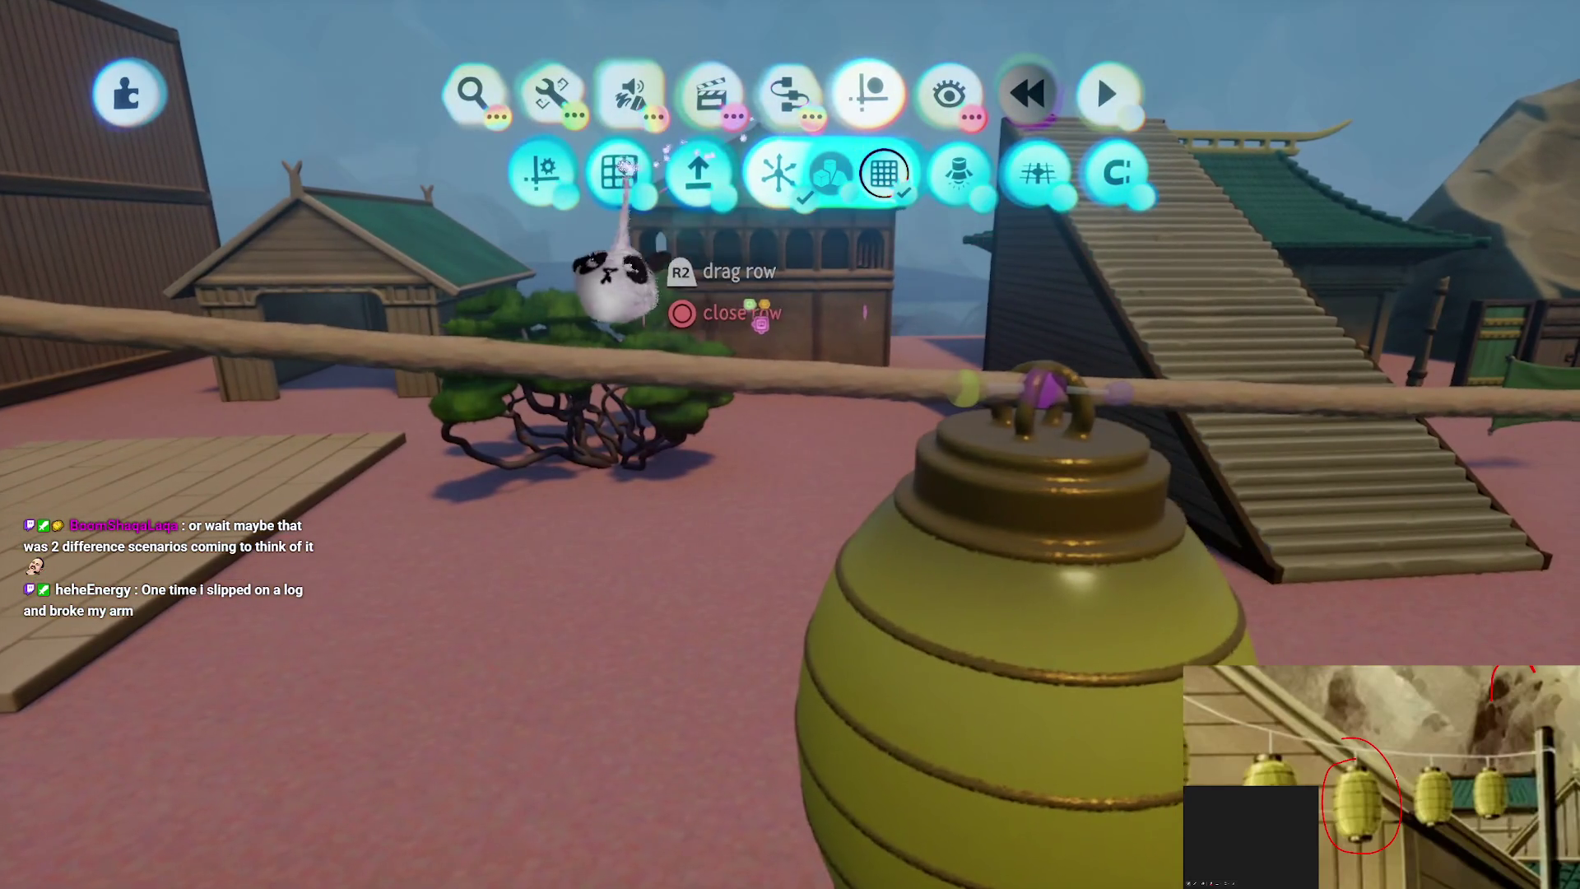
pyautogui.click(632, 169)
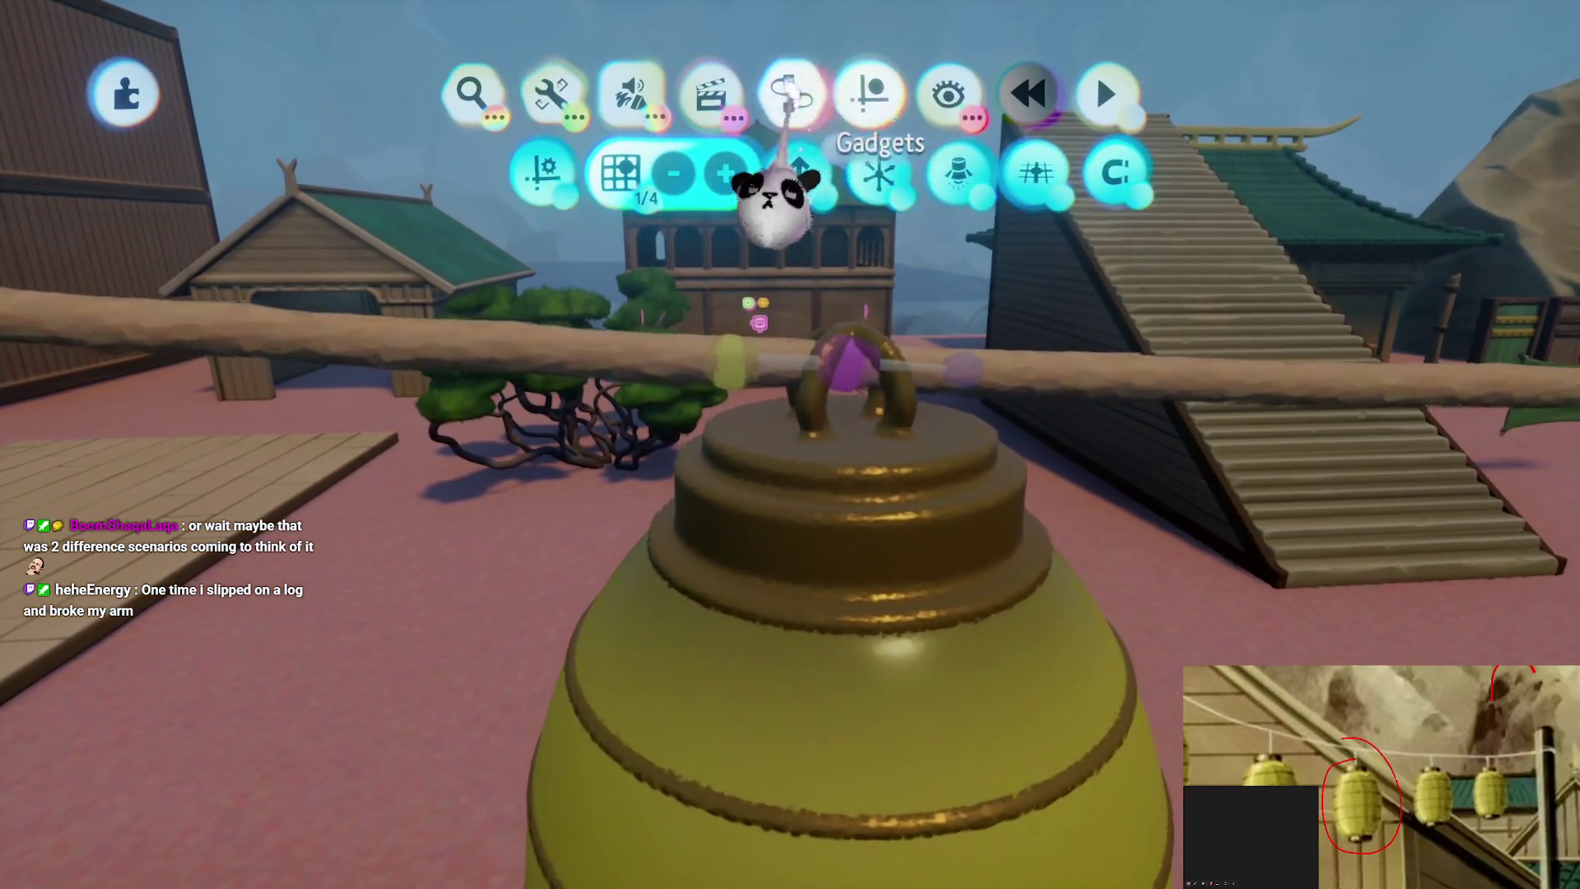
pyautogui.click(790, 92)
pyautogui.press('Tab')
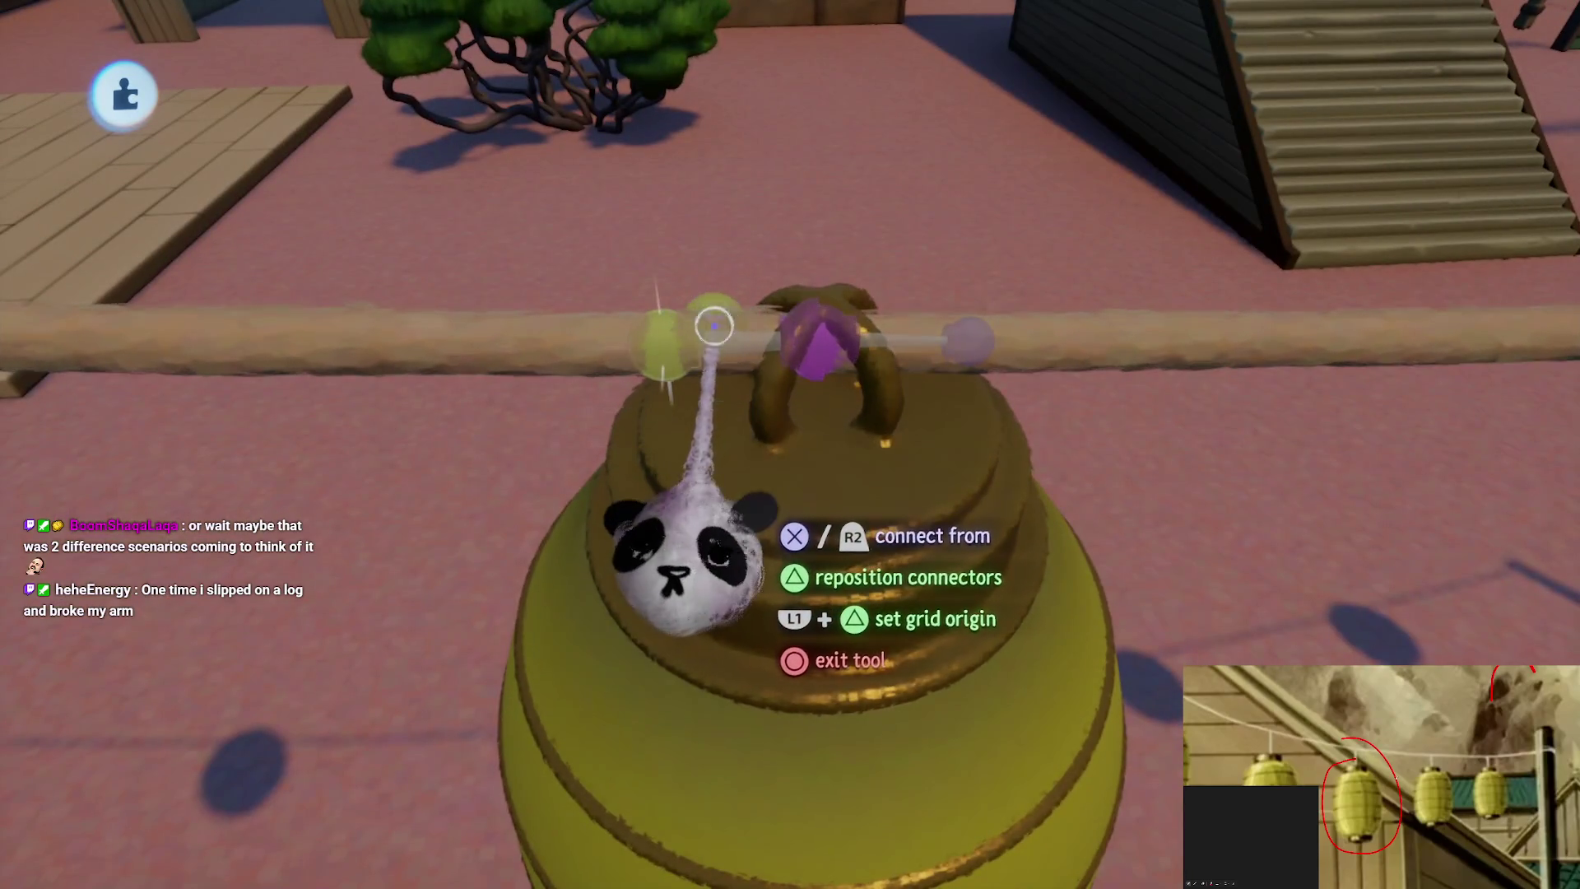
pyautogui.click(638, 551)
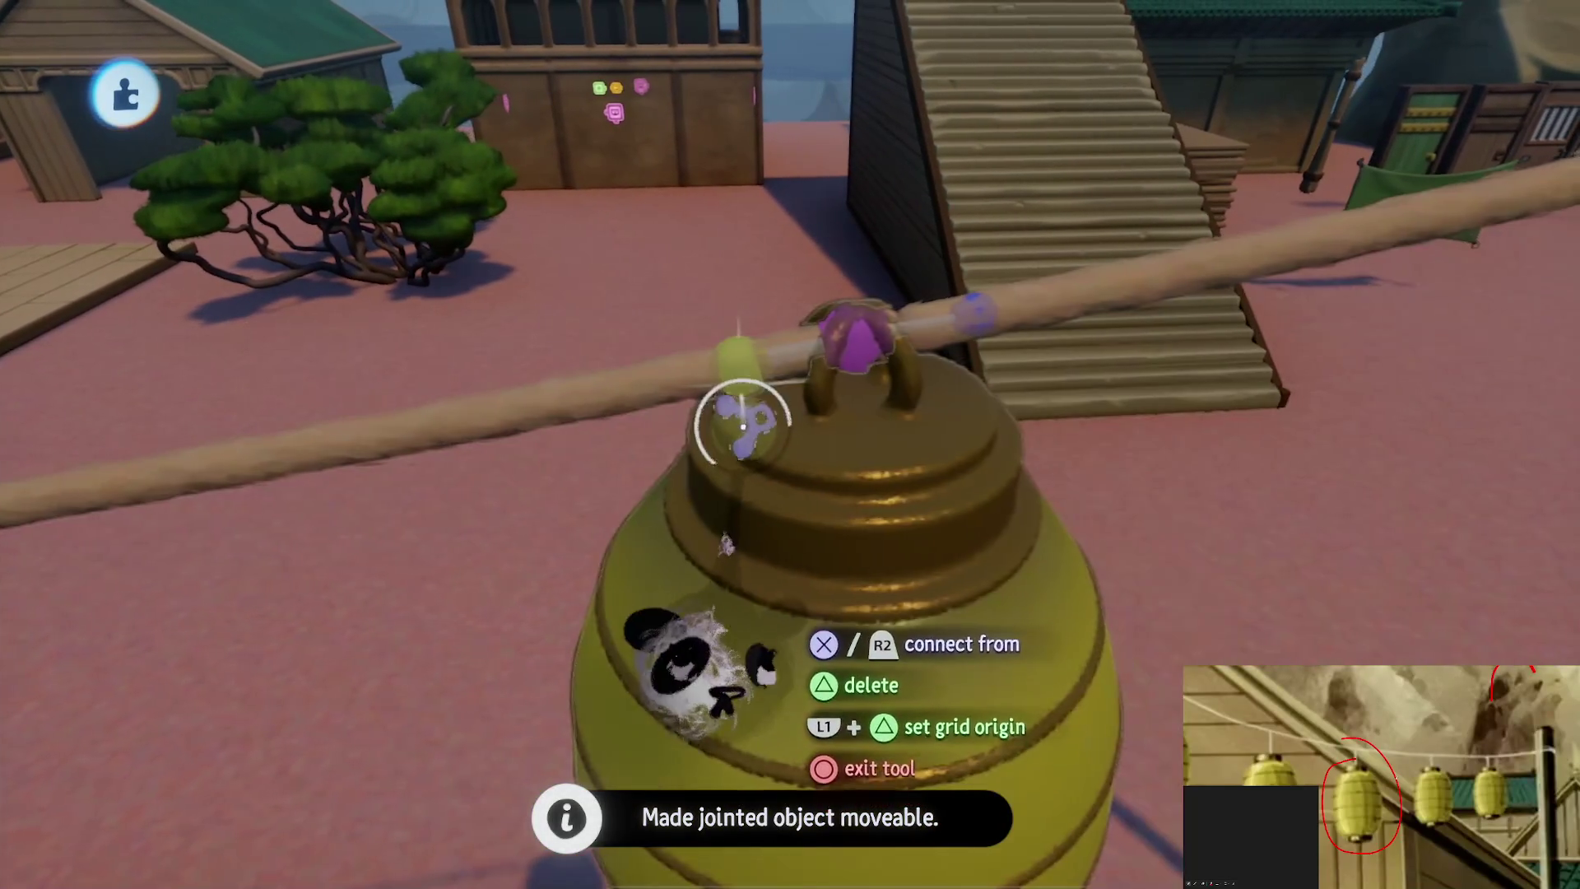
# Stretch a connector from the lantern's hook to the rope, making the lantern moveable
pyautogui.click(749, 331)
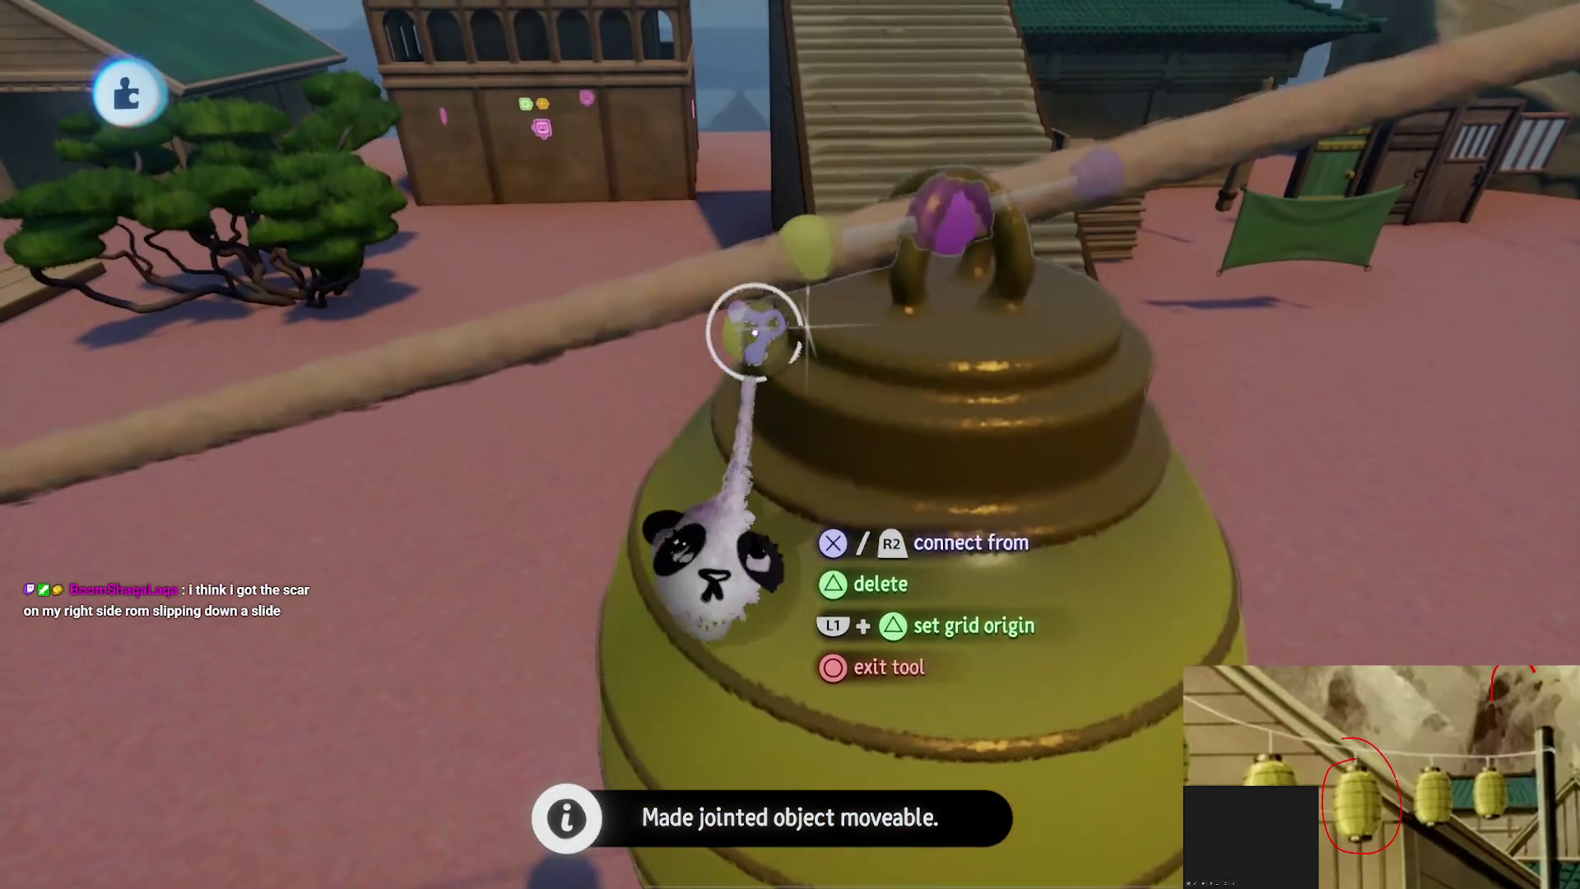
pyautogui.click(724, 213)
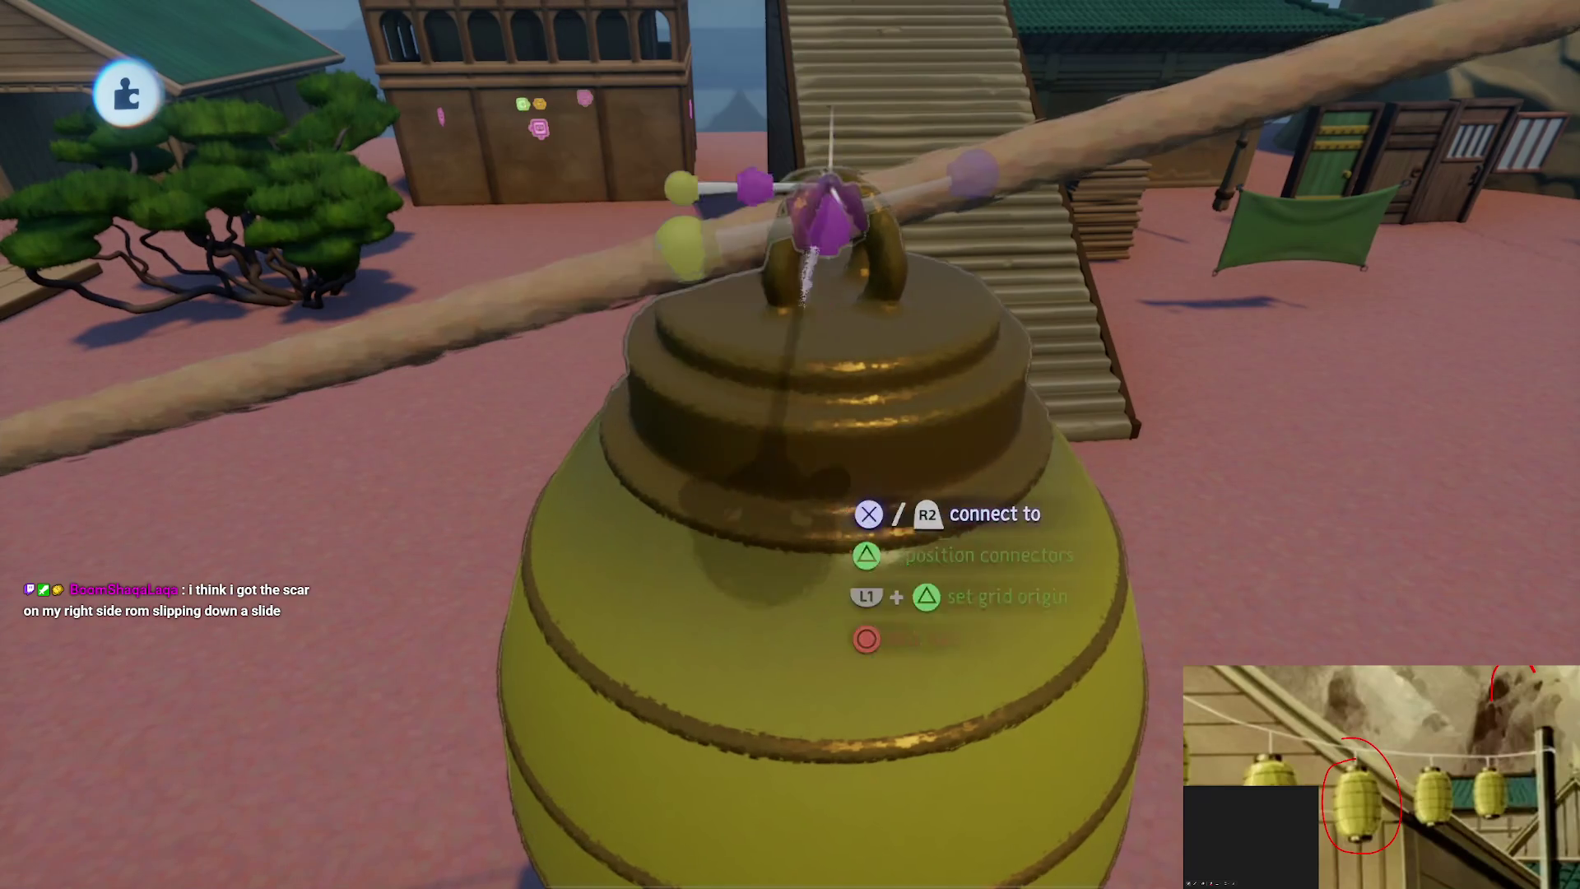
pyautogui.click(819, 325)
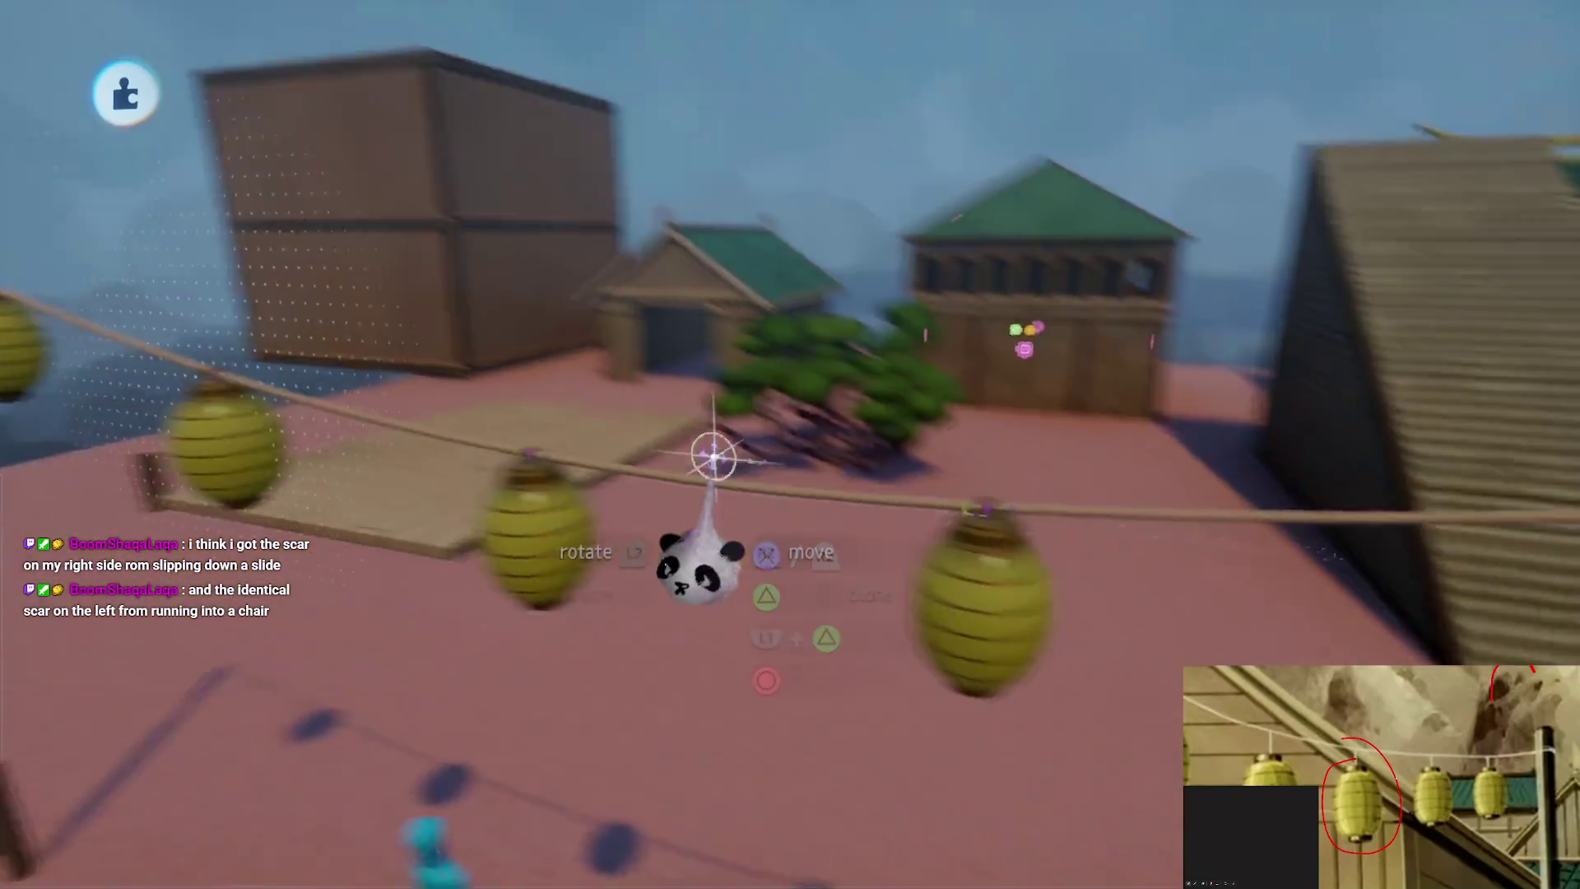
pyautogui.press('Escape')
# Adjust the connector pivot and reposition the lantern beneath it
pyautogui.moveTo(837, 220)
pyautogui.mouseDown()
pyautogui.moveTo(812, 600)
pyautogui.moveTo(793, 416)
pyautogui.mouseUp()
pyautogui.moveTo(753, 478)
pyautogui.mouseDown()
pyautogui.moveTo(831, 362)
pyautogui.moveTo(822, 387)
pyautogui.moveTo(841, 307)
pyautogui.moveTo(848, 354)
pyautogui.mouseUp()
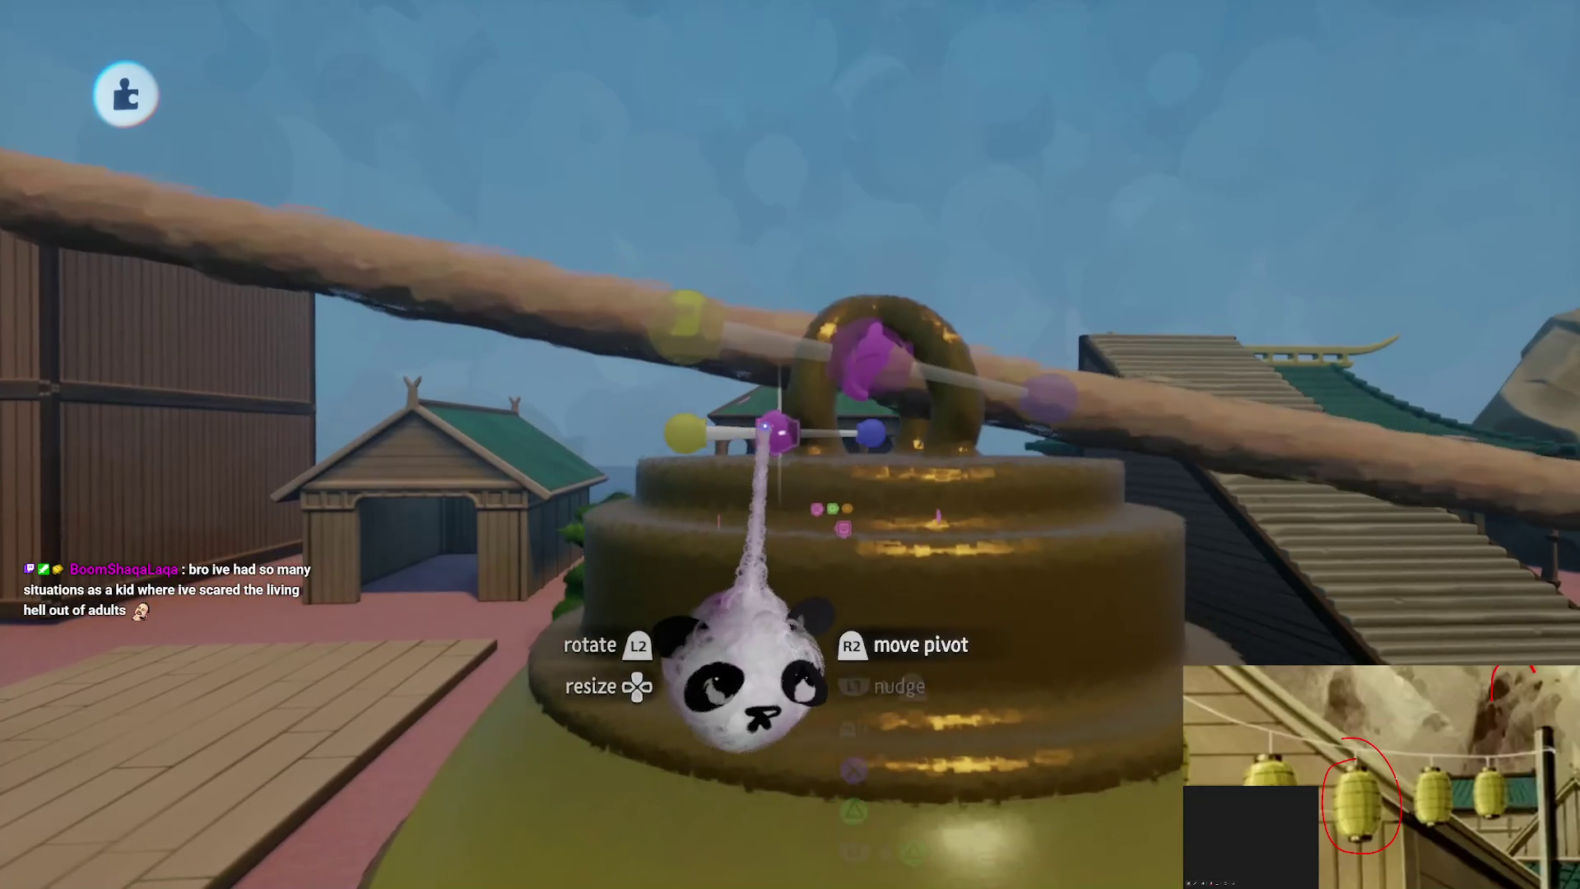
pyautogui.moveTo(758, 438); pyautogui.dragTo(655, 429)
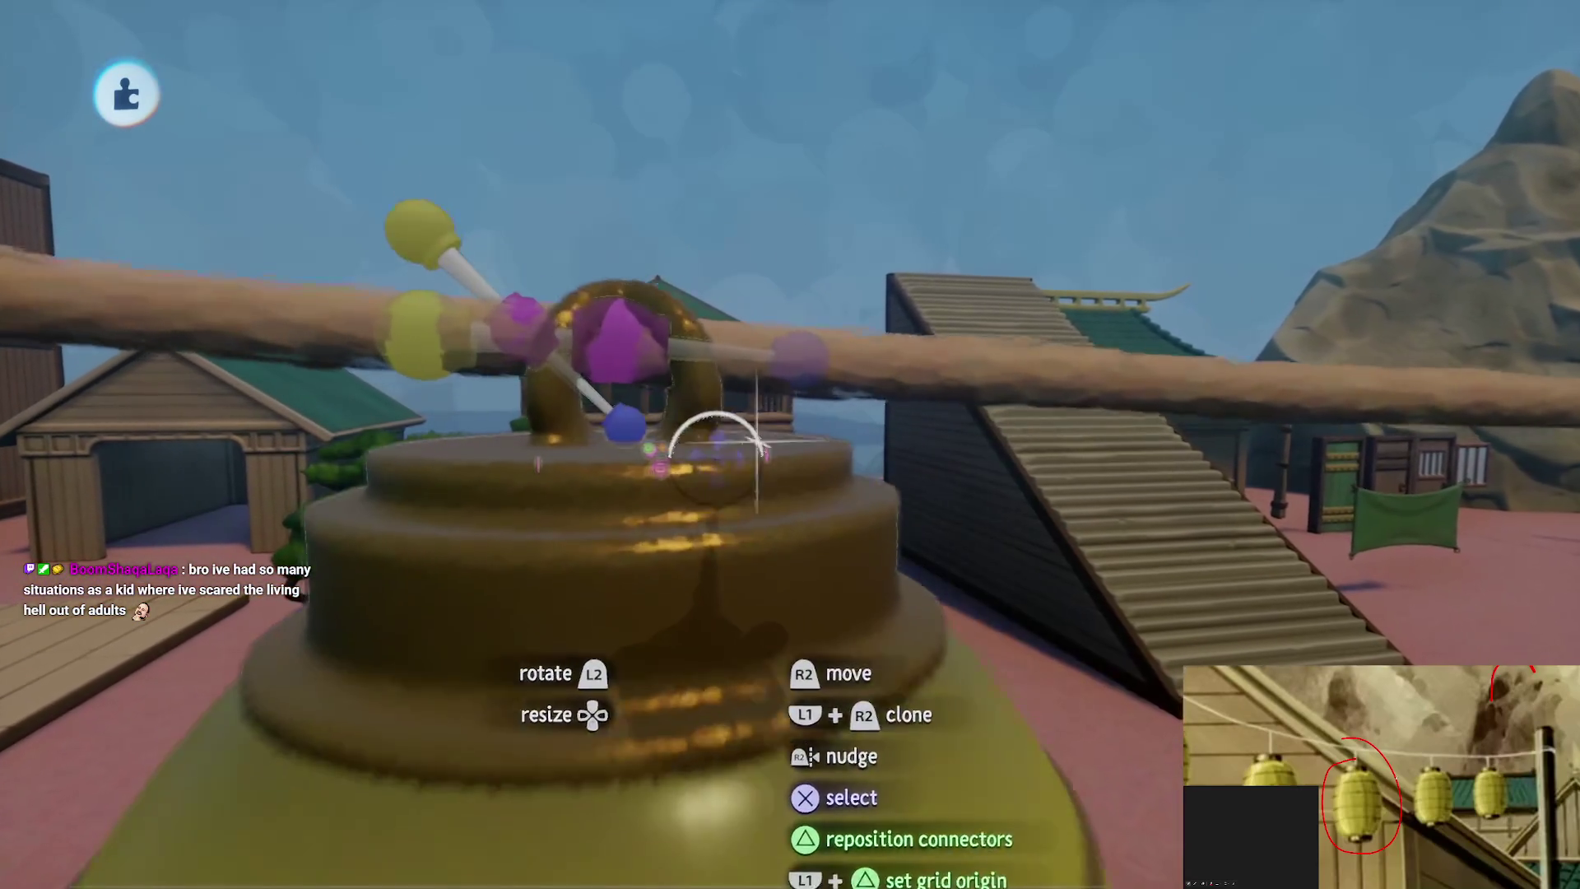
pyautogui.moveTo(757, 444); pyautogui.dragTo(658, 666)
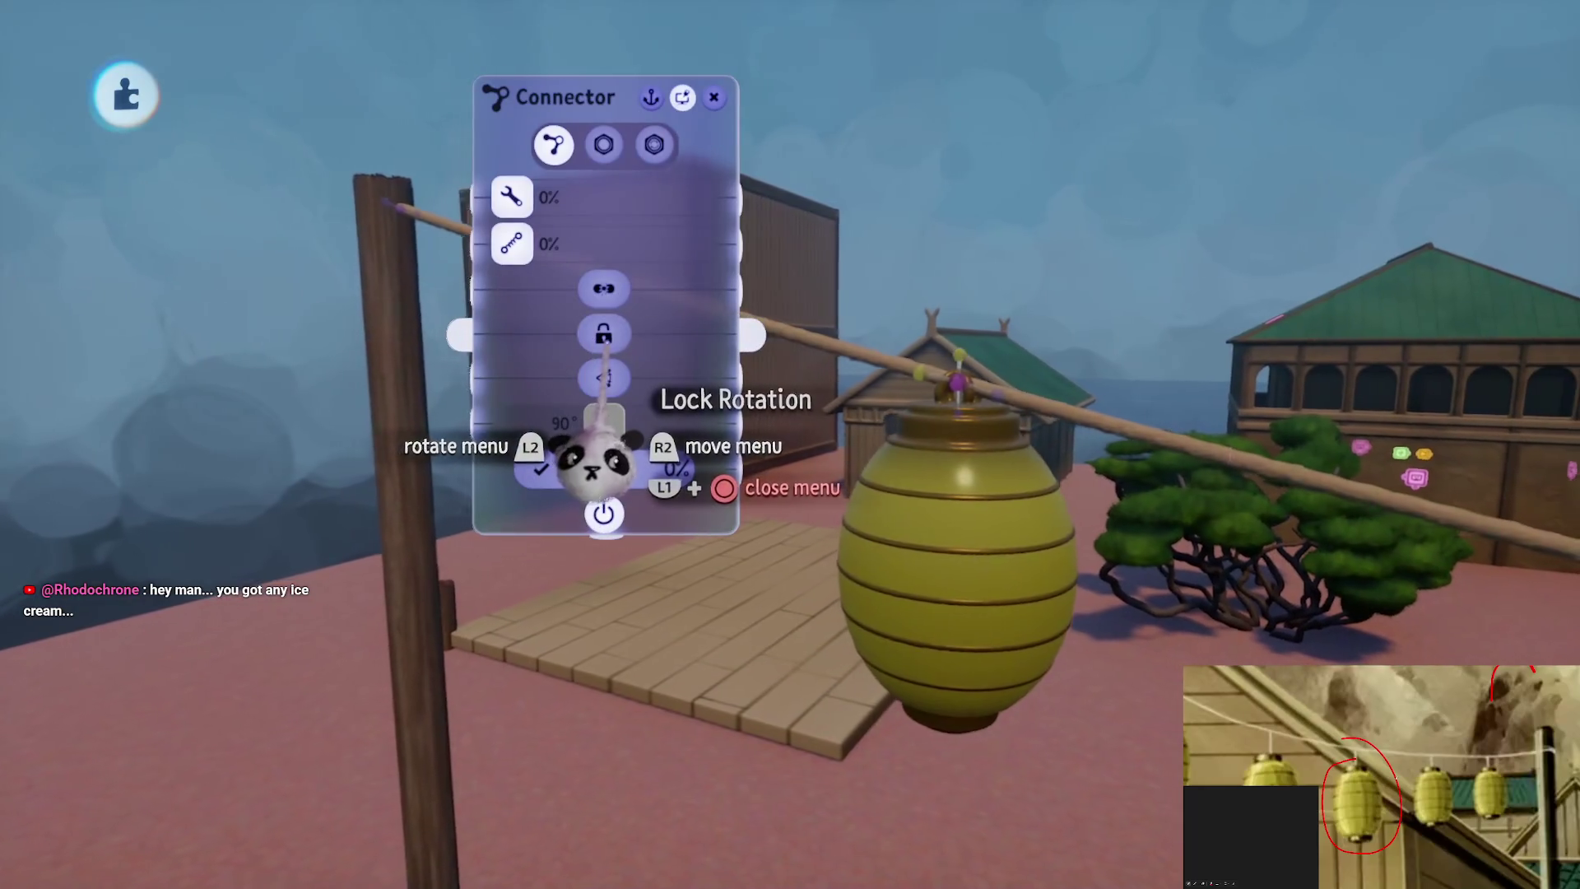
# Lock rotation on the first lanterns' ball-joint connectors through their settings
pyautogui.press('Escape')
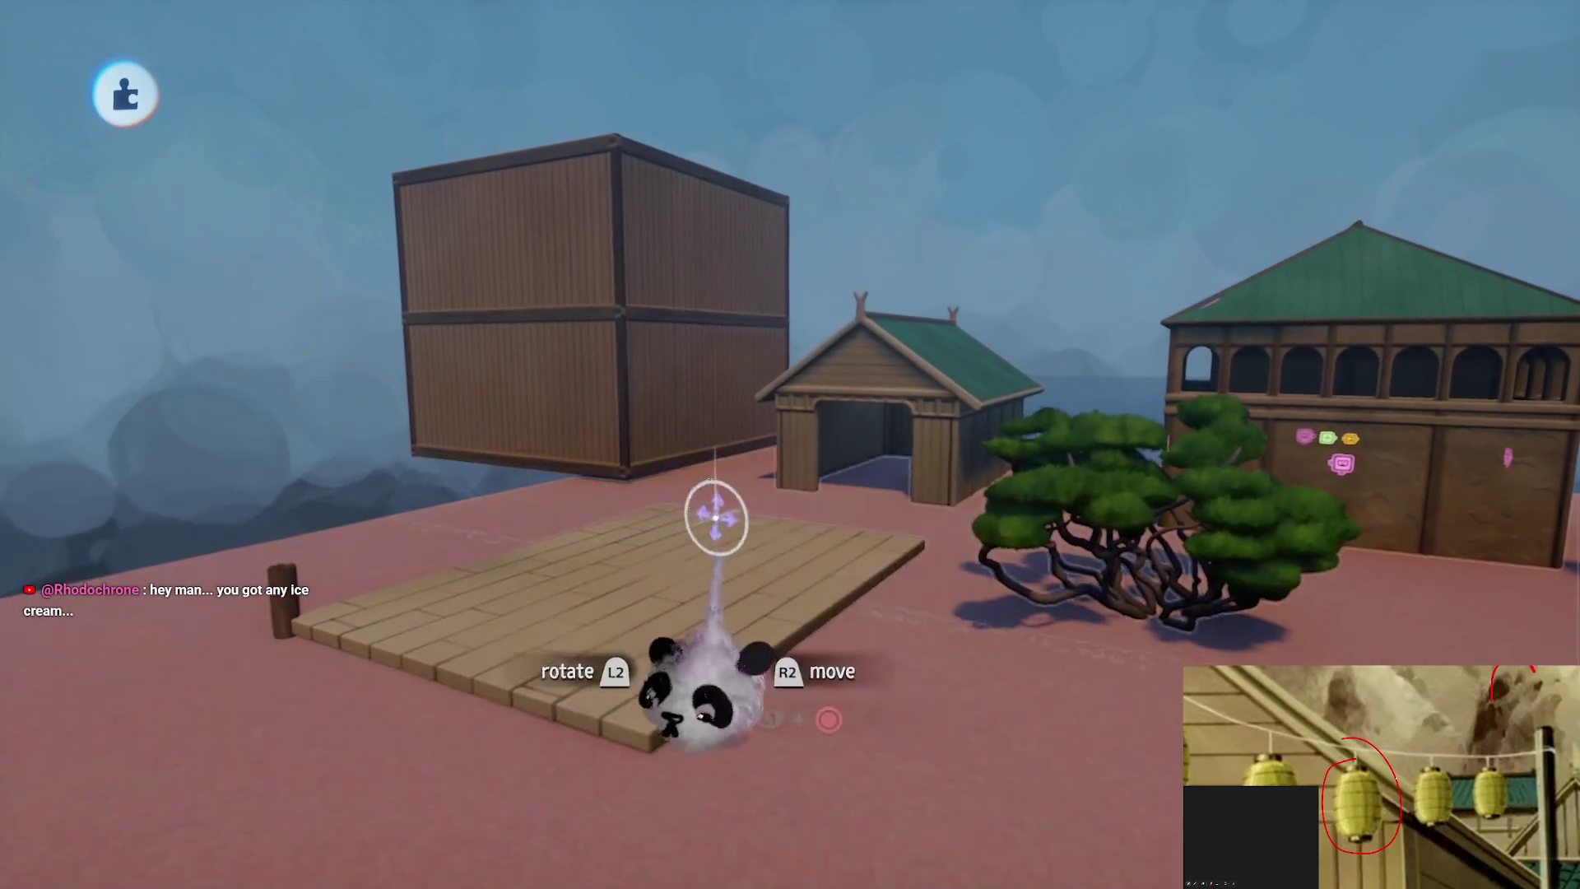
pyautogui.click(756, 600)
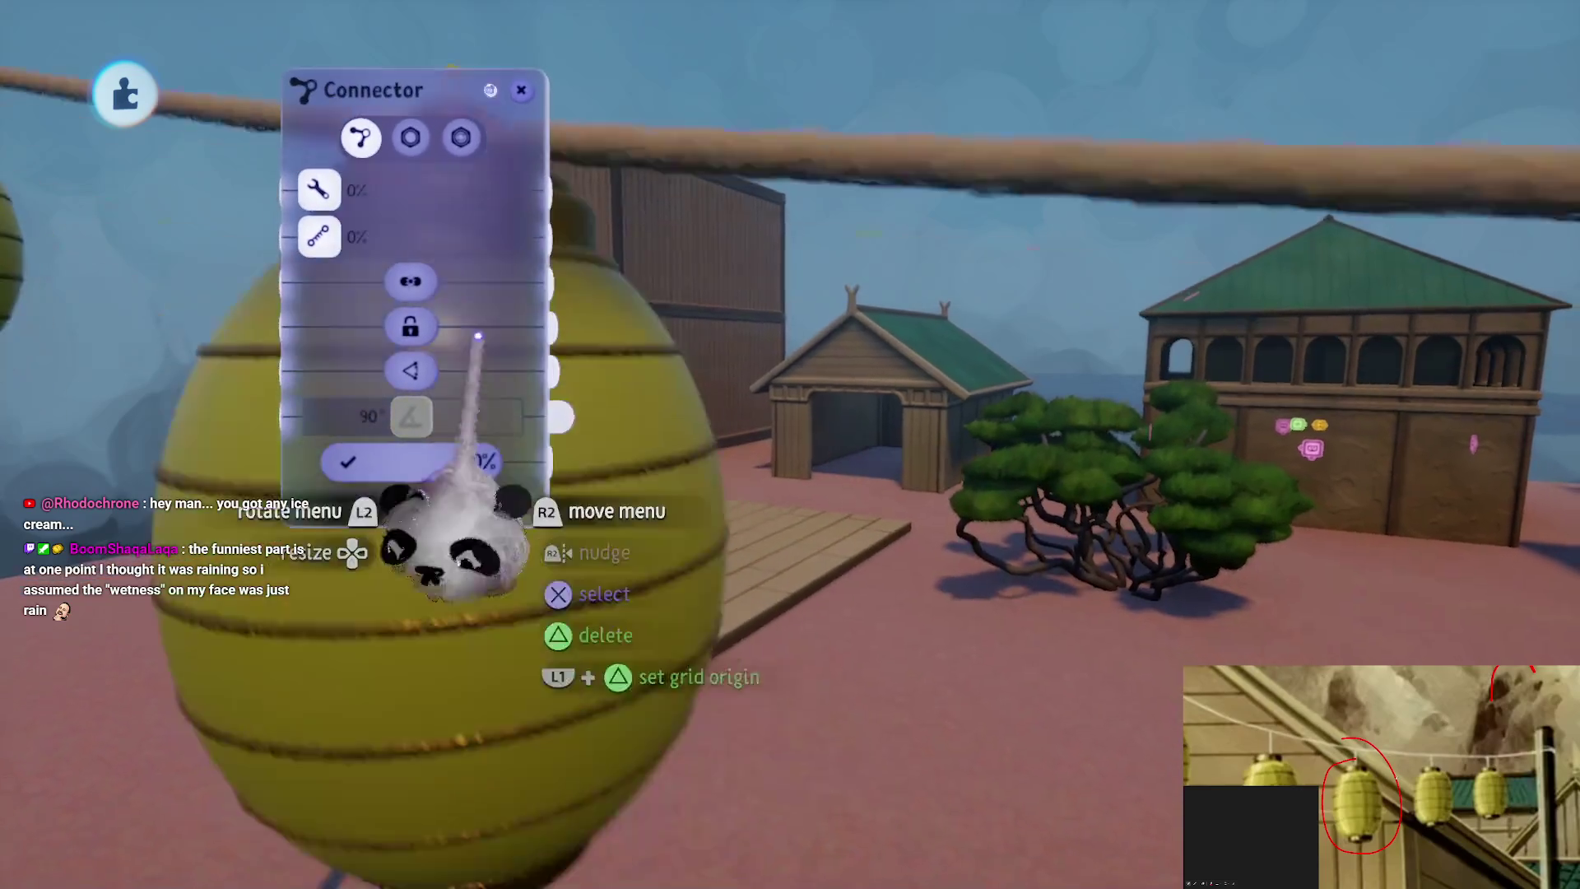
pyautogui.press('Escape')
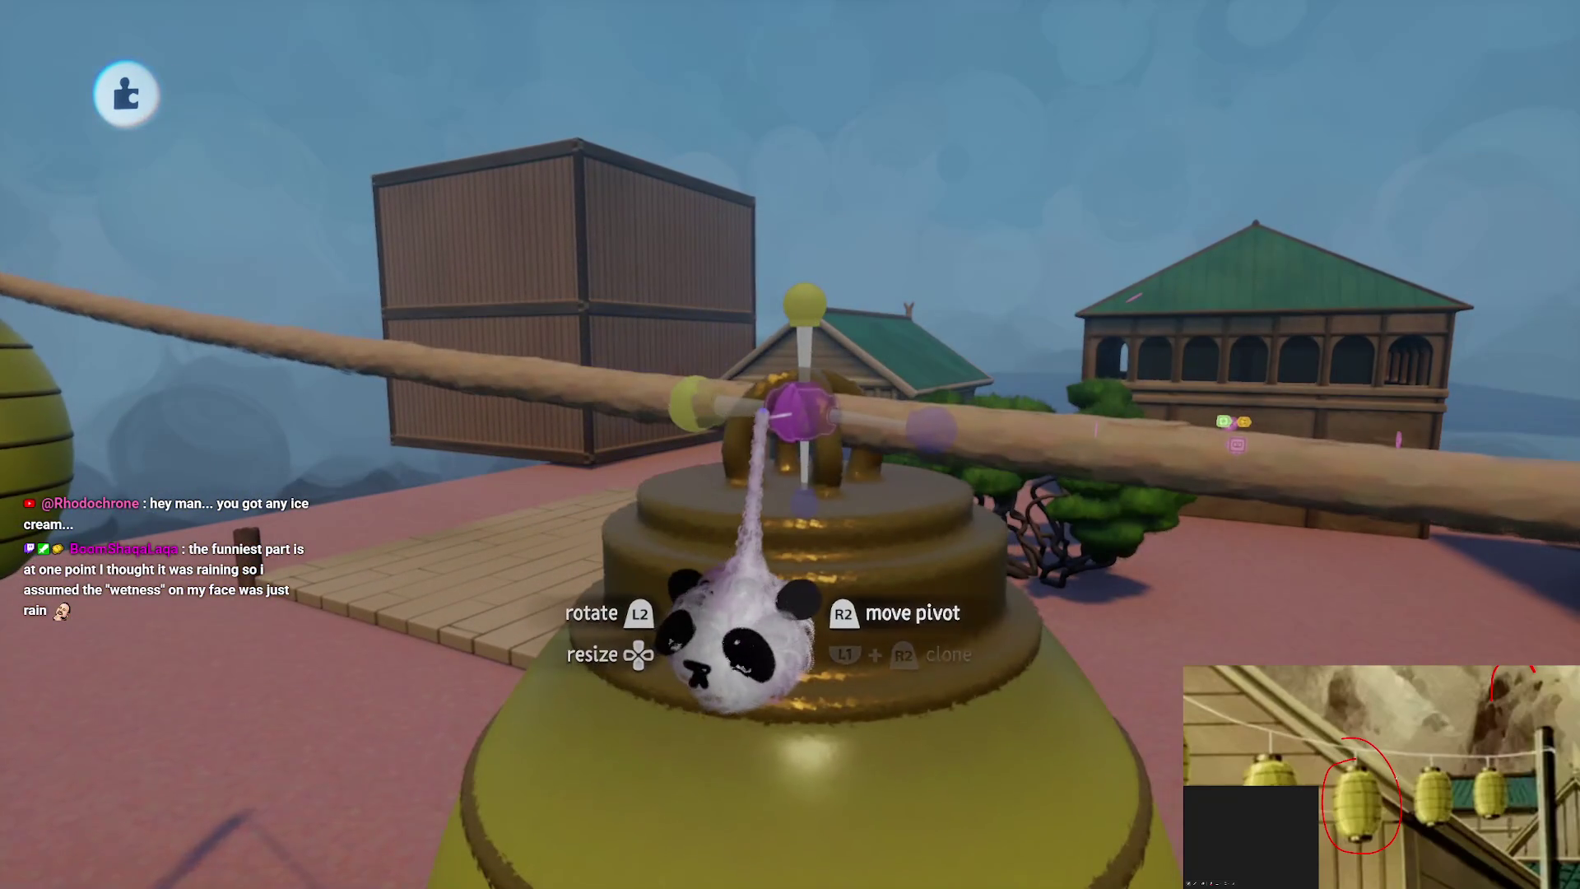
pyautogui.click(749, 638)
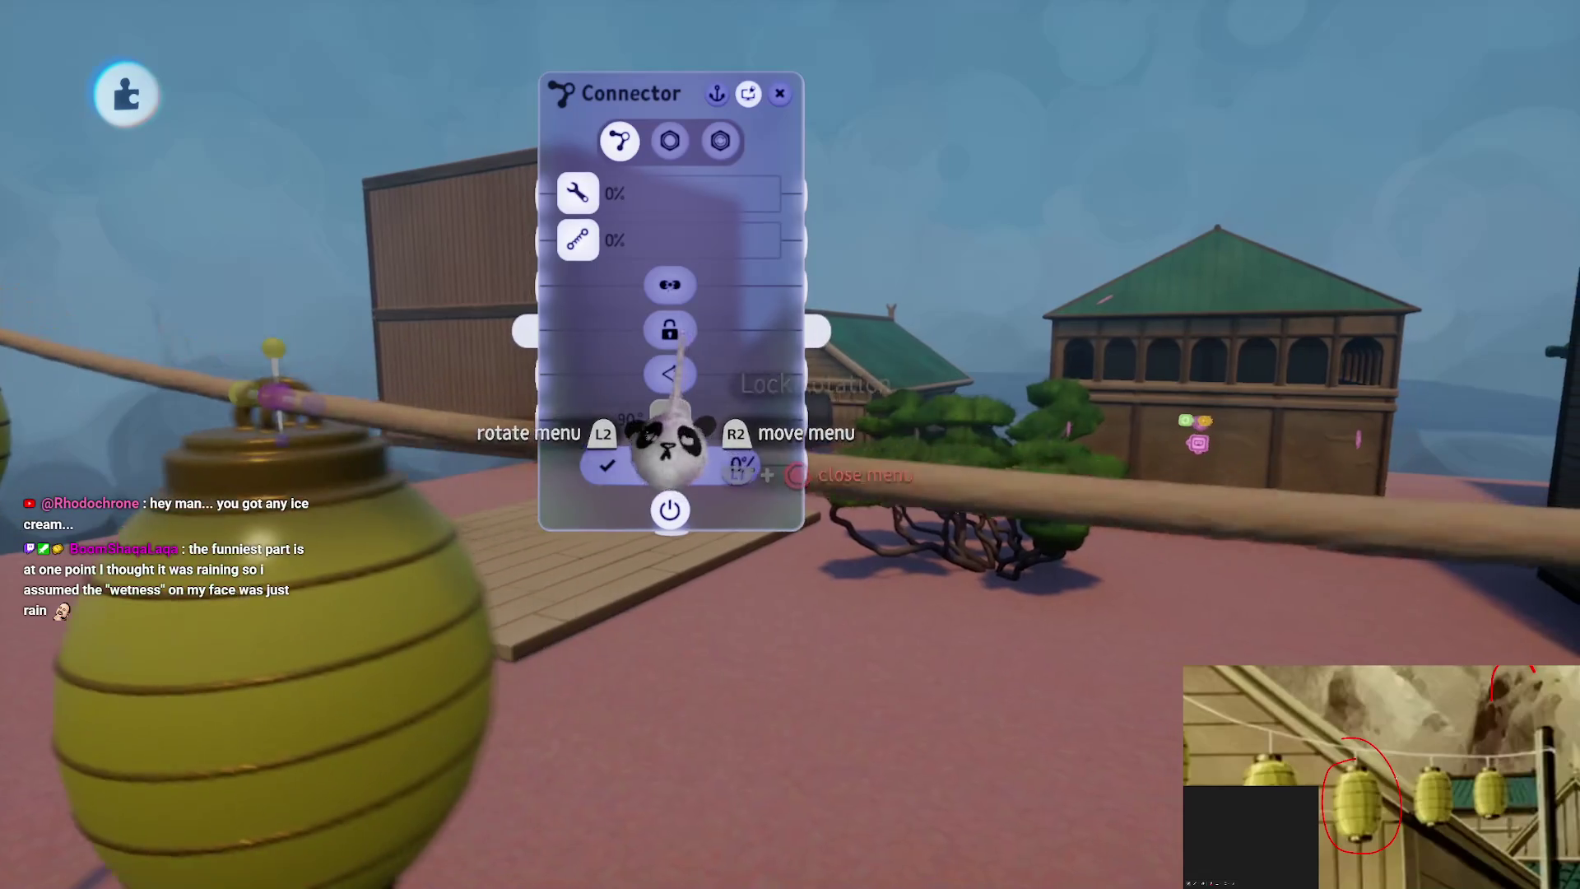
pyautogui.press('Escape')
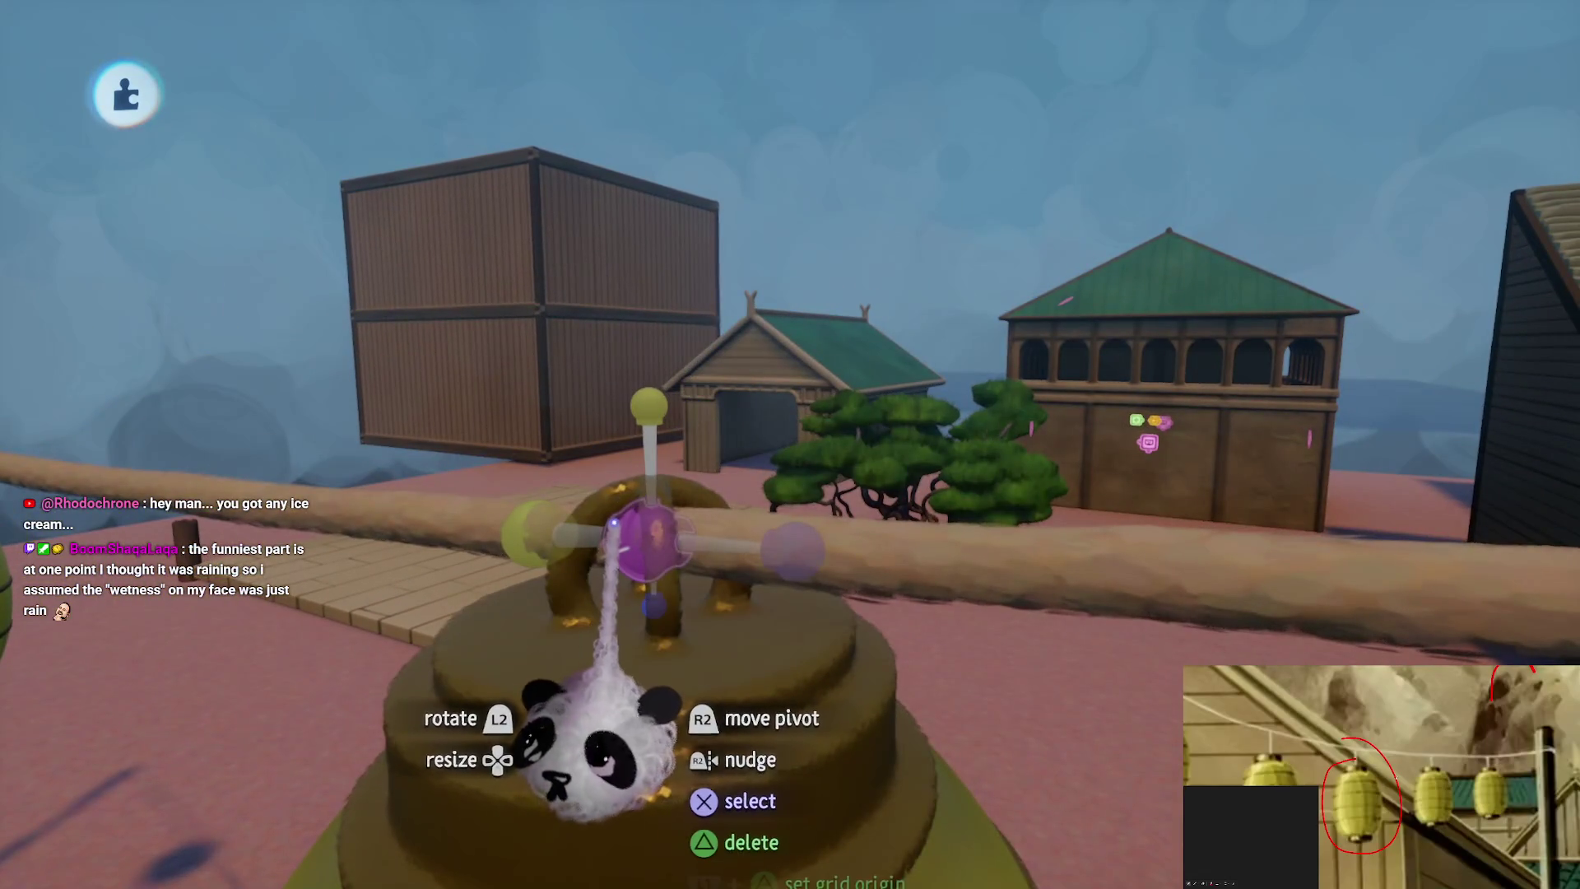
pyautogui.click(613, 522)
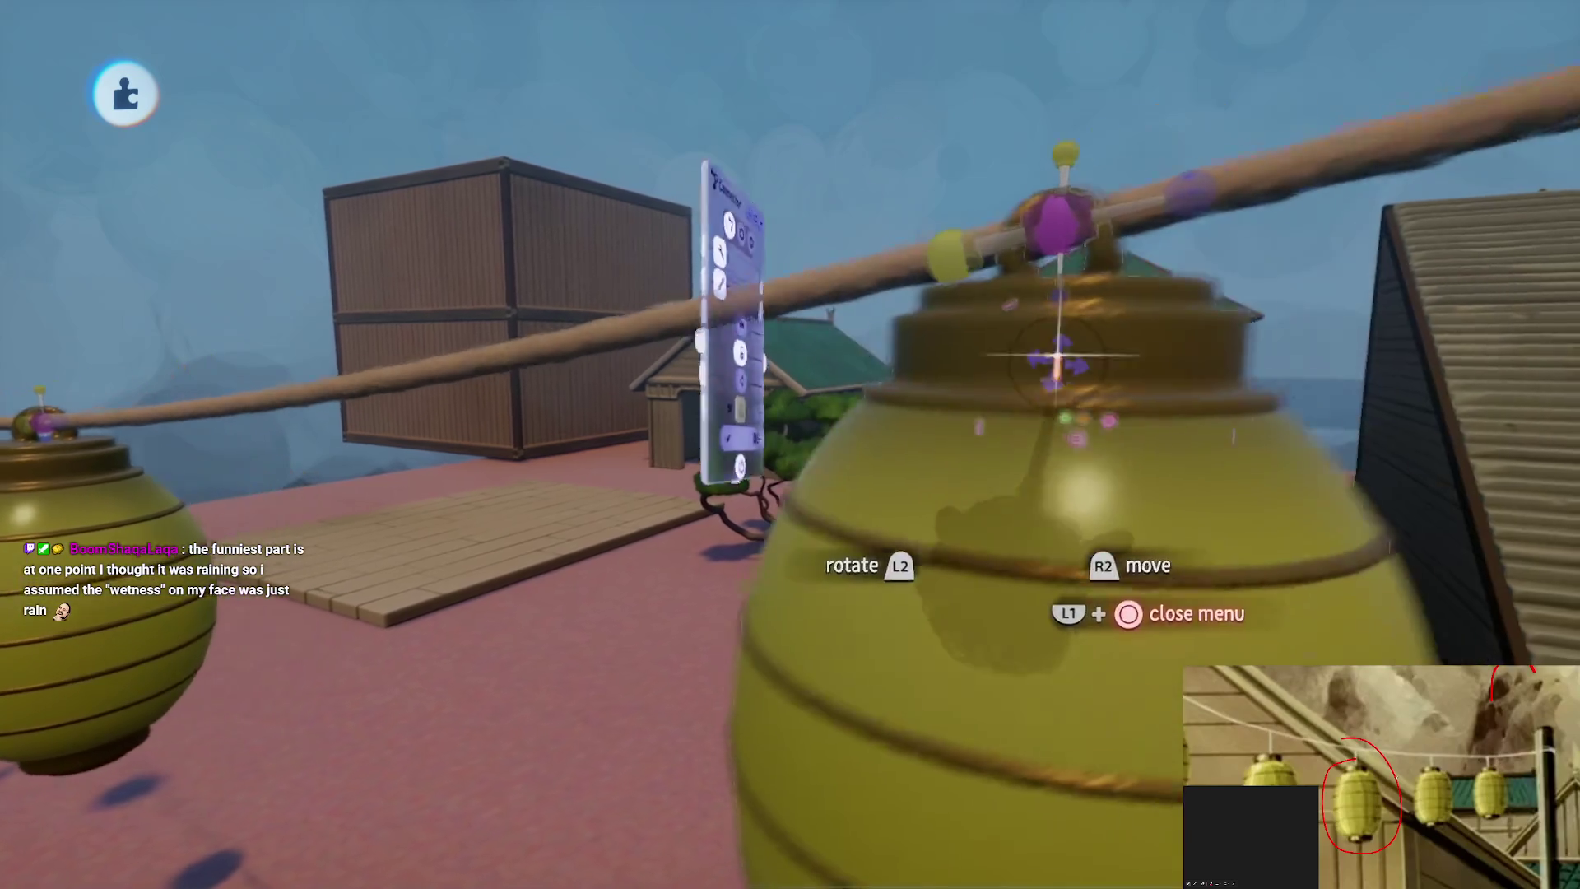
pyautogui.press('Escape')
# Lock rotation on the remaining lanterns' ball-joint connectors and close the settings
pyautogui.click(814, 626)
pyautogui.click(836, 395)
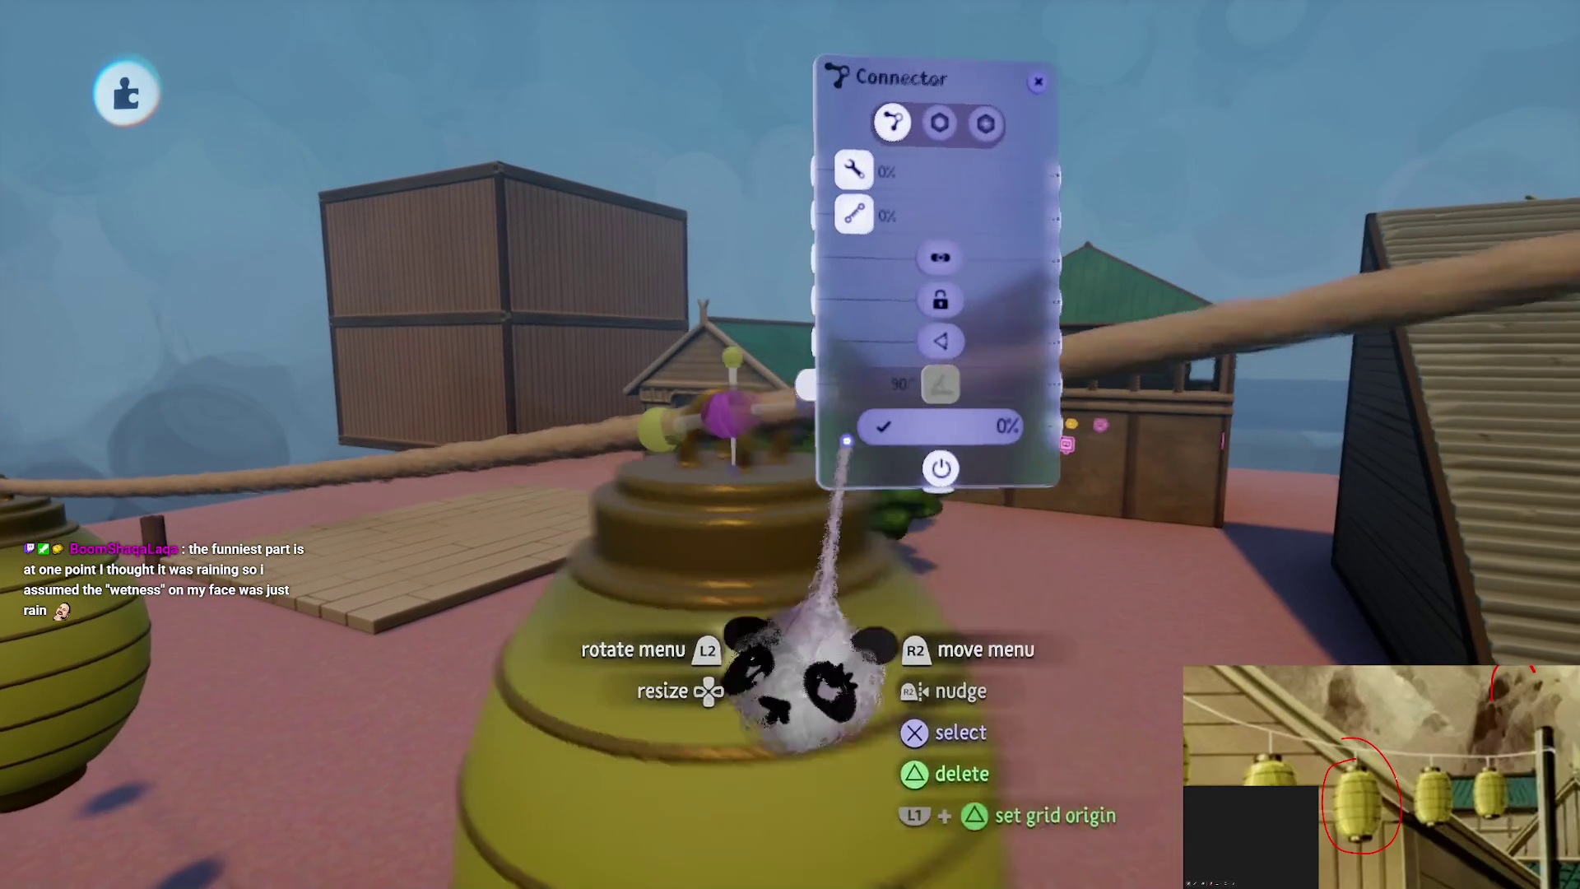
pyautogui.press('Escape')
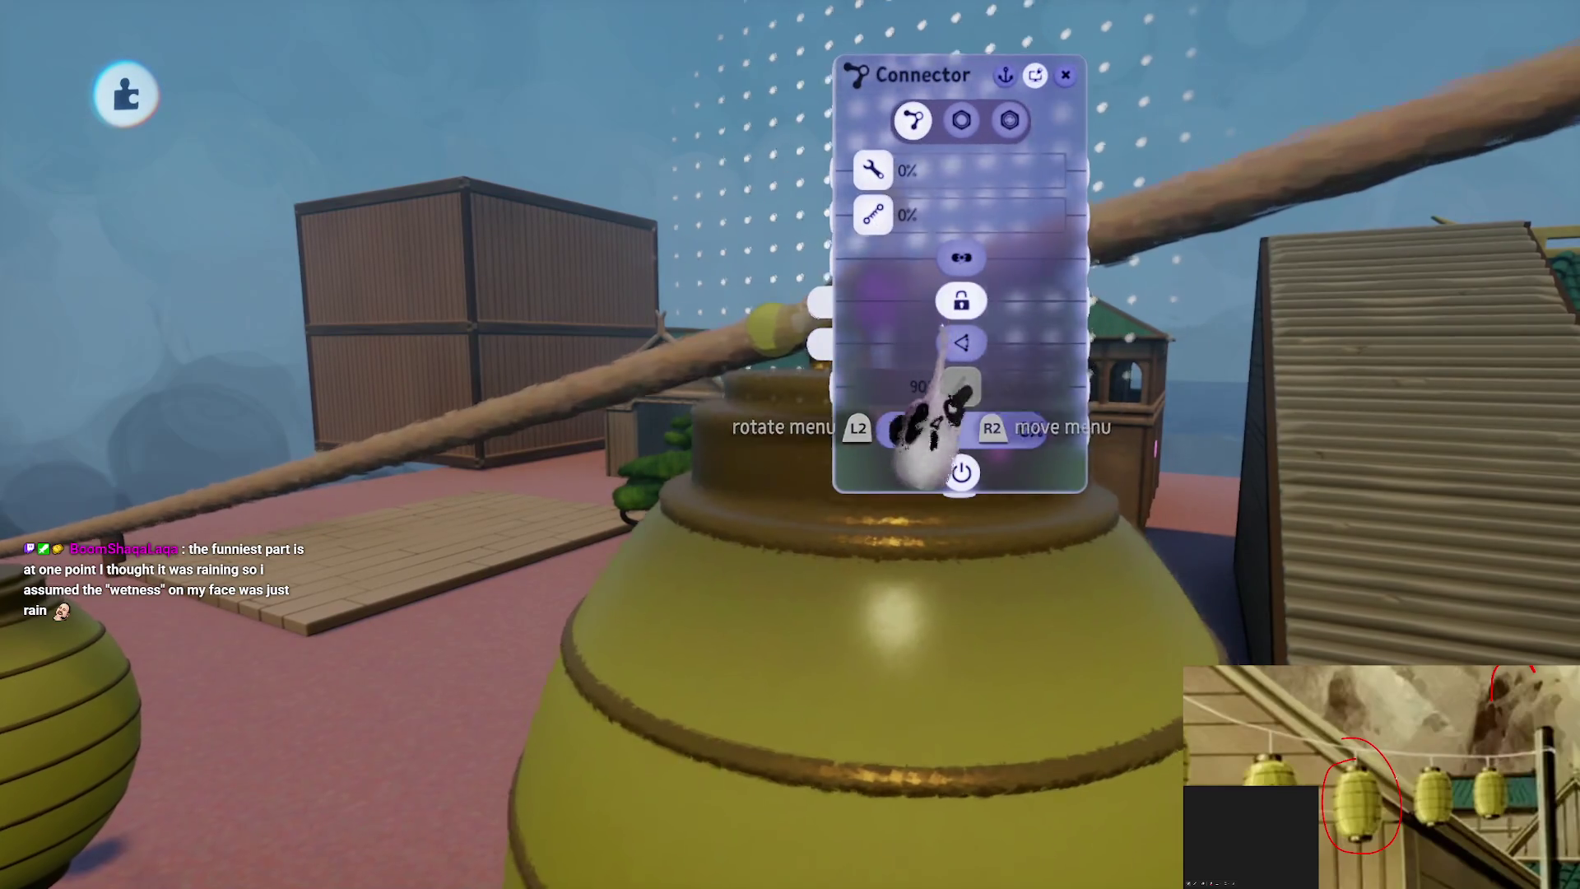
pyautogui.press('Escape')
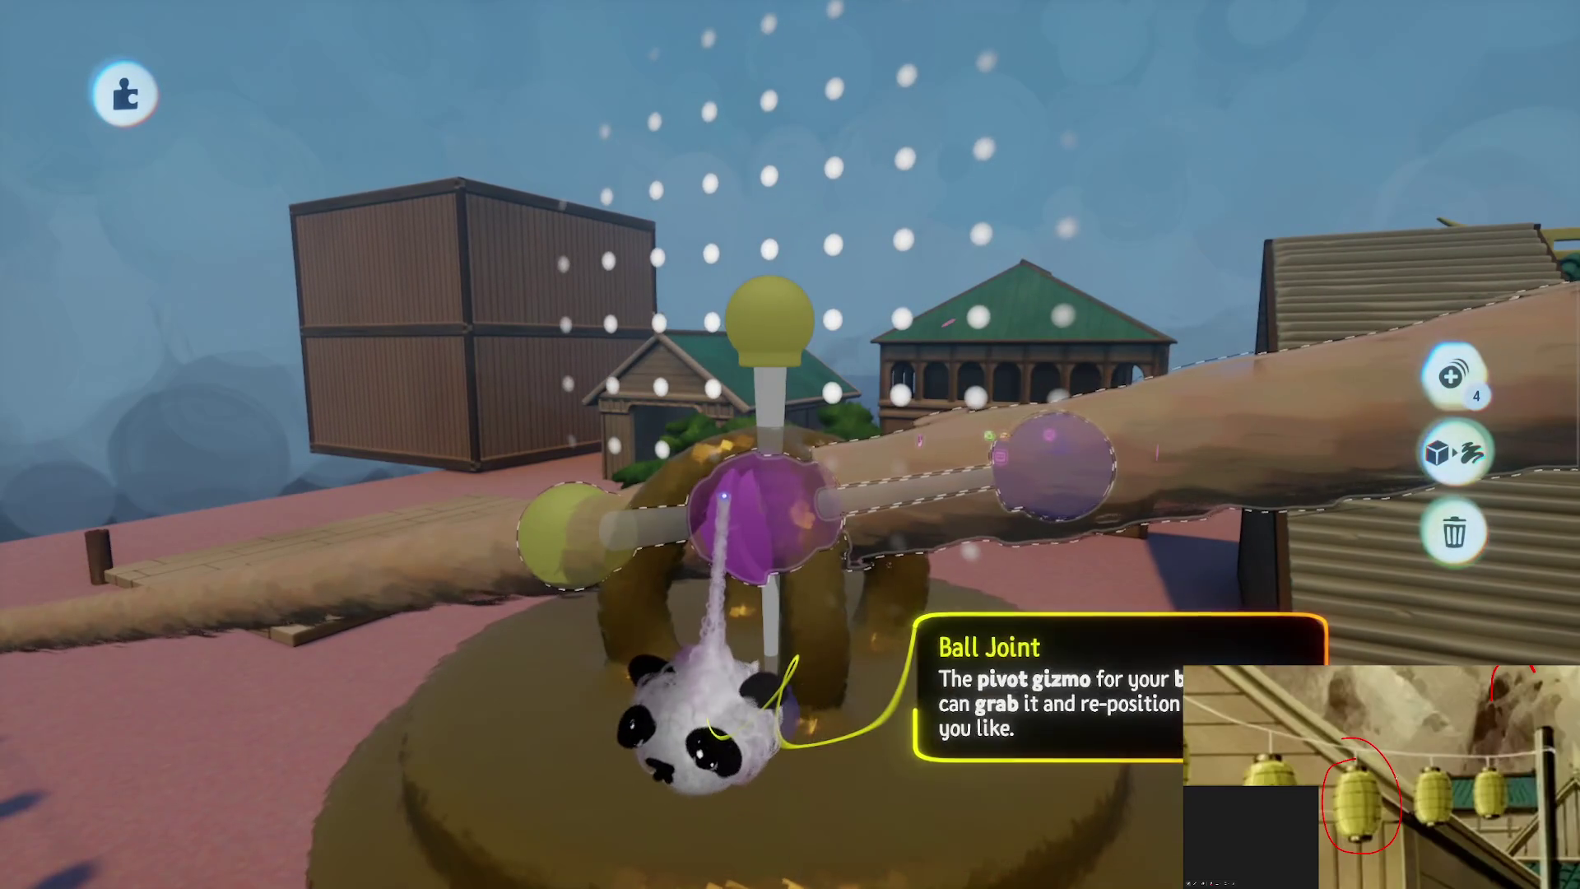
pyautogui.click(722, 495)
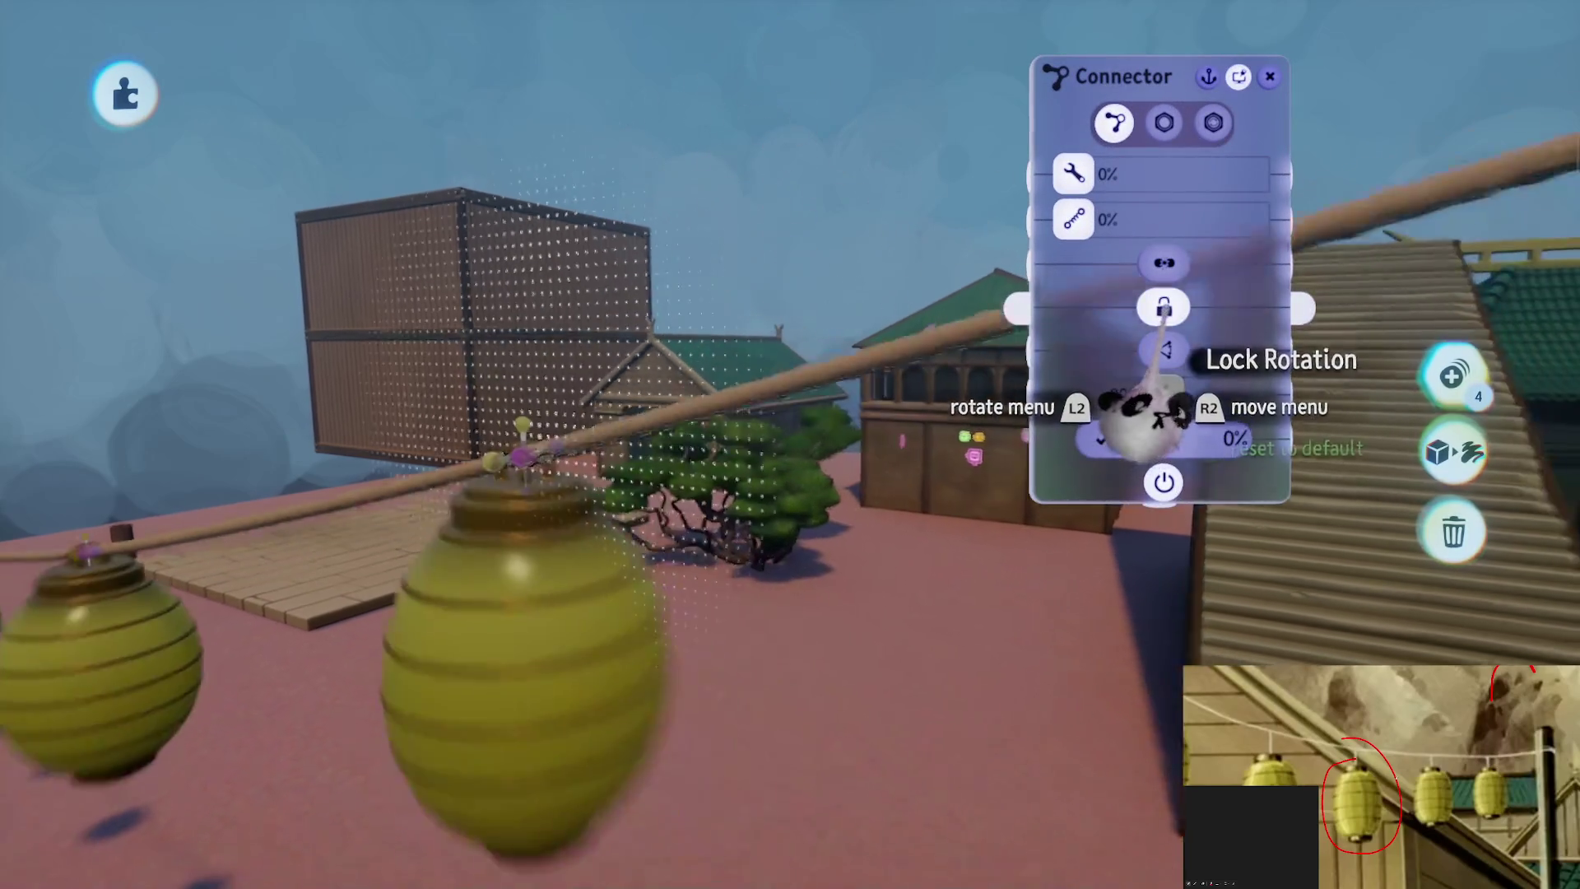
pyautogui.press('Escape')
pyautogui.moveTo(729, 745); pyautogui.dragTo(724, 769)
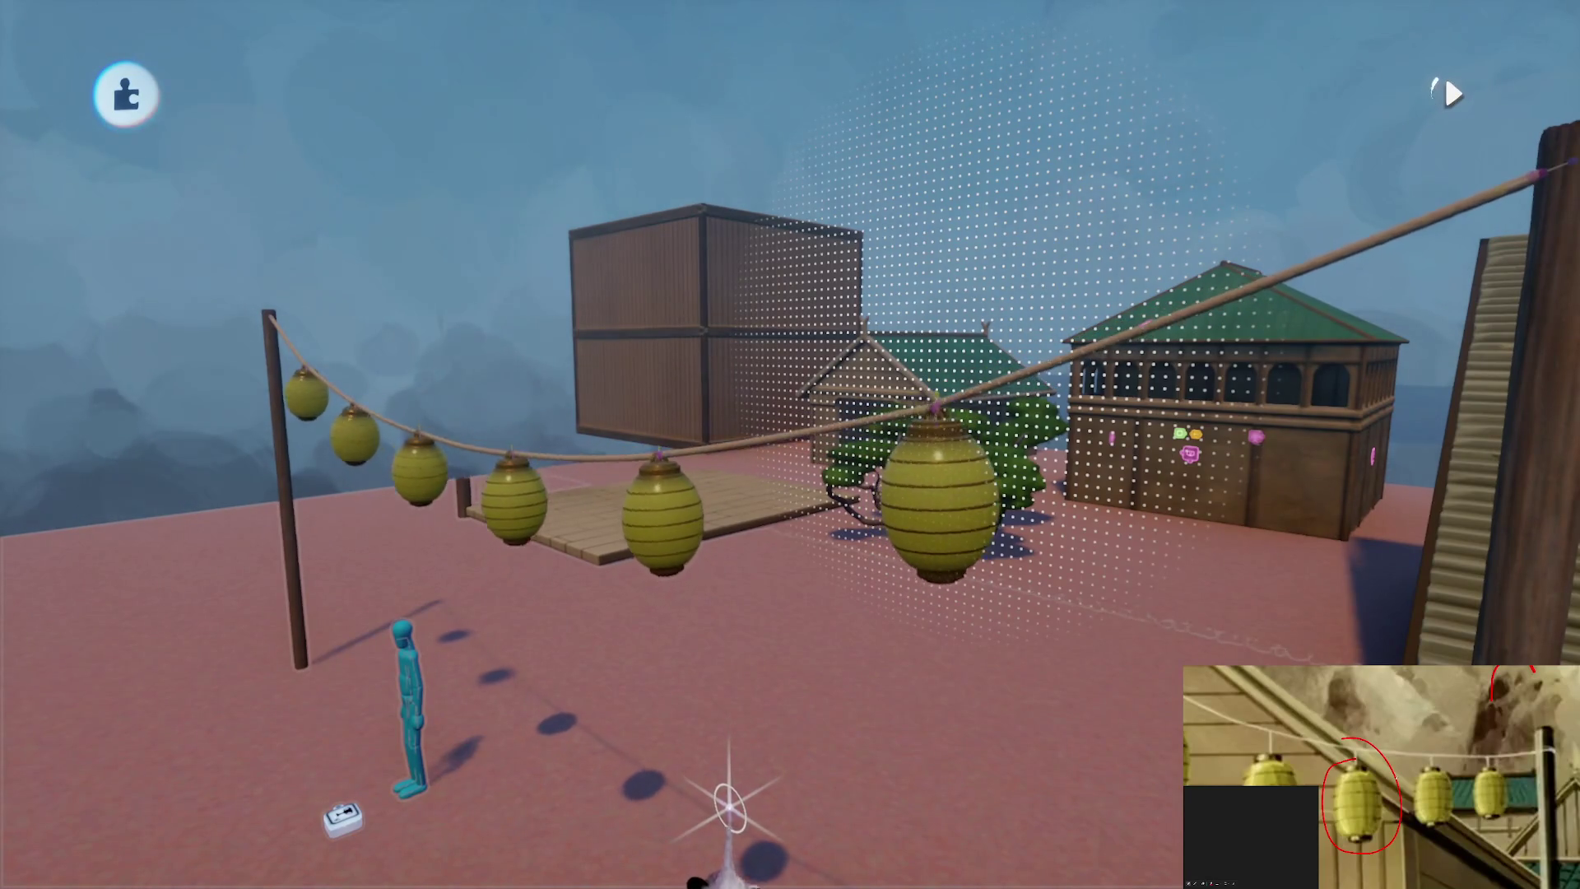
# Save The Storm Assets as a private online version, then play-test the swaying lanterns
pyautogui.moveTo(728, 806)
pyautogui.mouseDown()
pyautogui.moveTo(723, 758)
pyautogui.moveTo(900, 255)
pyautogui.moveTo(847, 218)
pyautogui.mouseUp()
pyautogui.press('Escape')
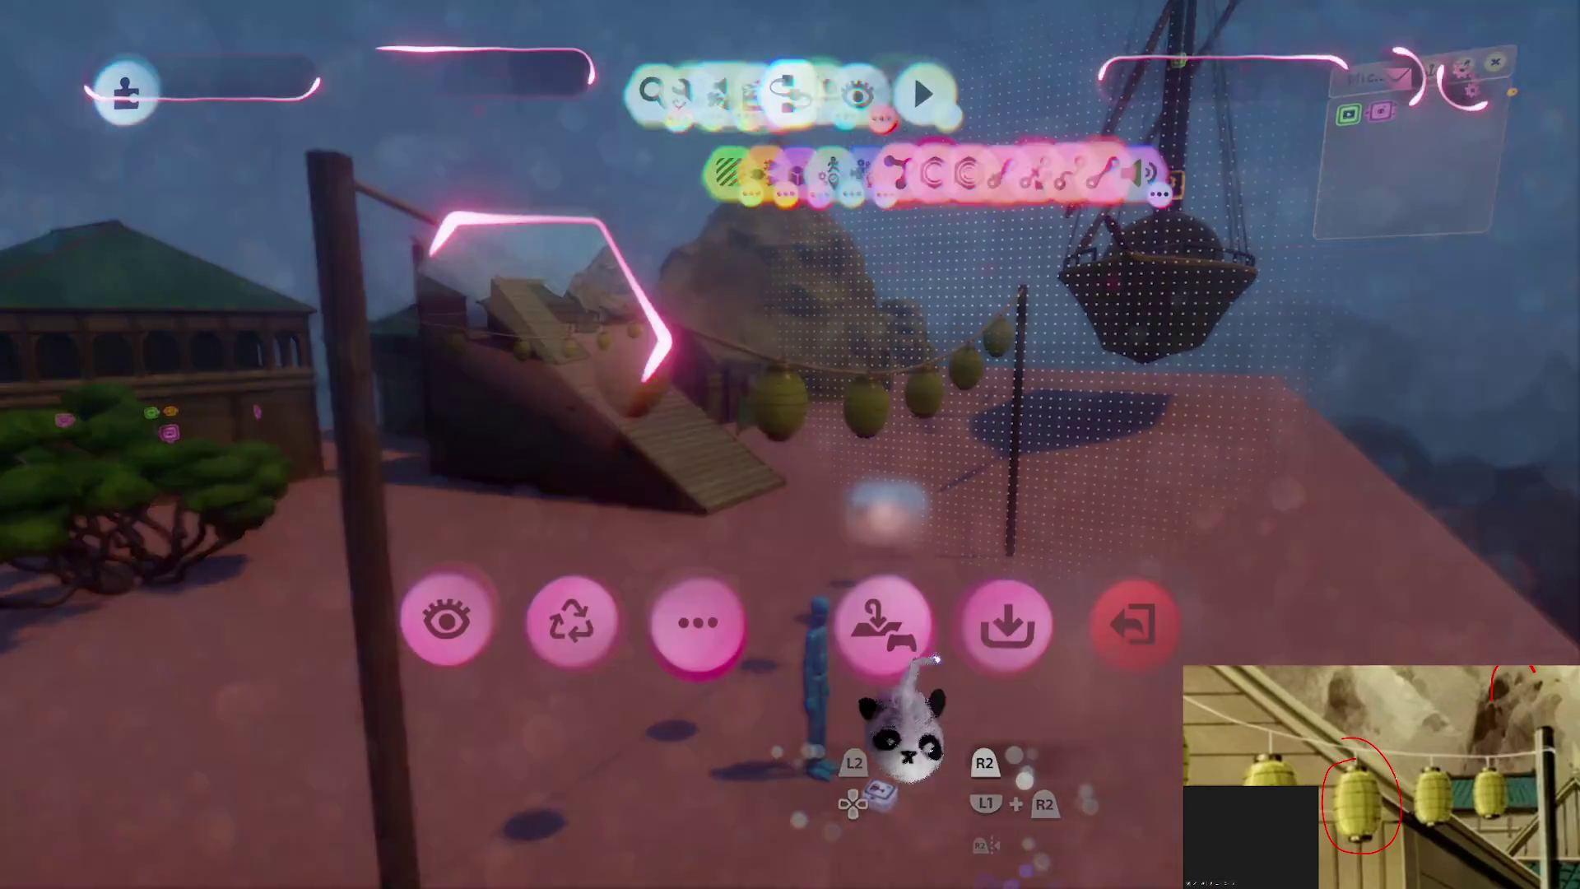
pyautogui.click(999, 650)
pyautogui.click(1181, 493)
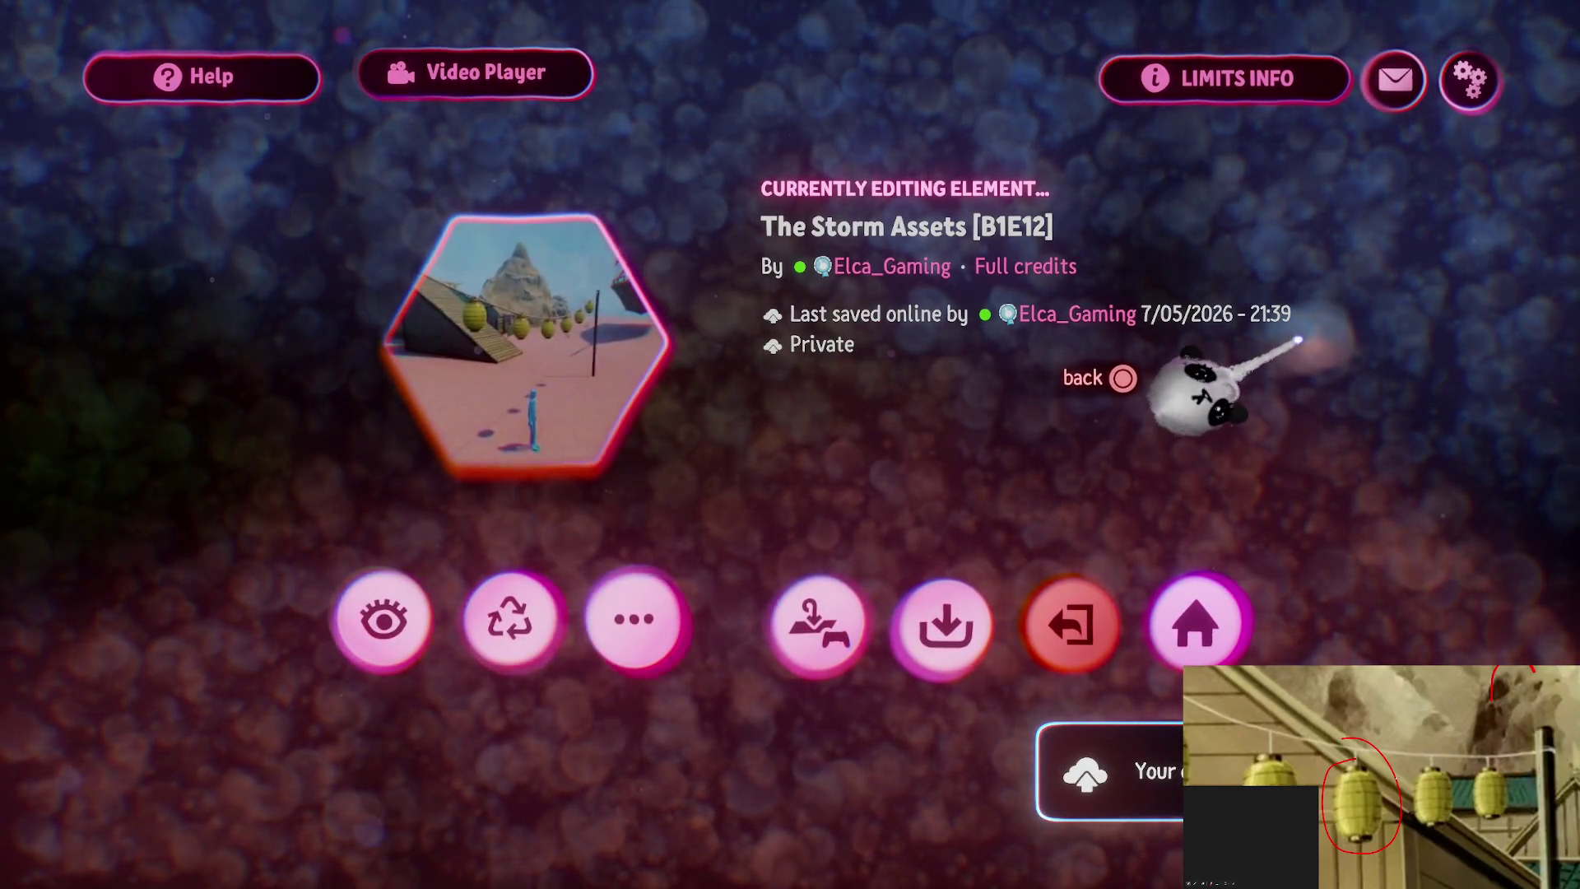
pyautogui.press('Escape')
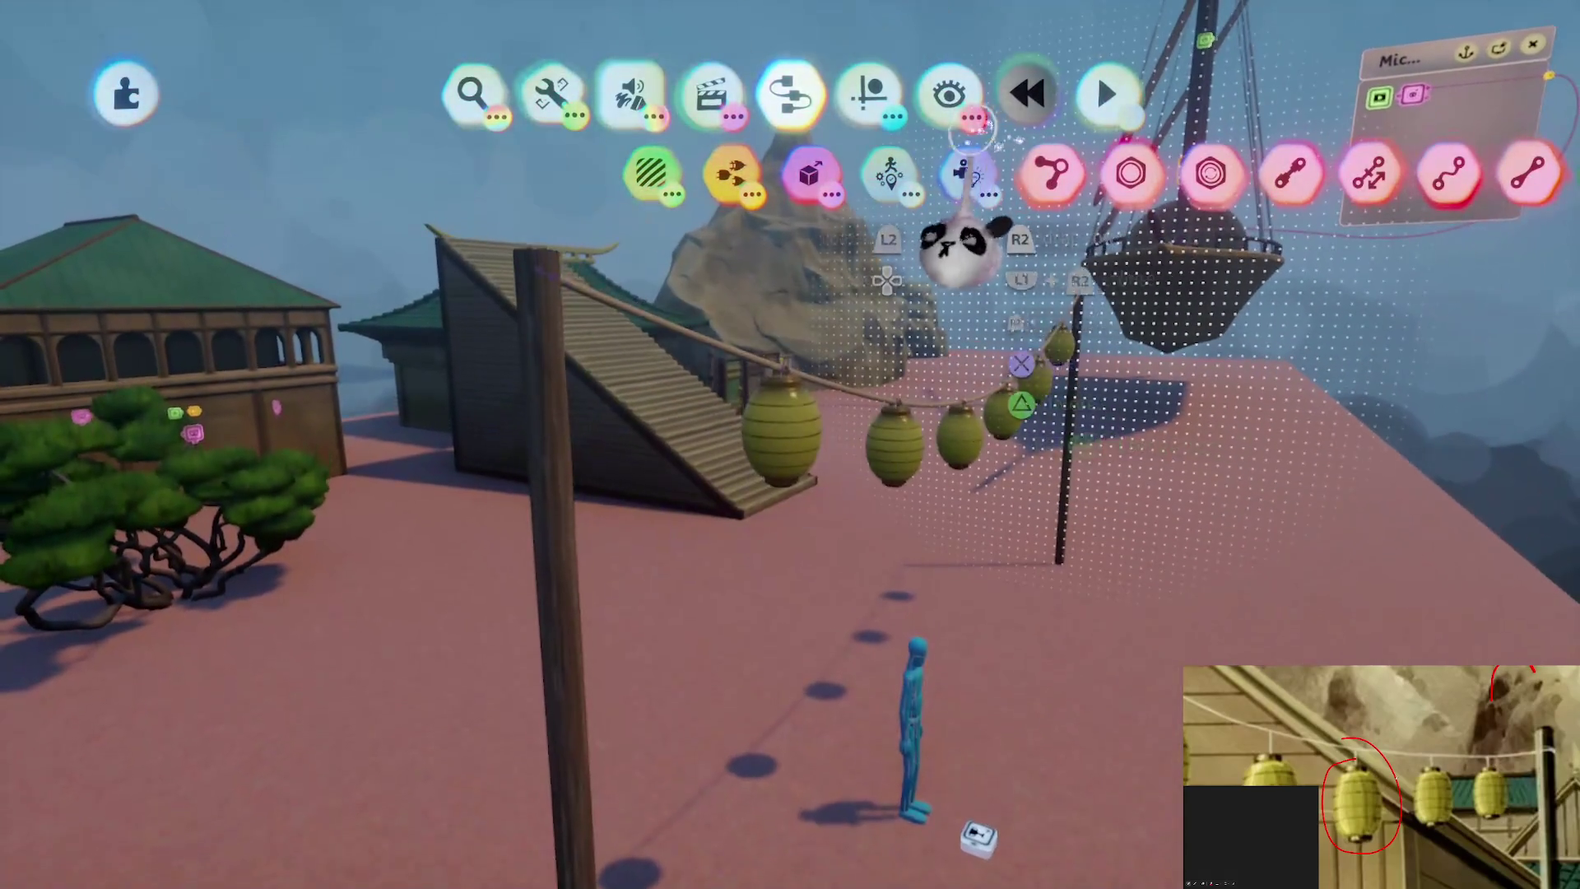
pyautogui.click(1106, 93)
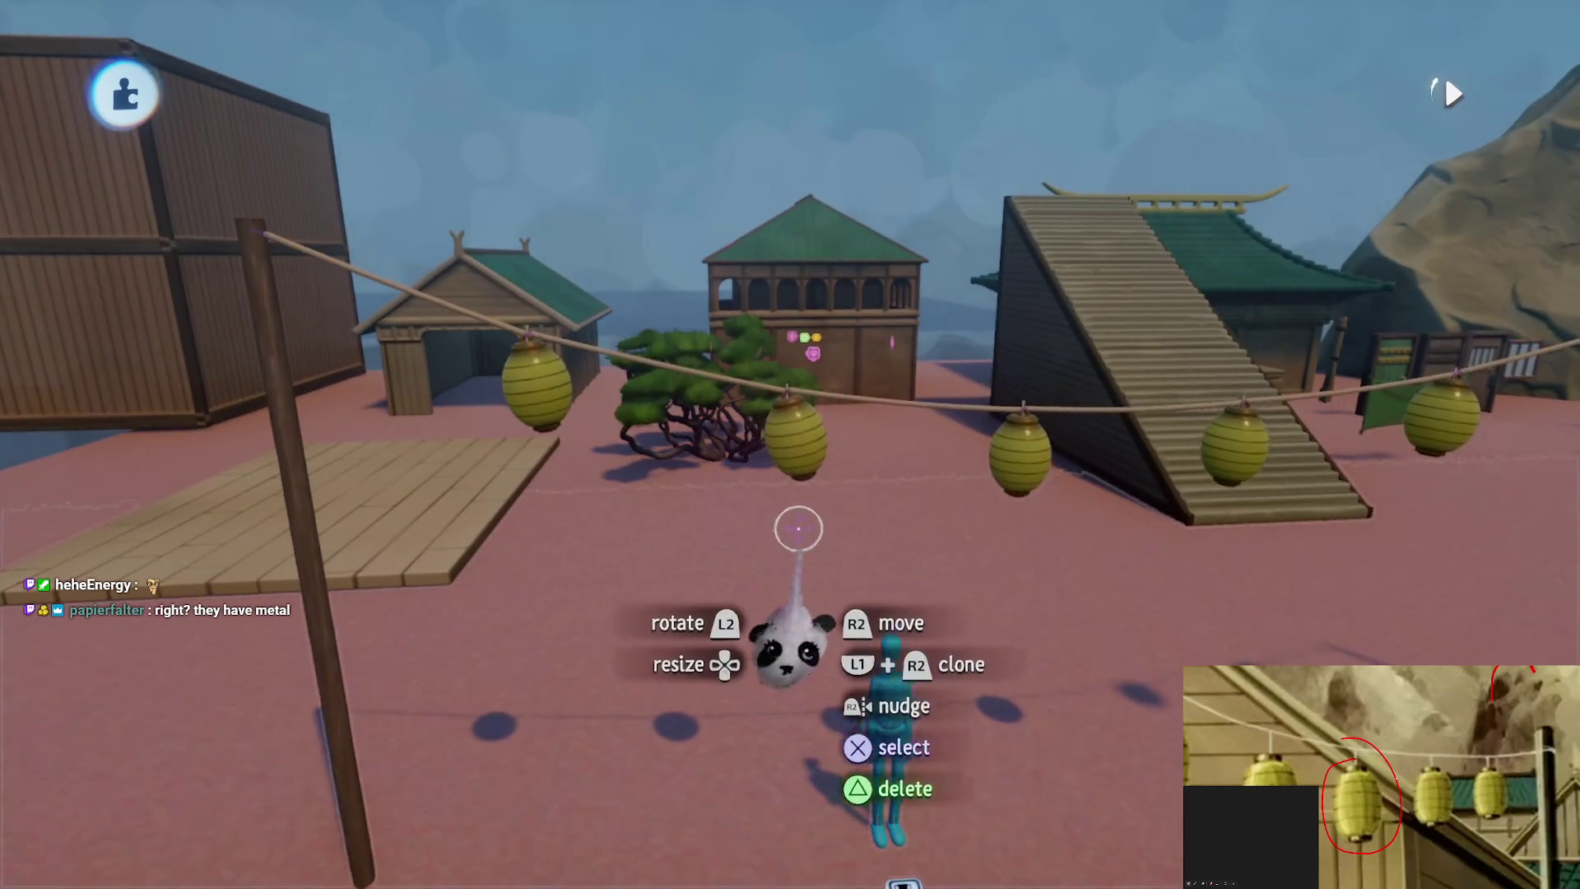
# Stamp a Force Applier beside the lanterns and check its 50% strength and 9.4 m/s speed
pyautogui.click(788, 97)
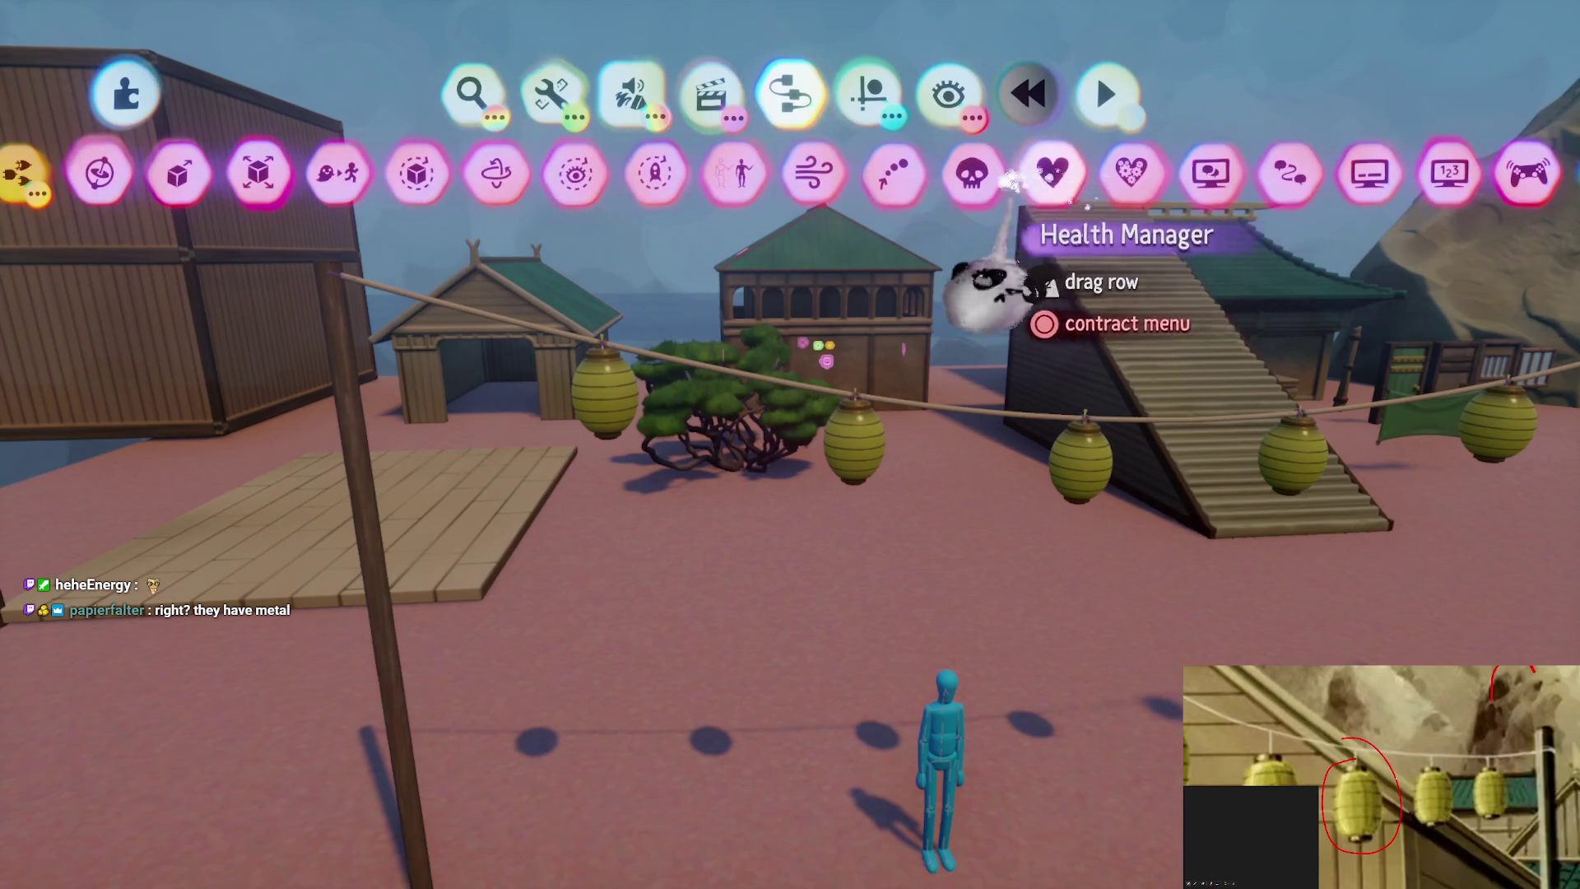
pyautogui.click(813, 172)
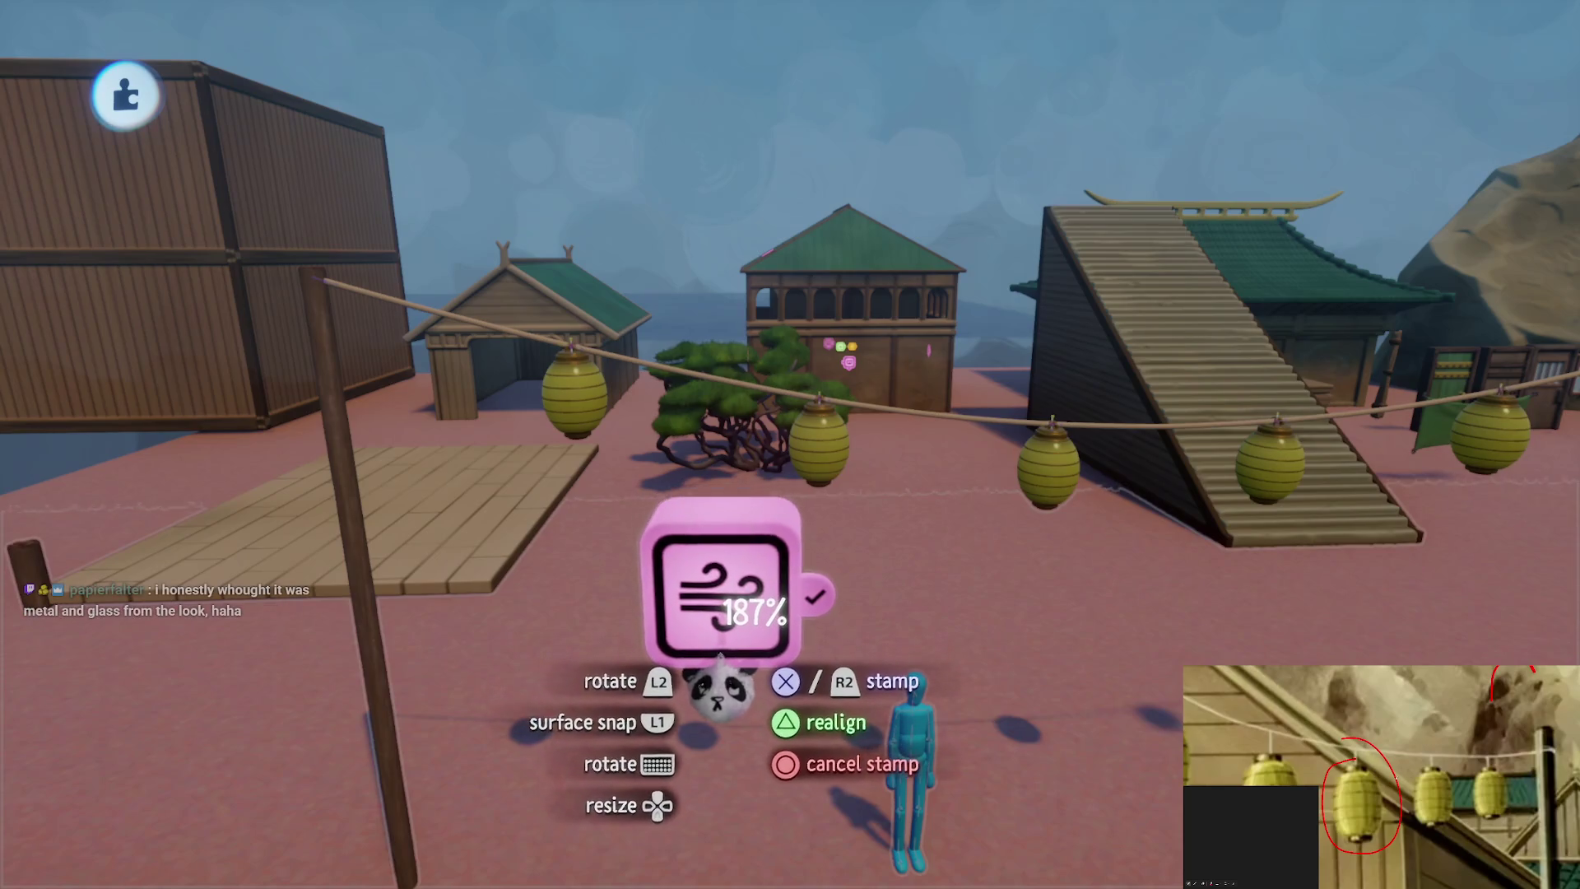
pyautogui.click(971, 658)
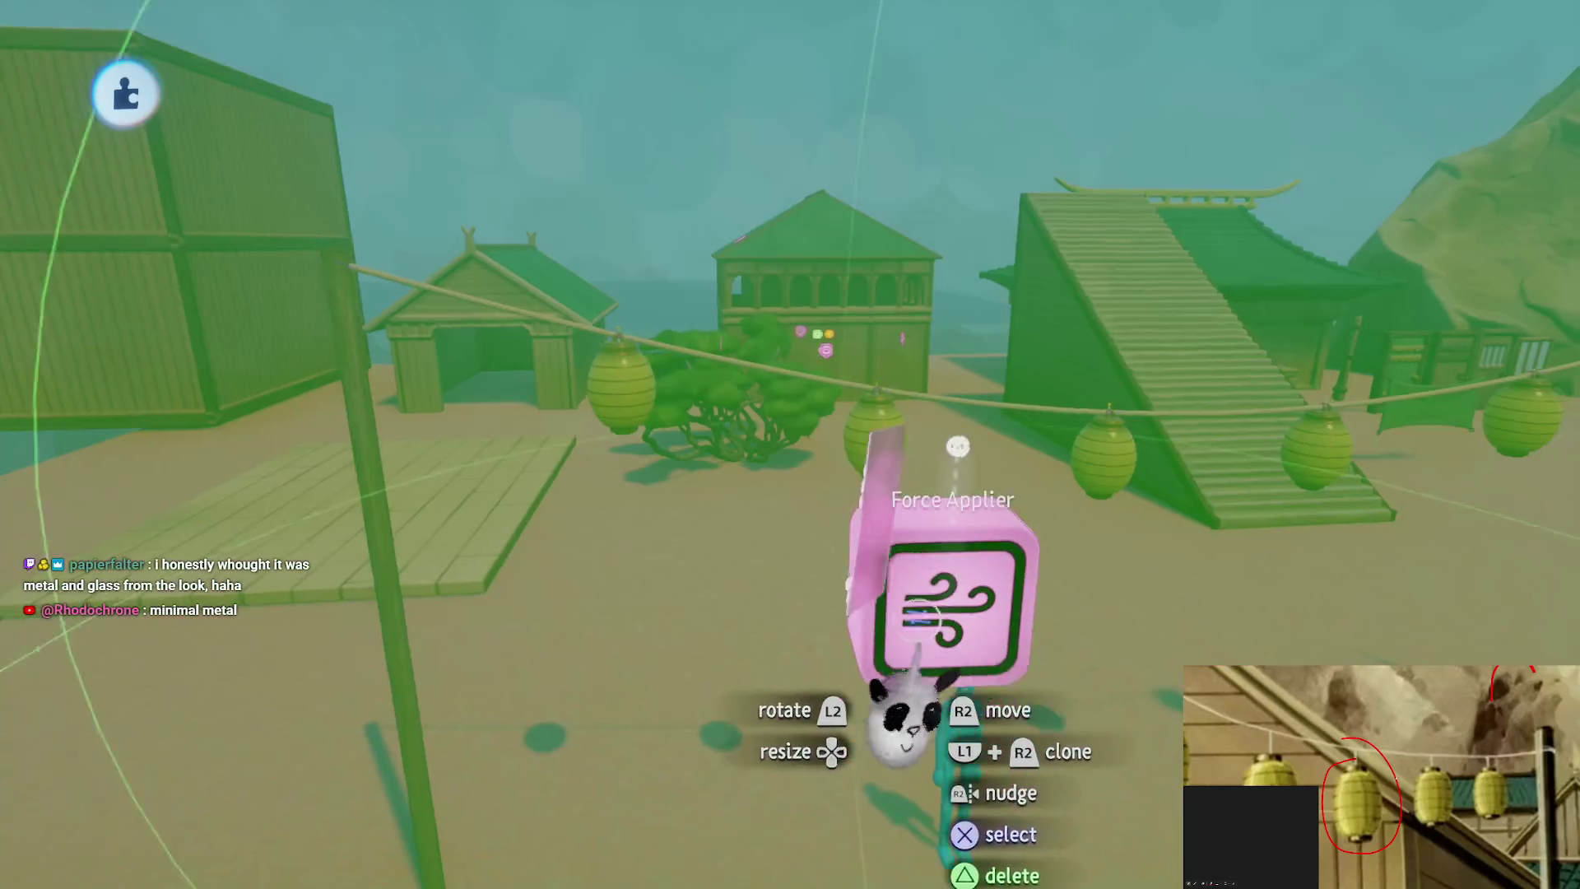
pyautogui.click(905, 708)
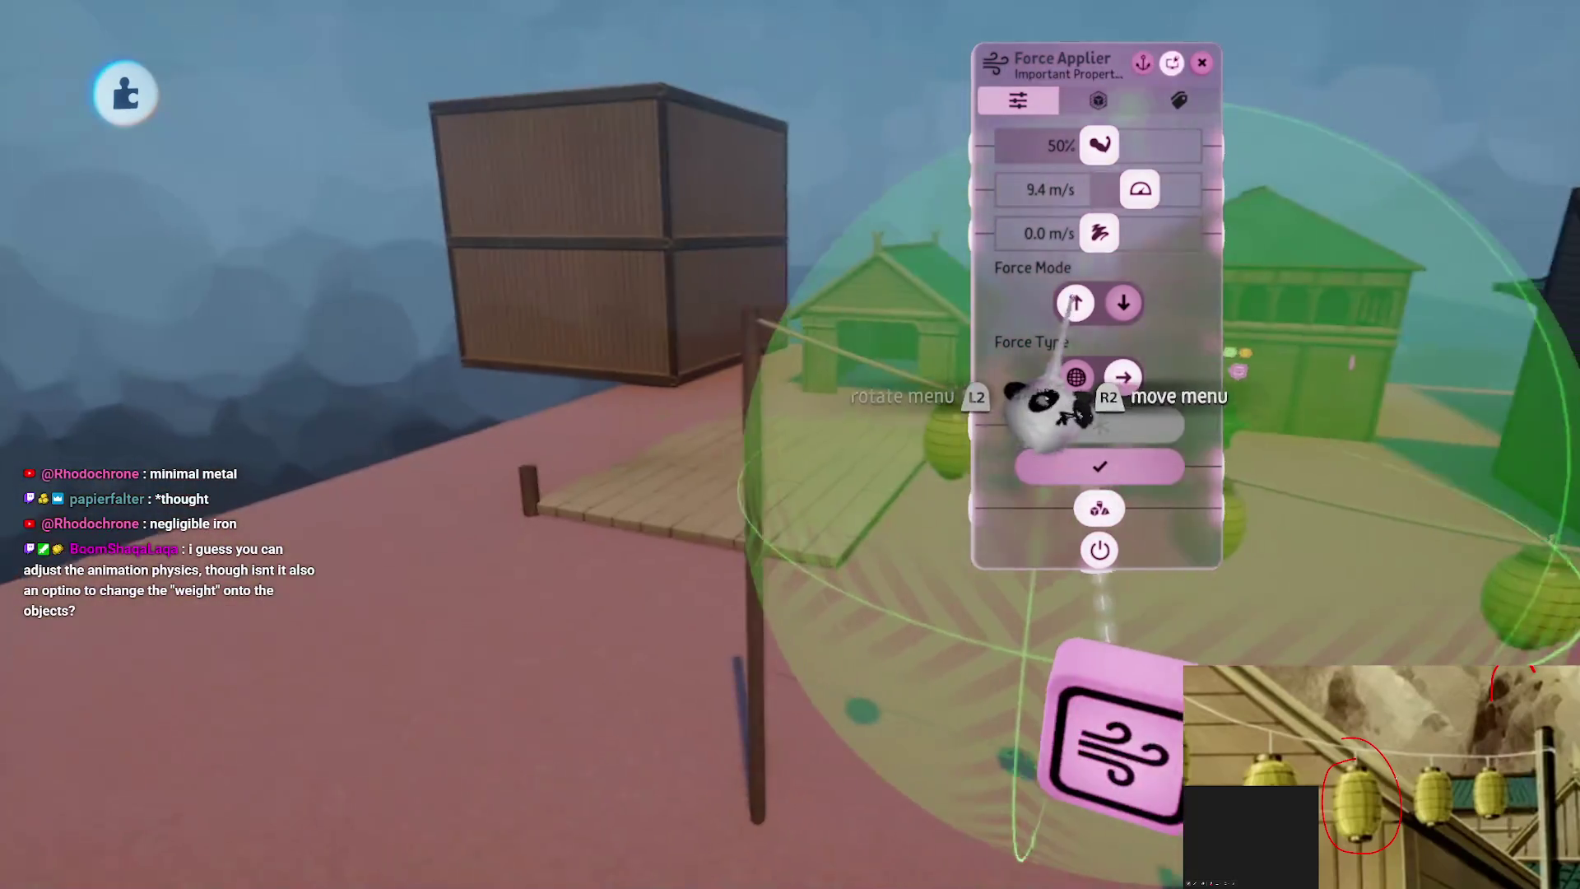
pyautogui.press('Escape')
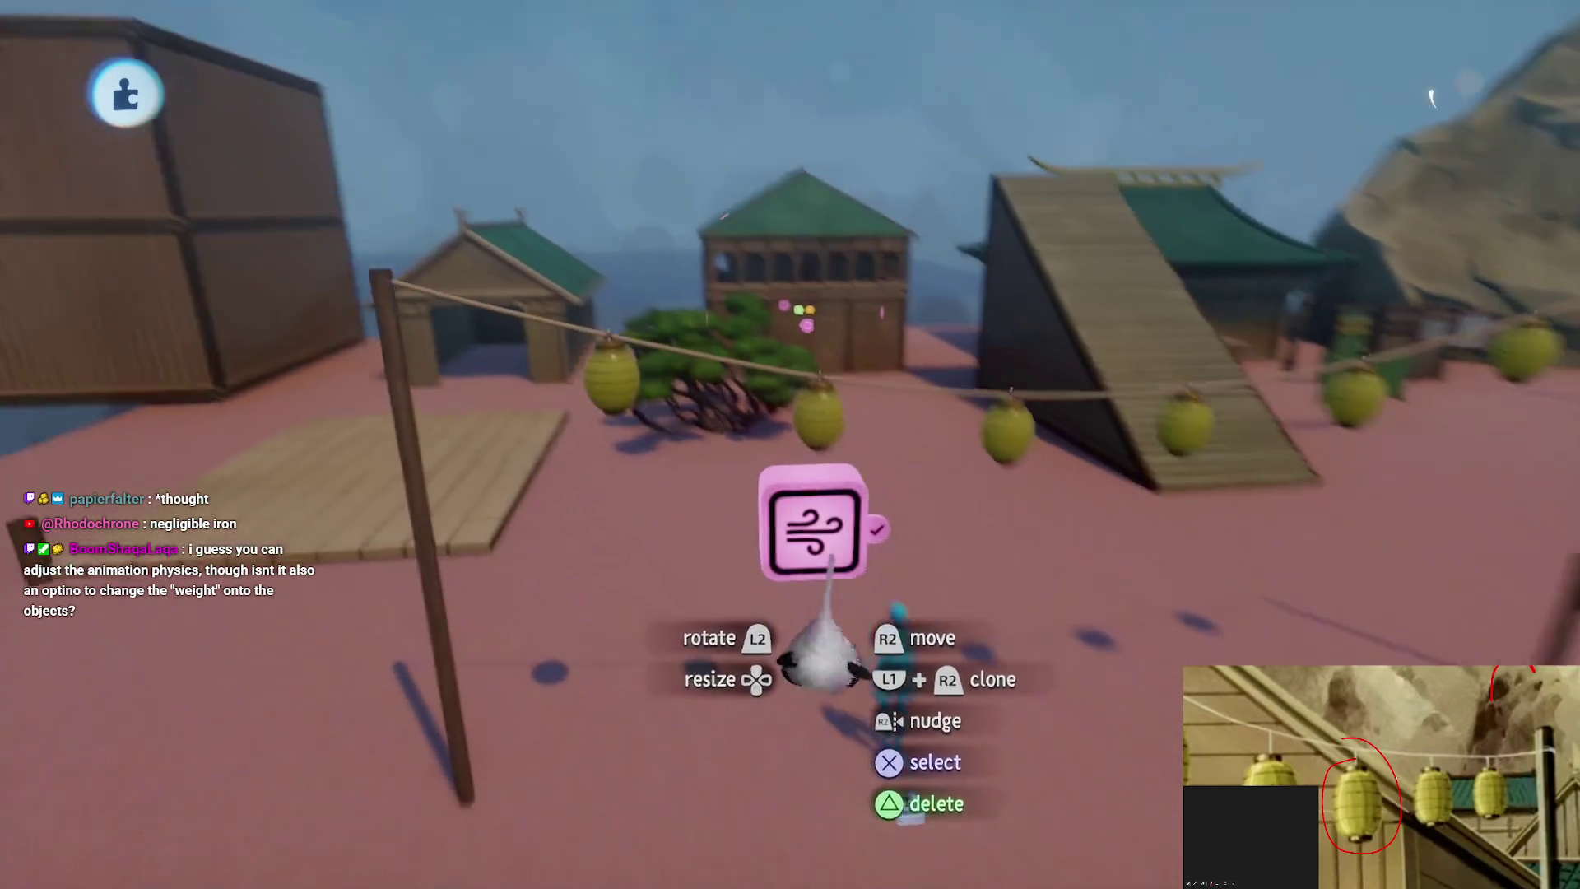
pyautogui.press('Tab')
pyautogui.press('Escape')
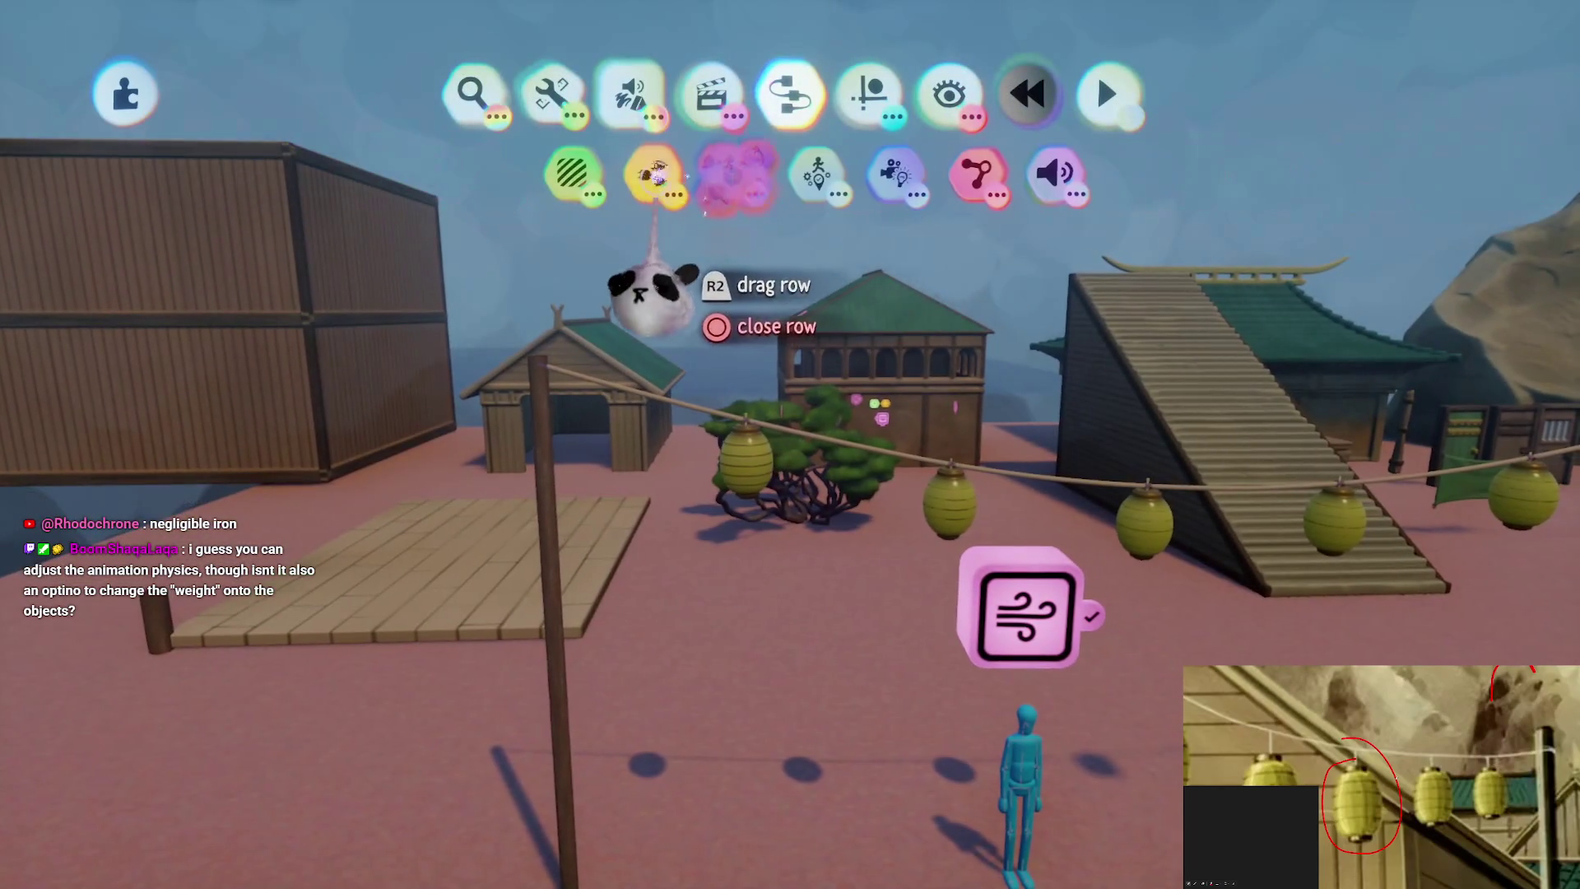
# Wire a Signal Generator to the Force Applier's strength with range 0.3–1.0 and a 0.9 s sweep
pyautogui.click(487, 175)
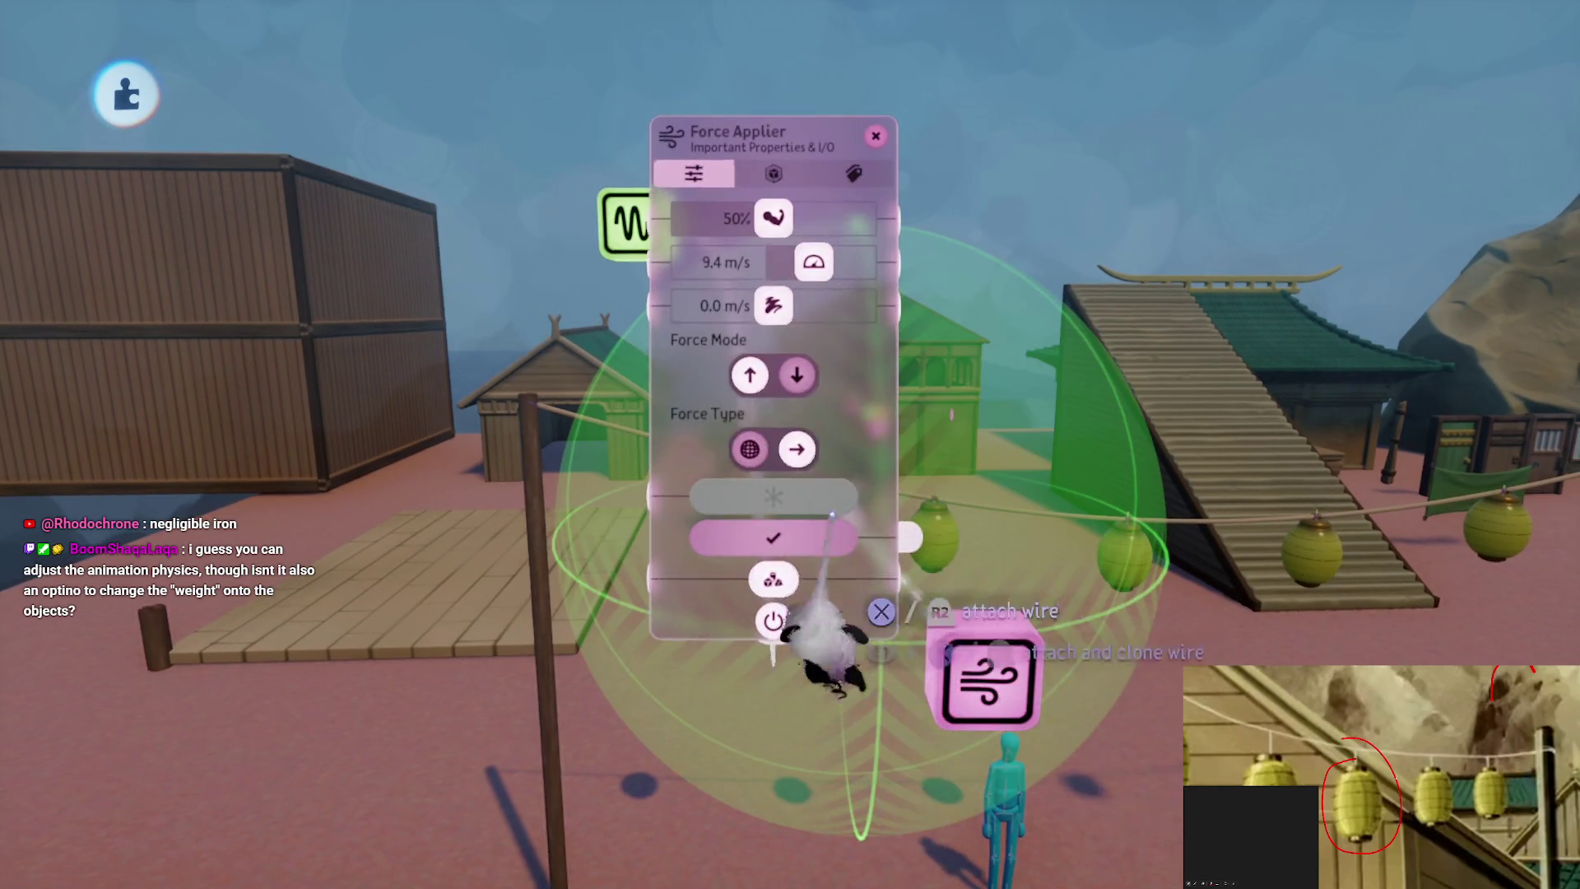
pyautogui.click(774, 218)
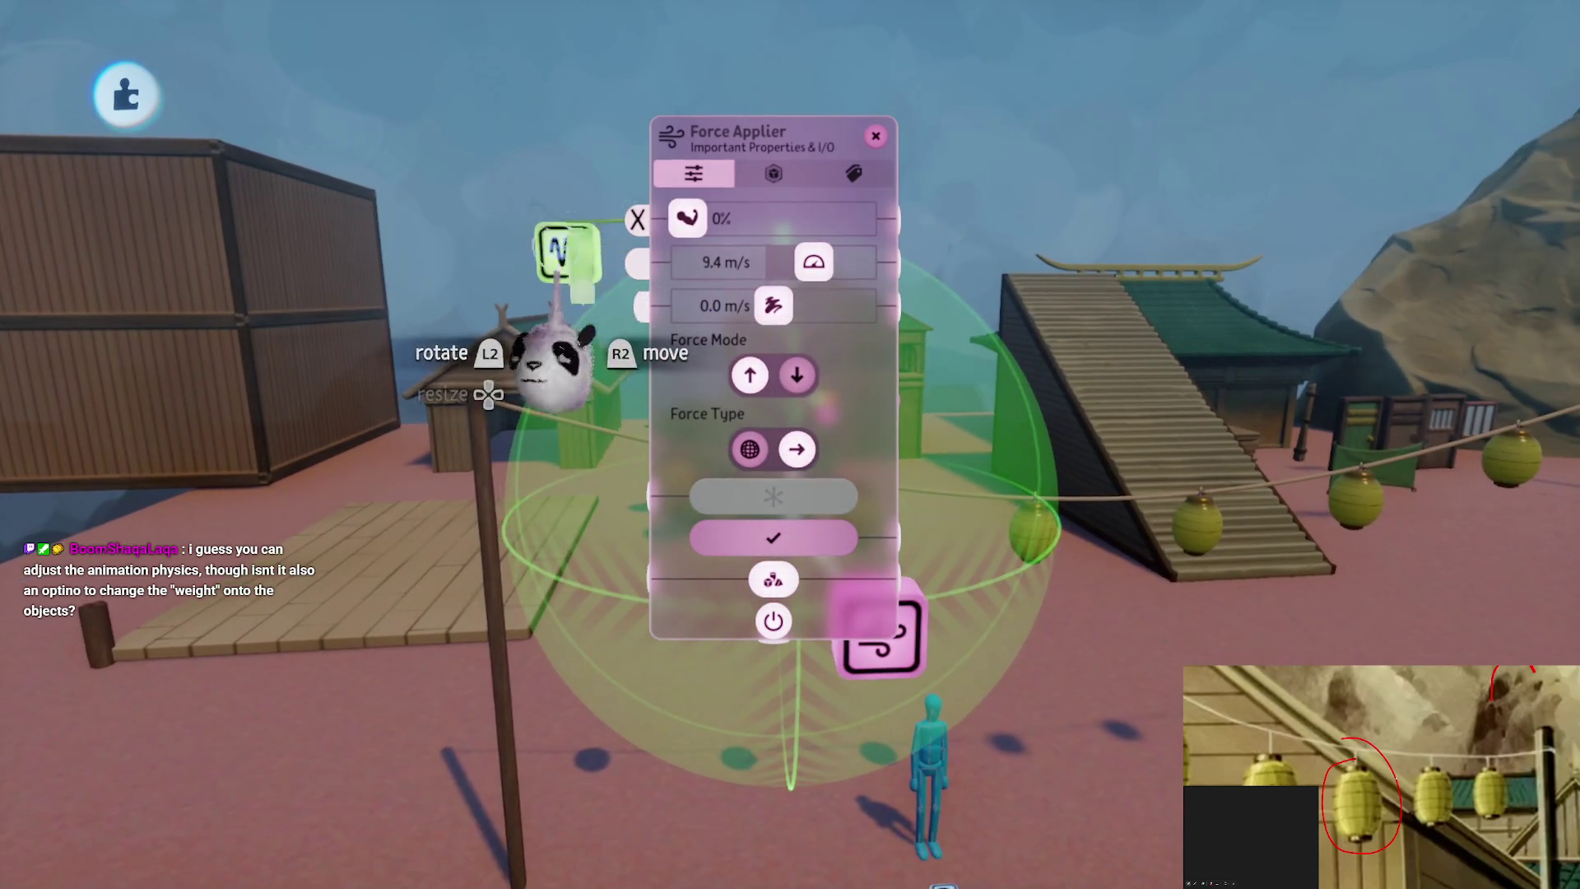
pyautogui.click(565, 255)
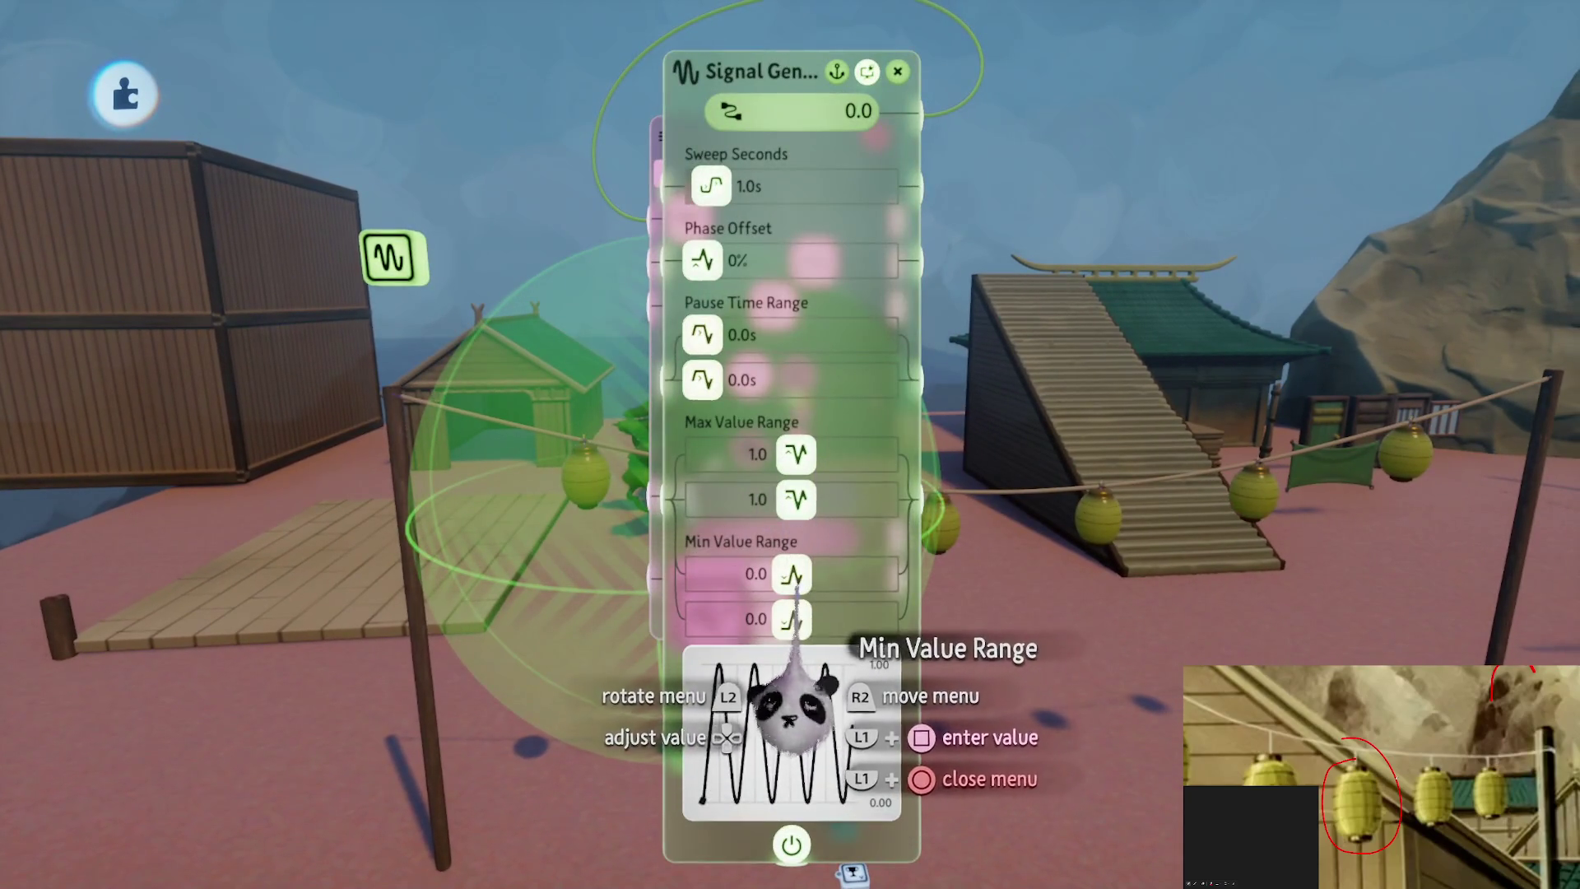
pyautogui.moveTo(798, 630); pyautogui.dragTo(800, 623)
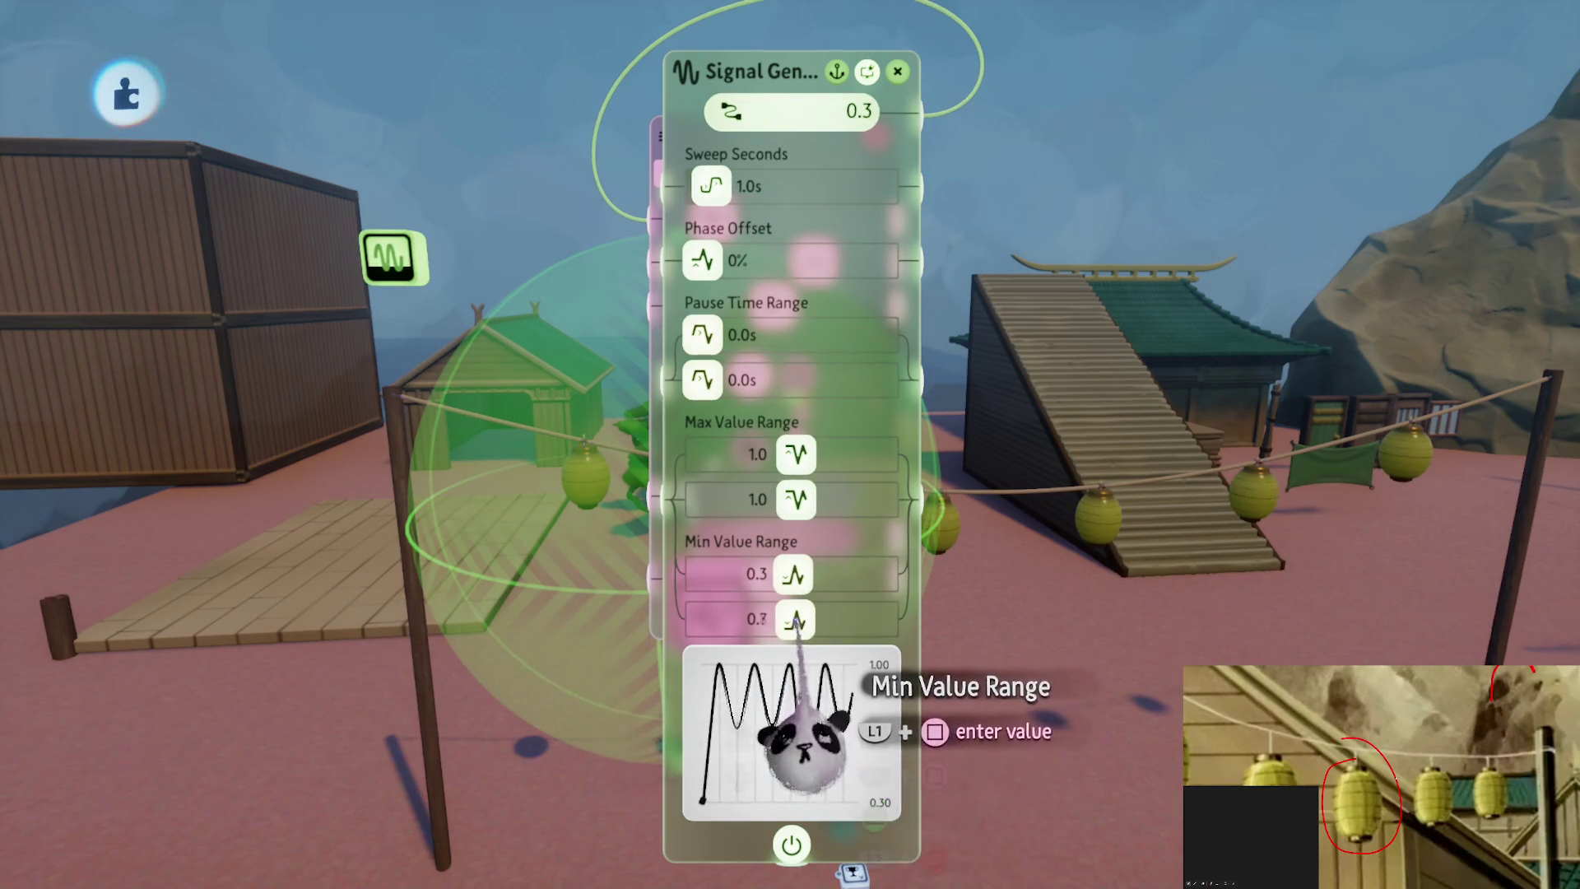
pyautogui.moveTo(797, 459); pyautogui.dragTo(798, 457)
pyautogui.moveTo(714, 191); pyautogui.dragTo(714, 188)
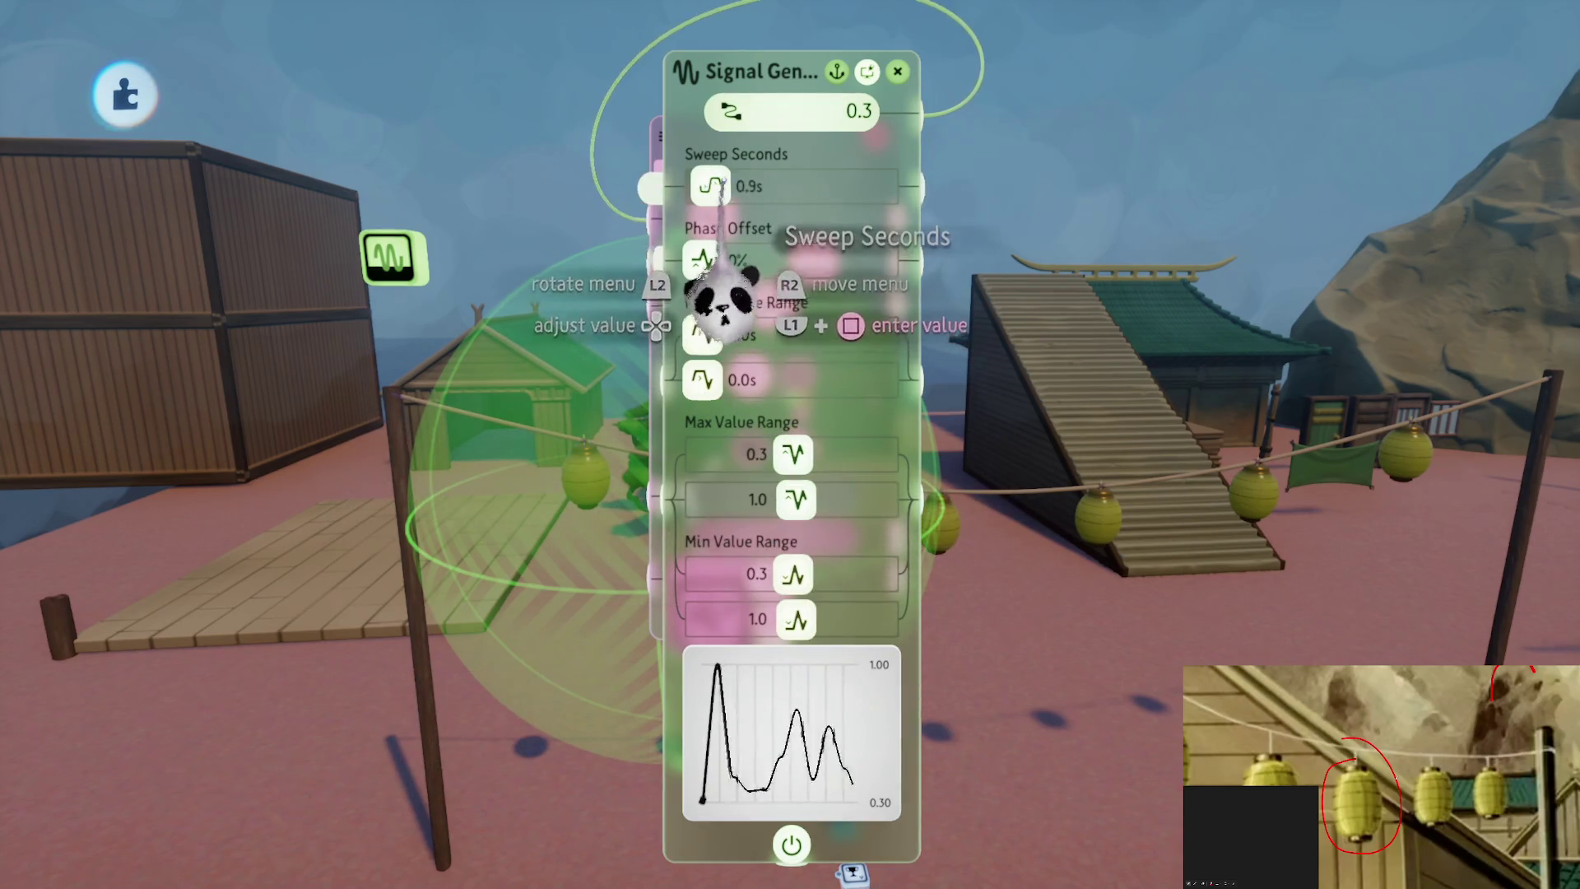
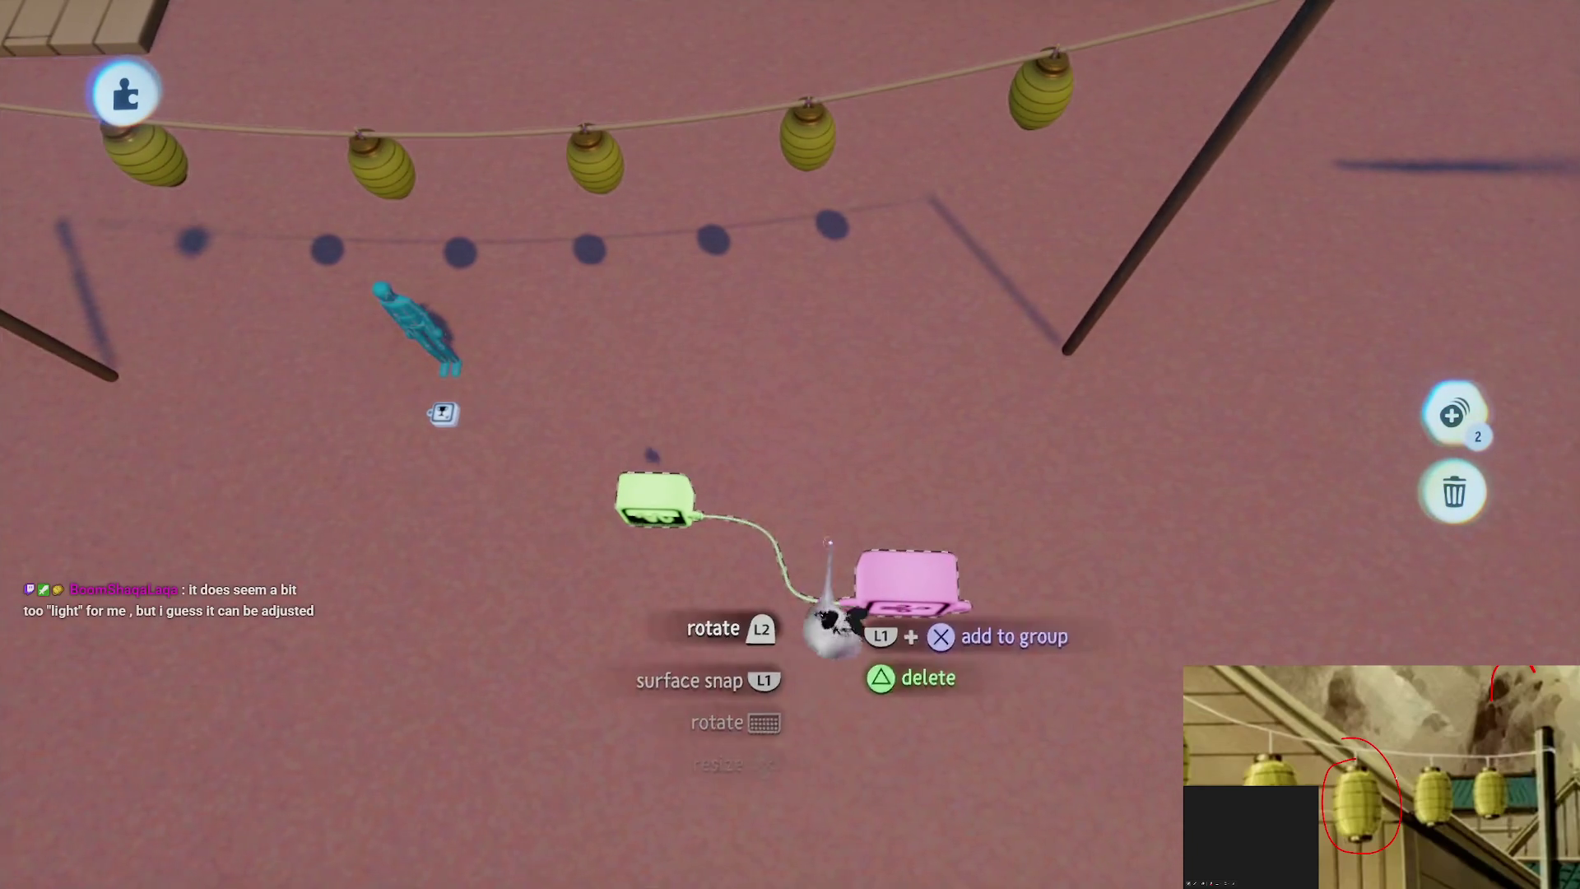
# Shift the Signal Generator's Phase Offset from 0% to roughly 12%
pyautogui.click(654, 511)
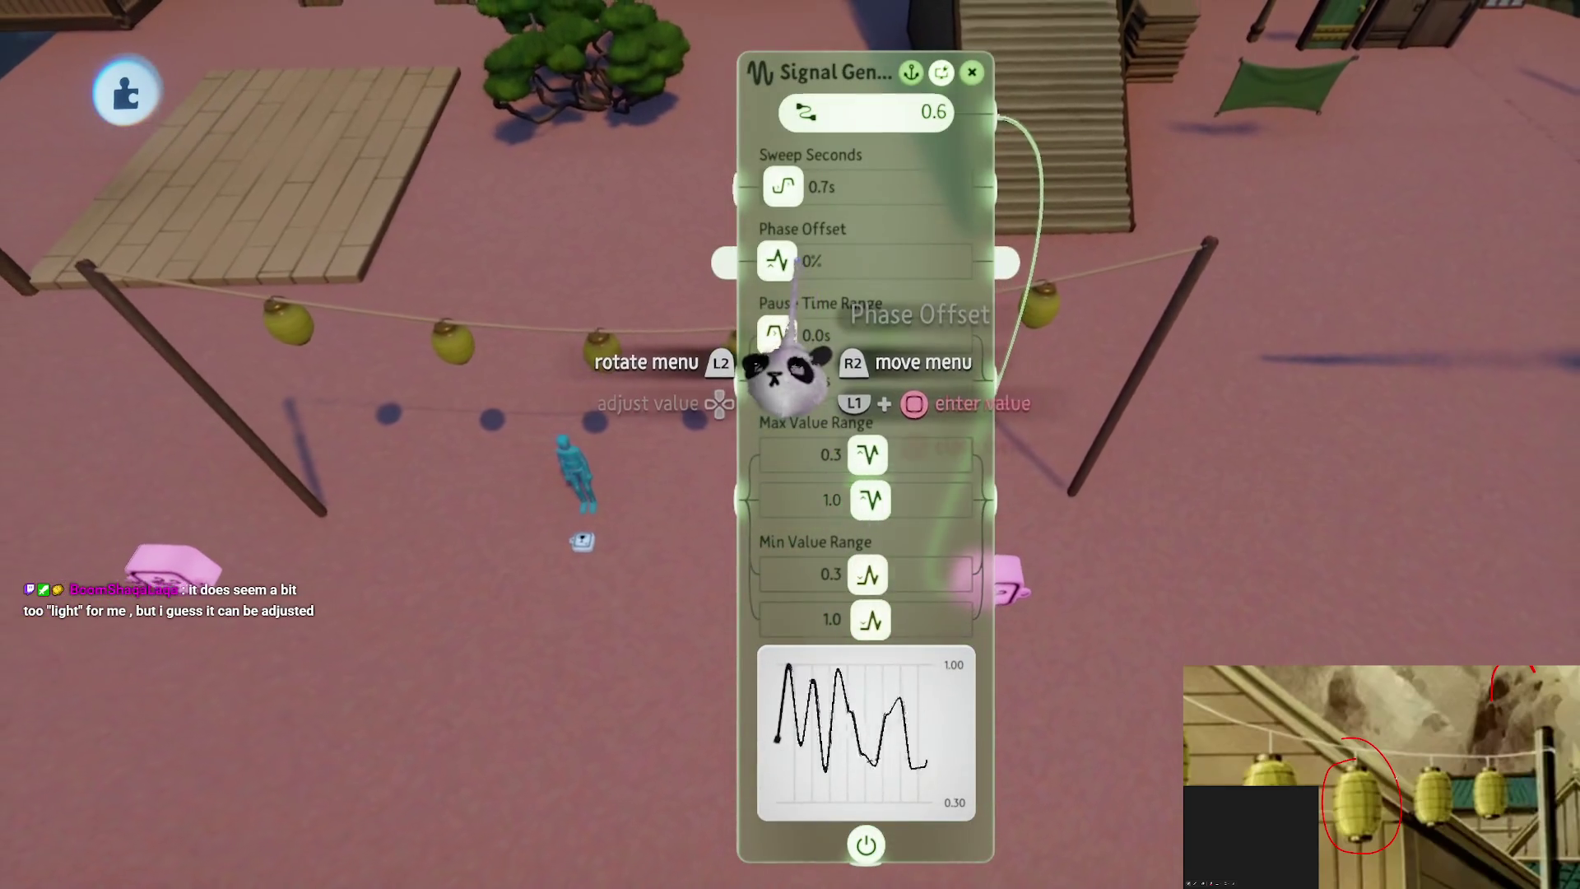
pyautogui.moveTo(777, 262); pyautogui.dragTo(819, 262)
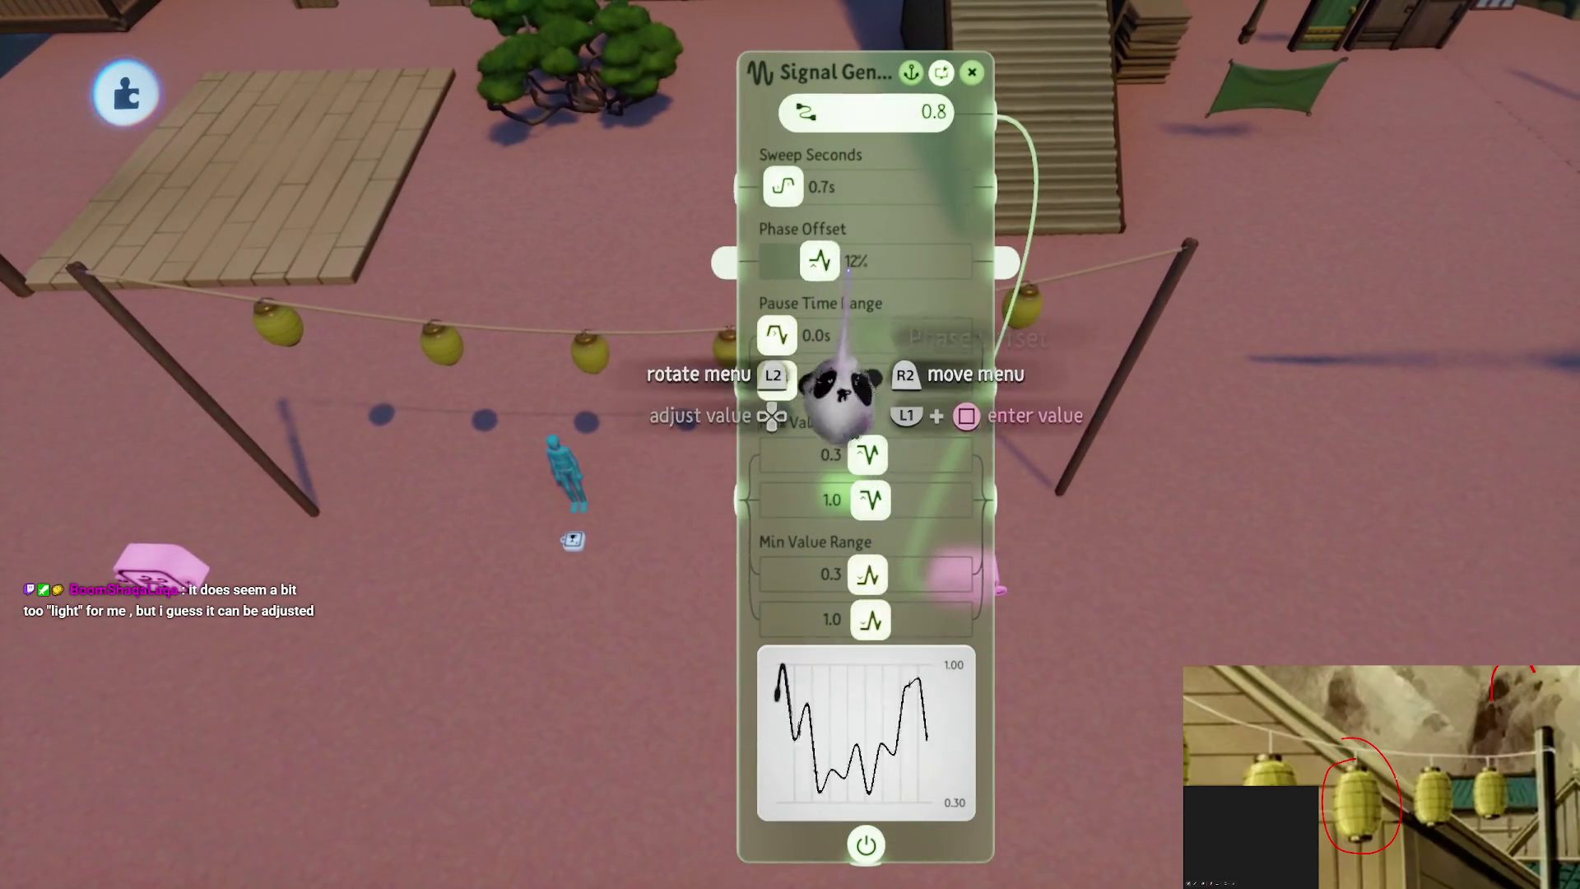
pyautogui.press('Escape')
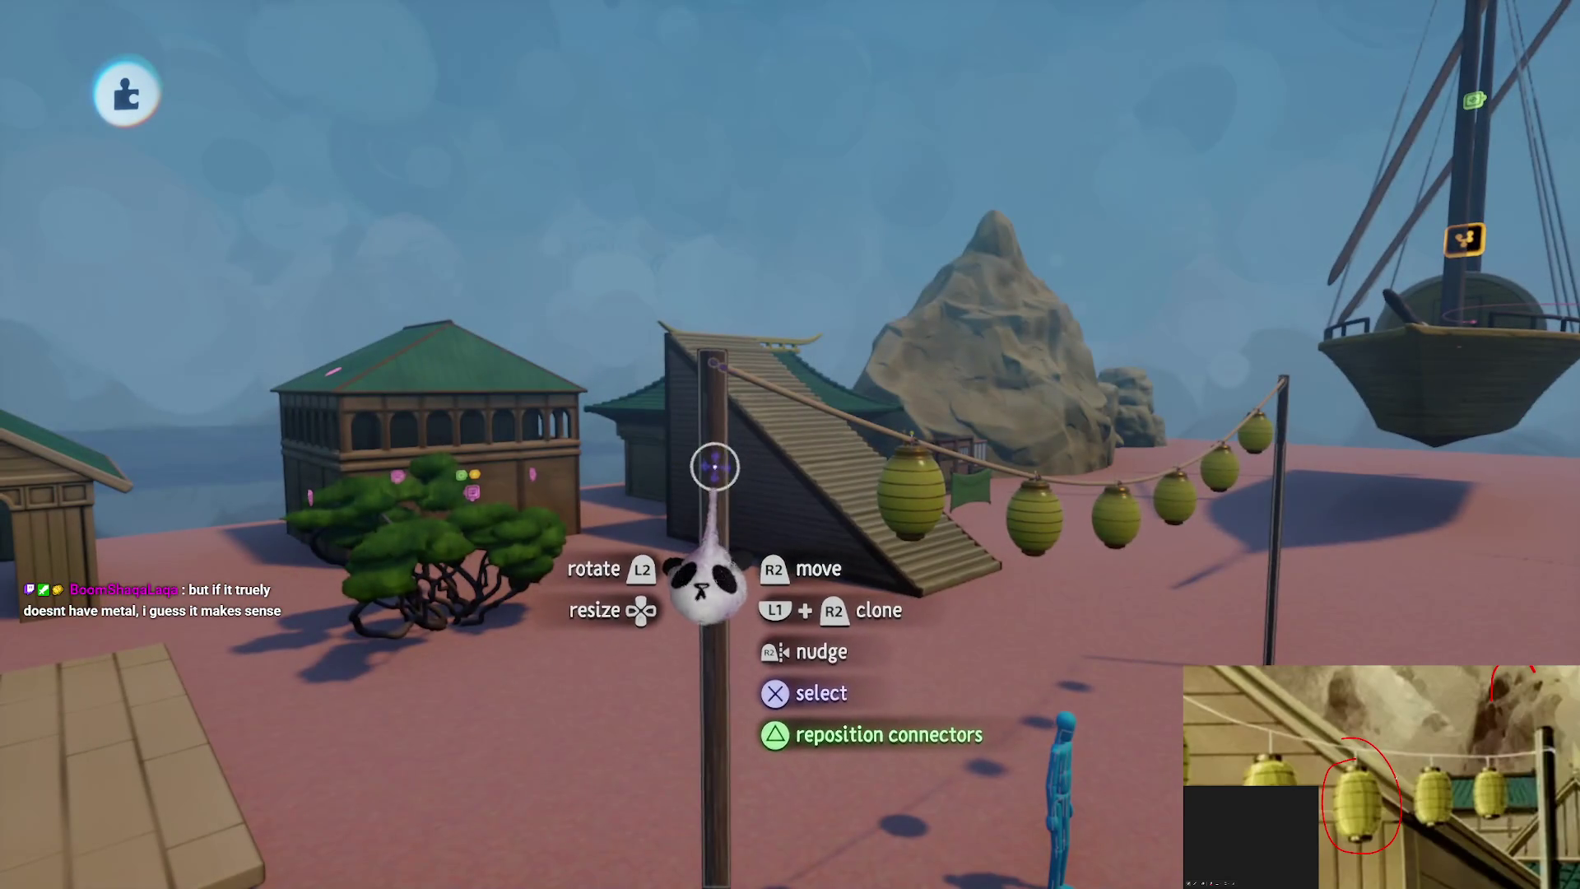
pyautogui.click(714, 467)
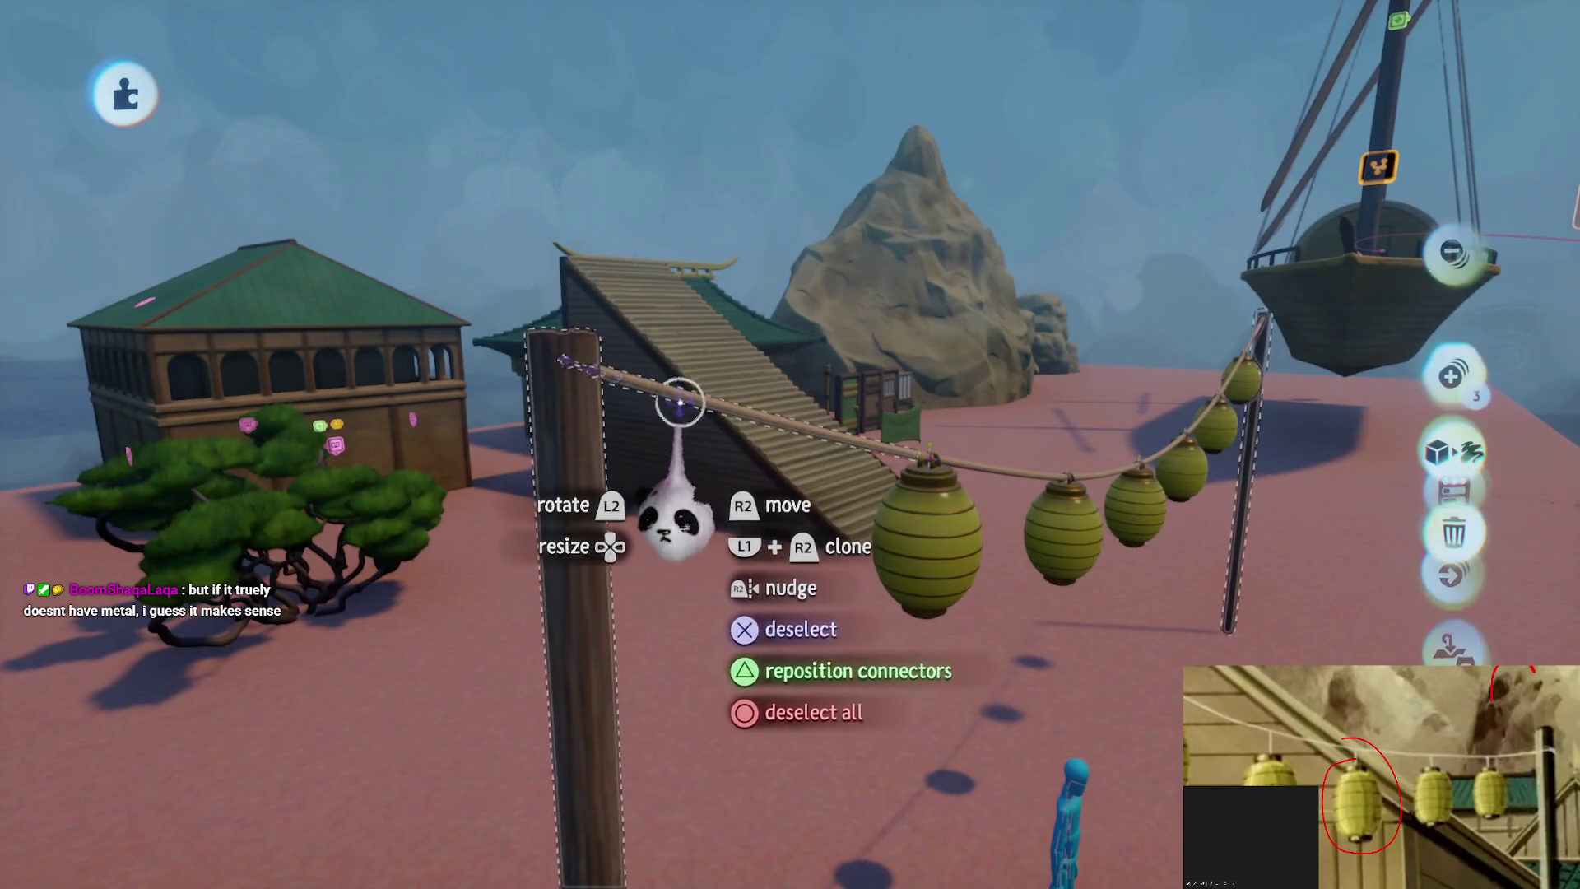
pyautogui.click(679, 399)
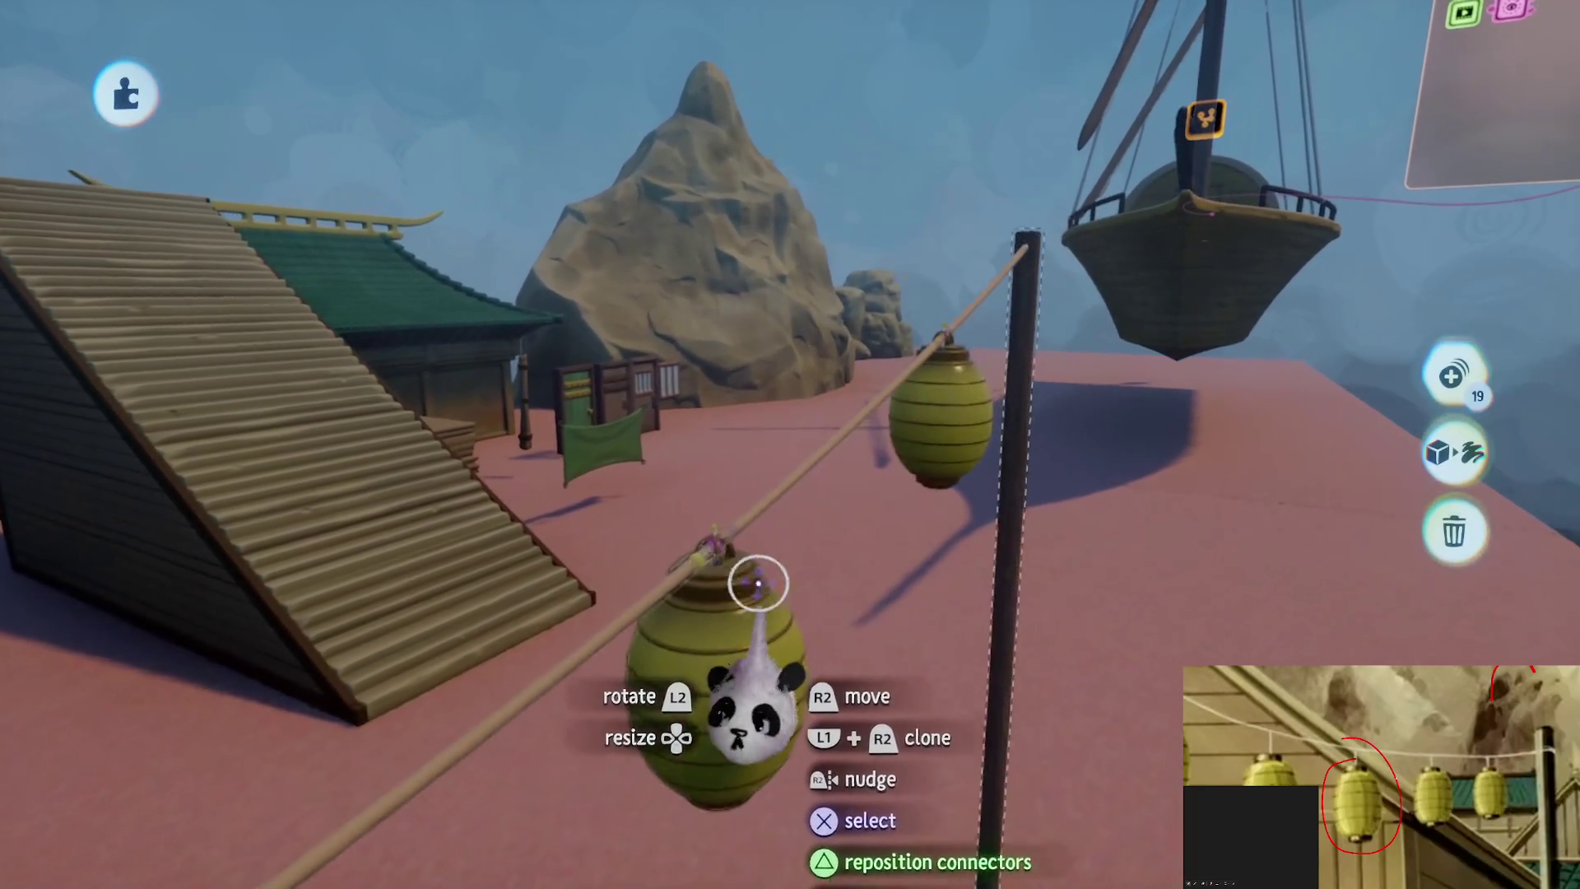
pyautogui.click(758, 583)
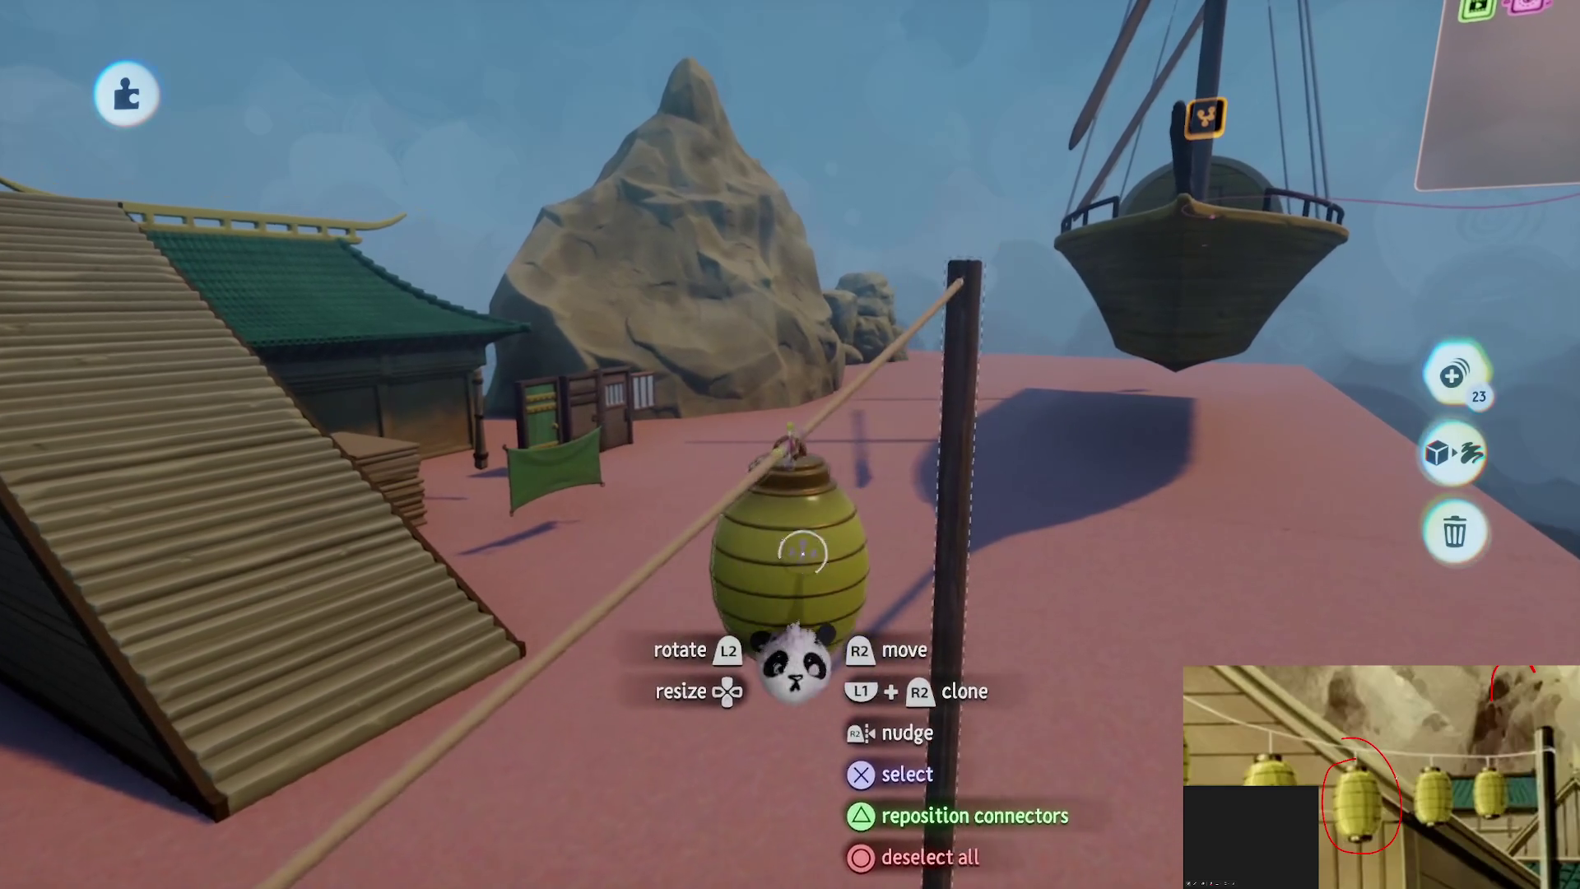
pyautogui.click(802, 370)
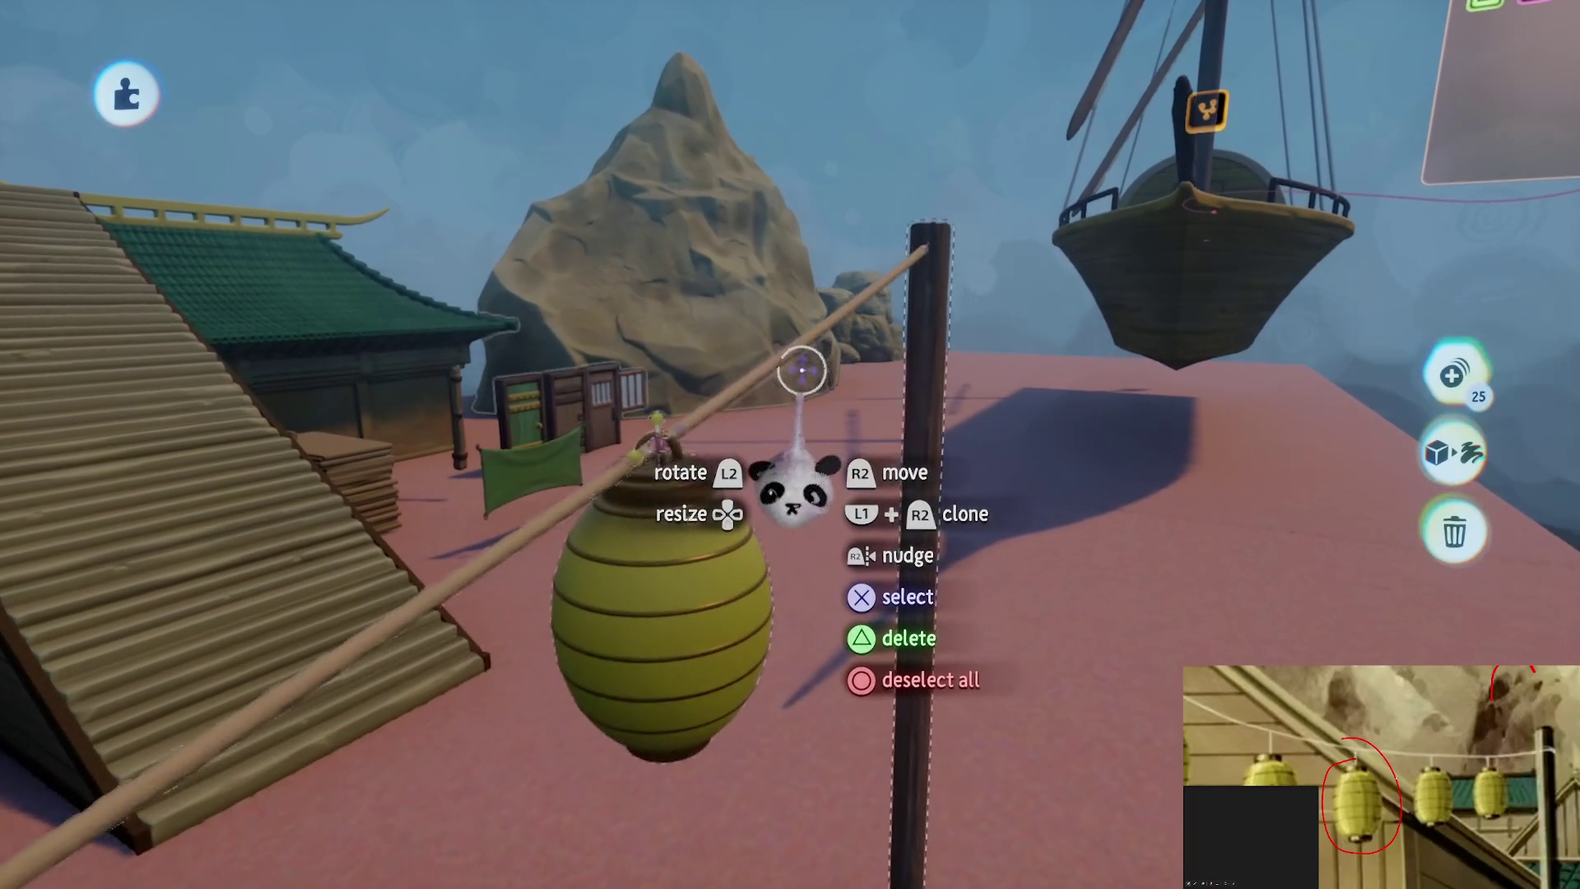
pyautogui.click(794, 350)
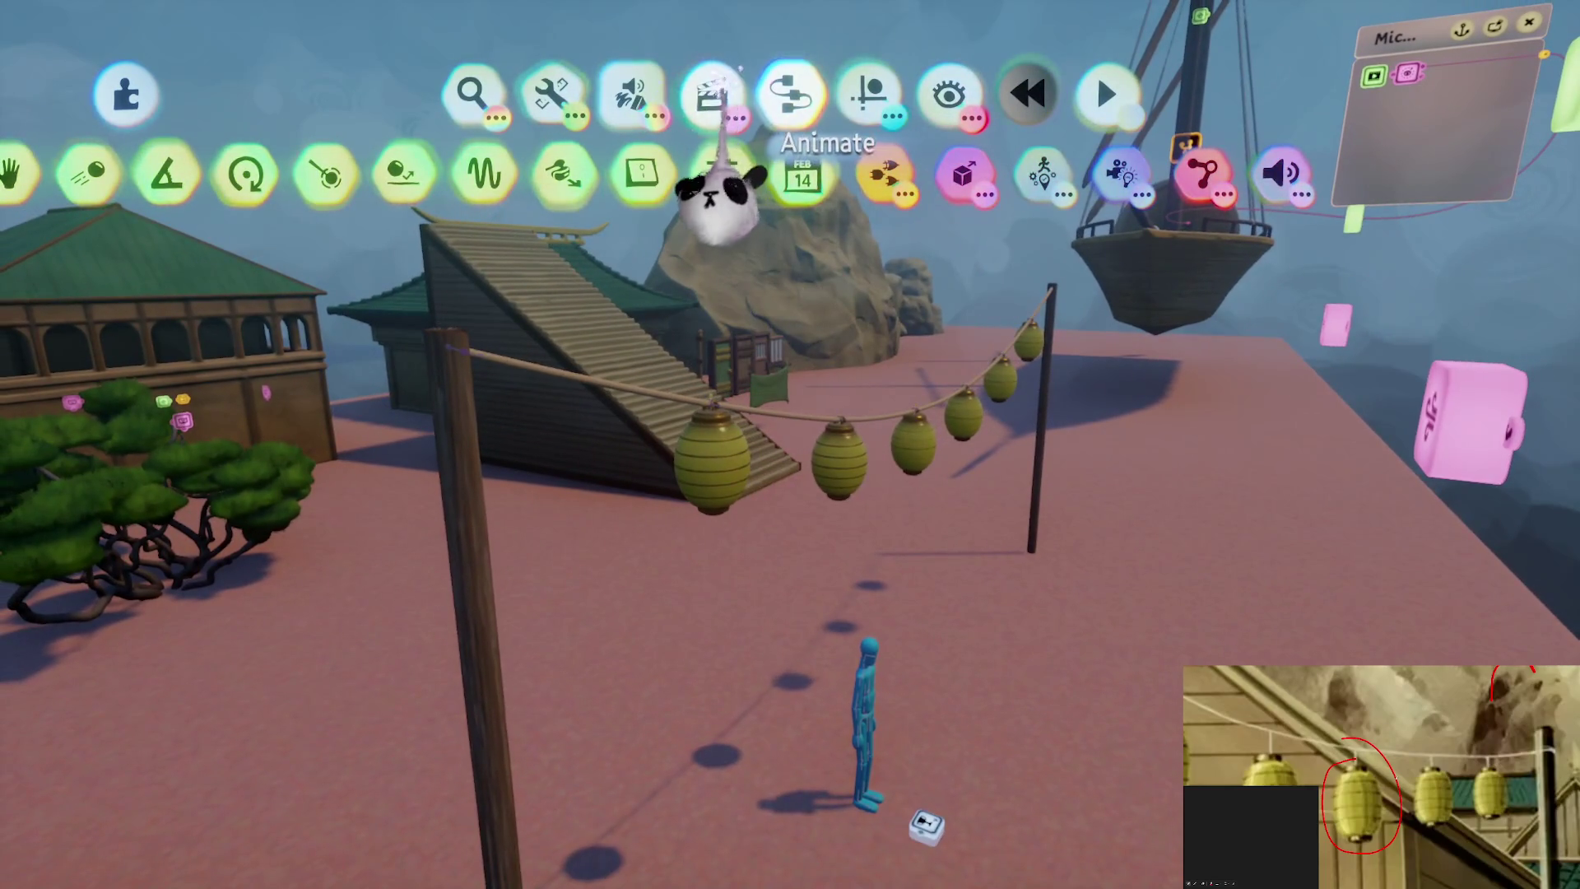
# Stamp a new Action Recorder and record the lanterns and poles moving
pyautogui.click(710, 95)
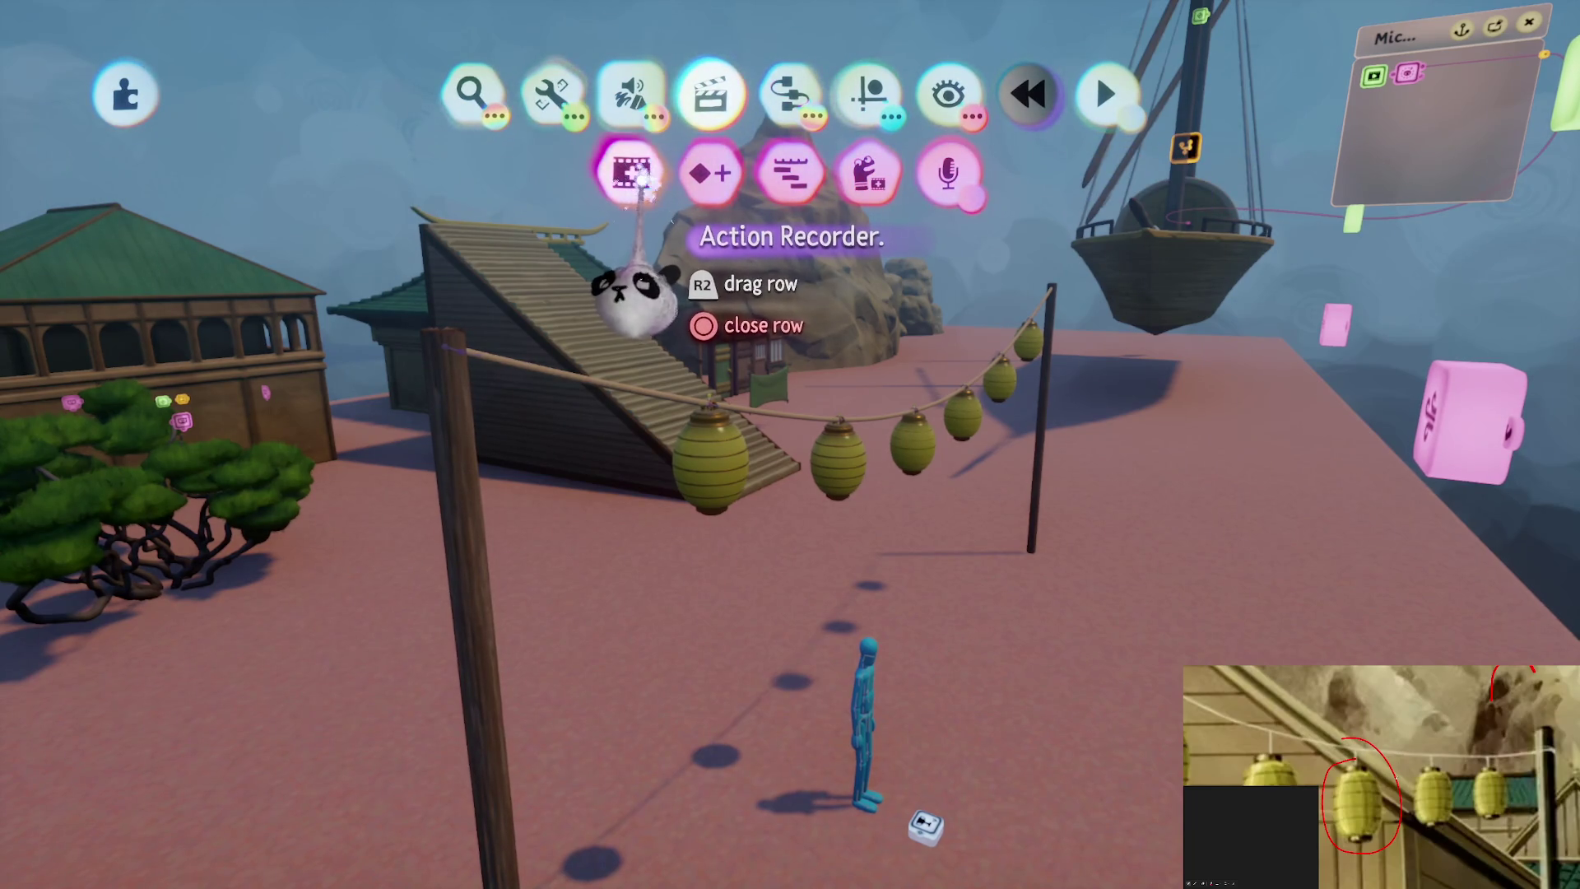
pyautogui.click(639, 177)
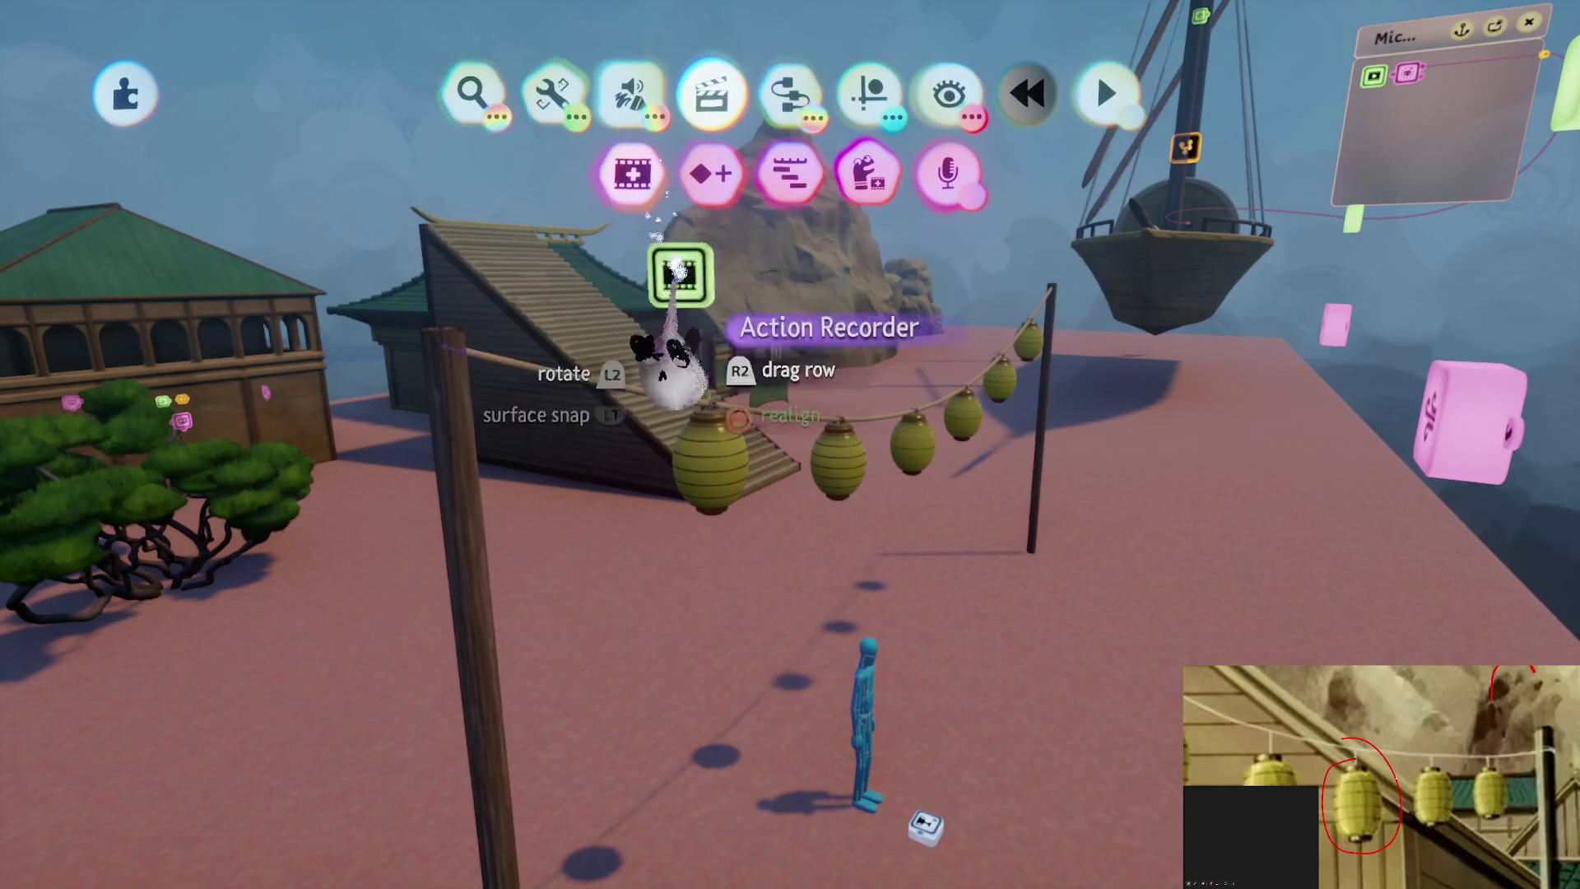
pyautogui.click(823, 548)
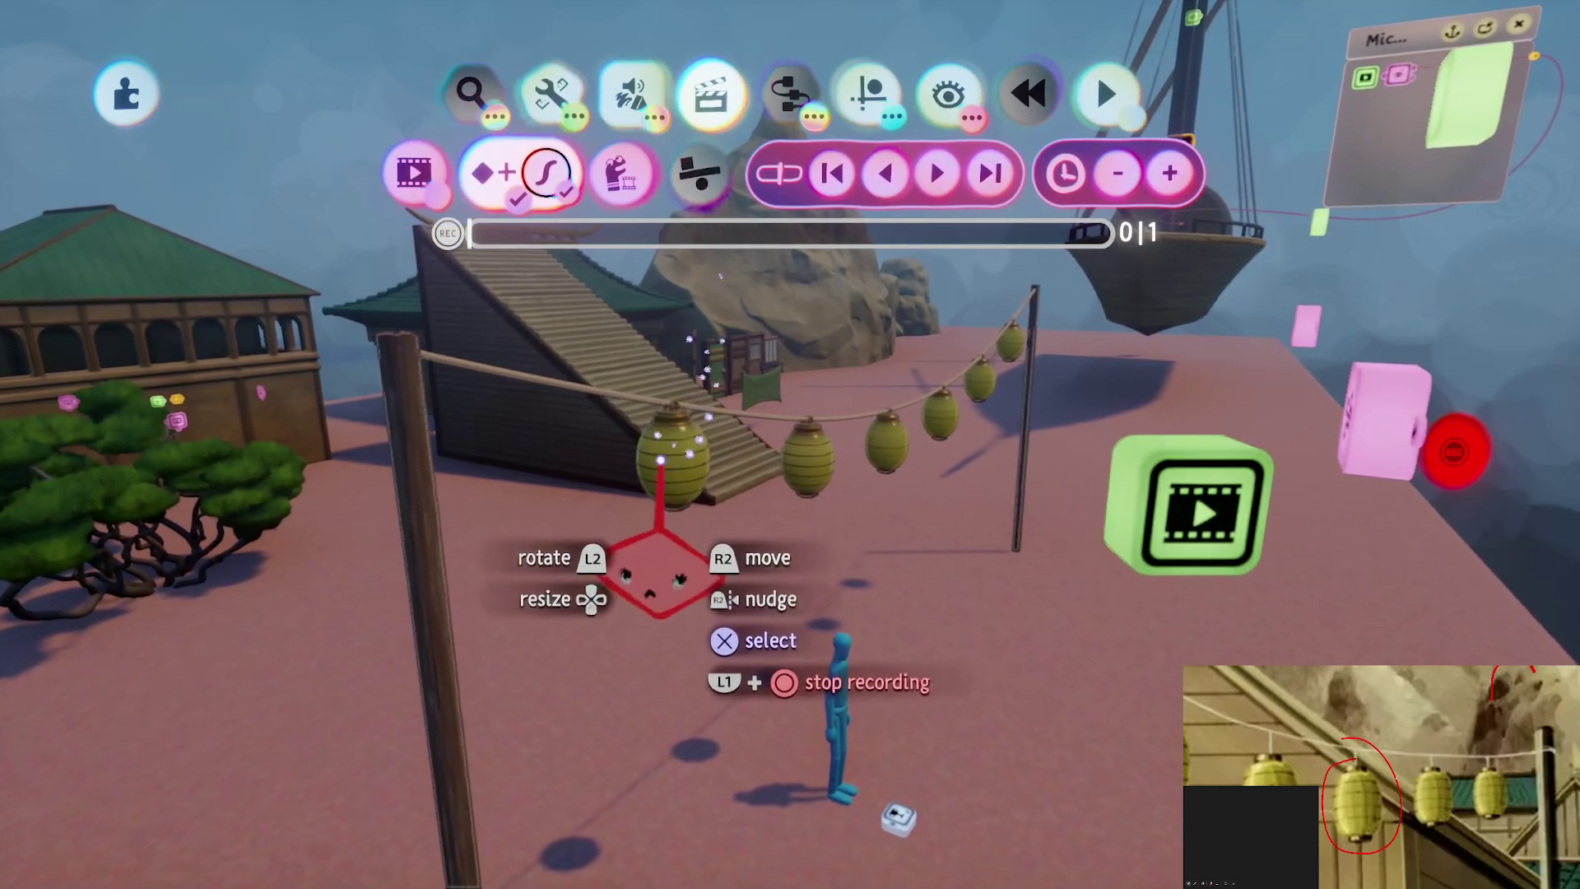
pyautogui.moveTo(705, 441)
pyautogui.mouseDown()
pyautogui.moveTo(698, 265)
pyautogui.moveTo(701, 346)
pyautogui.mouseUp()
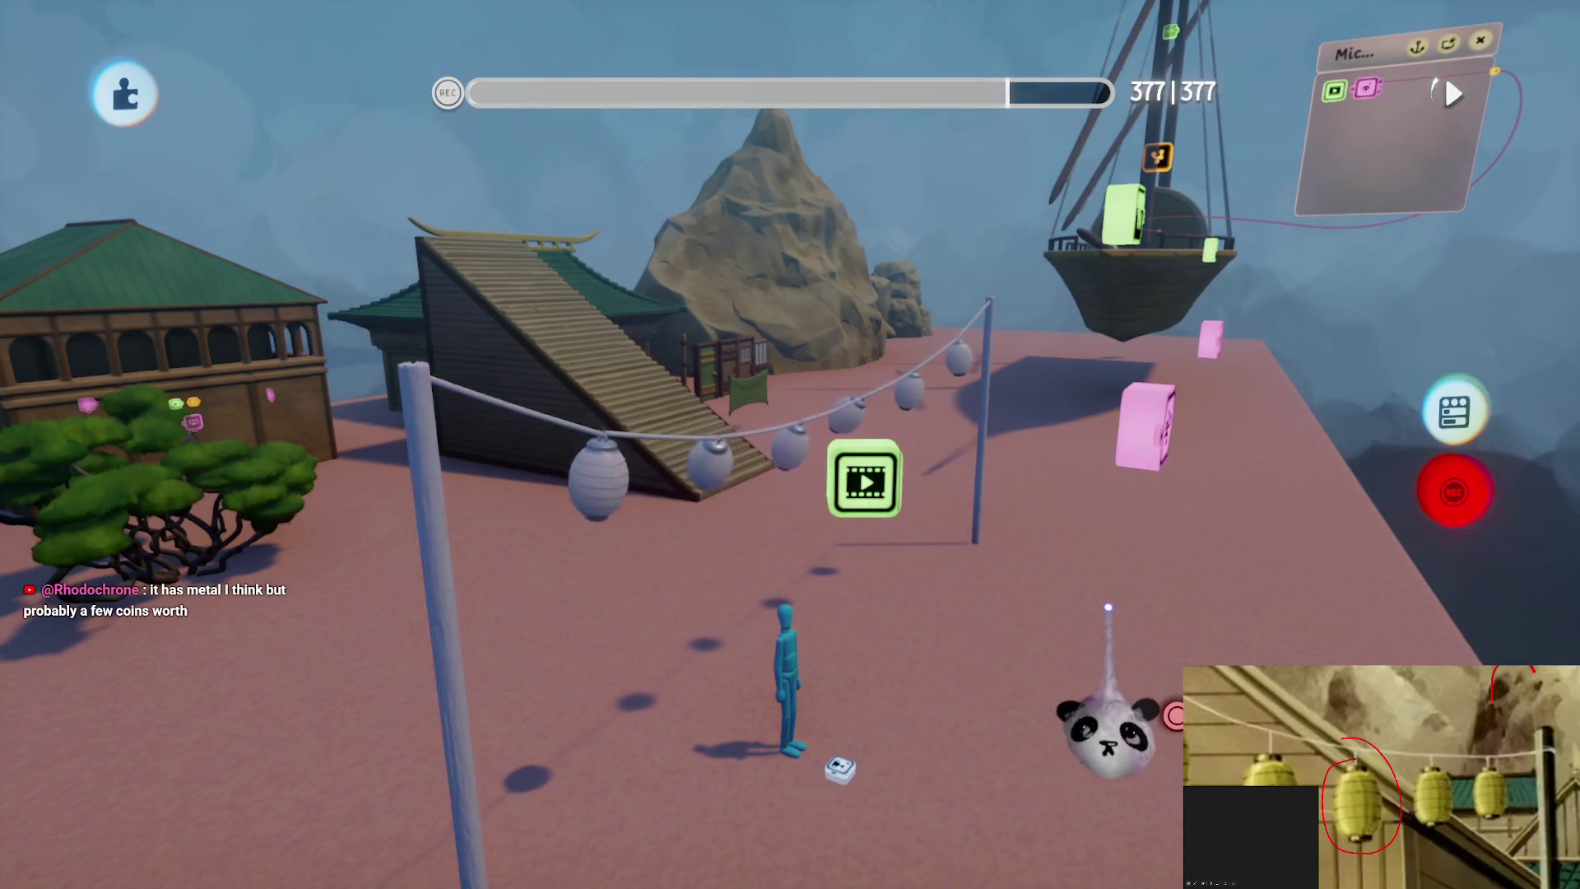
# Stop recording and review the recorded Group track in the Action Recorder timeline
pyautogui.click(1454, 493)
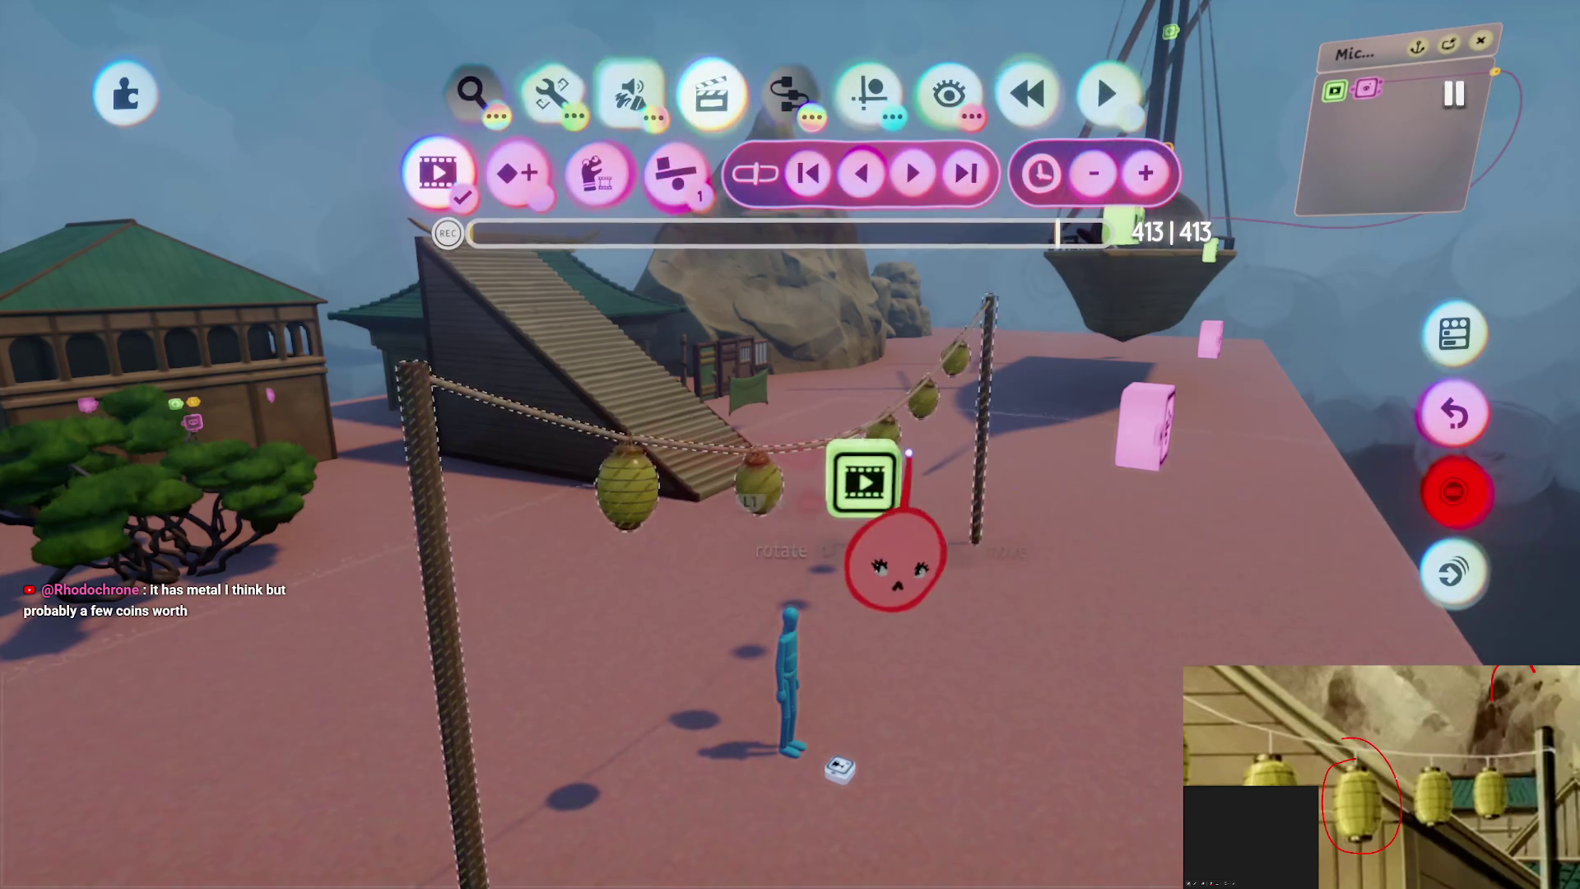
pyautogui.press('Escape')
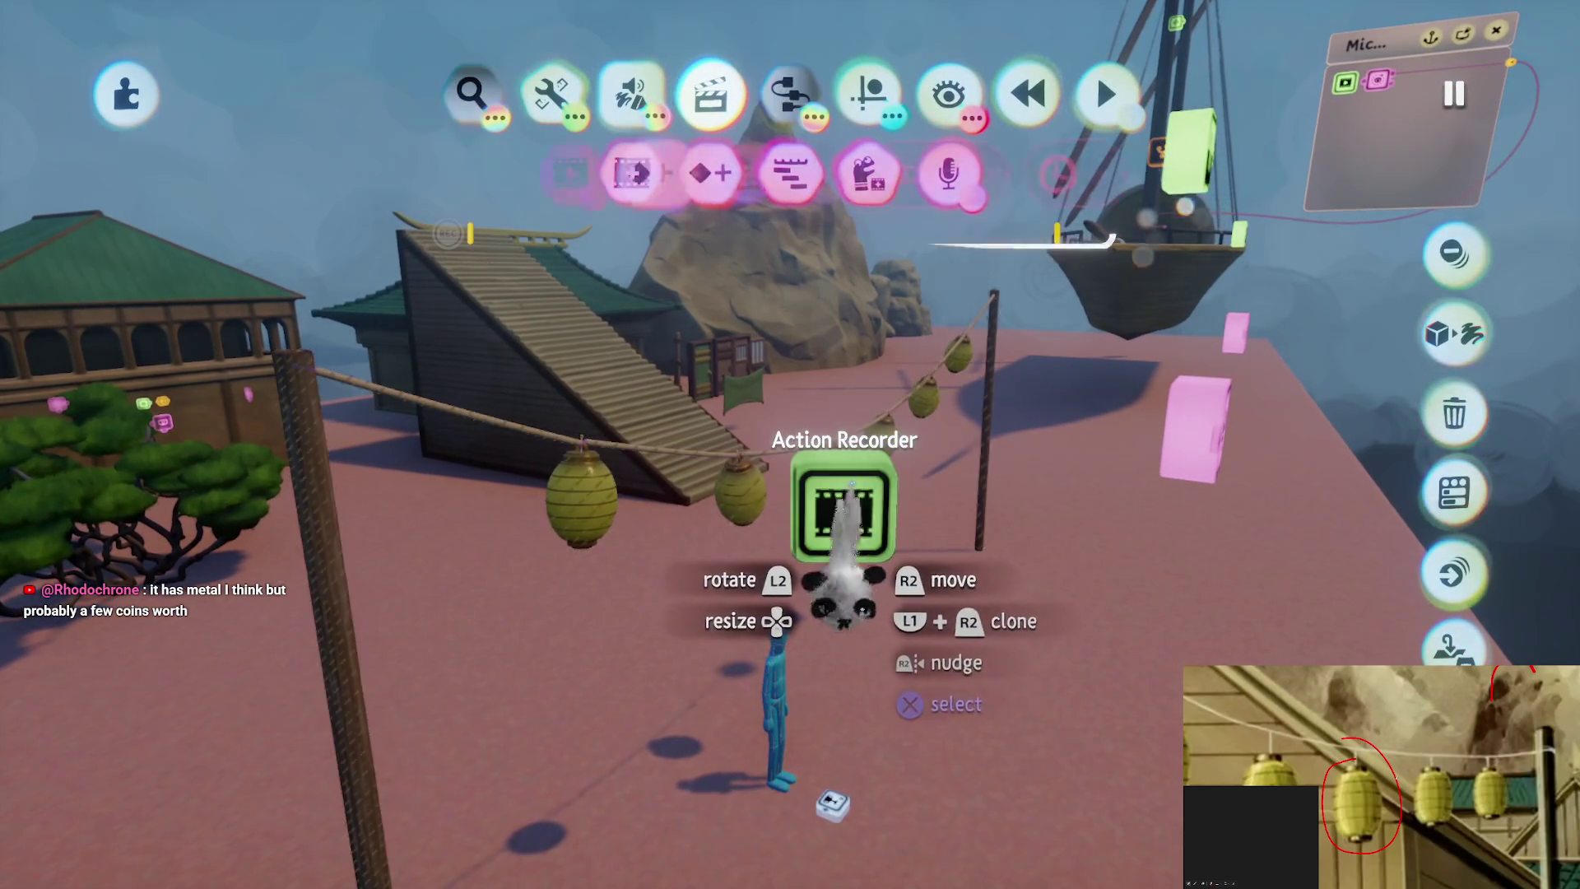
pyautogui.click(839, 511)
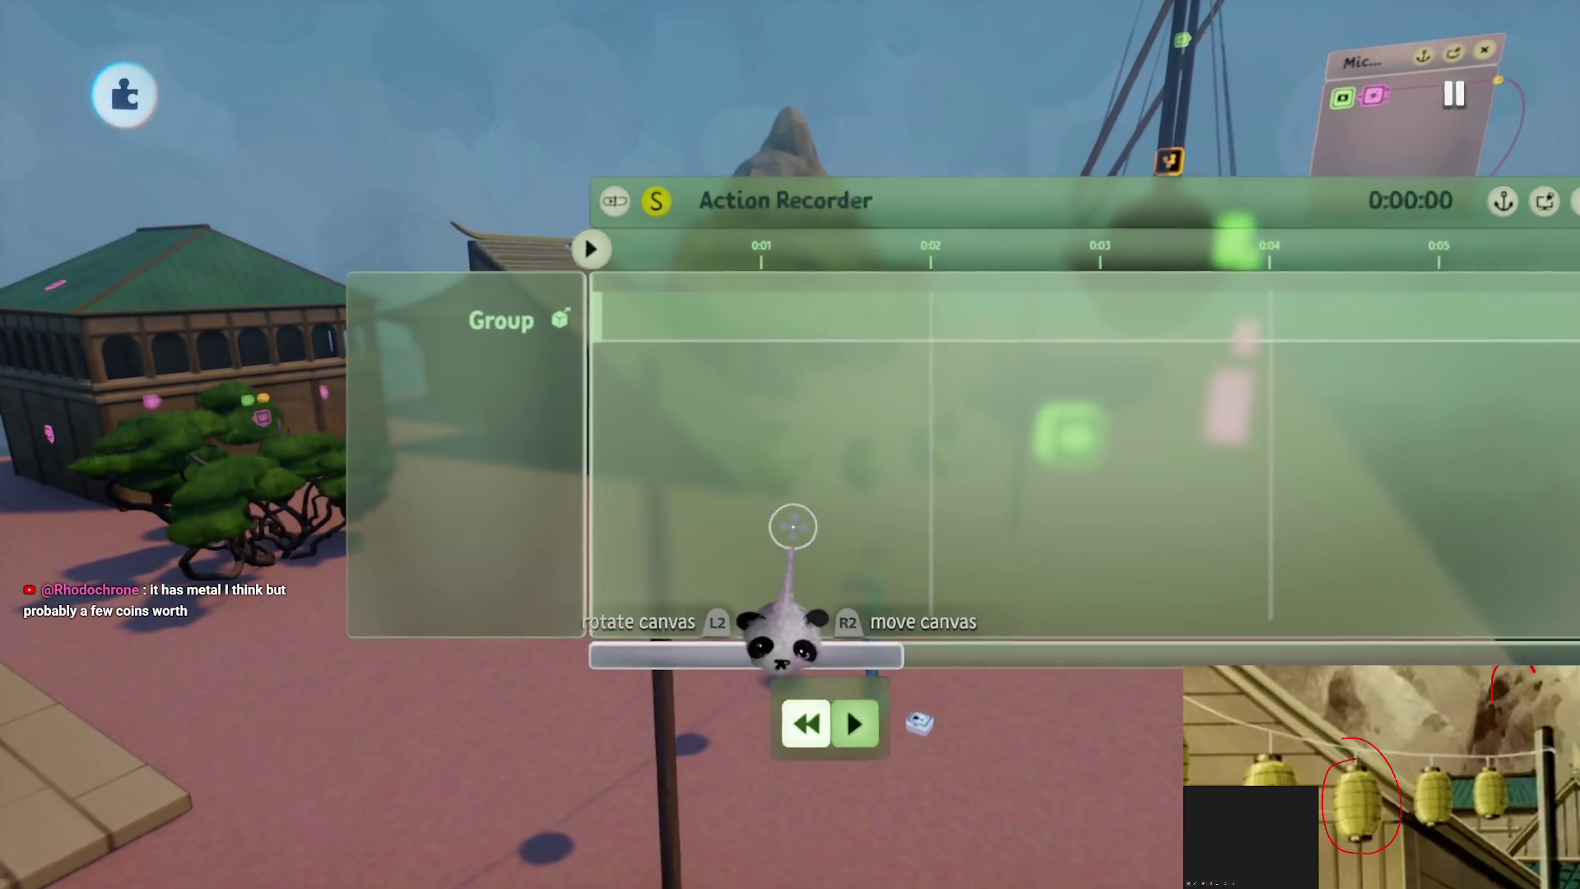
pyautogui.press('Escape')
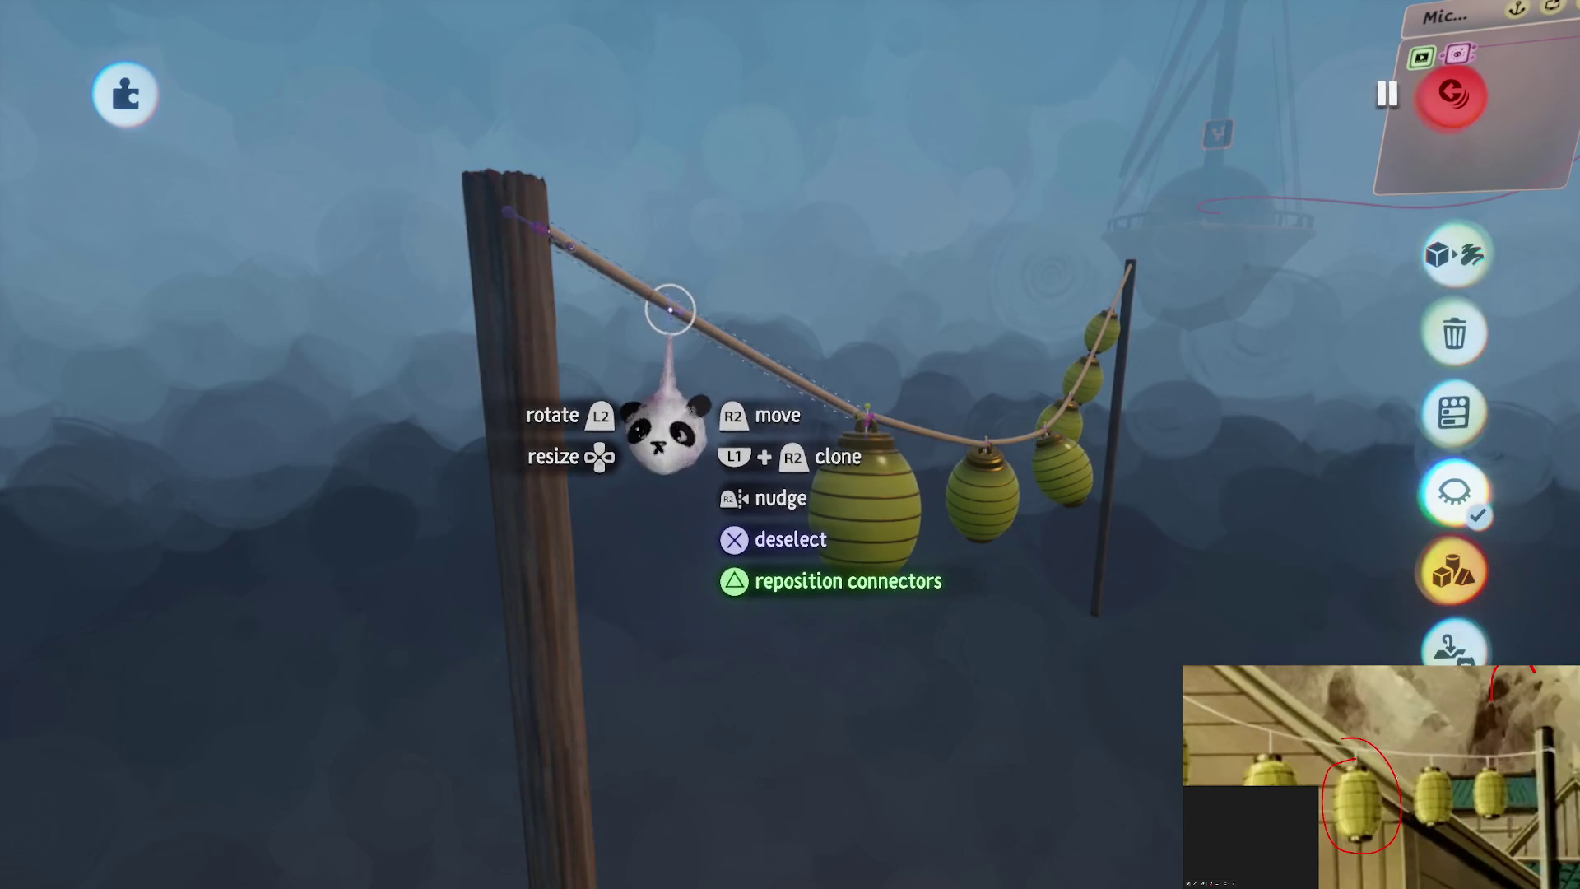
# Select the rope plus each of its four lanterns and group them together
pyautogui.click(769, 504)
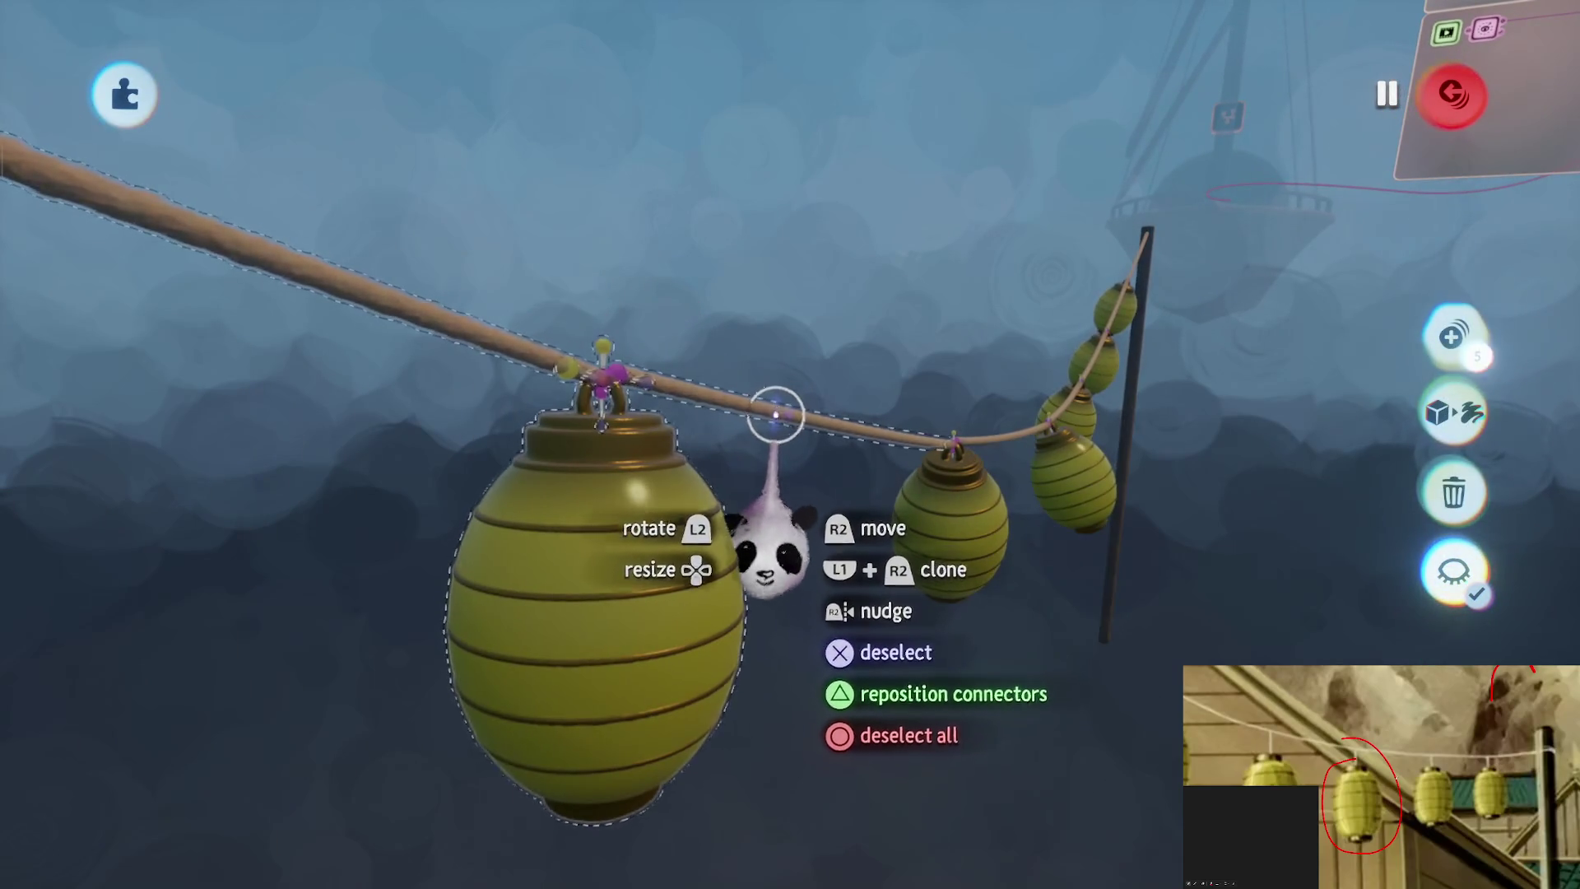
pyautogui.press('Escape')
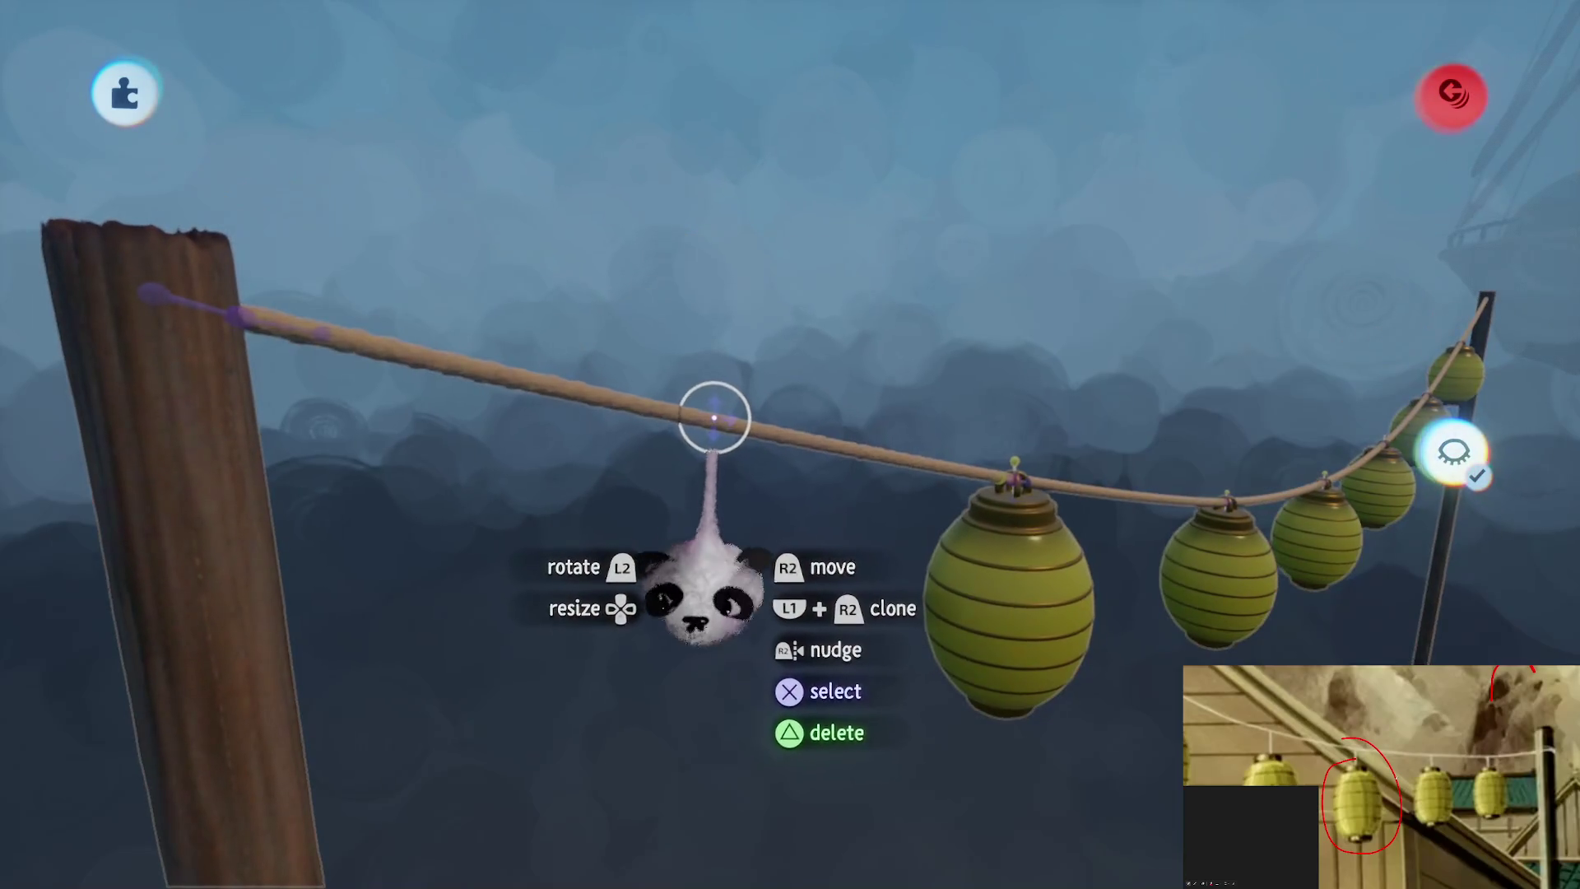
pyautogui.click(714, 418)
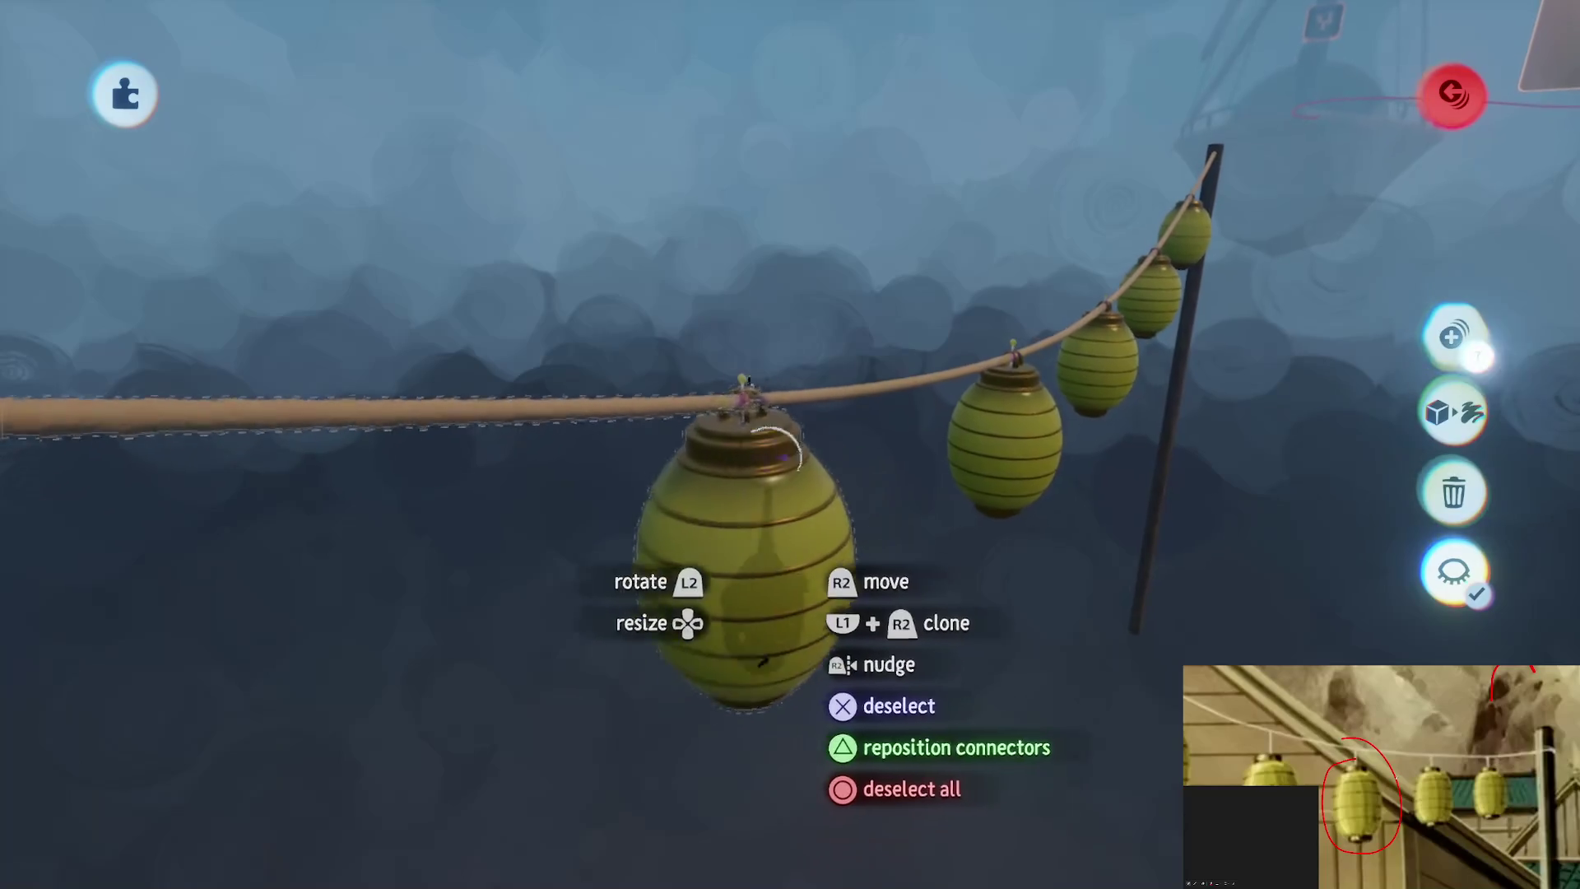
pyautogui.click(743, 489)
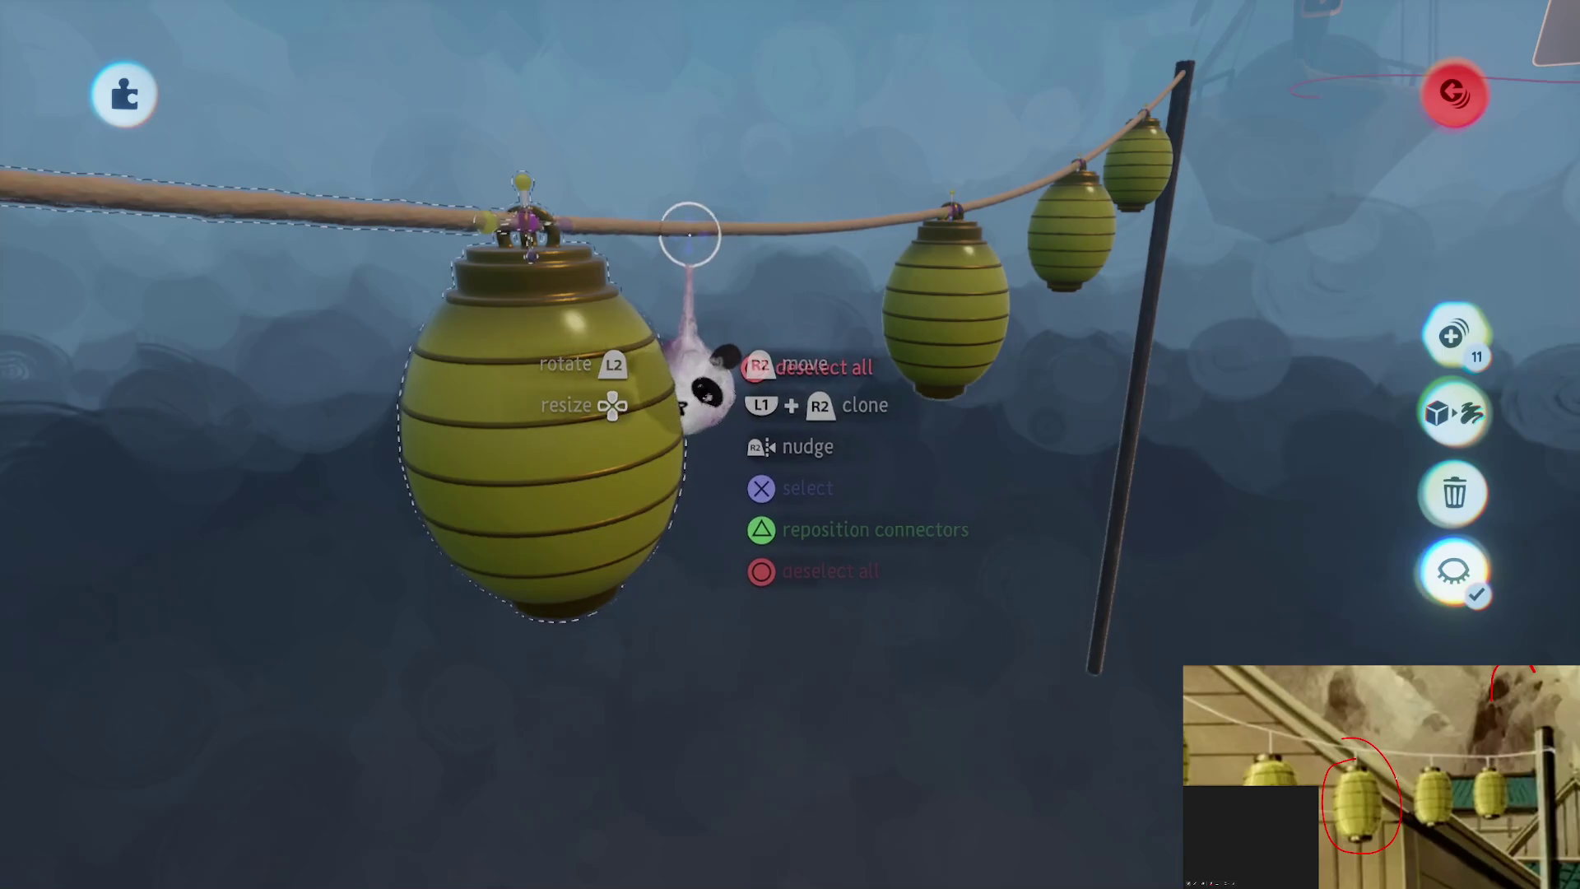
pyautogui.click(766, 379)
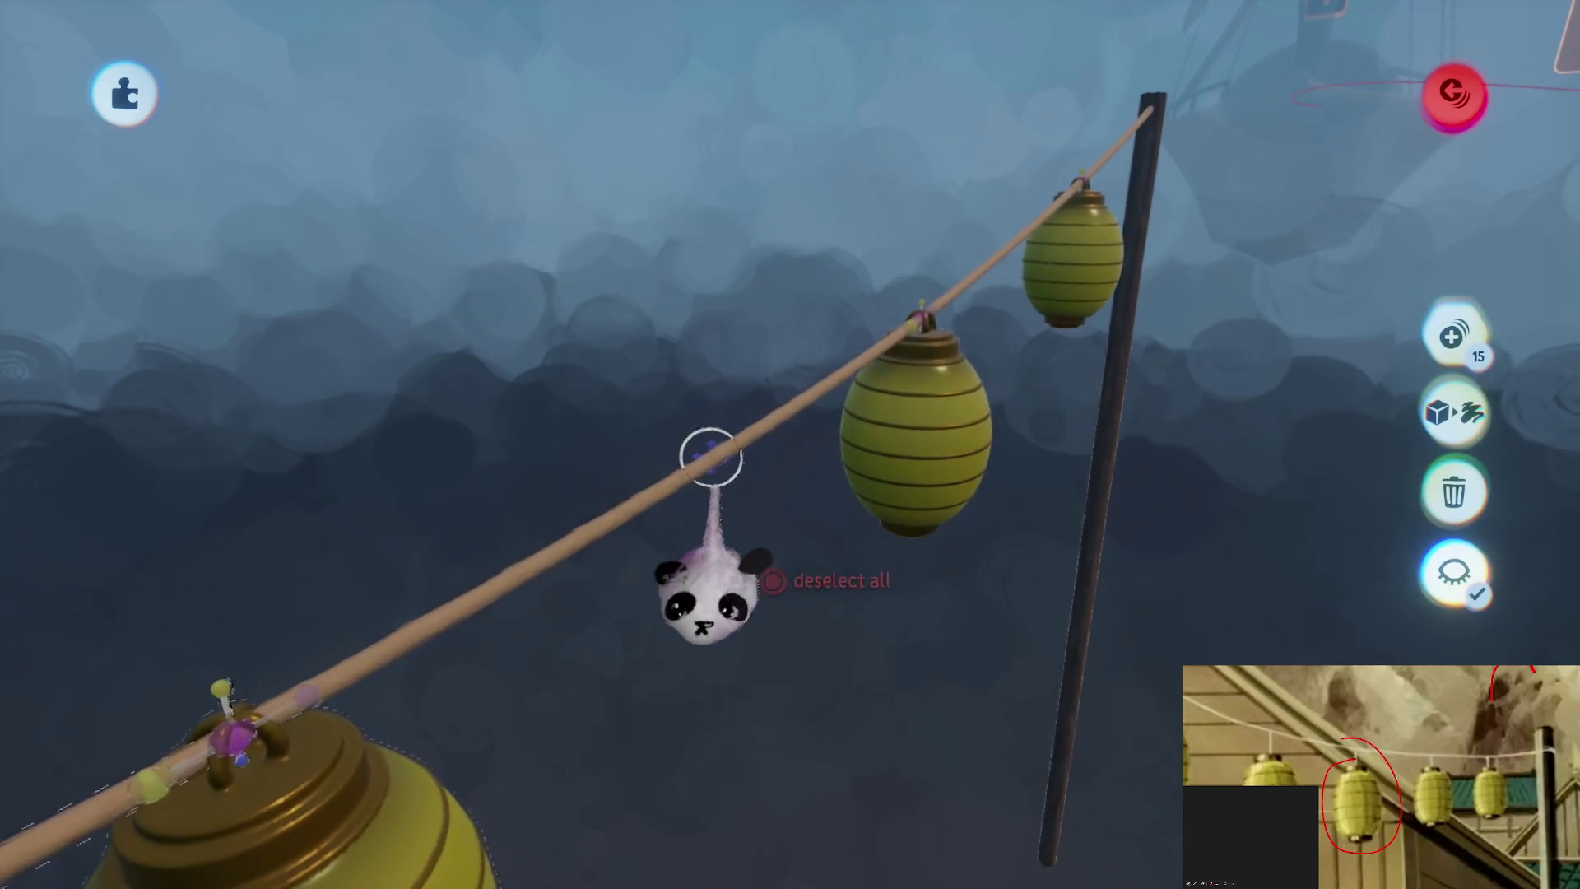
pyautogui.click(702, 462)
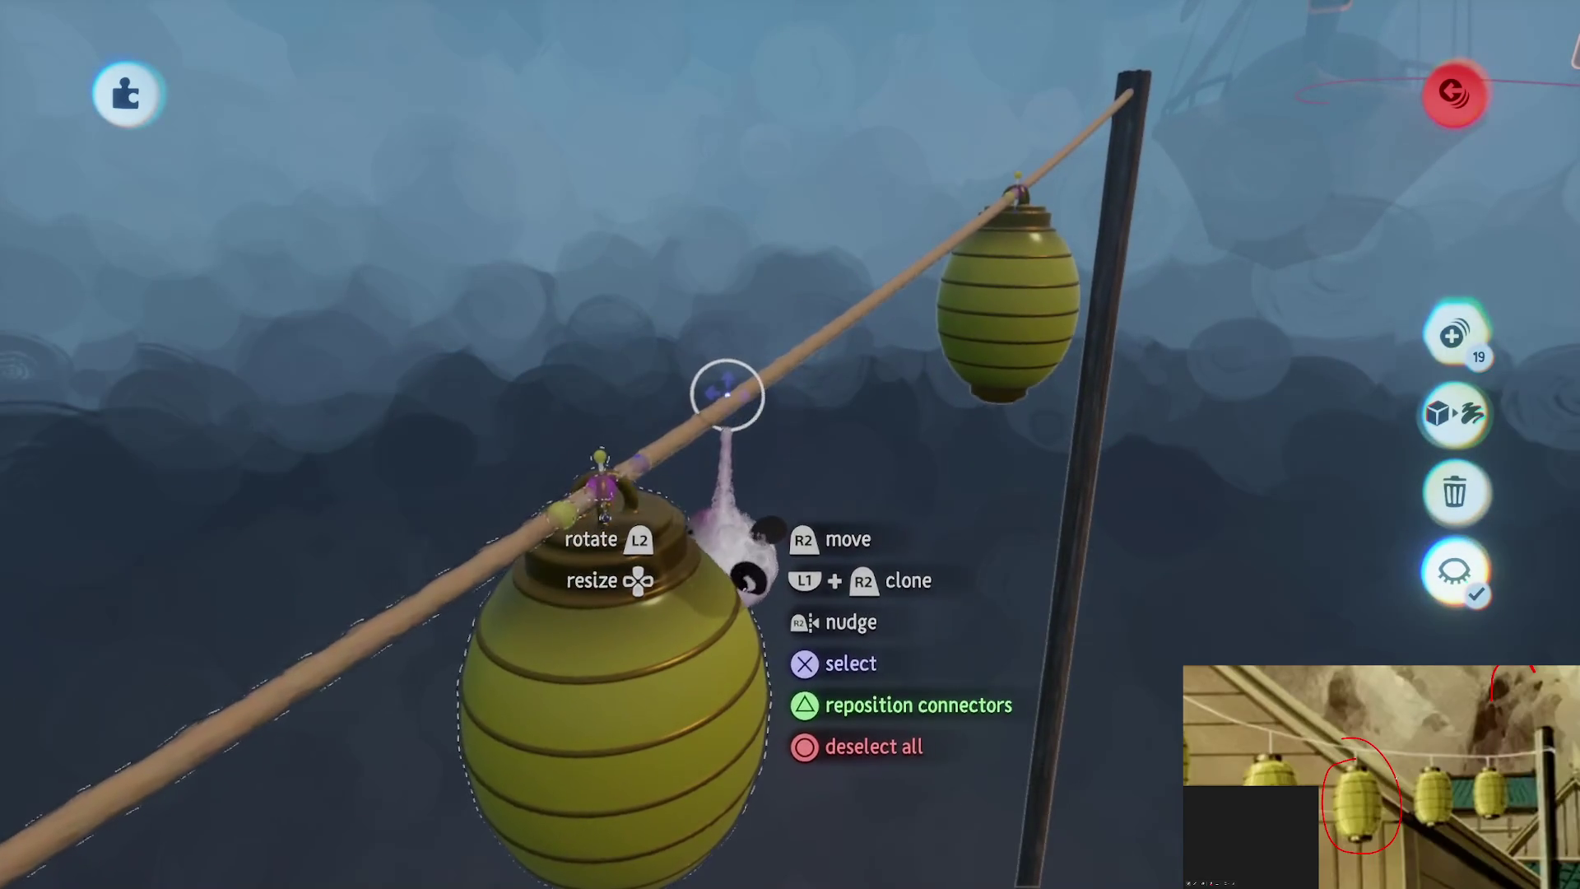
pyautogui.click(858, 340)
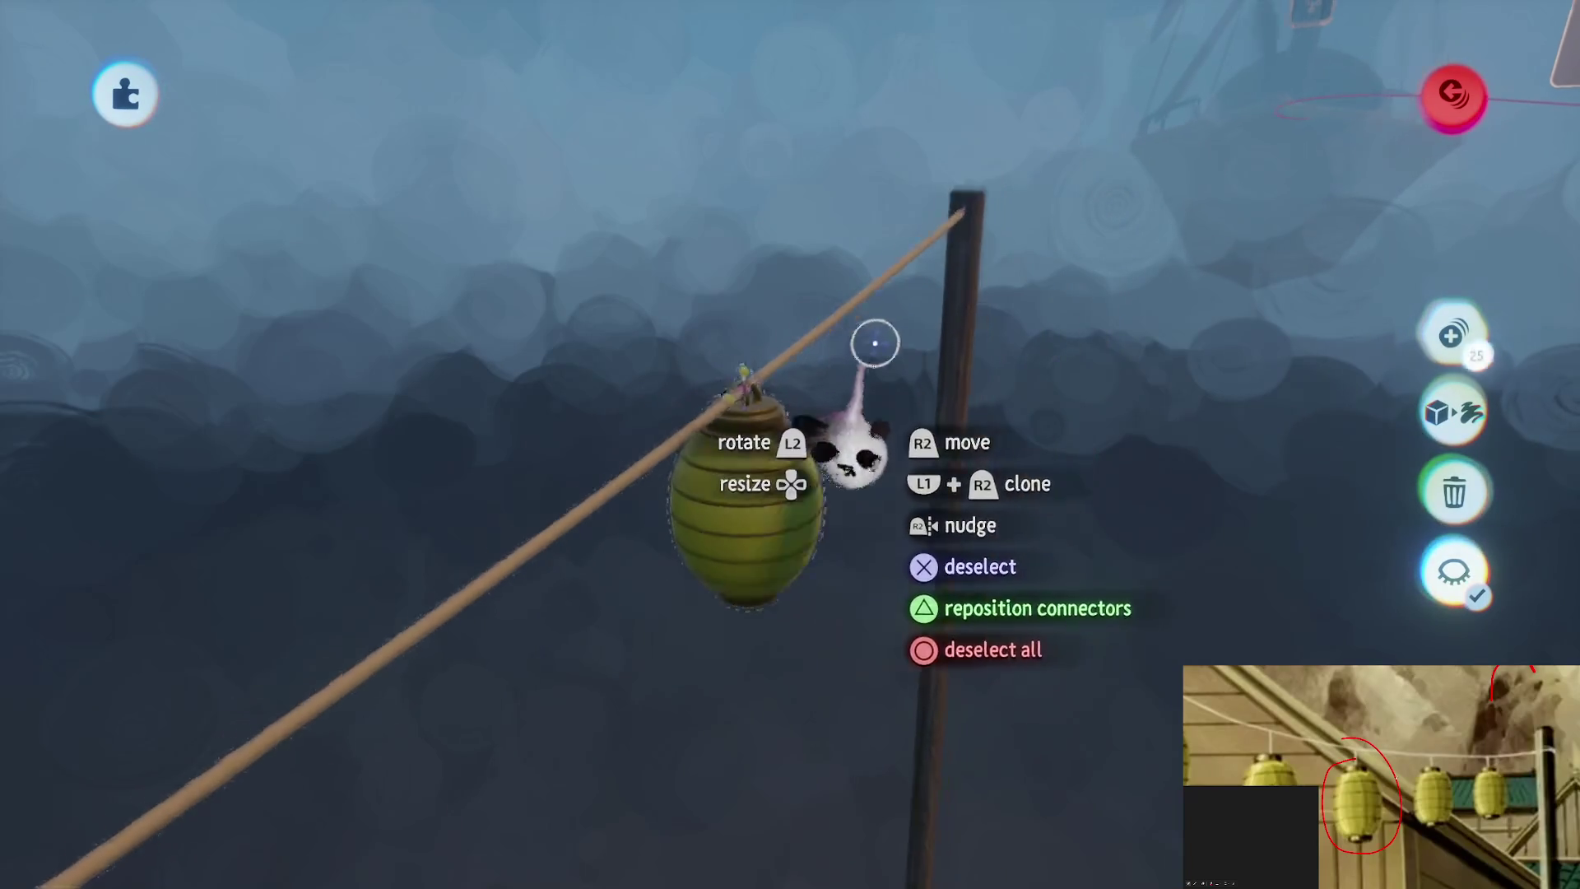
pyautogui.scroll(-5, 858, 340)
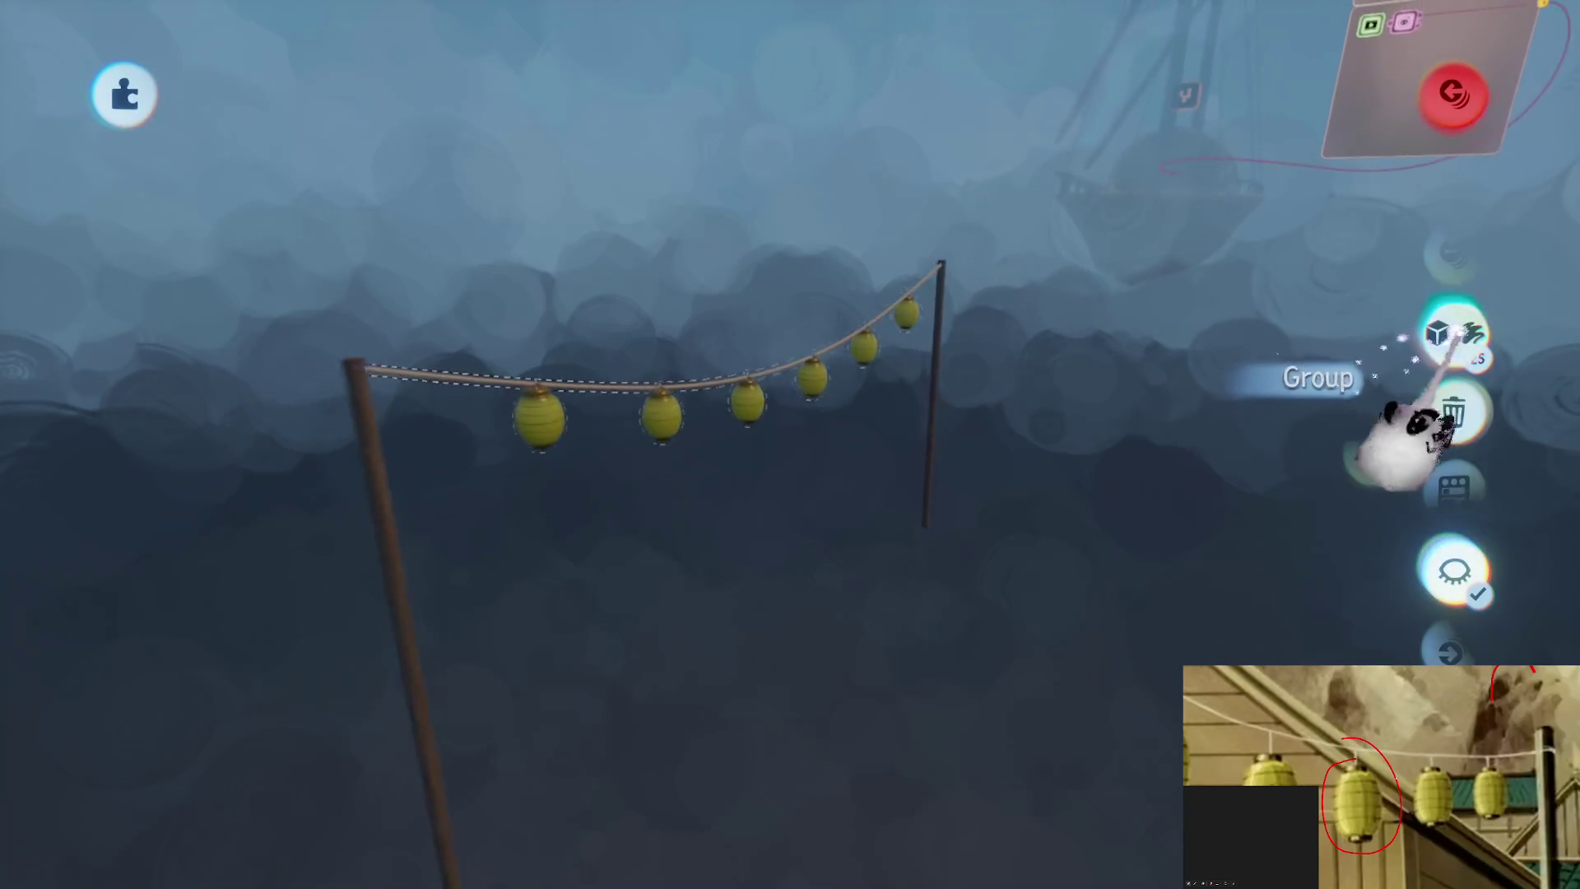
pyautogui.click(1452, 333)
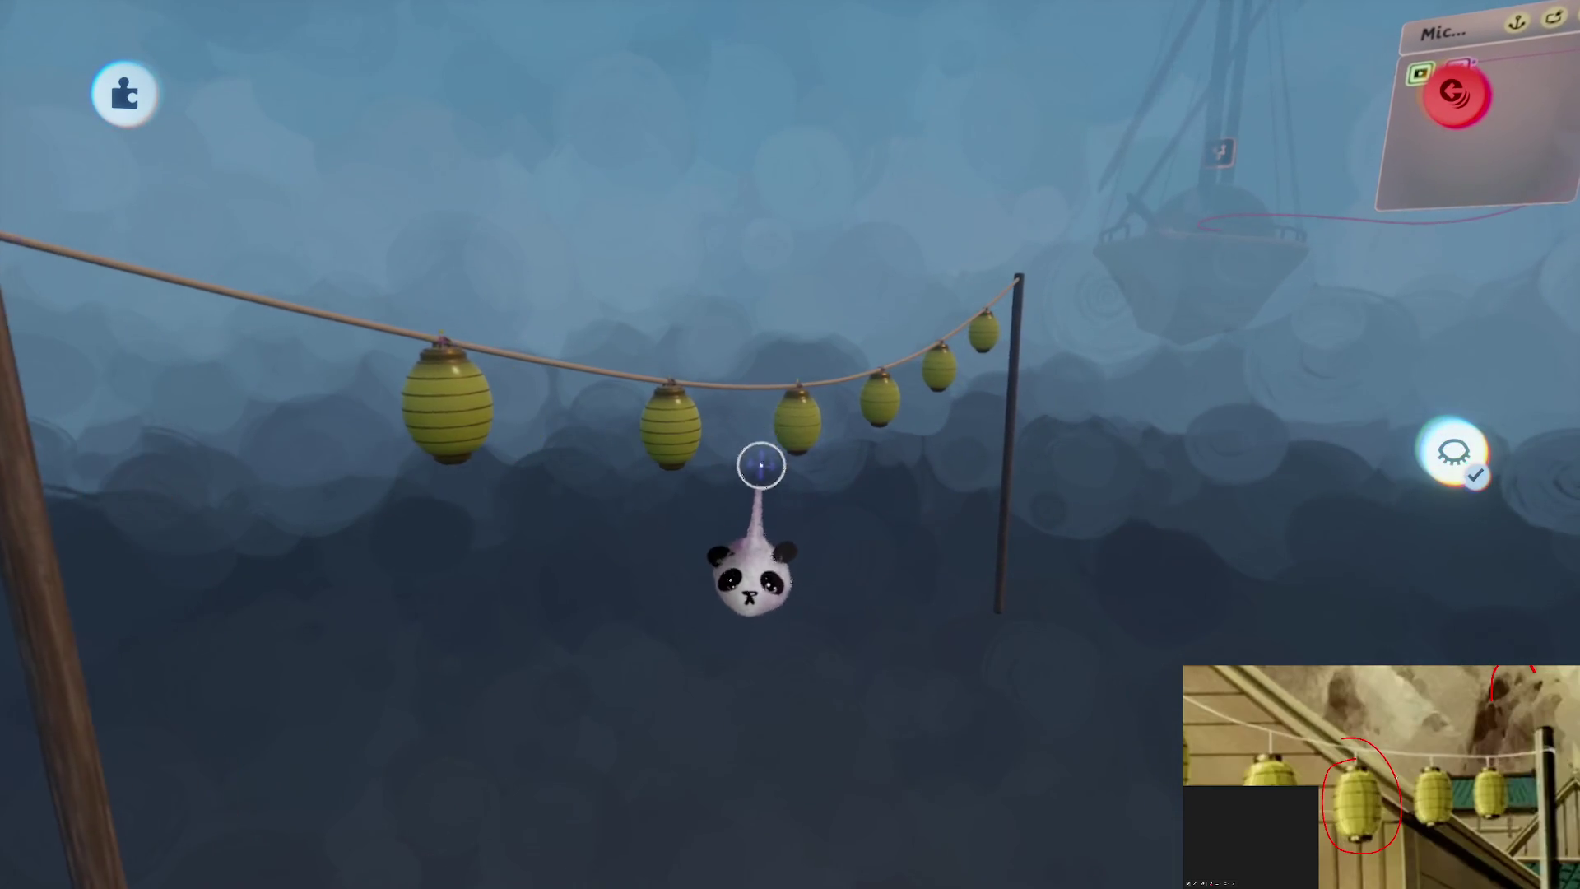
pyautogui.press('Tab')
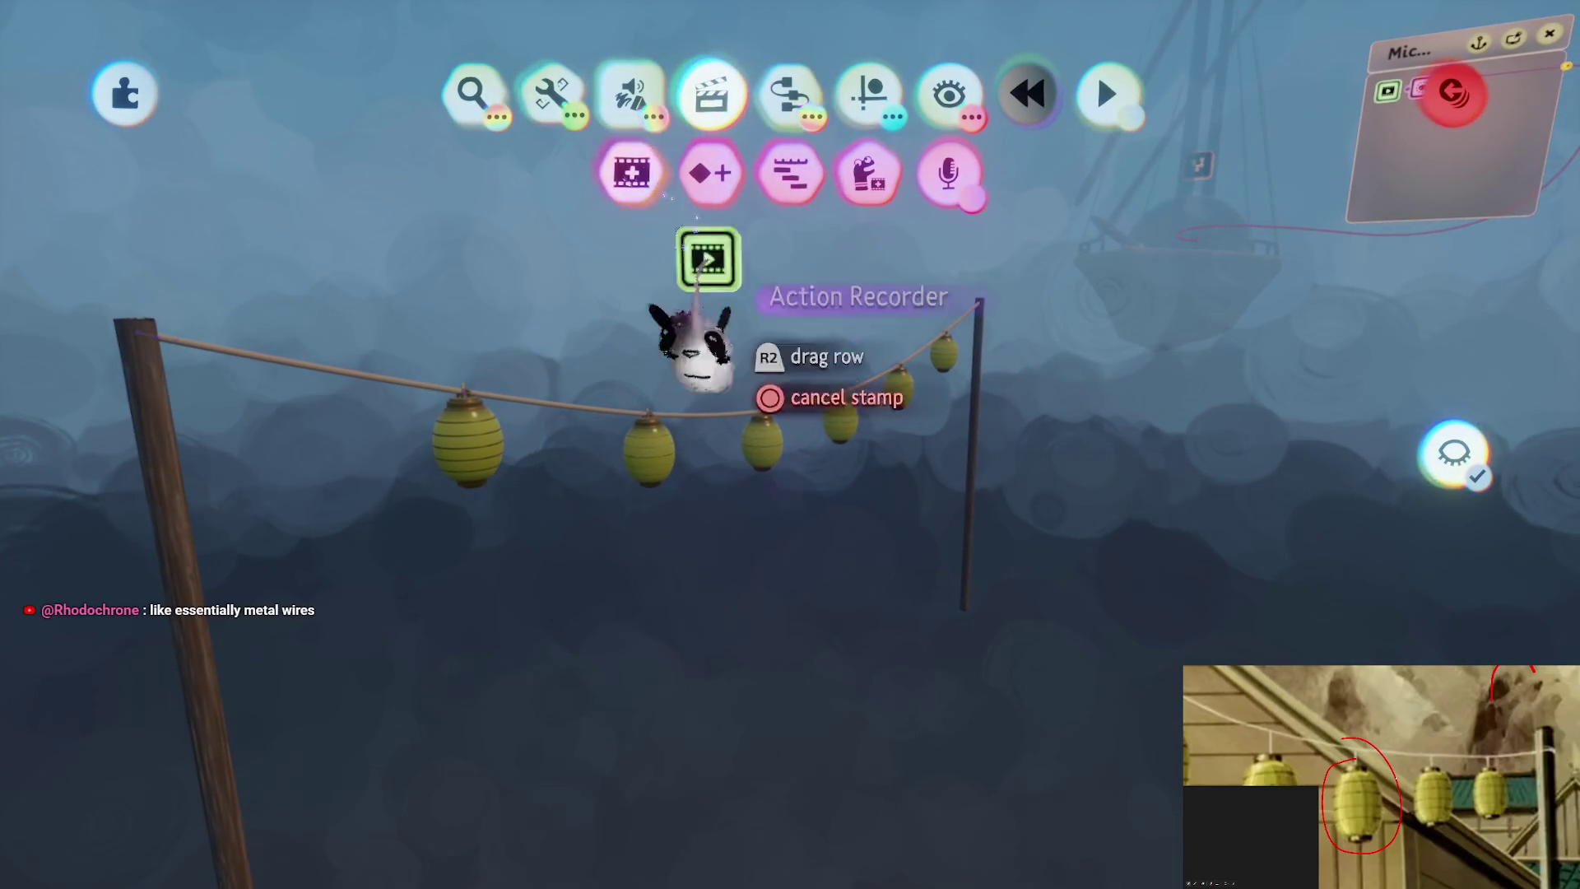
# Stamp an Action Recorder beside the lanterns and record the grouped rope in Physics Mode
pyautogui.click(836, 504)
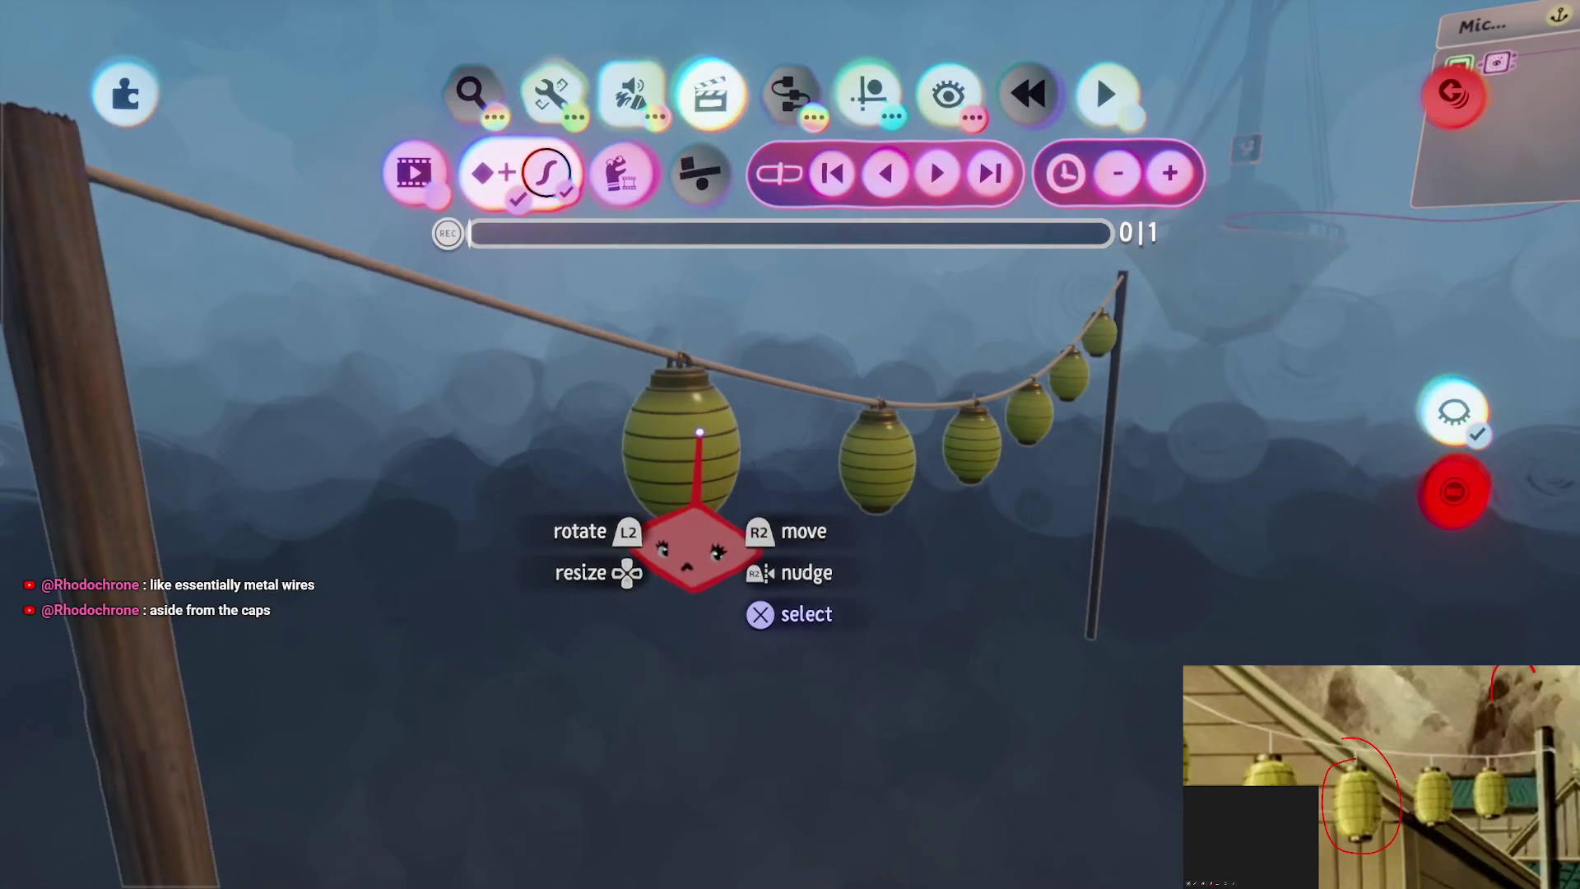
pyautogui.click(691, 539)
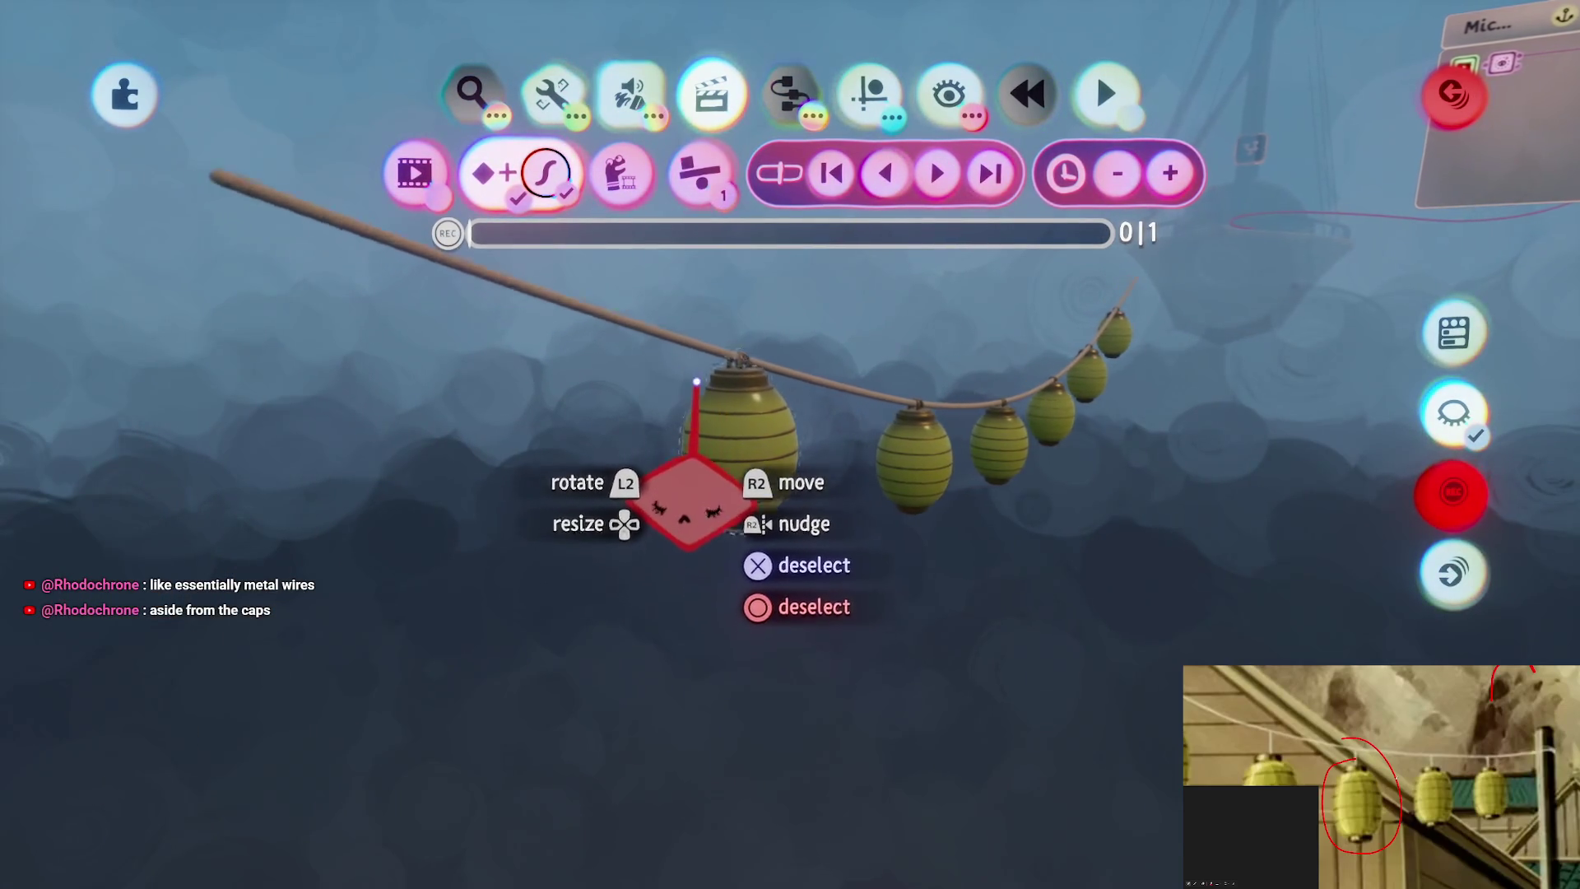
pyautogui.click(691, 506)
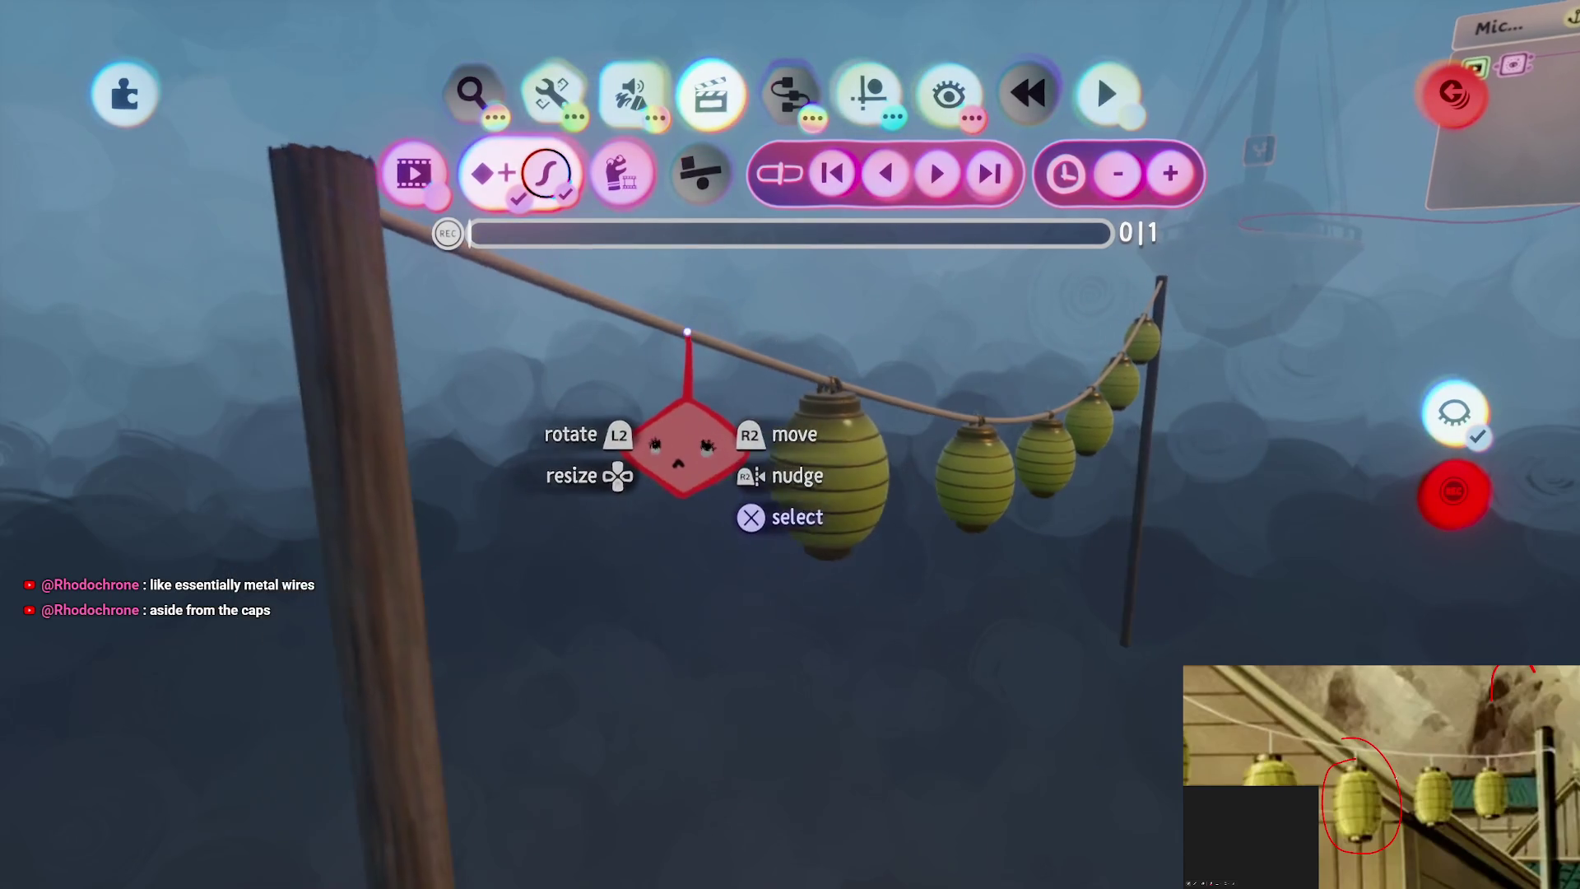
pyautogui.click(643, 438)
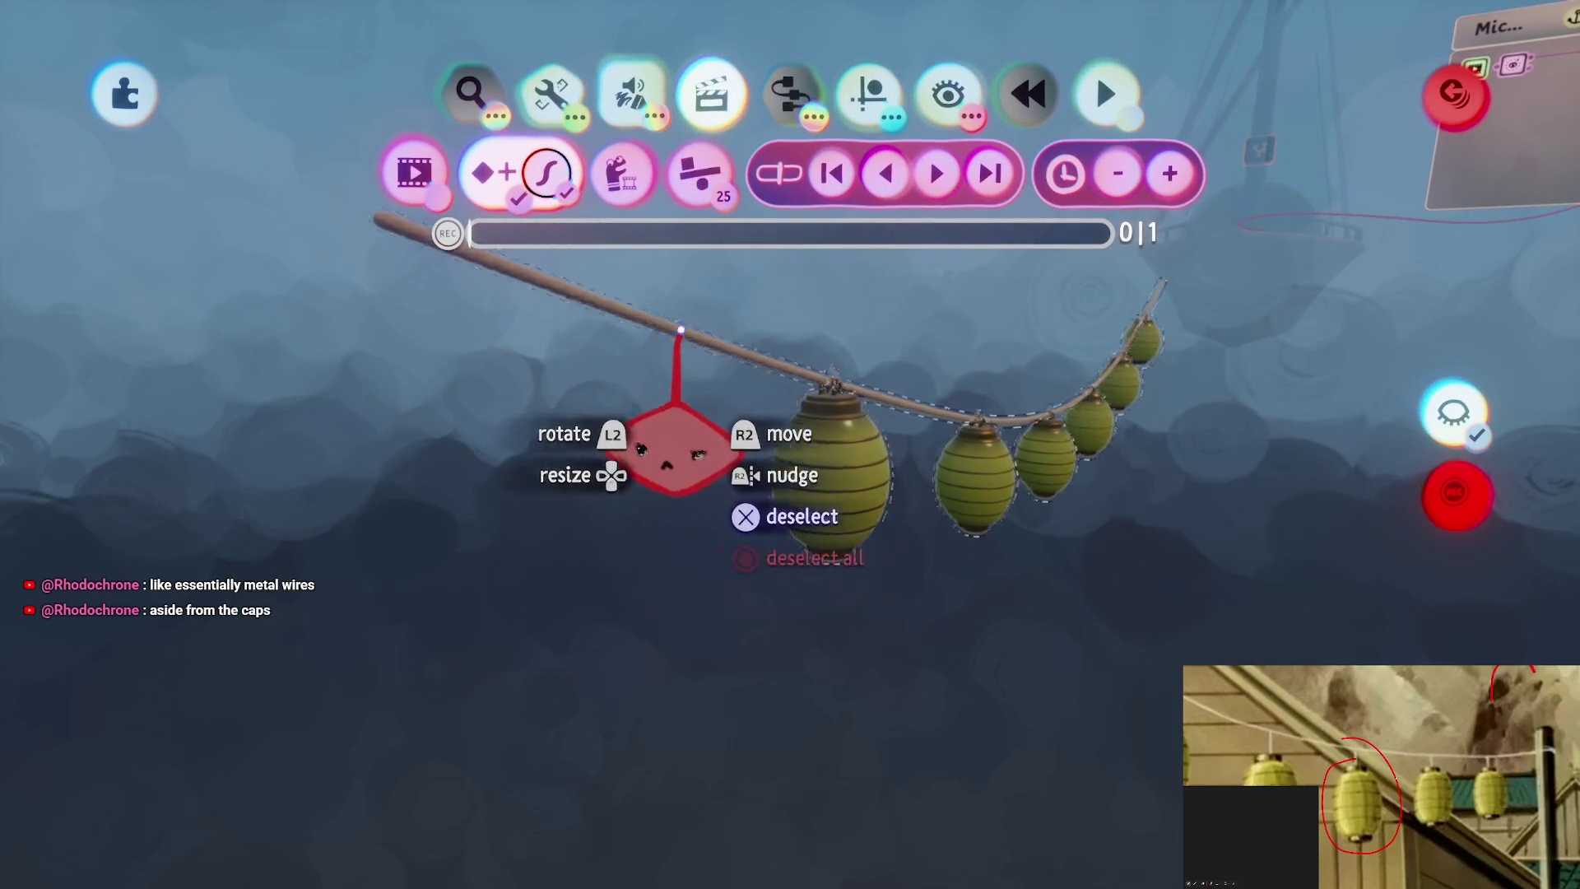
pyautogui.click(700, 173)
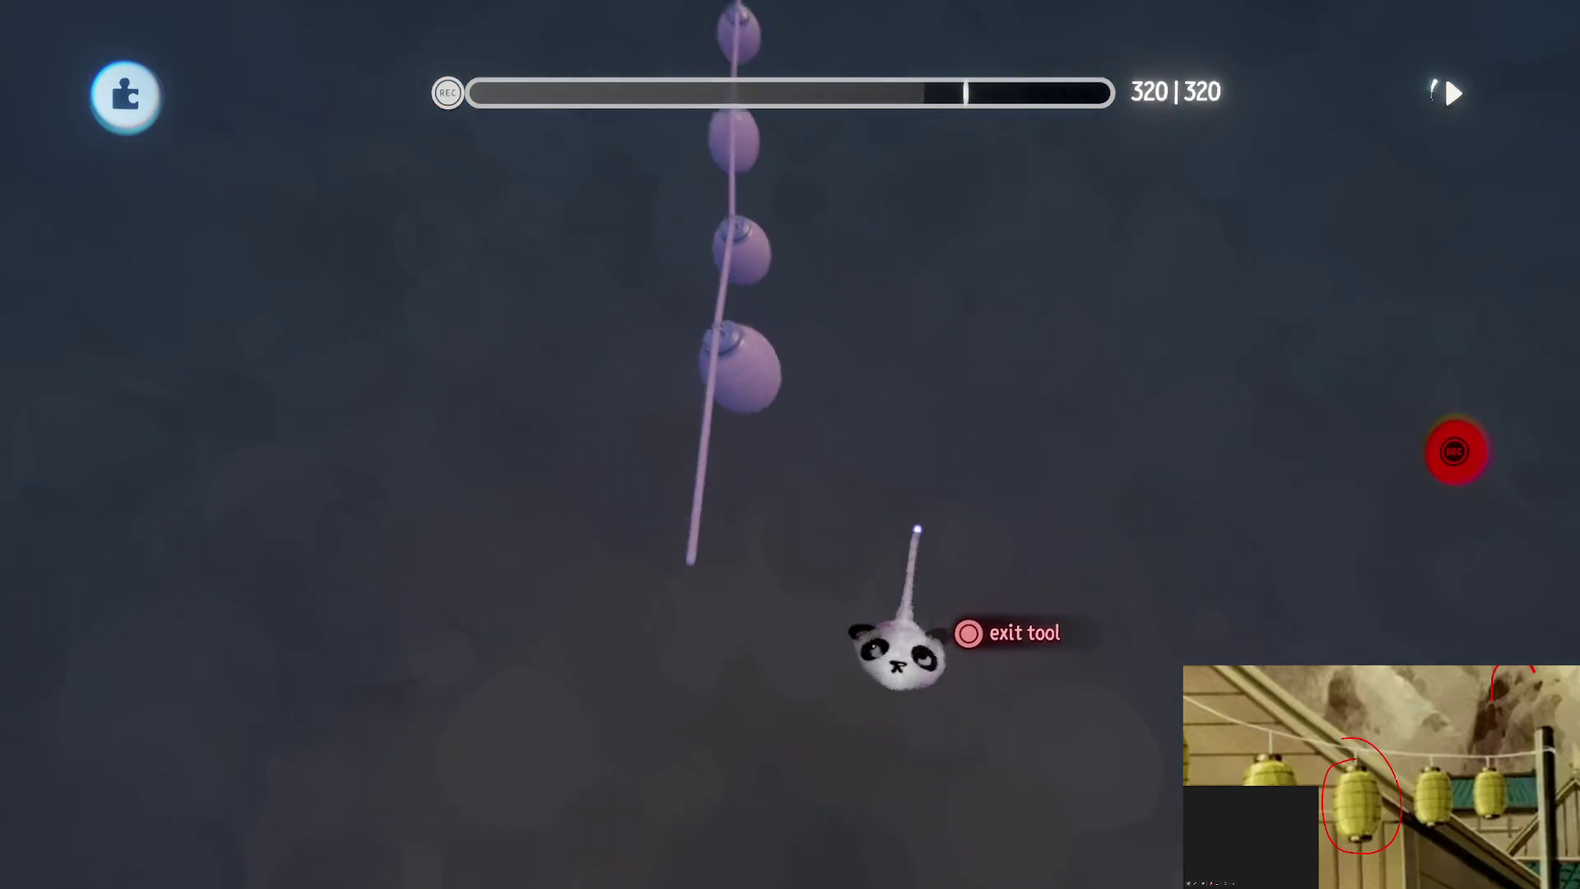
pyautogui.press('Escape')
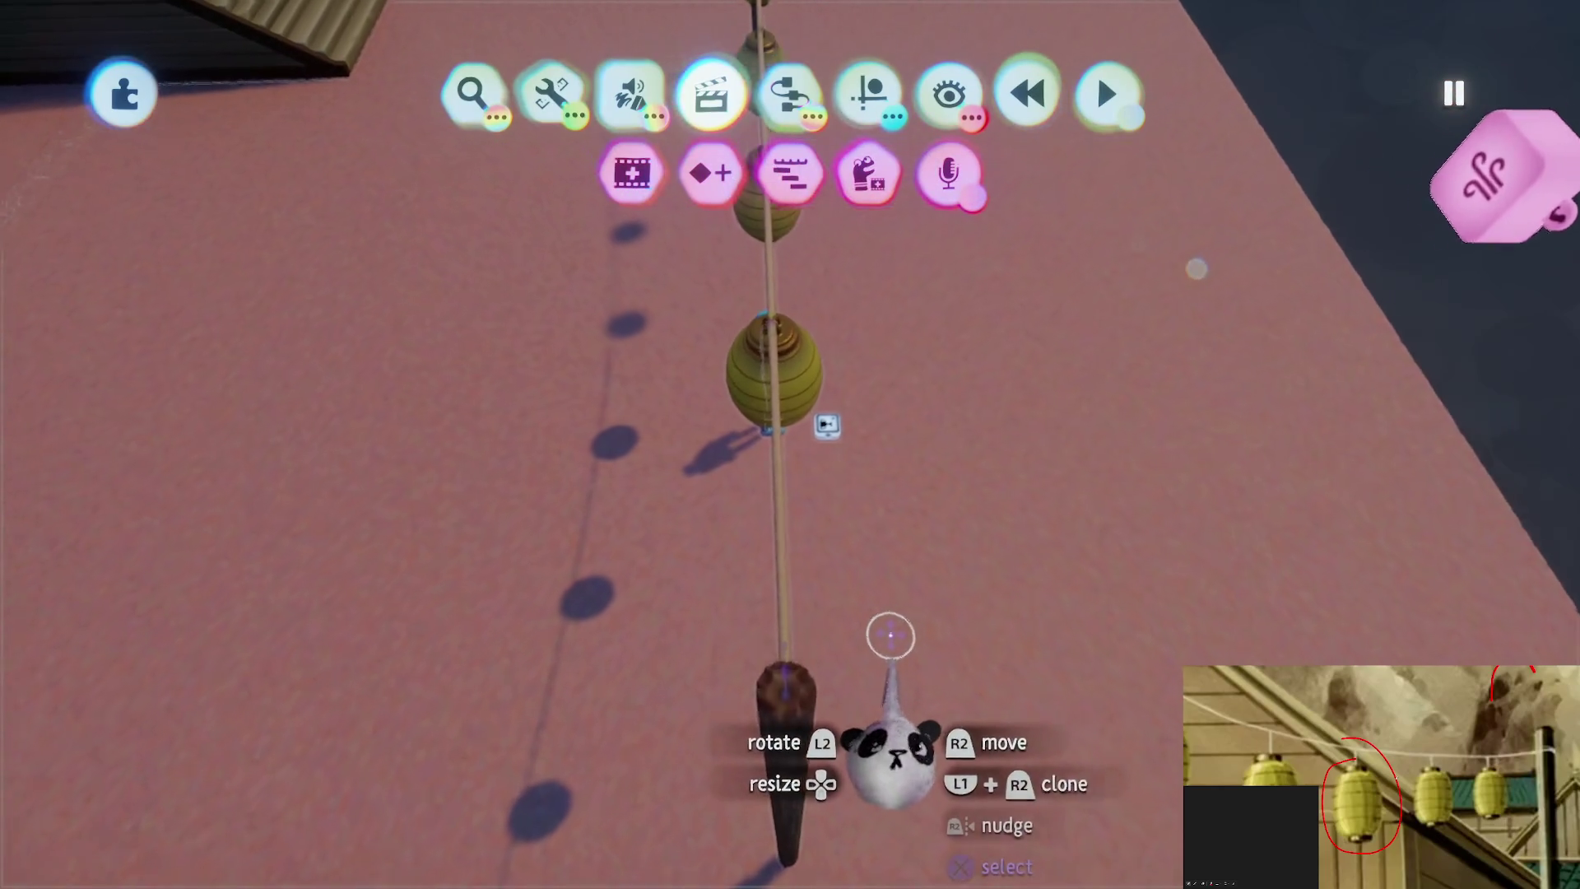
# Rewind the scene and move the lantern rope back into place
pyautogui.press('Home')
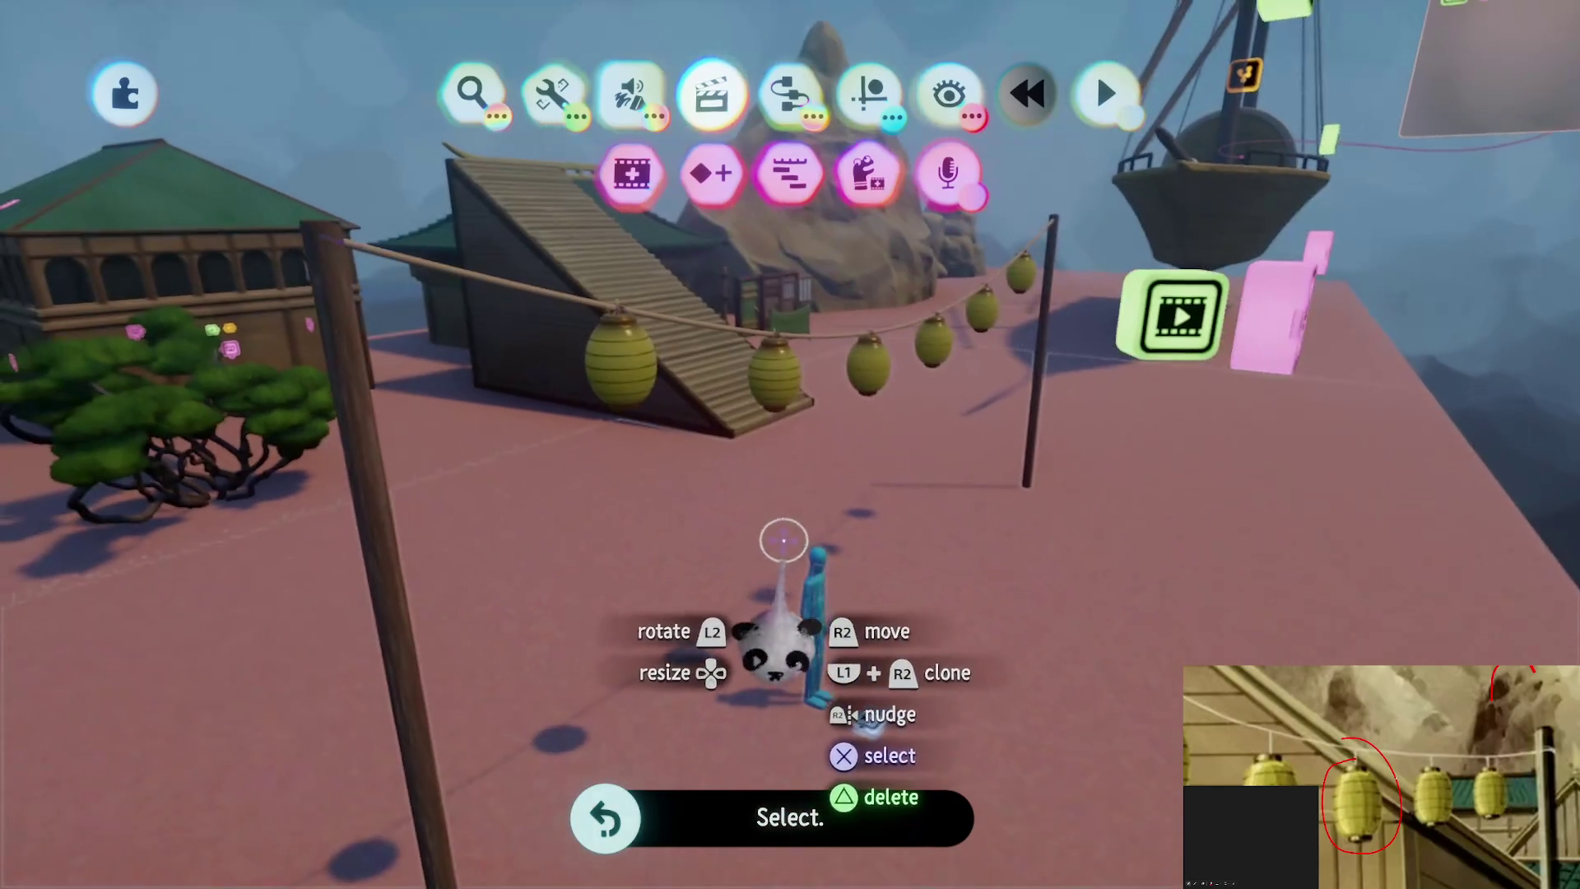
pyautogui.click(1037, 345)
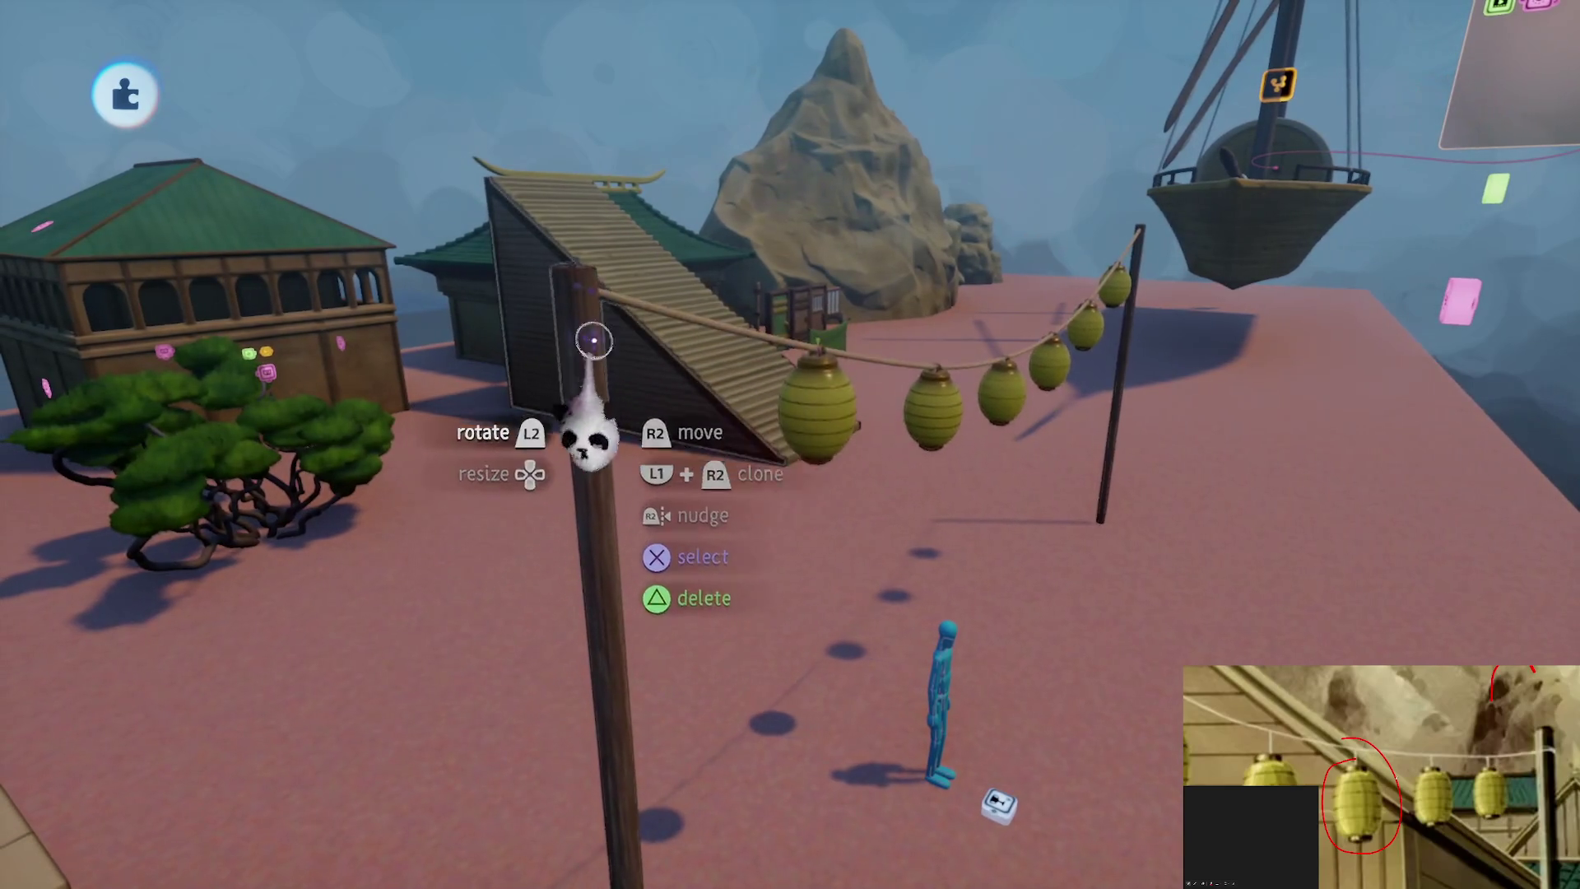
pyautogui.click(595, 340)
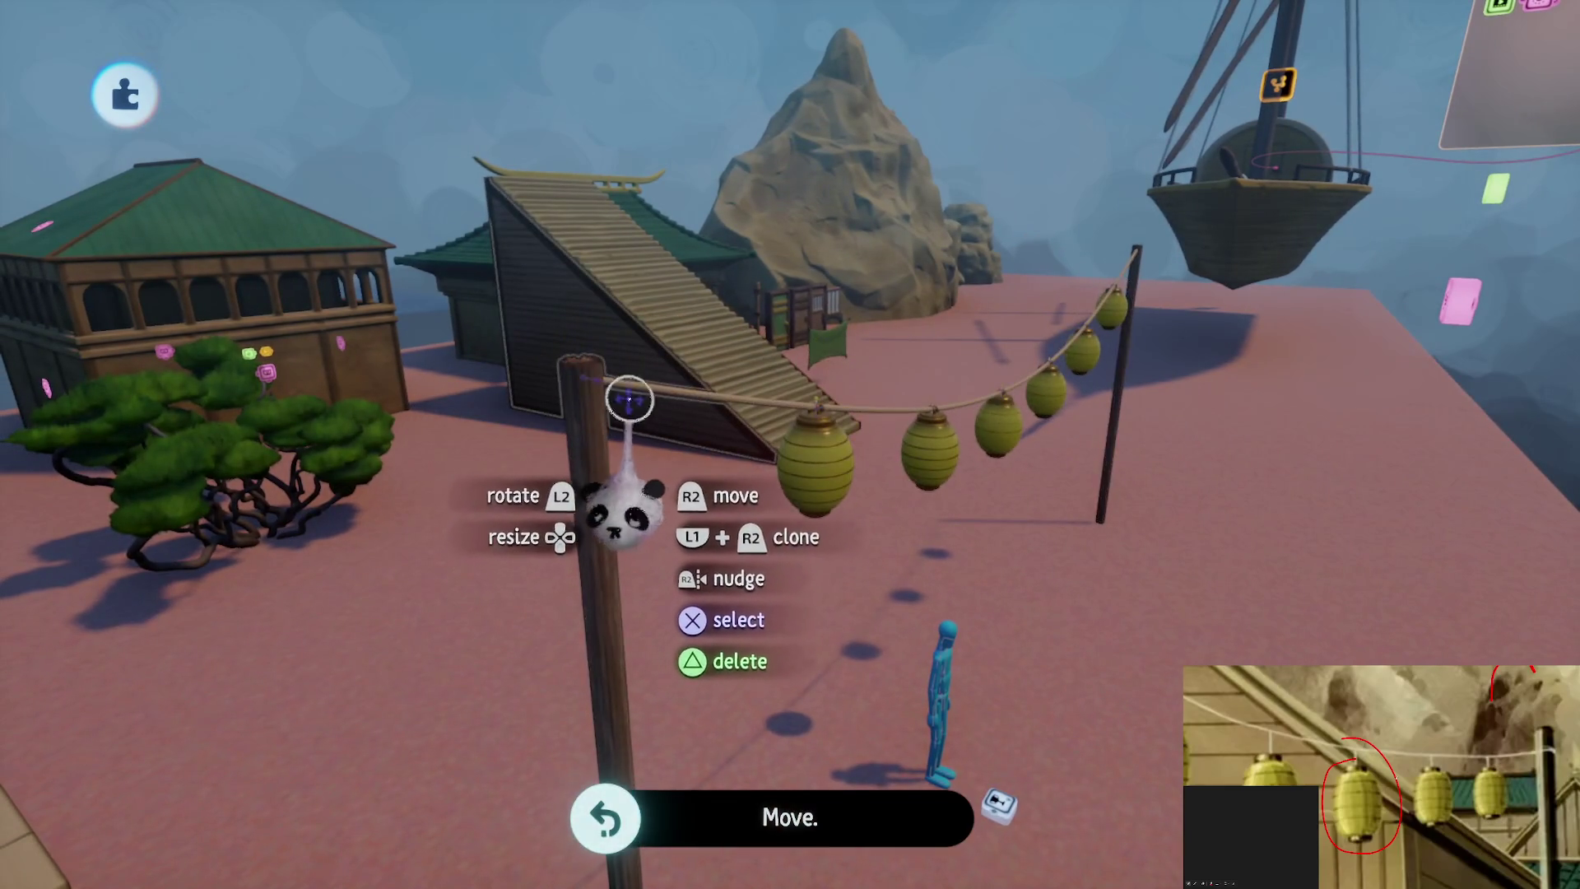
pyautogui.moveTo(650, 392); pyautogui.dragTo(1518, 259)
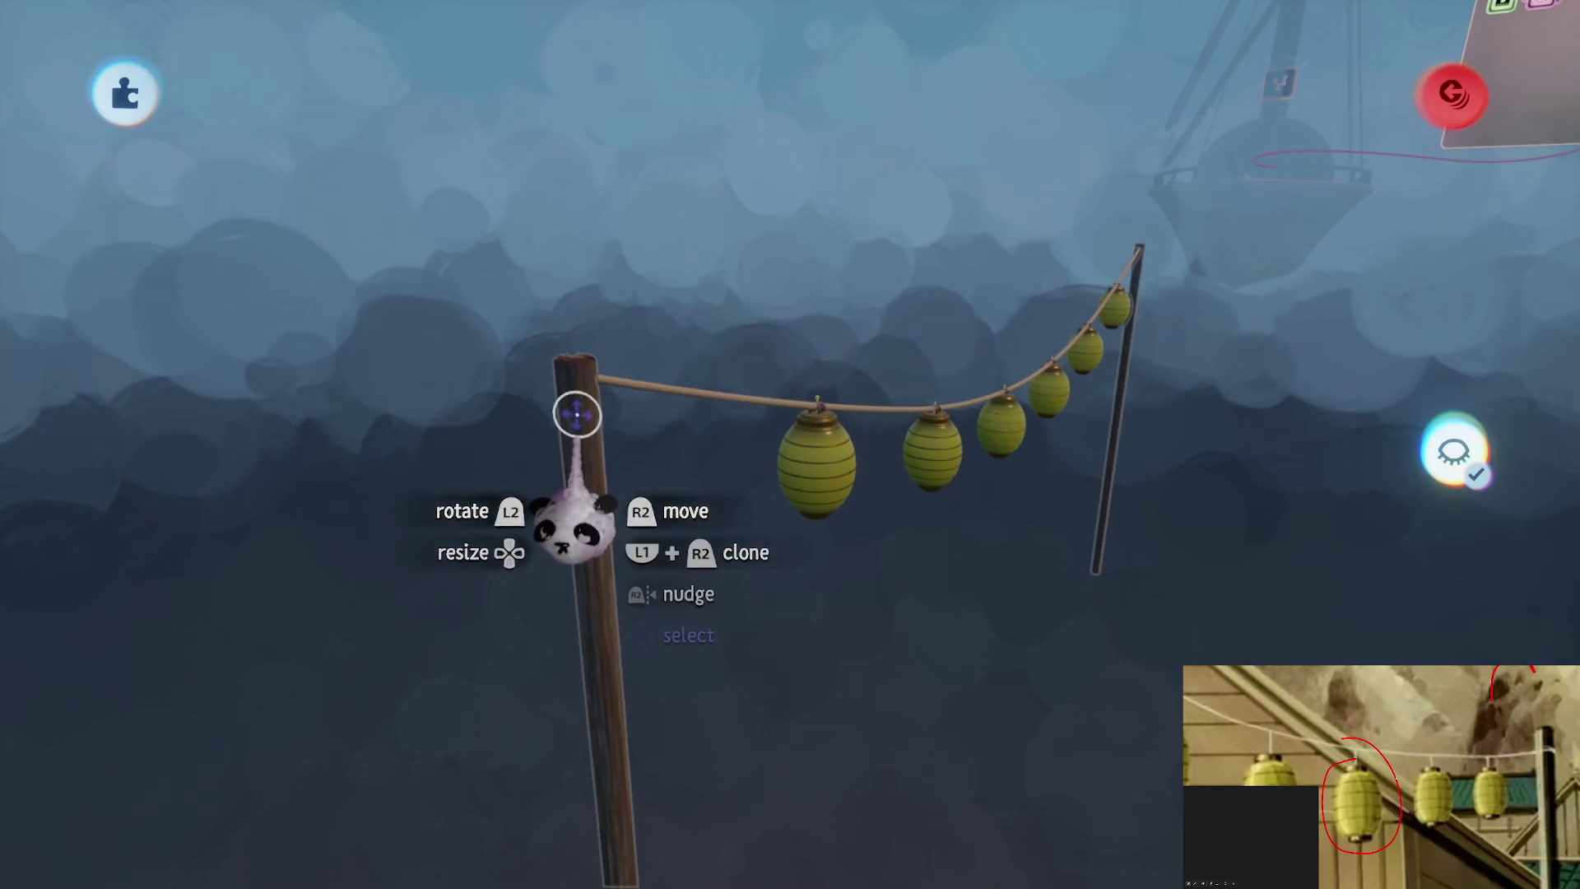
# Turn off Hide Everything Else and select the pole-and-rope group
pyautogui.click(1477, 407)
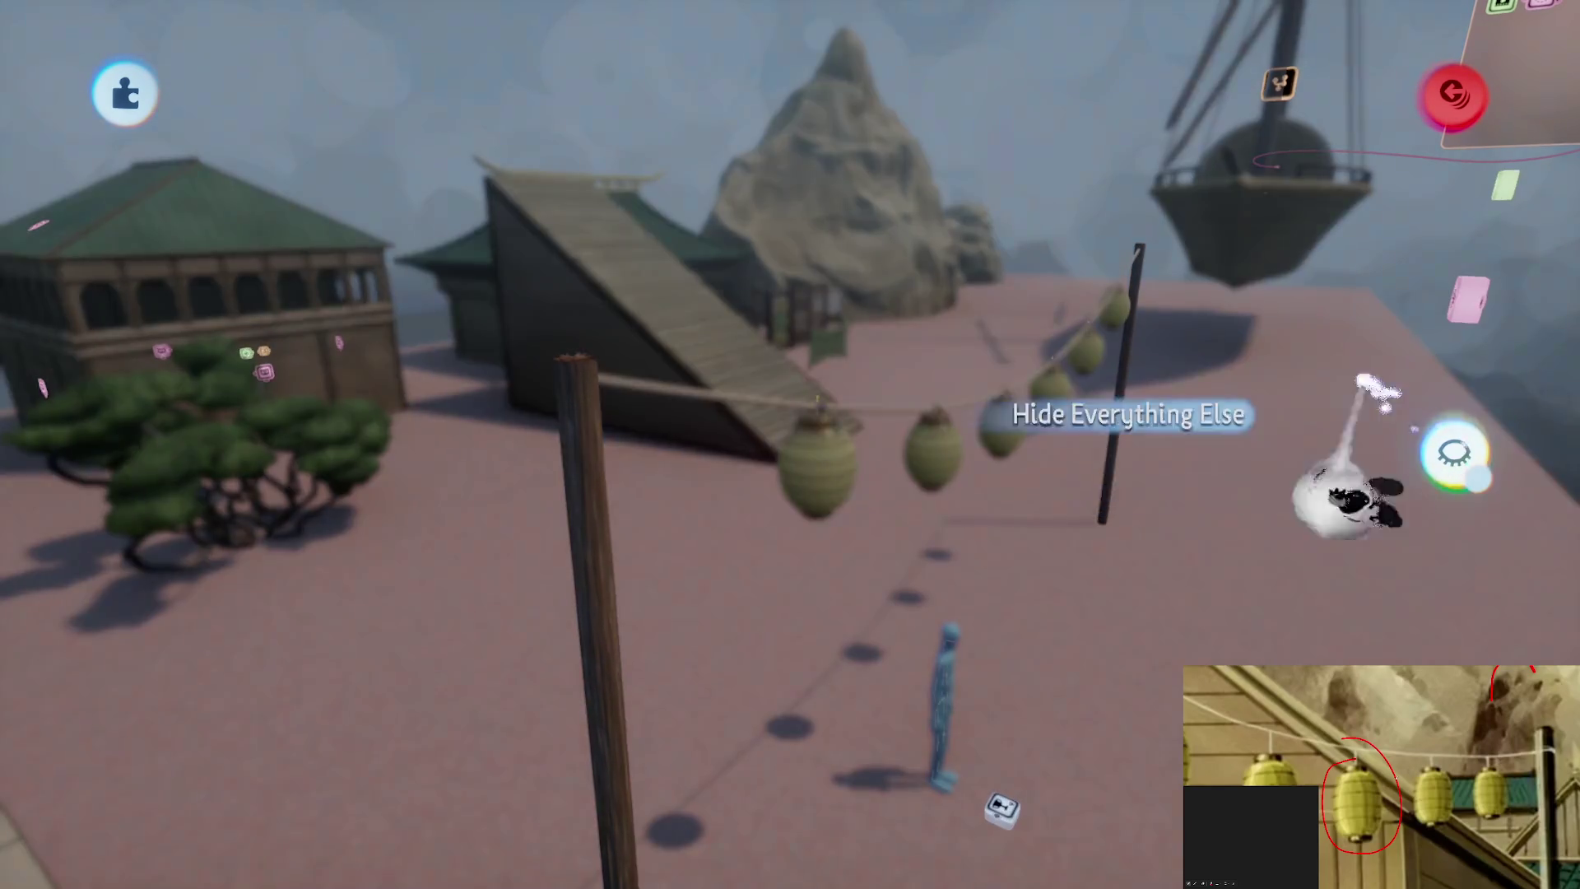
pyautogui.click(580, 431)
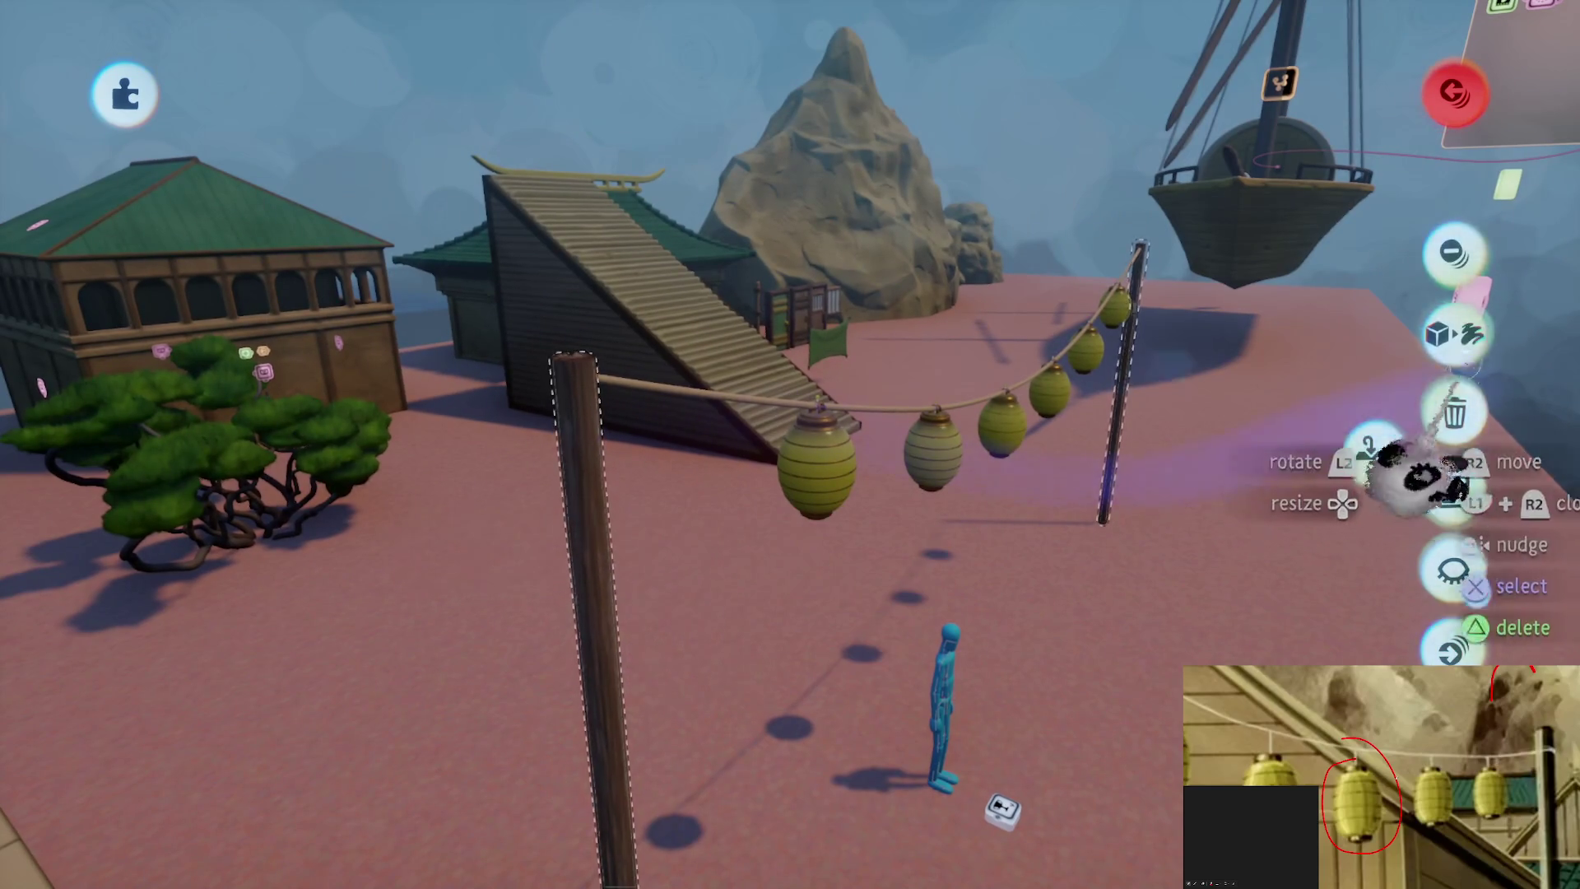
pyautogui.moveTo(675, 372); pyautogui.dragTo(606, 374)
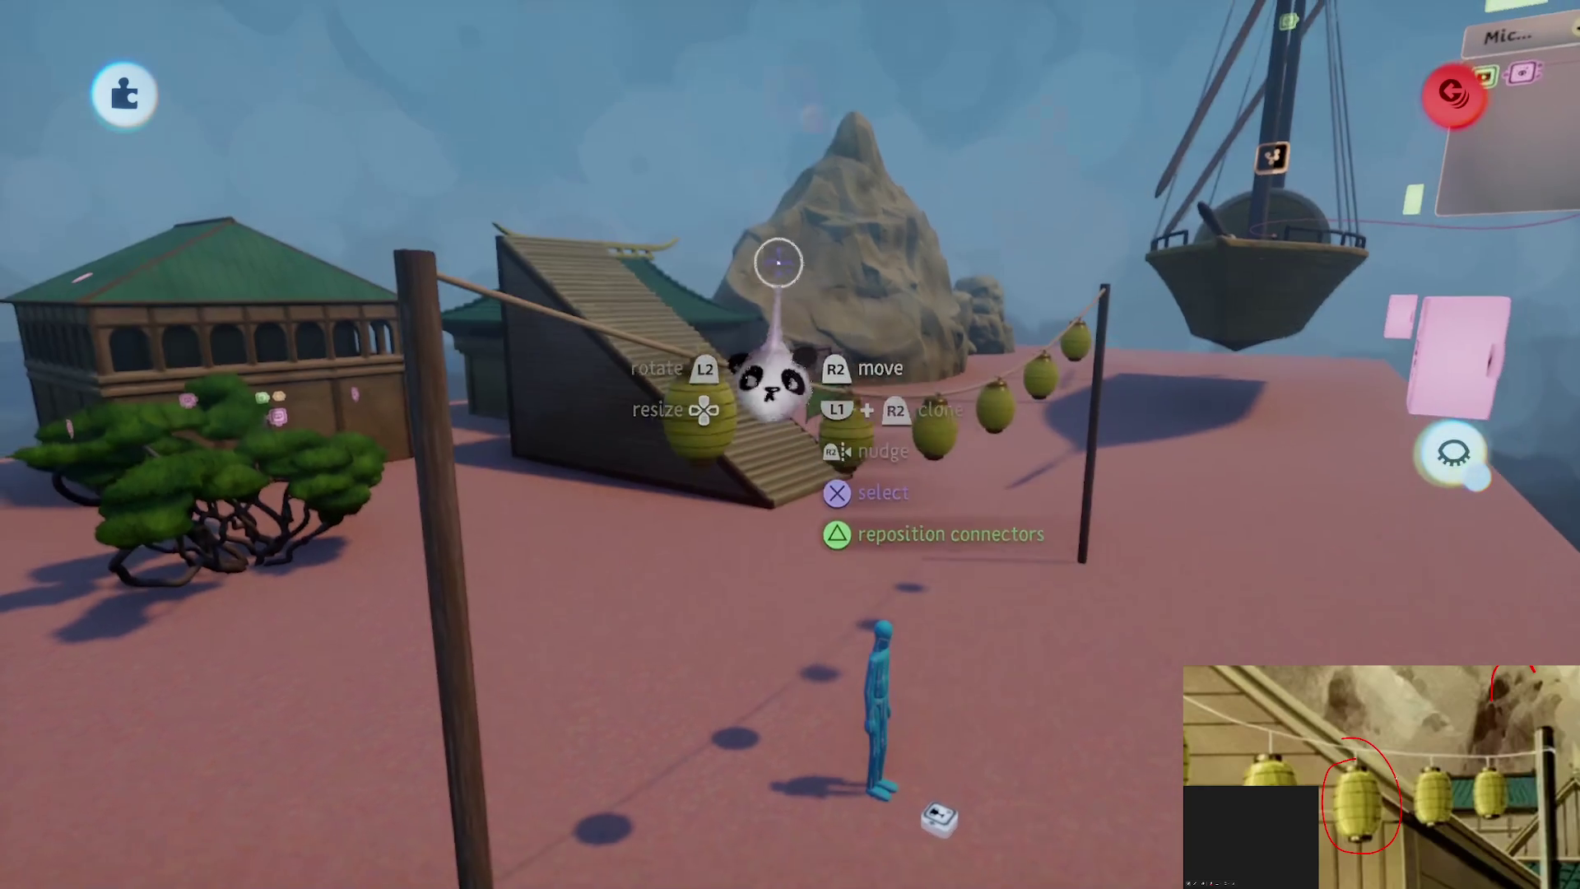
# Stamp a new Action Recorder on the pole, record a physics take, and play it back
pyautogui.press('Escape')
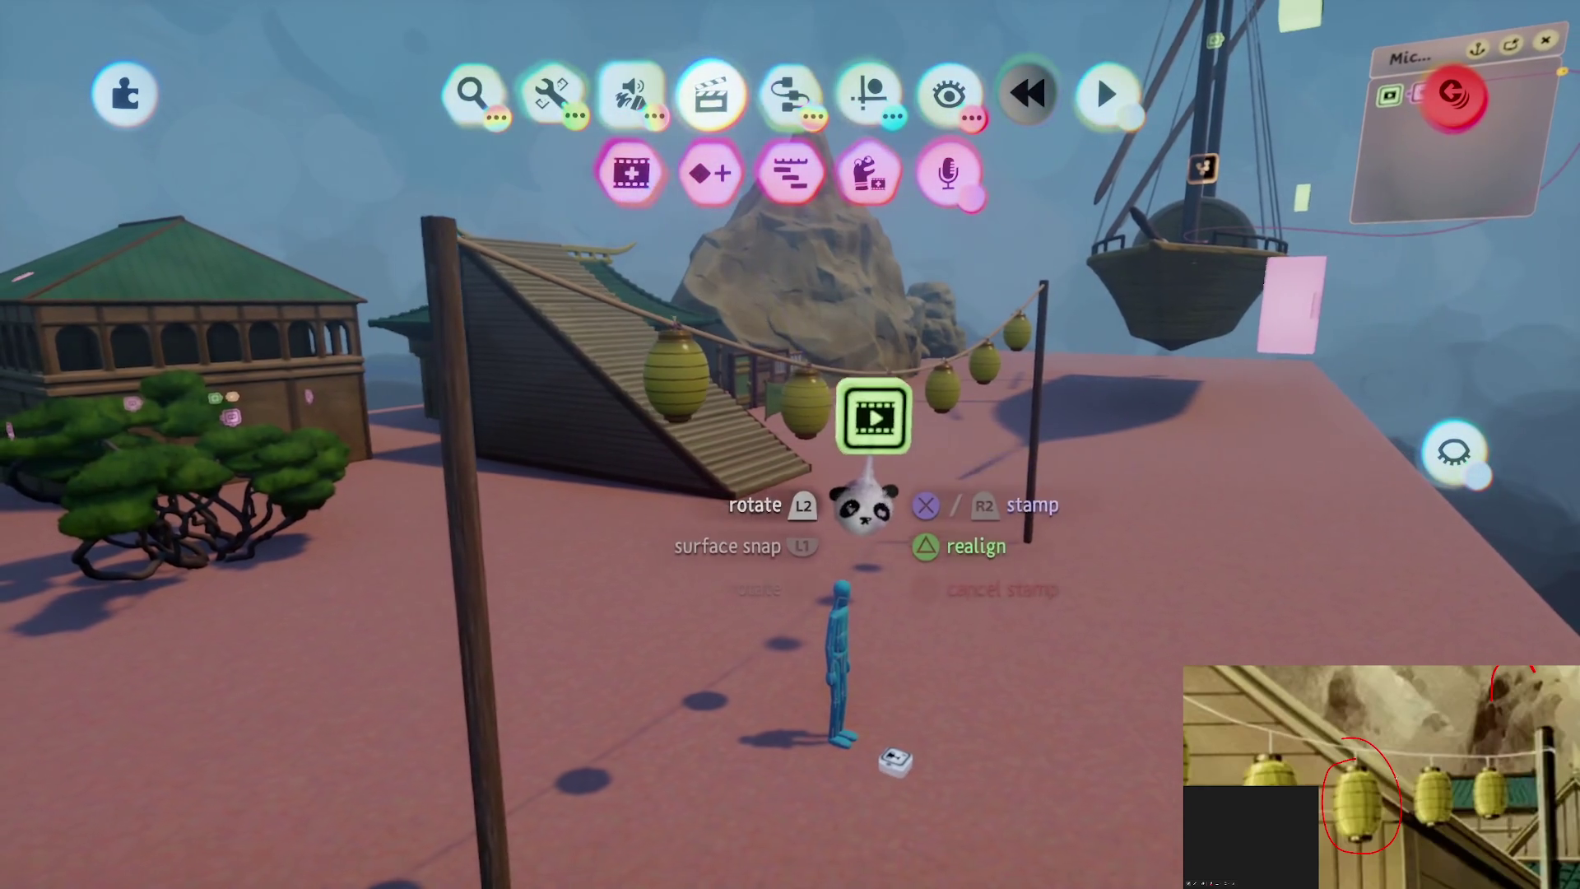
pyautogui.click(916, 445)
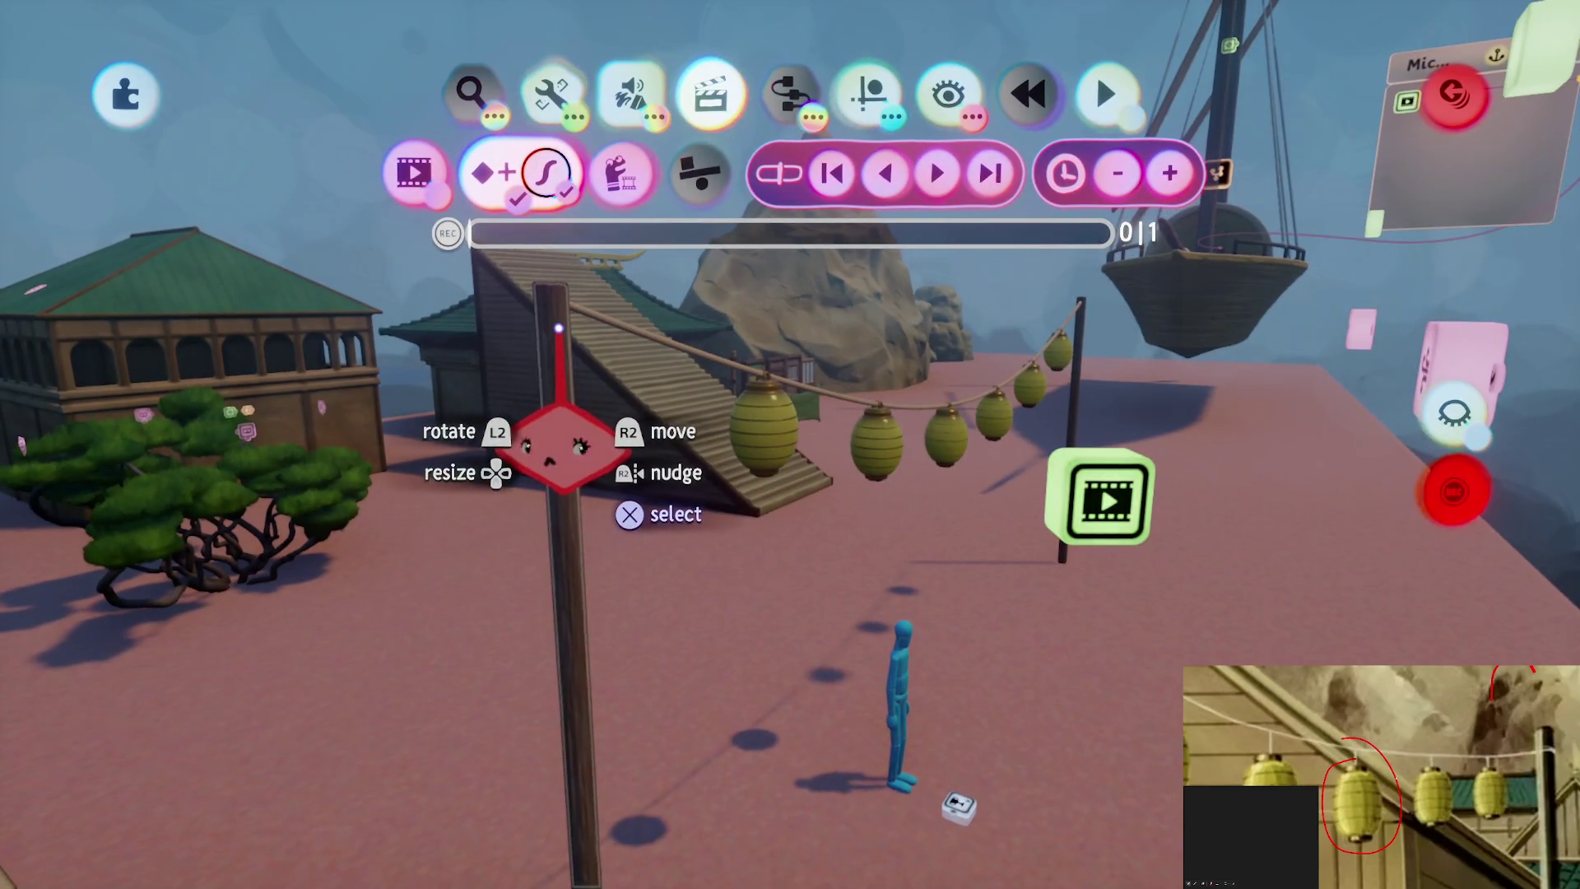
pyautogui.click(700, 177)
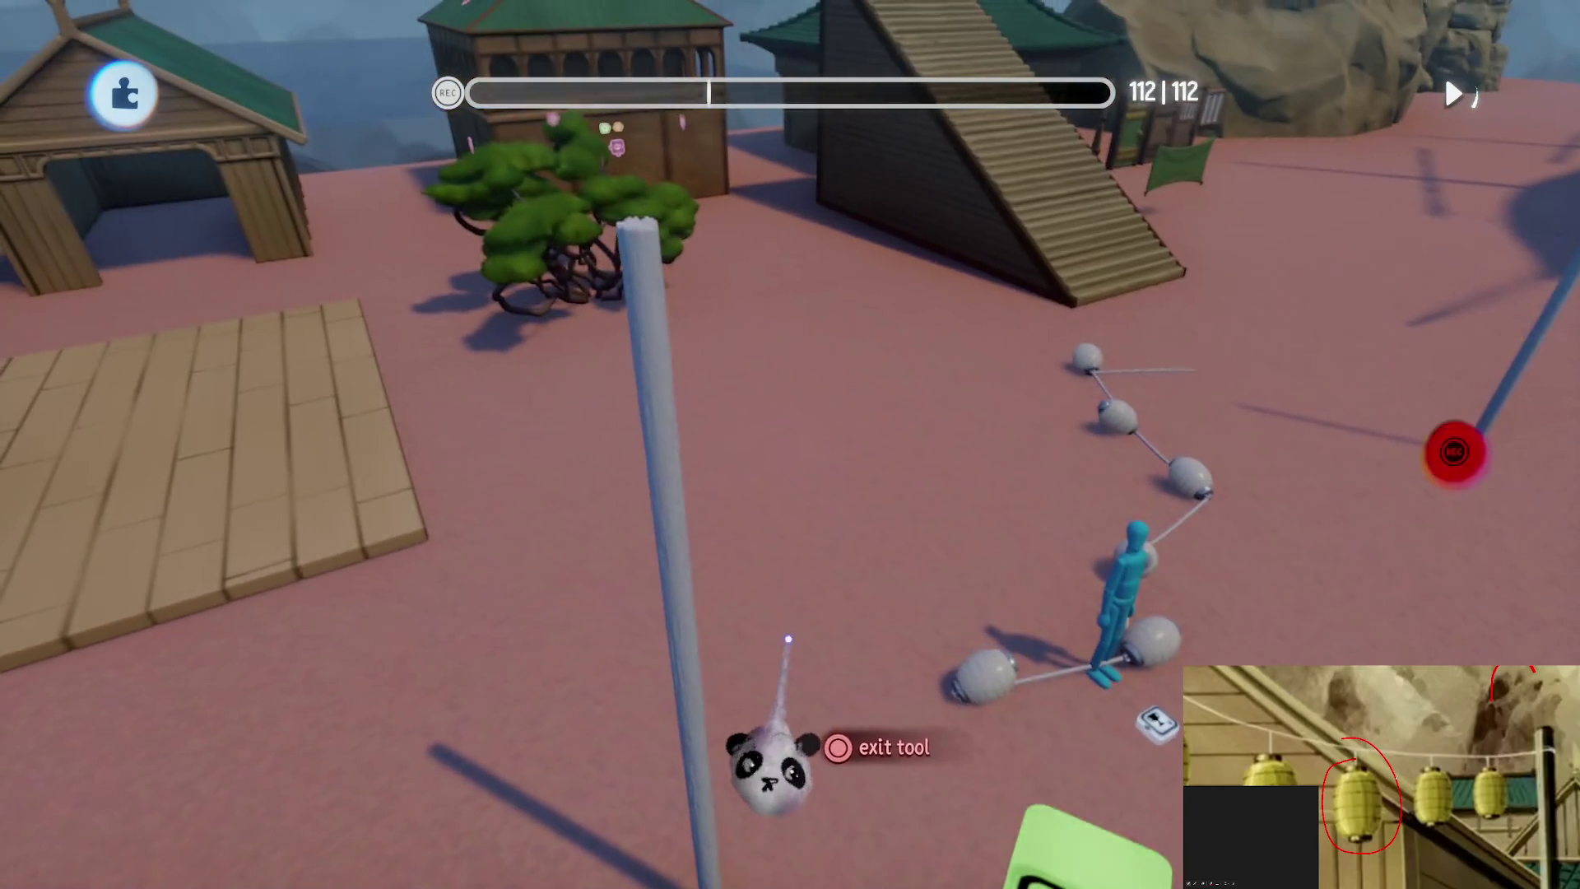
pyautogui.click(758, 758)
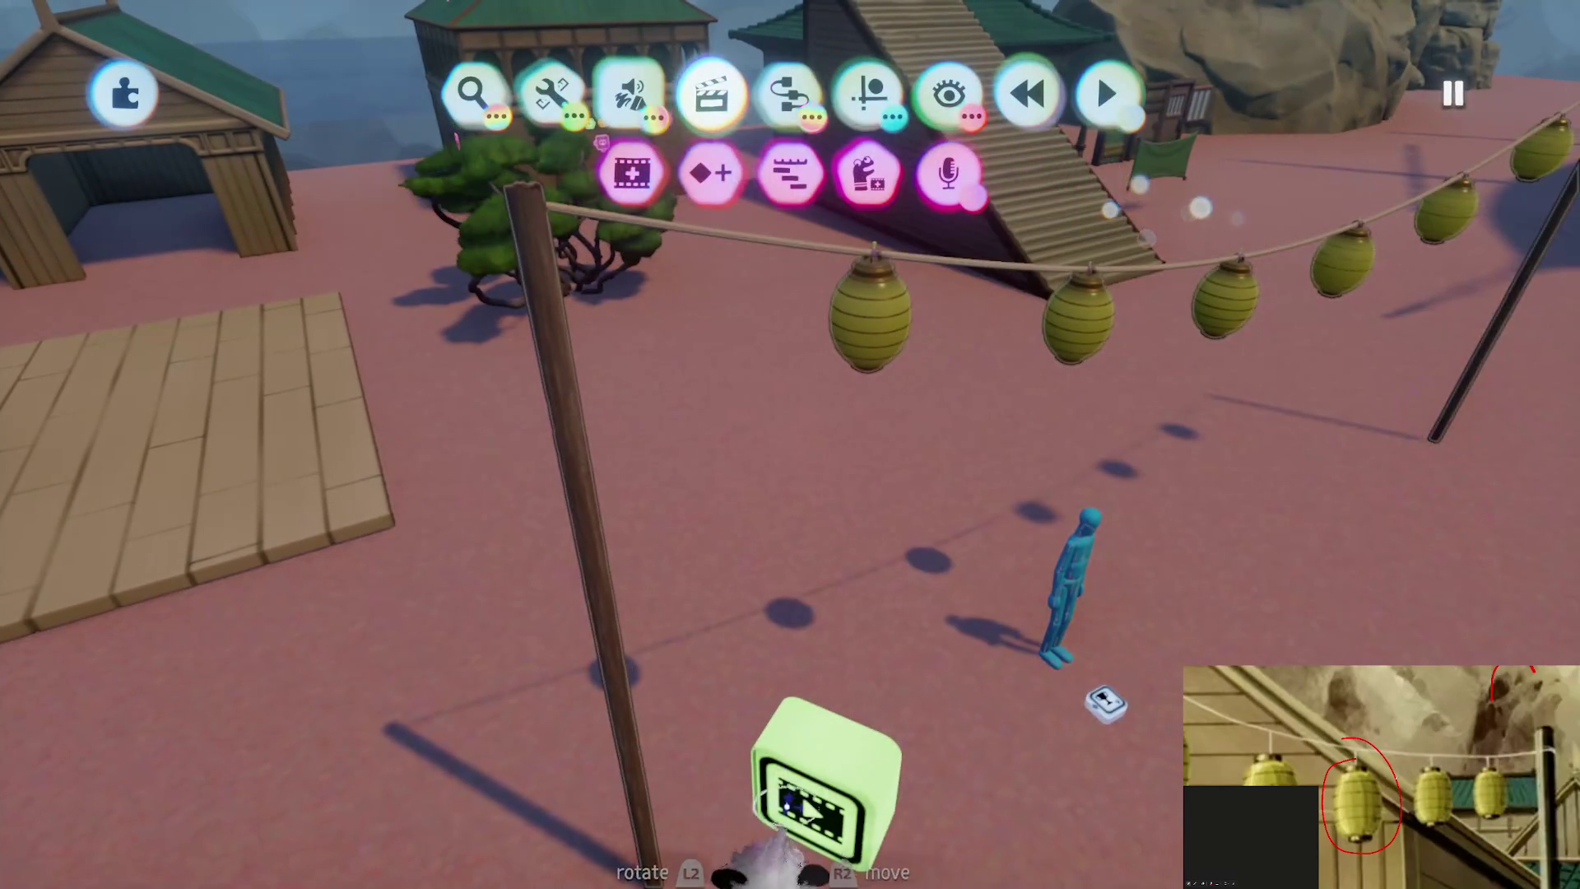
pyautogui.click(802, 835)
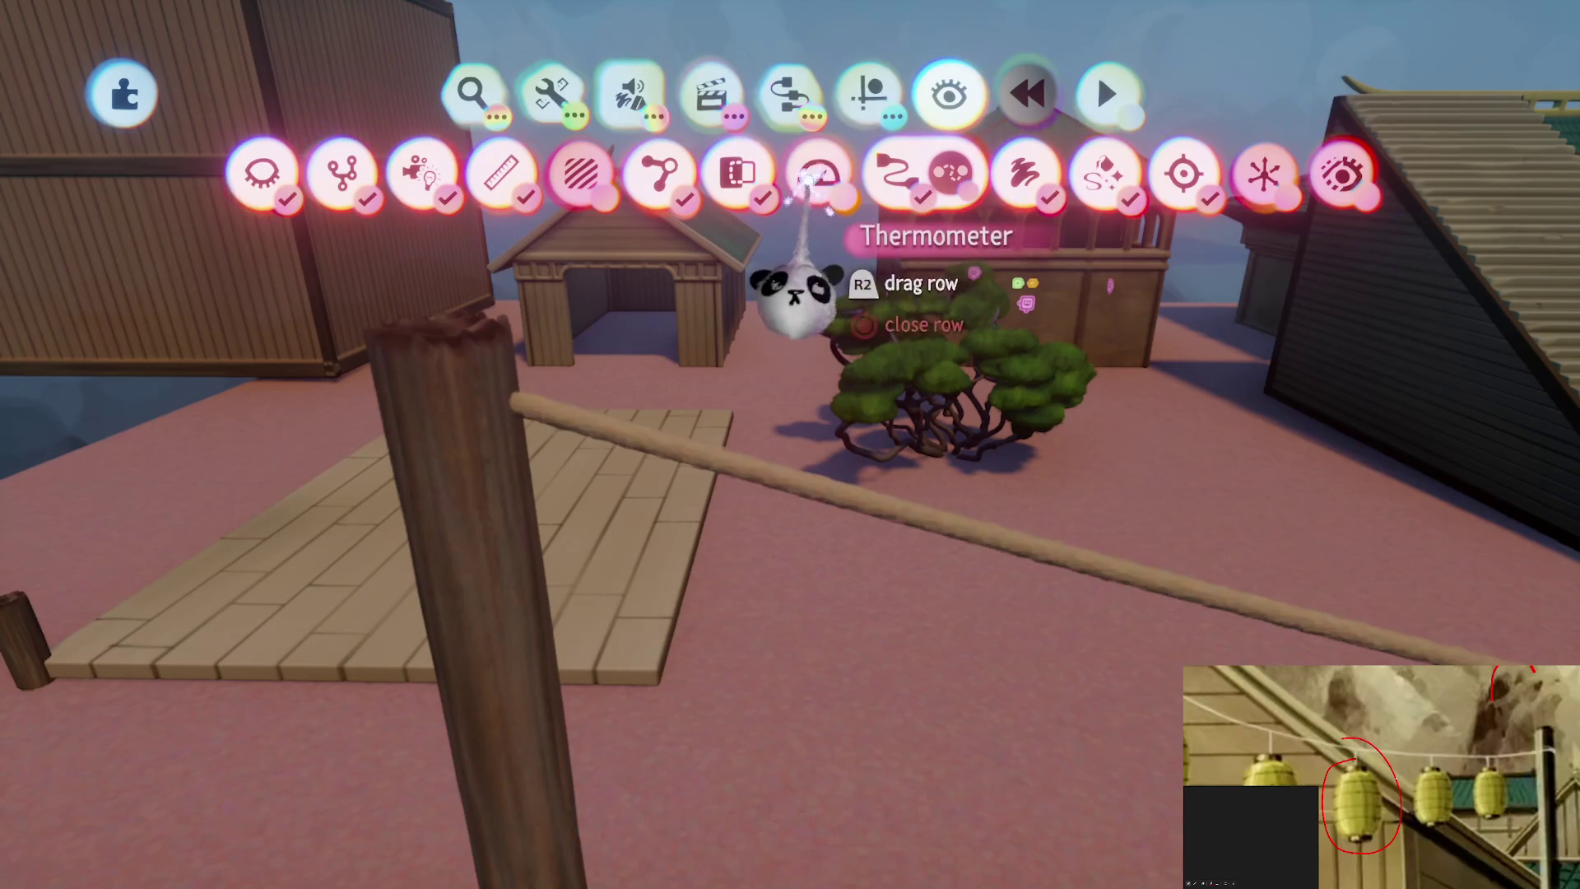
# Save the dream from the options menu
pyautogui.press('Escape')
pyautogui.click(1009, 620)
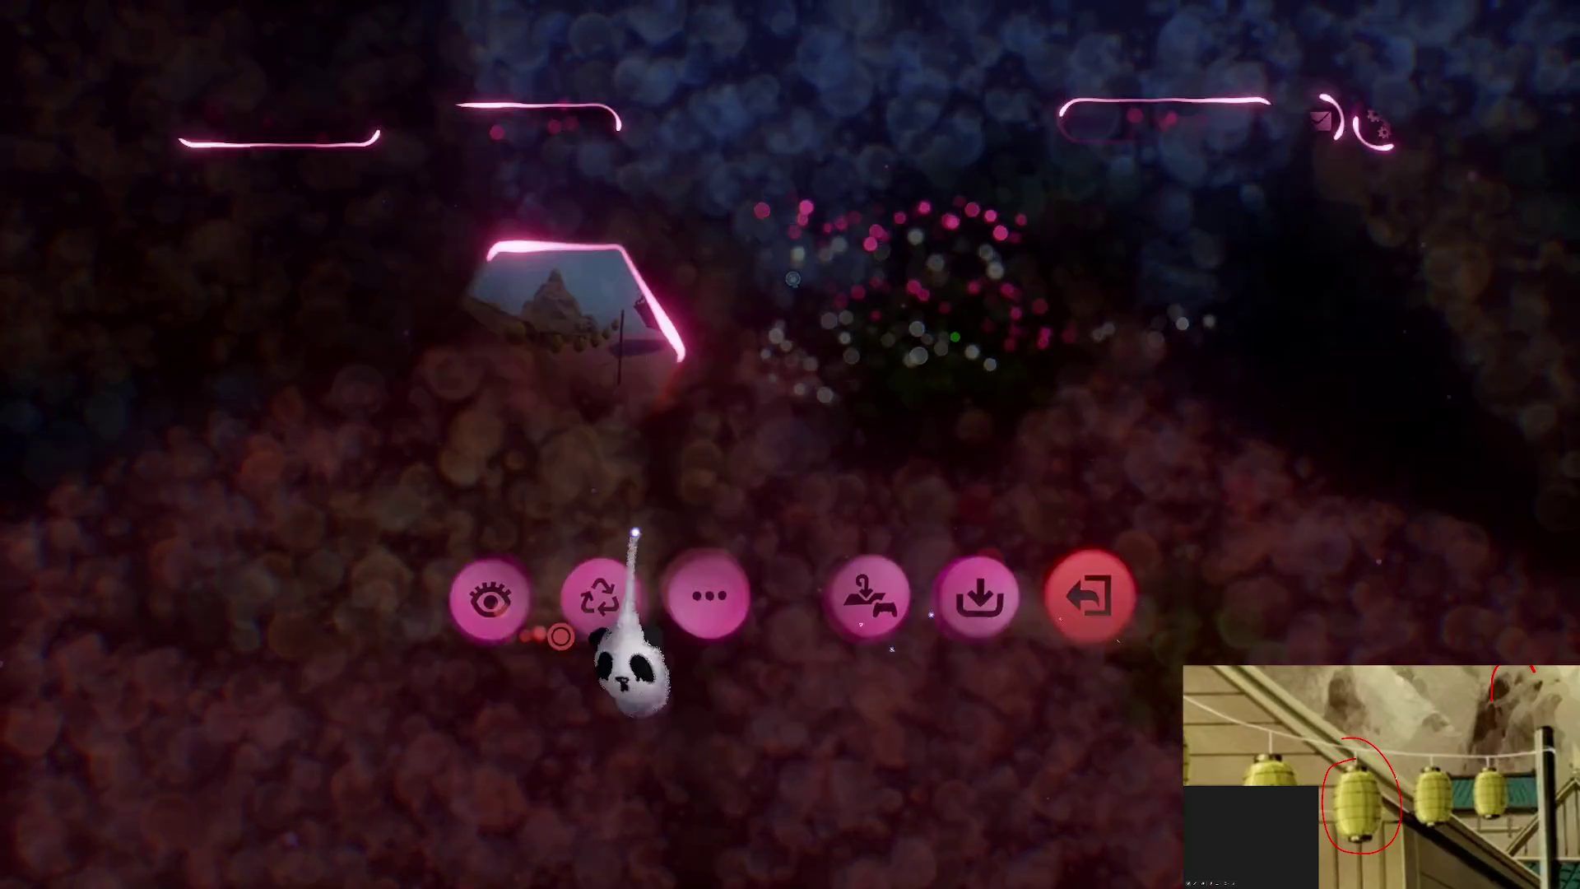
pyautogui.click(521, 535)
pyautogui.press('Escape')
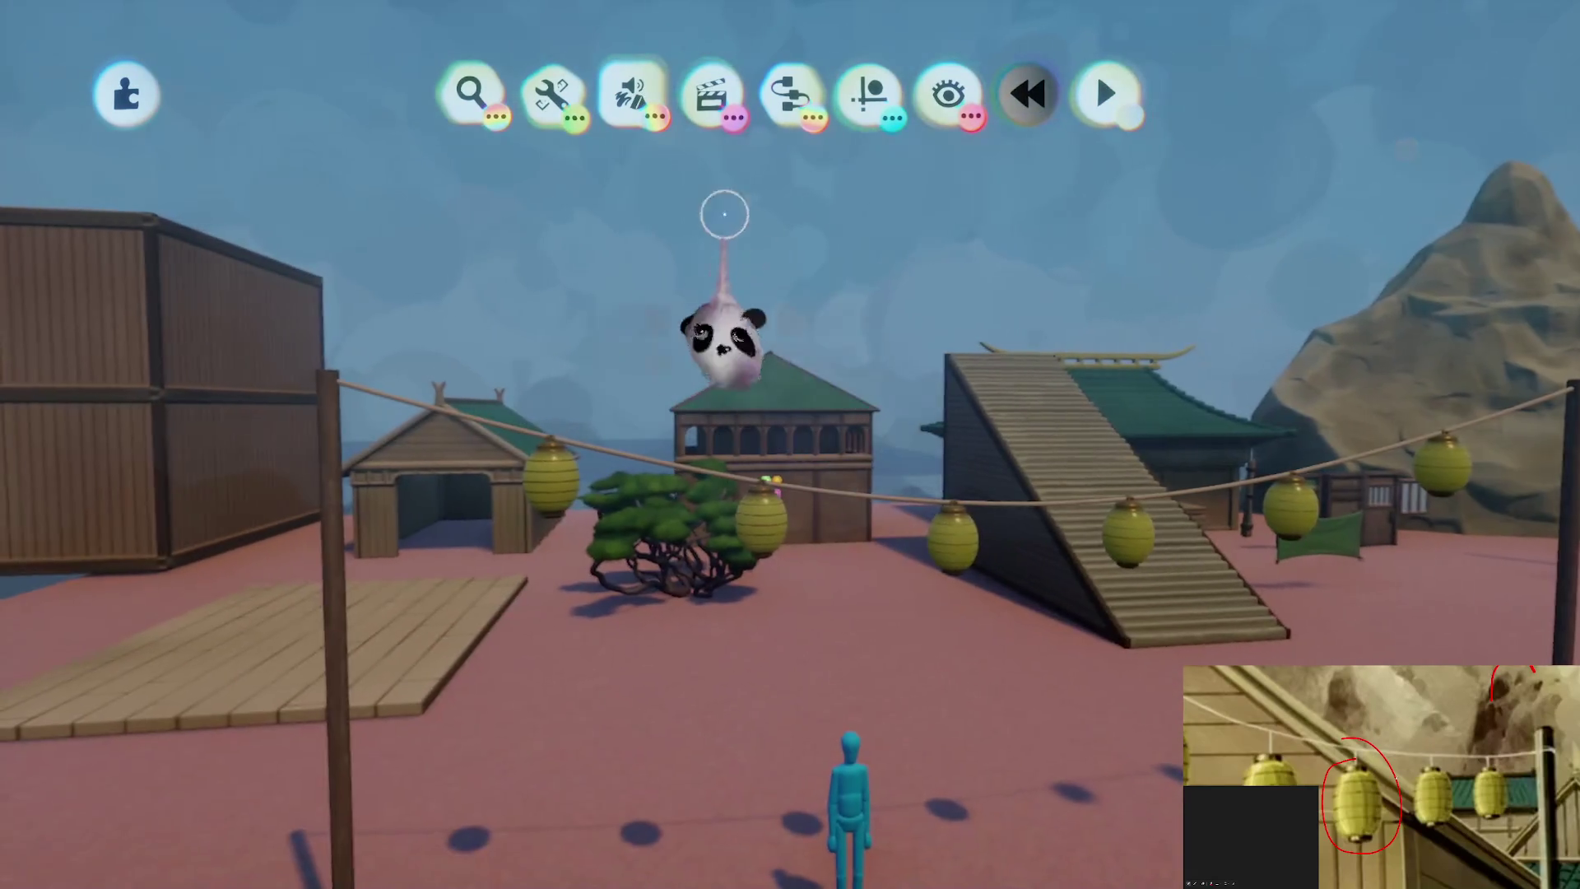
pyautogui.click(790, 93)
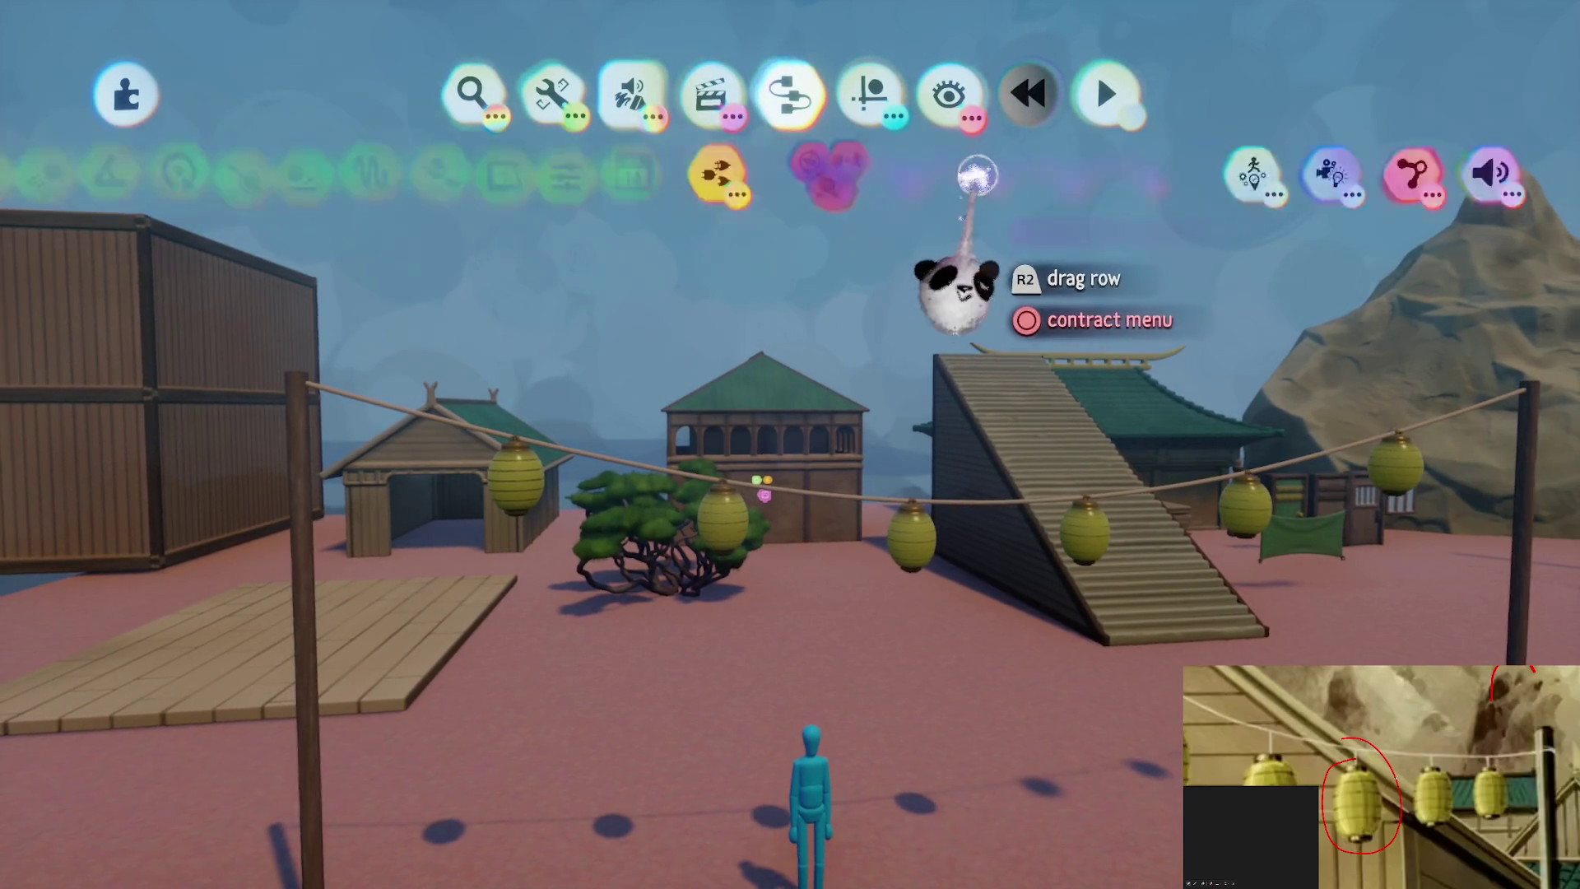
# Place a wind Force Applier with a 220% zone, aimed toward the viewer, and reposition it
pyautogui.click(449, 168)
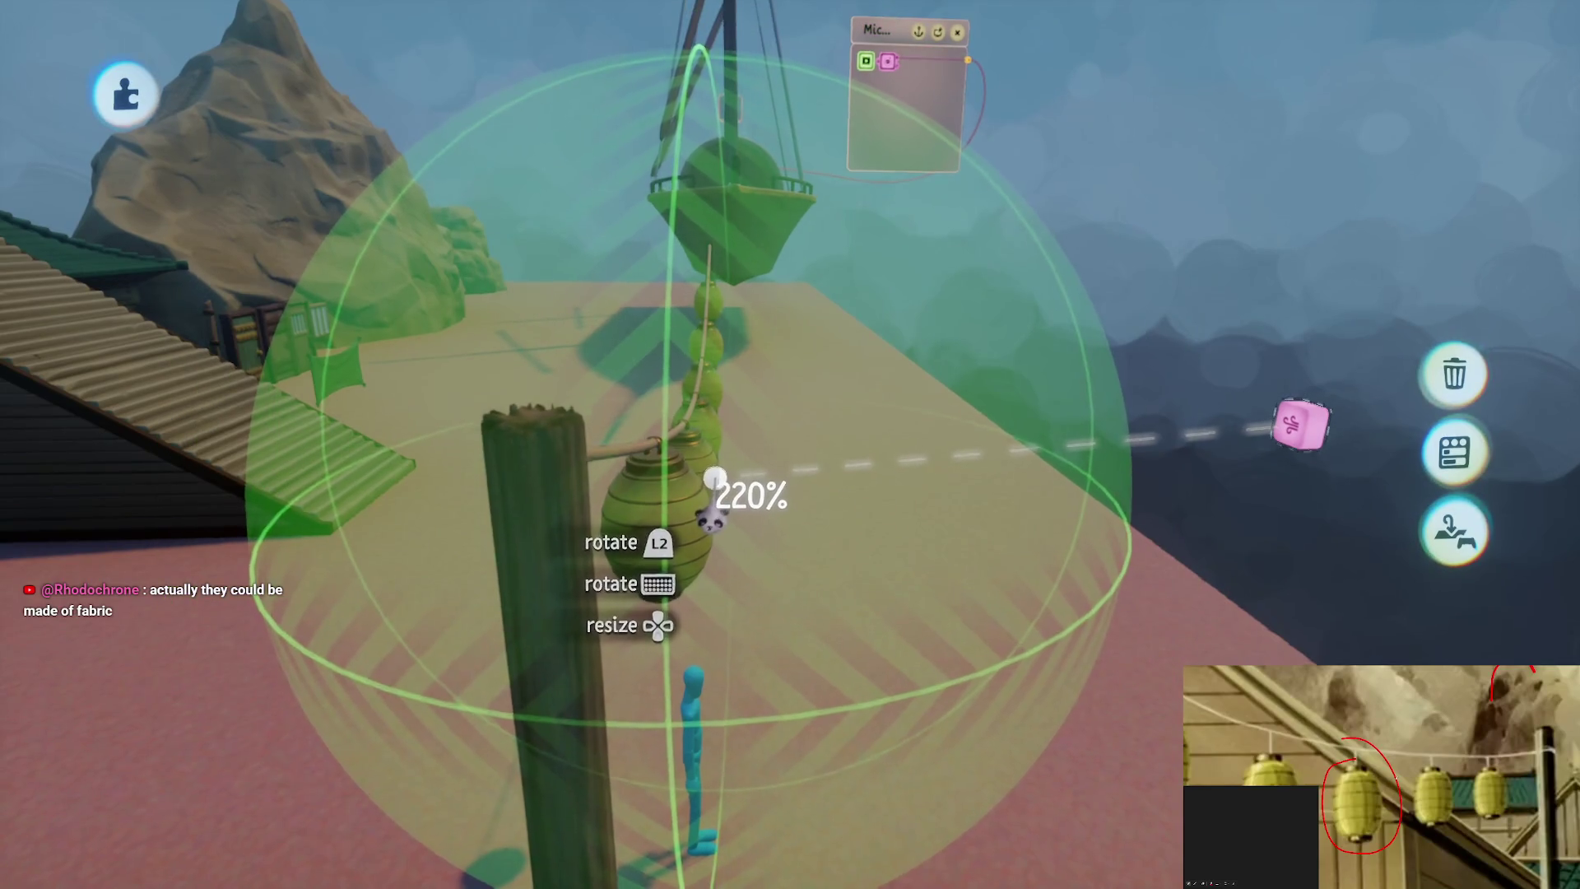
pyautogui.moveTo(714, 477); pyautogui.dragTo(804, 441)
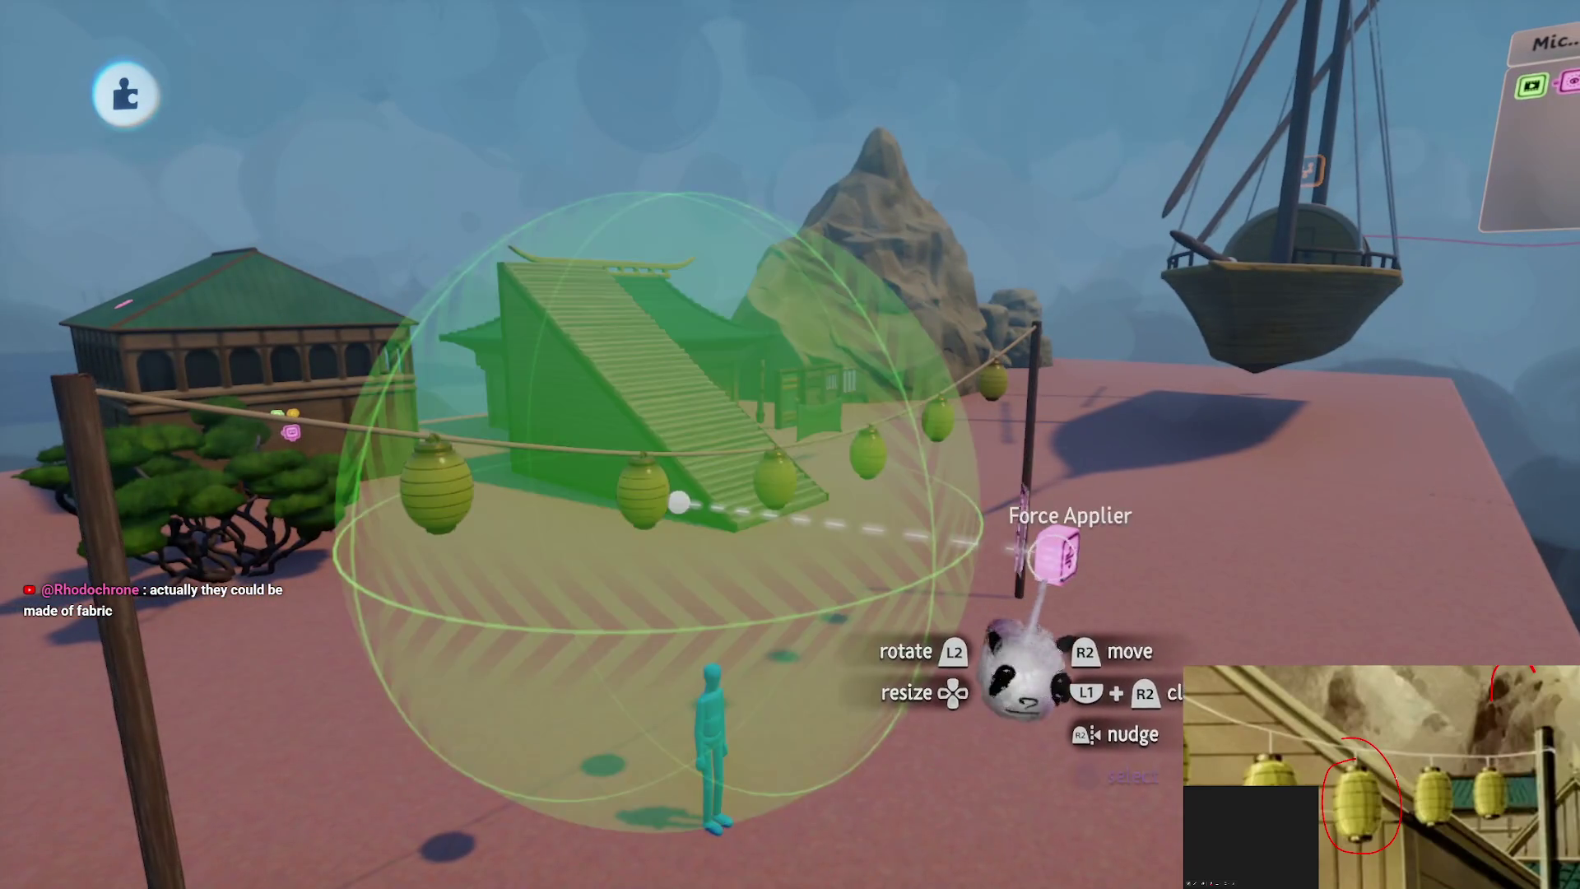
pyautogui.click(1027, 668)
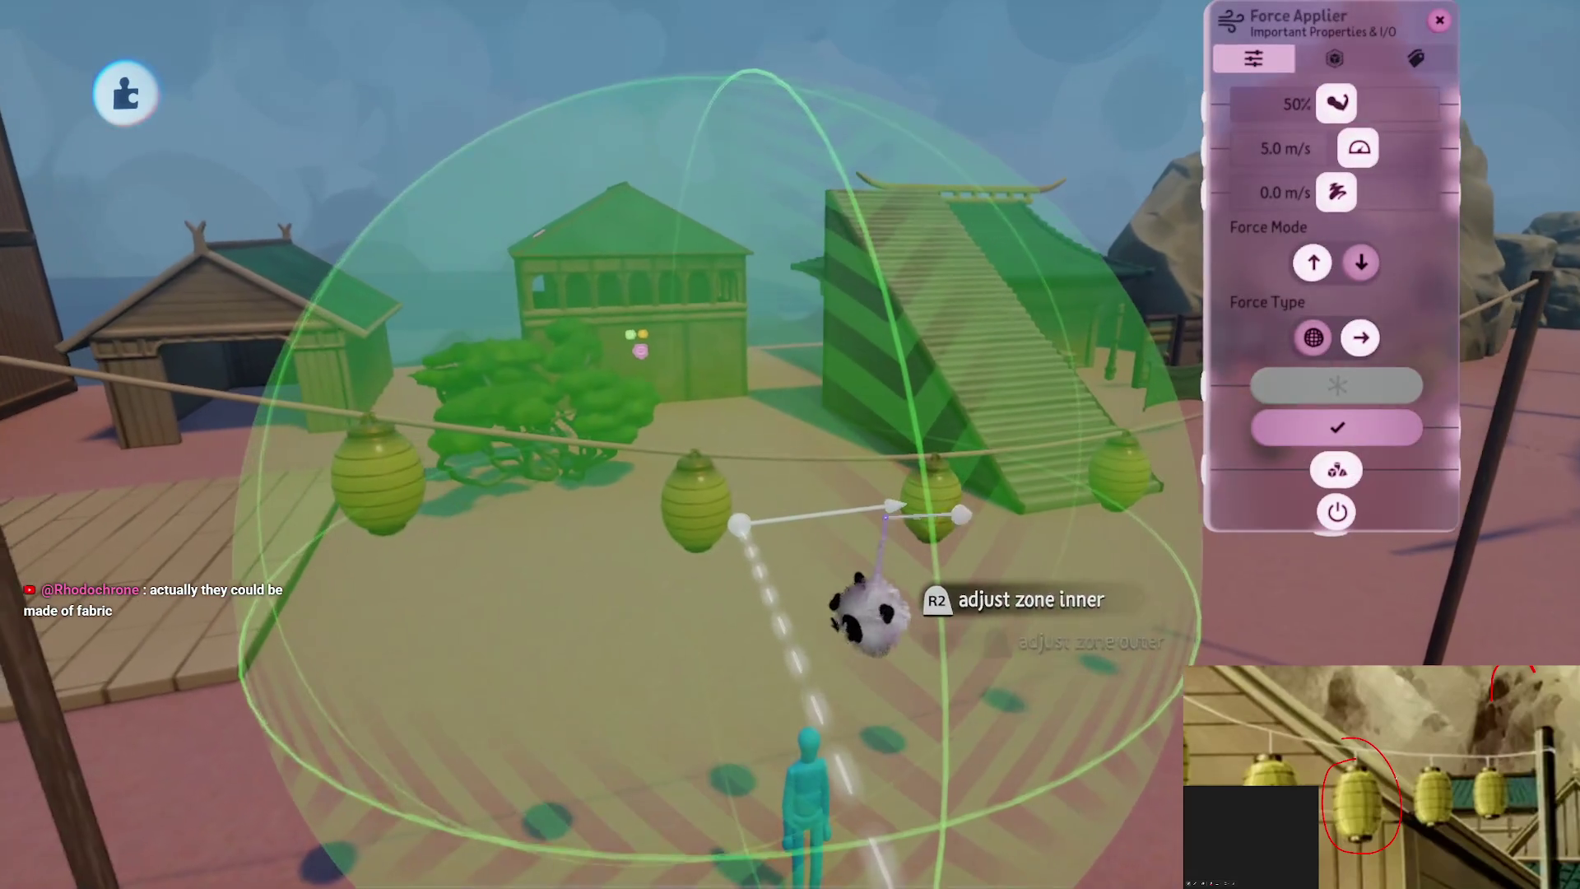
pyautogui.moveTo(861, 557); pyautogui.dragTo(749, 475)
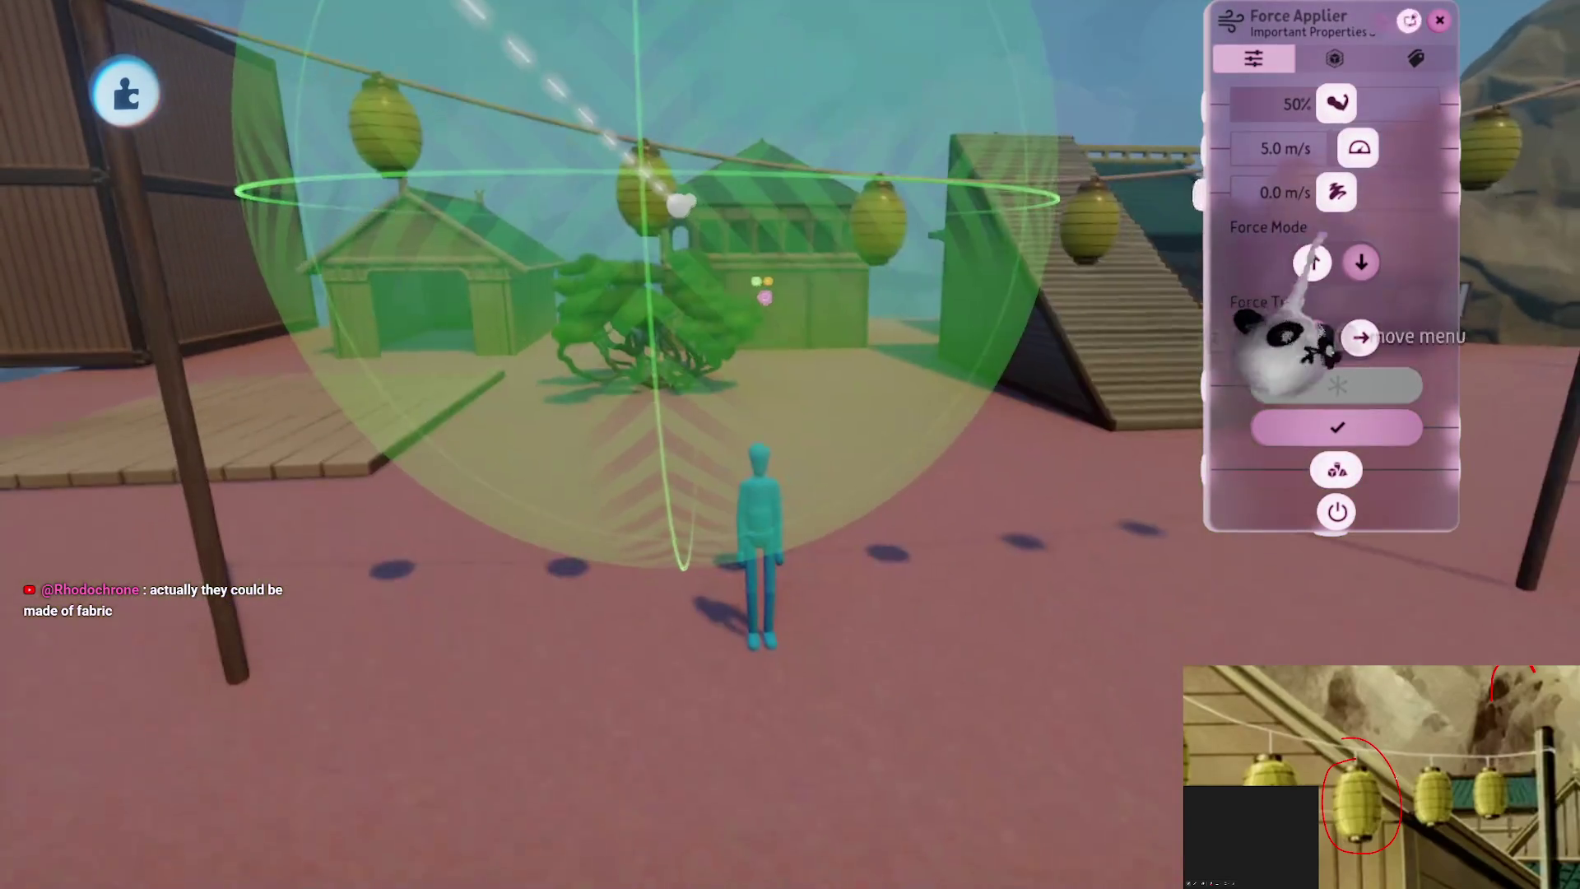
pyautogui.press('Escape')
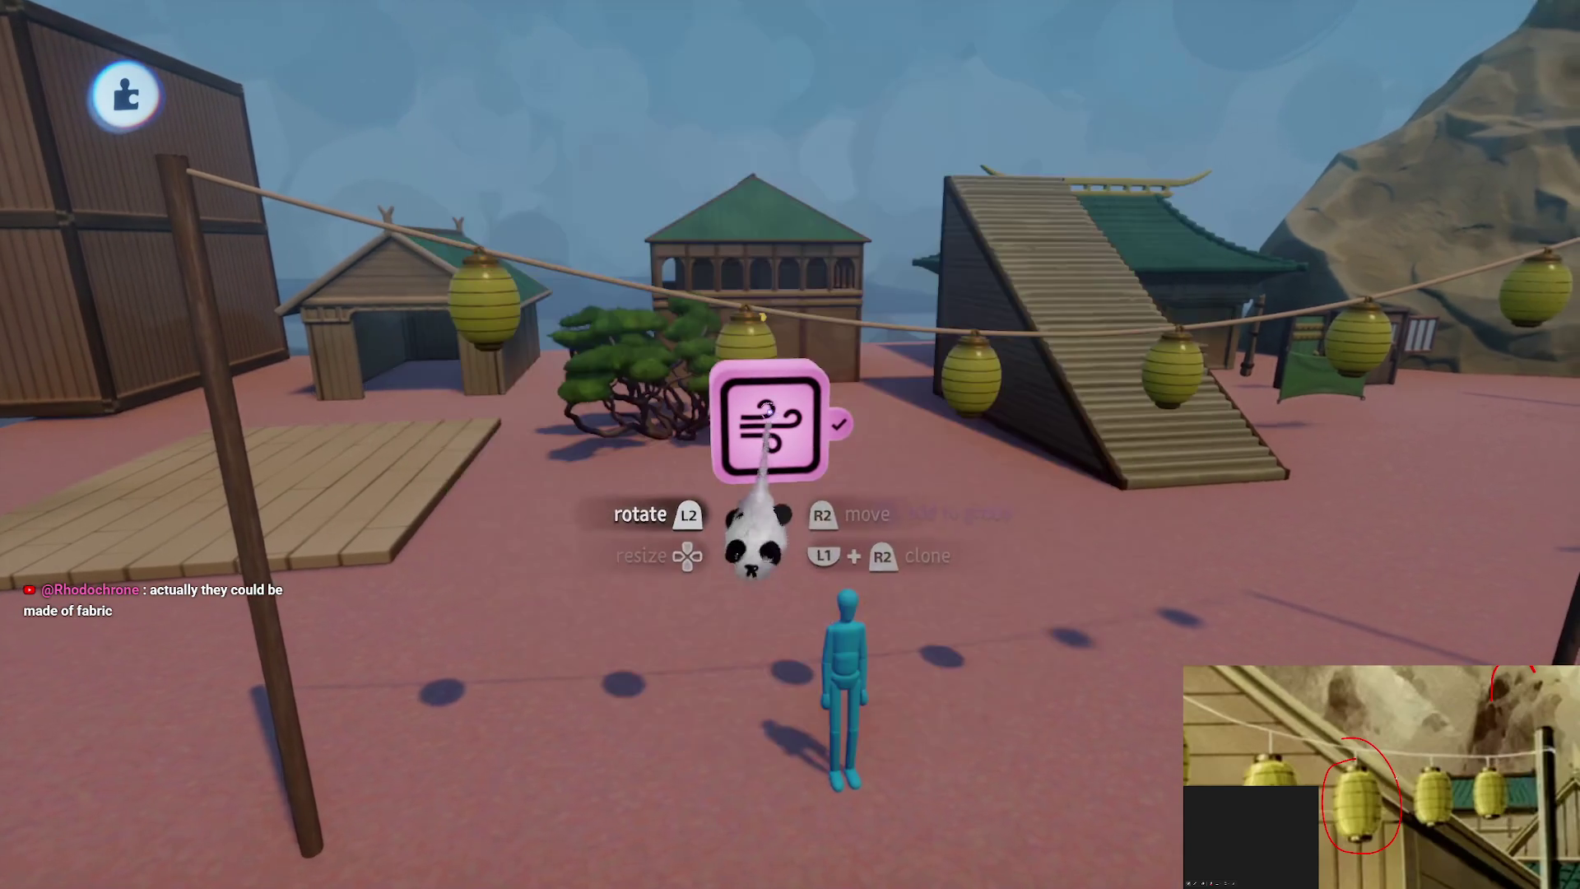
pyautogui.moveTo(749, 525); pyautogui.dragTo(926, 519)
pyautogui.moveTo(942, 394)
pyautogui.mouseDown()
pyautogui.moveTo(910, 386)
pyautogui.moveTo(804, 283)
pyautogui.mouseUp()
# Stamp a Signal Generator from Gadgets > Logic and wire its output into the Force Applier
pyautogui.press('Tab')
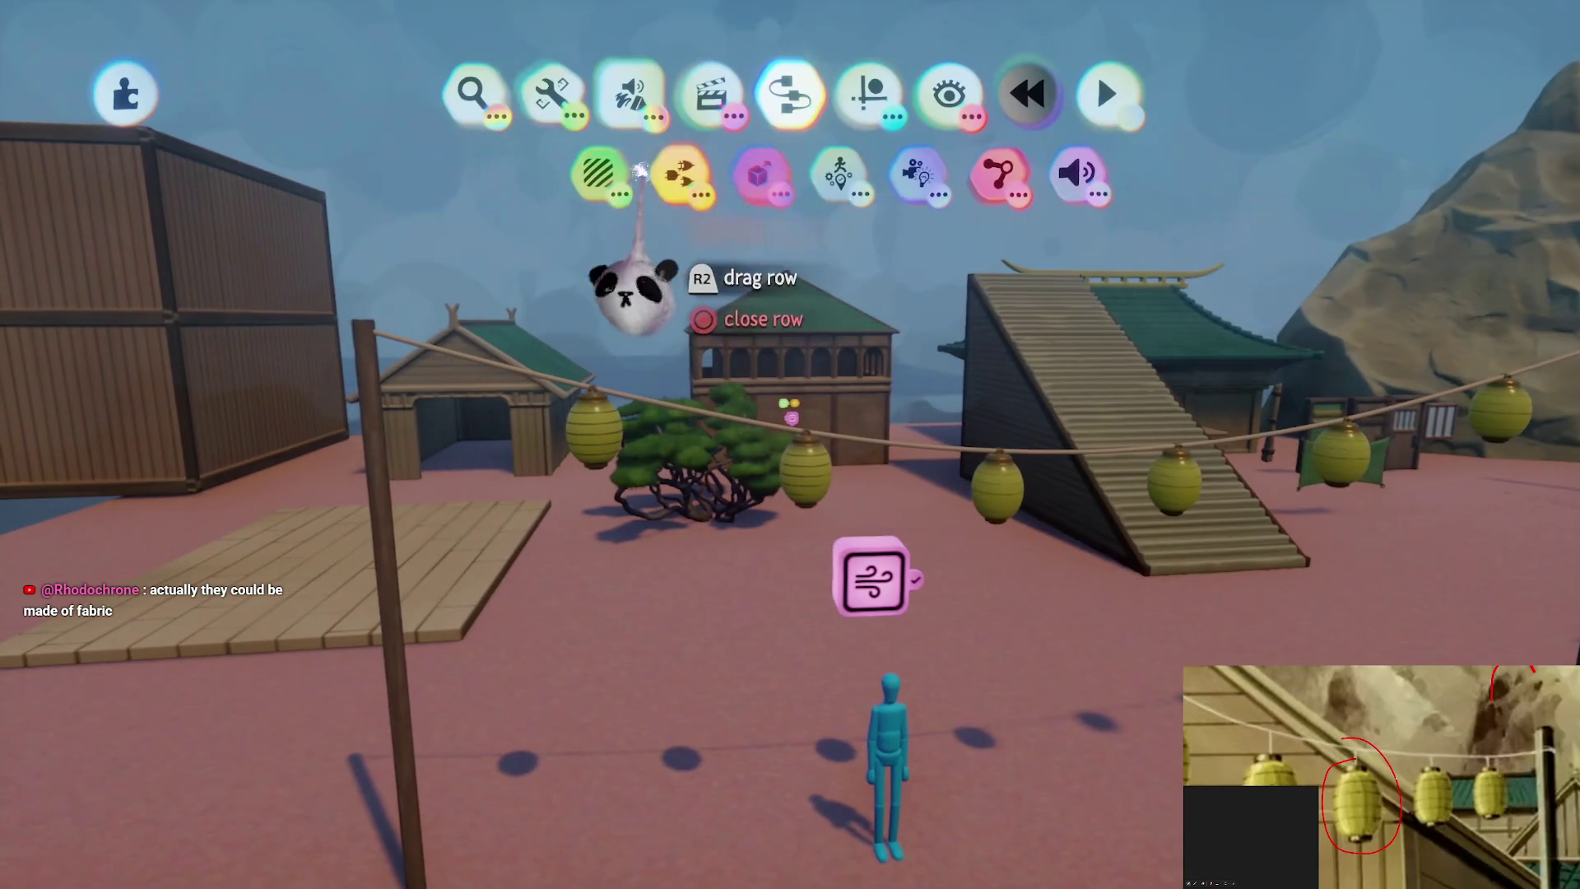
pyautogui.click(639, 170)
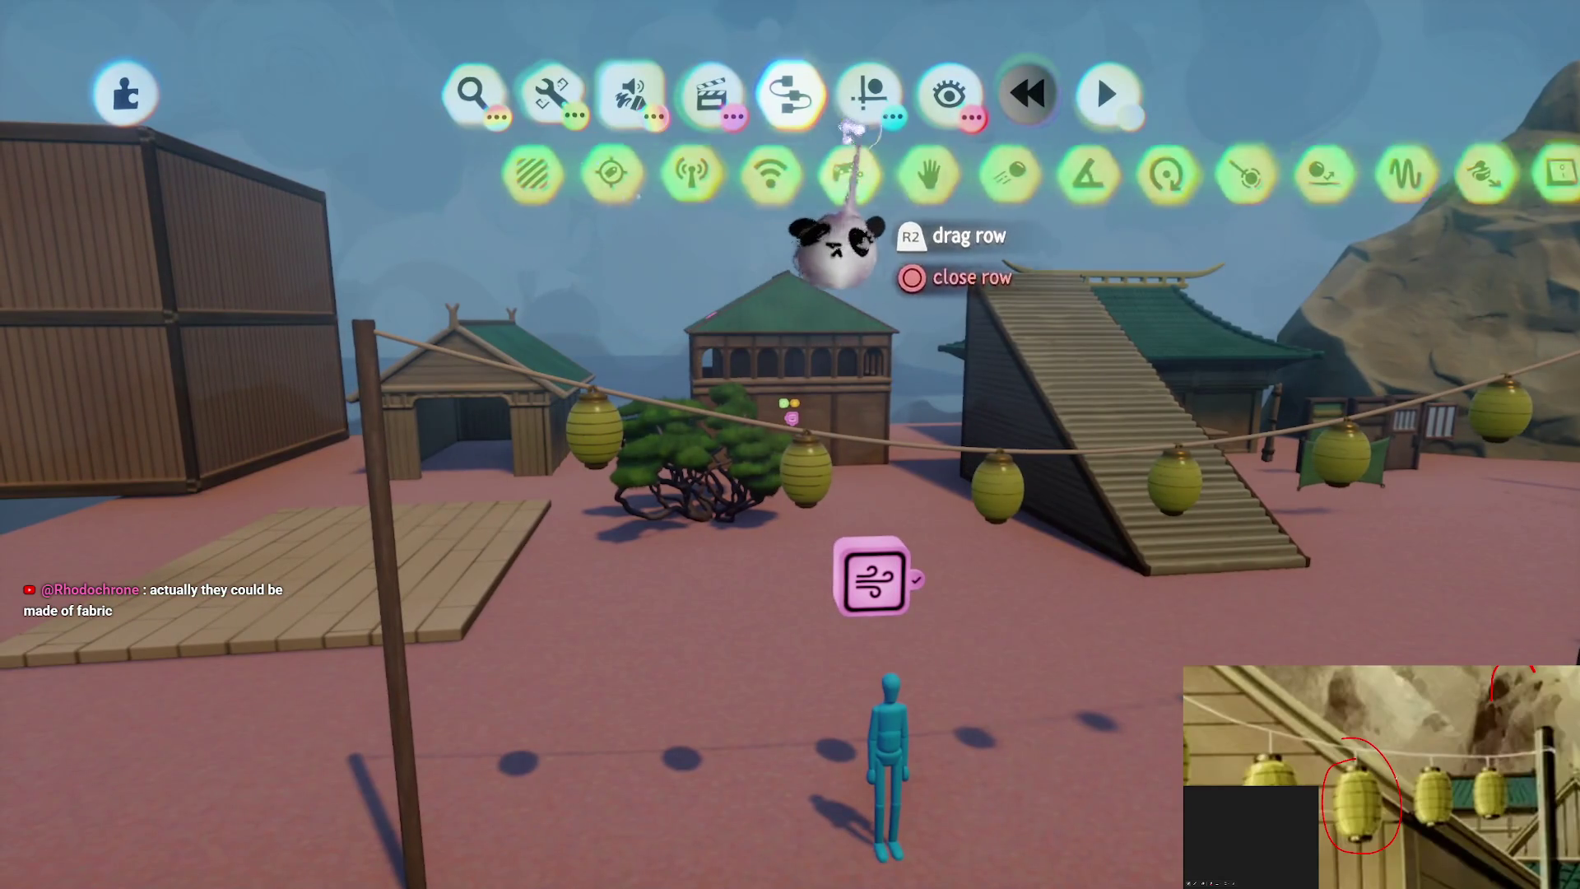
pyautogui.click(1078, 175)
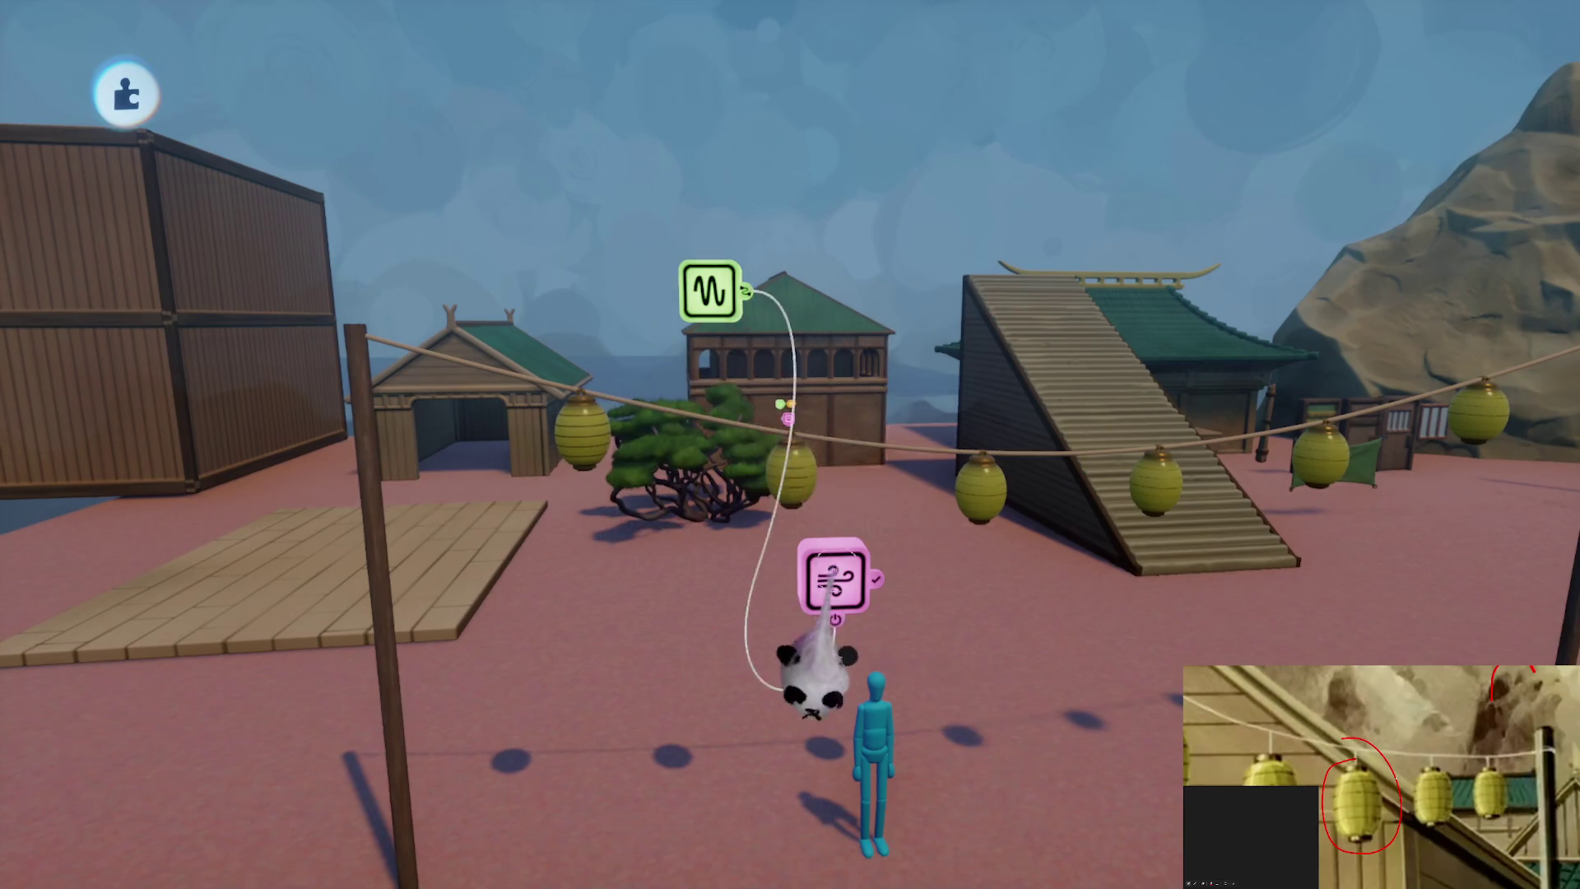
pyautogui.click(831, 568)
pyautogui.click(653, 522)
# Adjust the Signal Generator's Min Value Range and attach its wire to the Force Applier
pyautogui.click(654, 424)
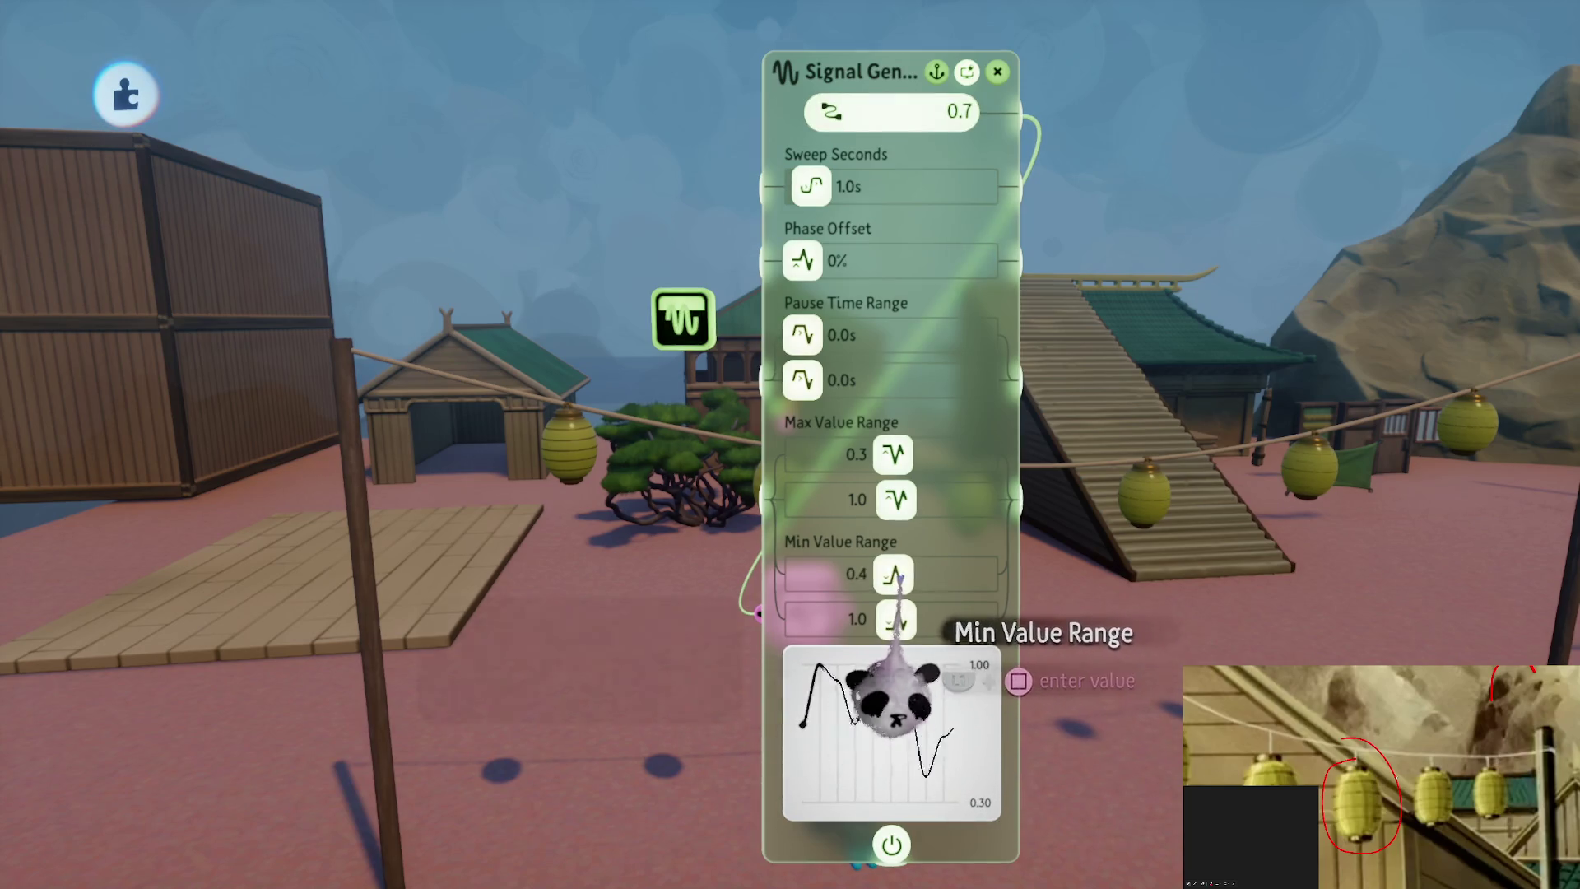
pyautogui.press('Escape')
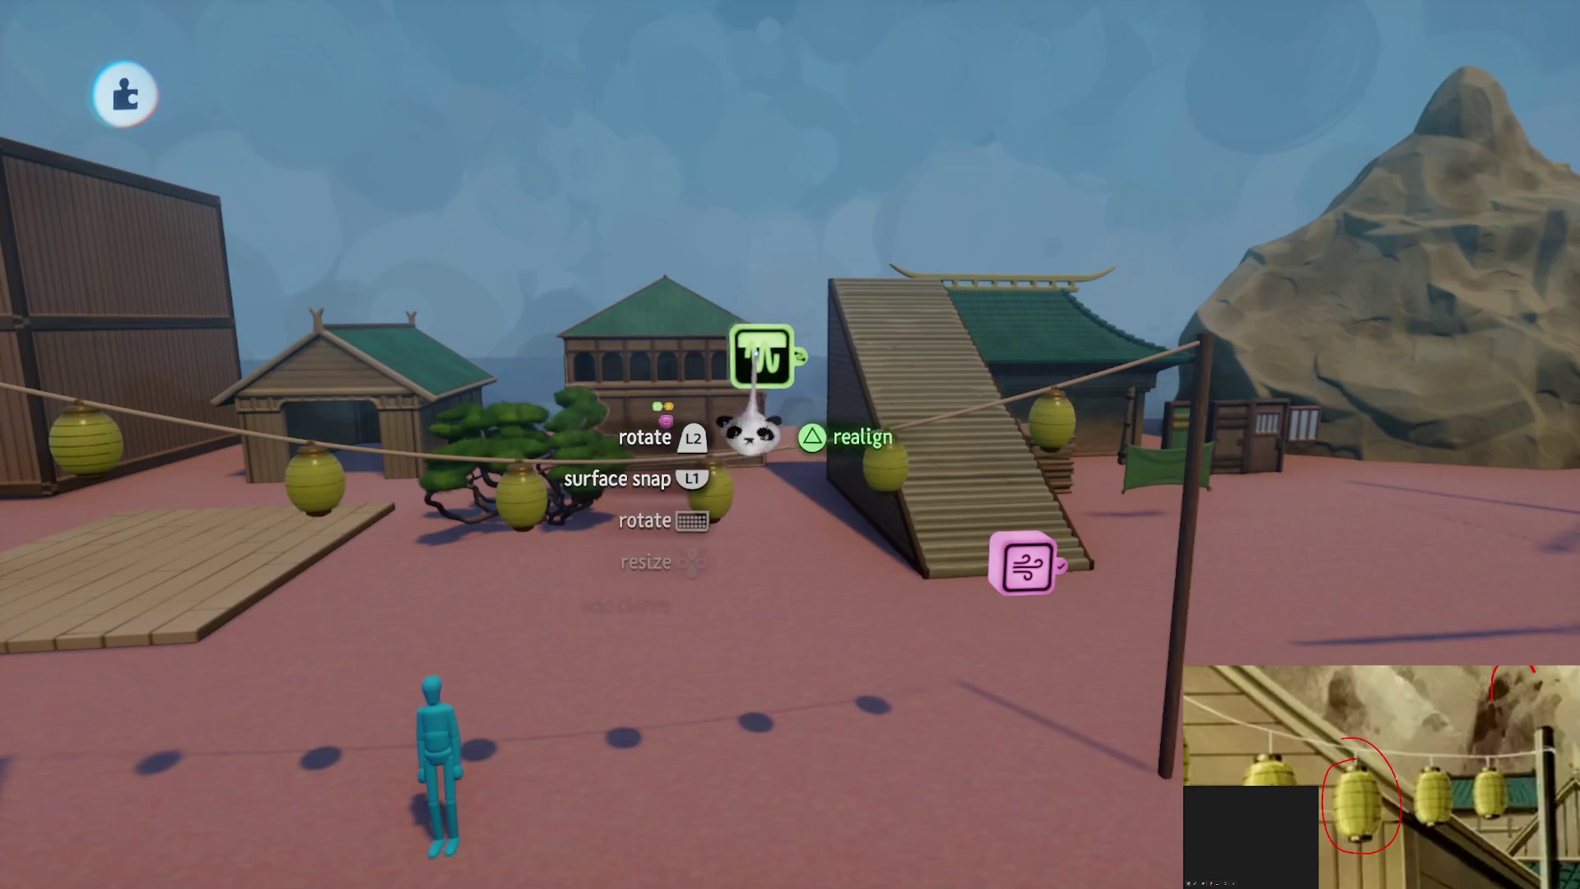
pyautogui.click(1013, 654)
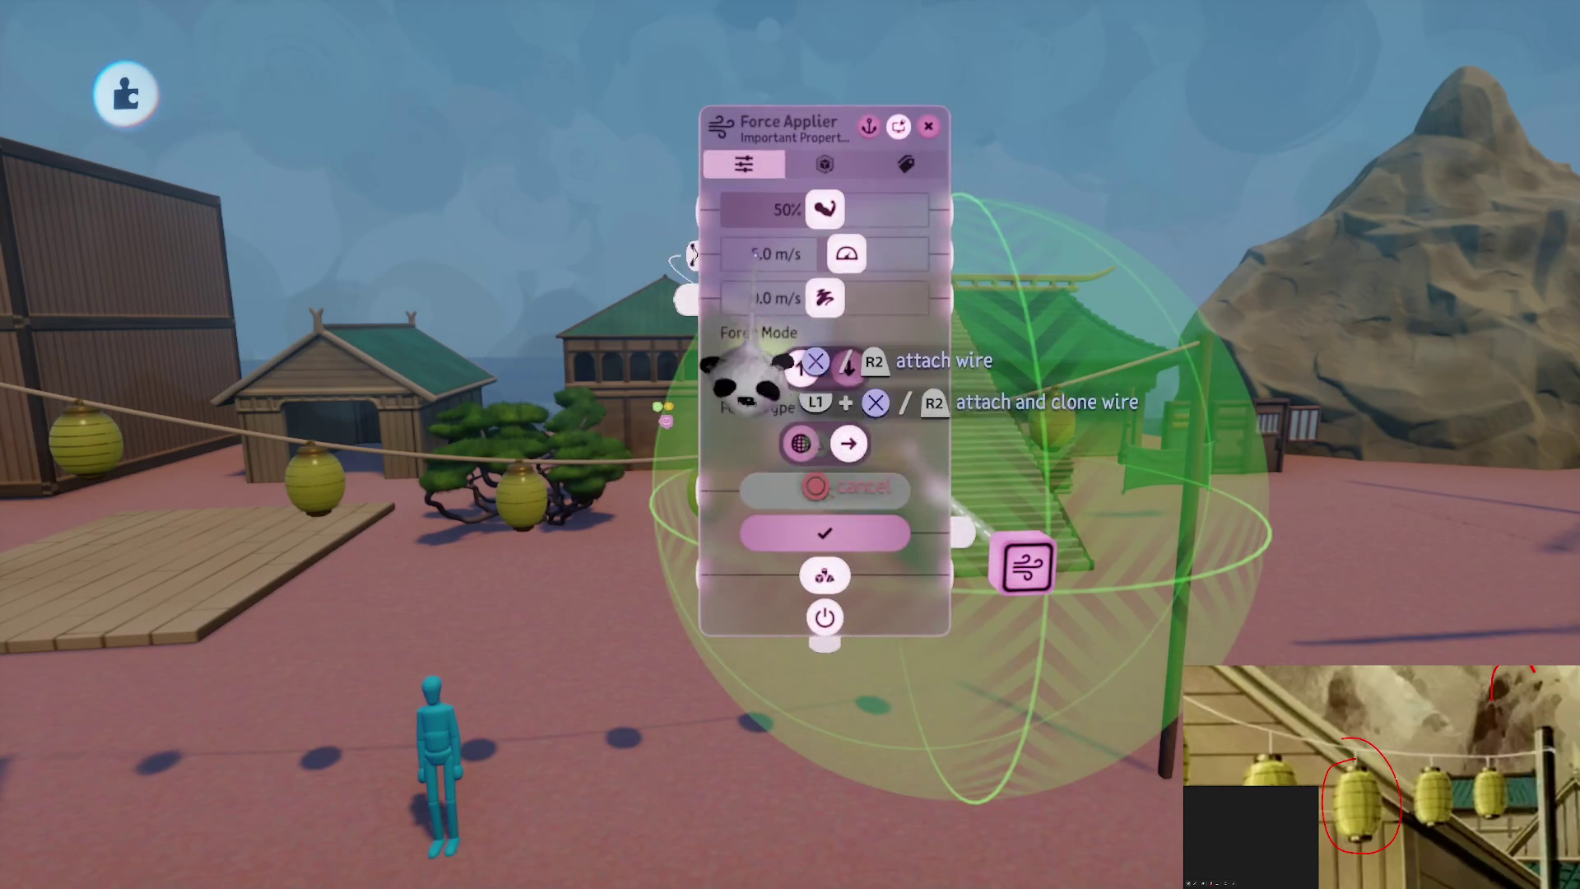
pyautogui.click(751, 339)
pyautogui.click(800, 548)
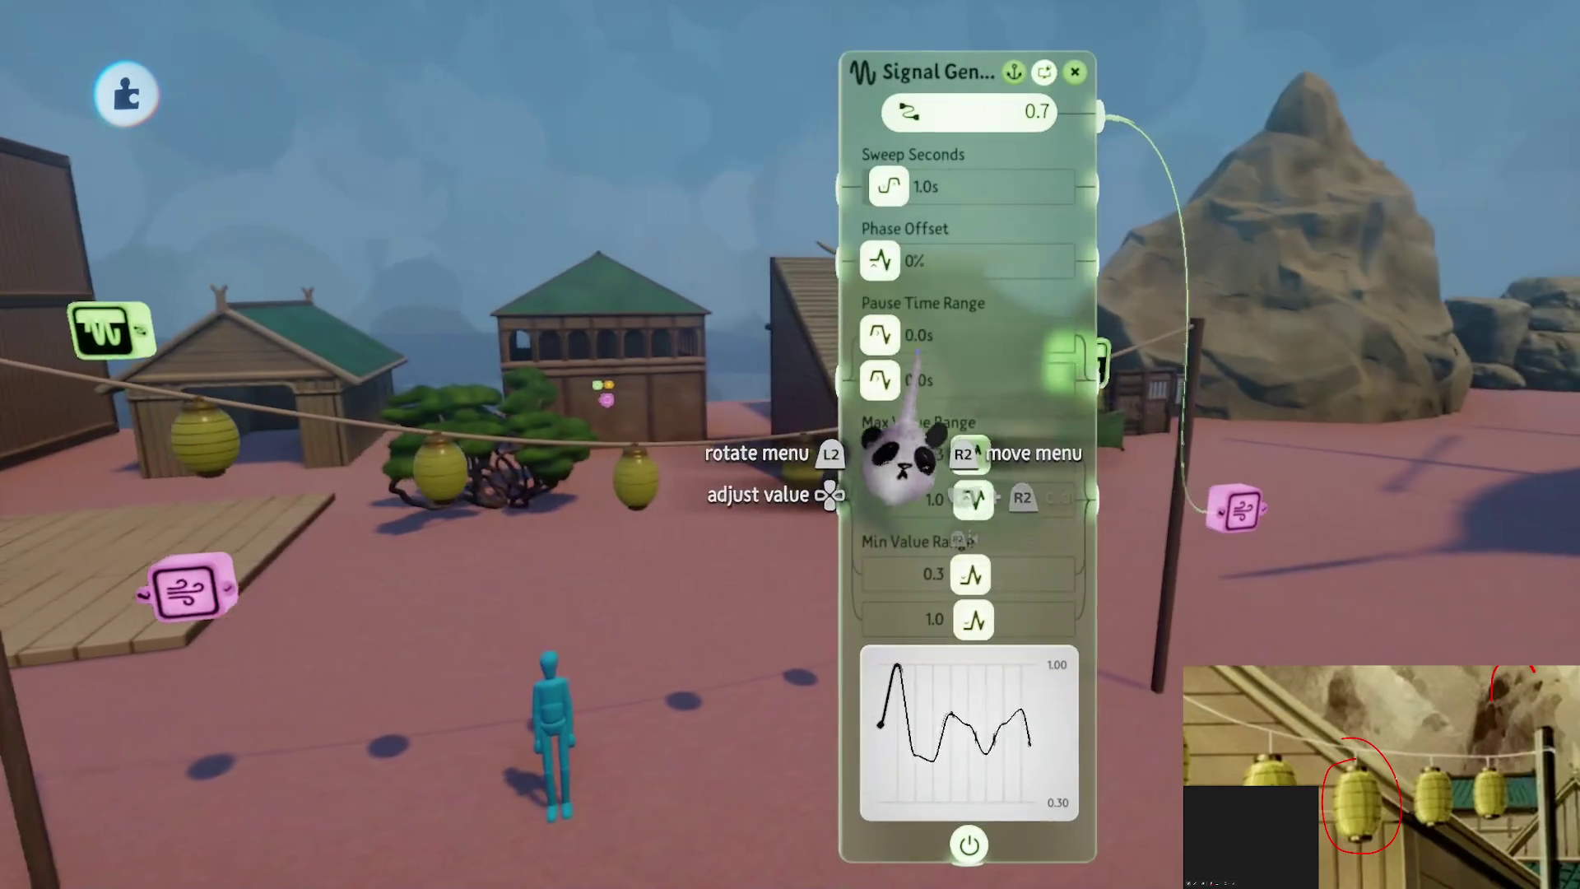
pyautogui.press('Escape')
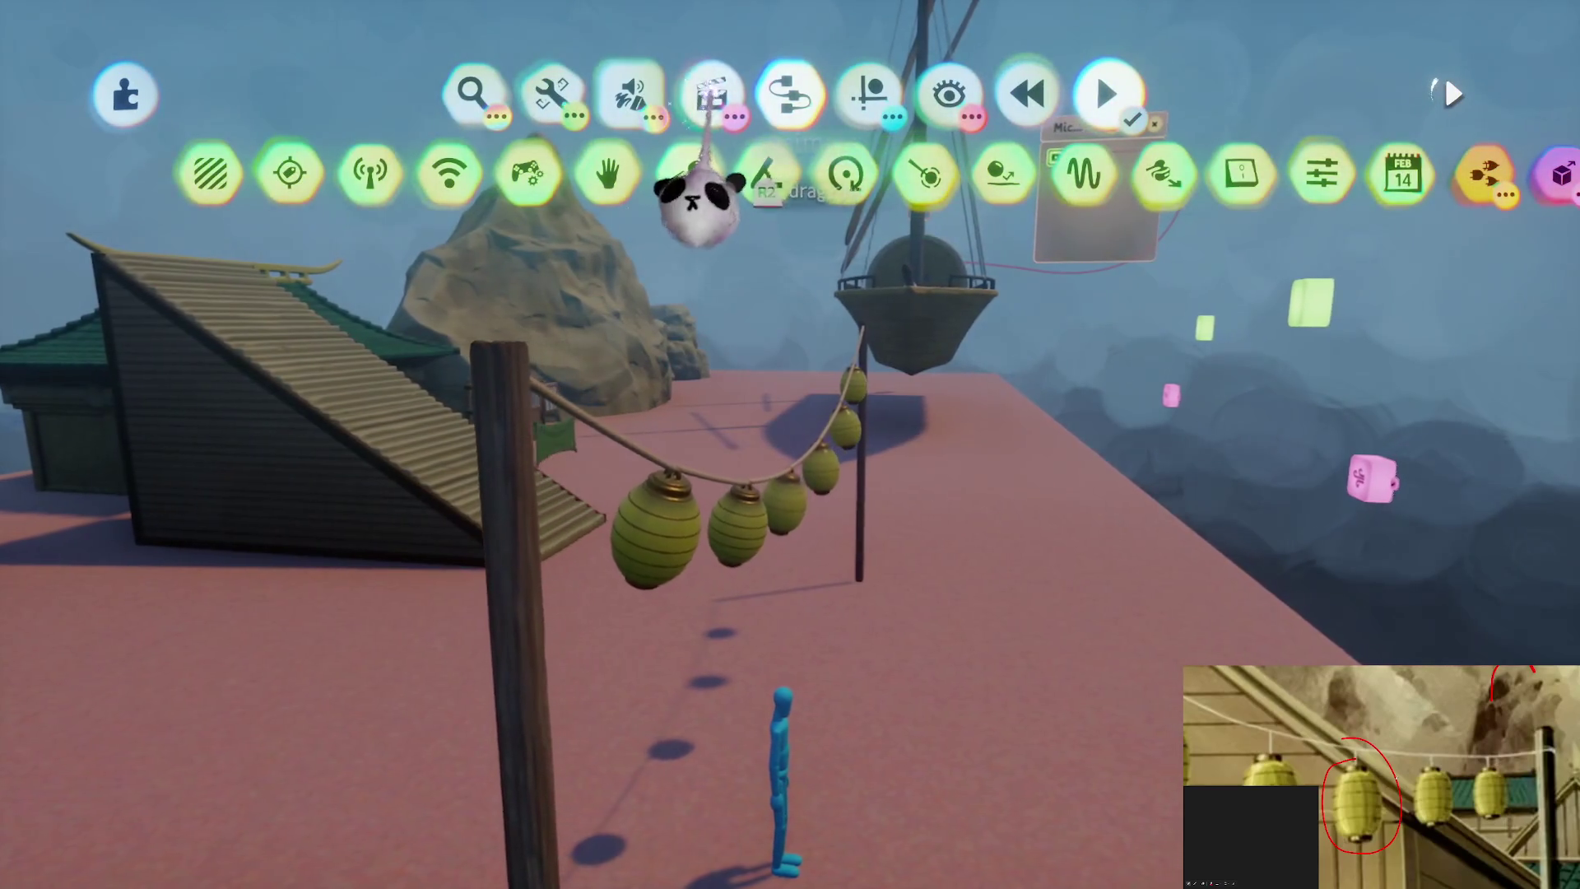
# Start an Action Recorder take from Animate, pick the two poles, deselect them, and exit
pyautogui.click(712, 94)
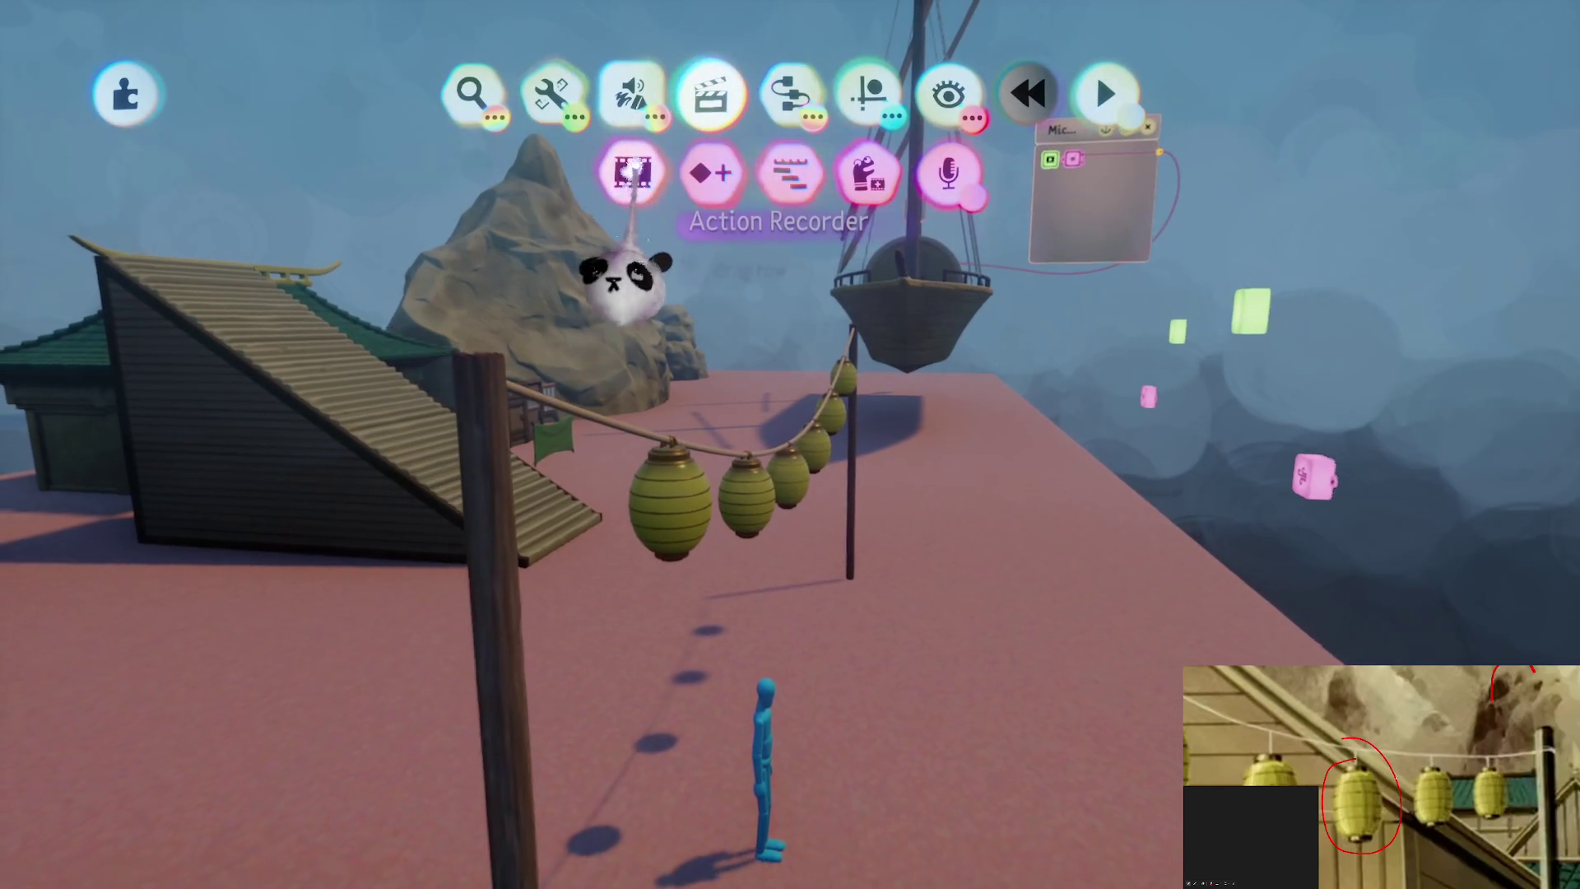
pyautogui.click(629, 173)
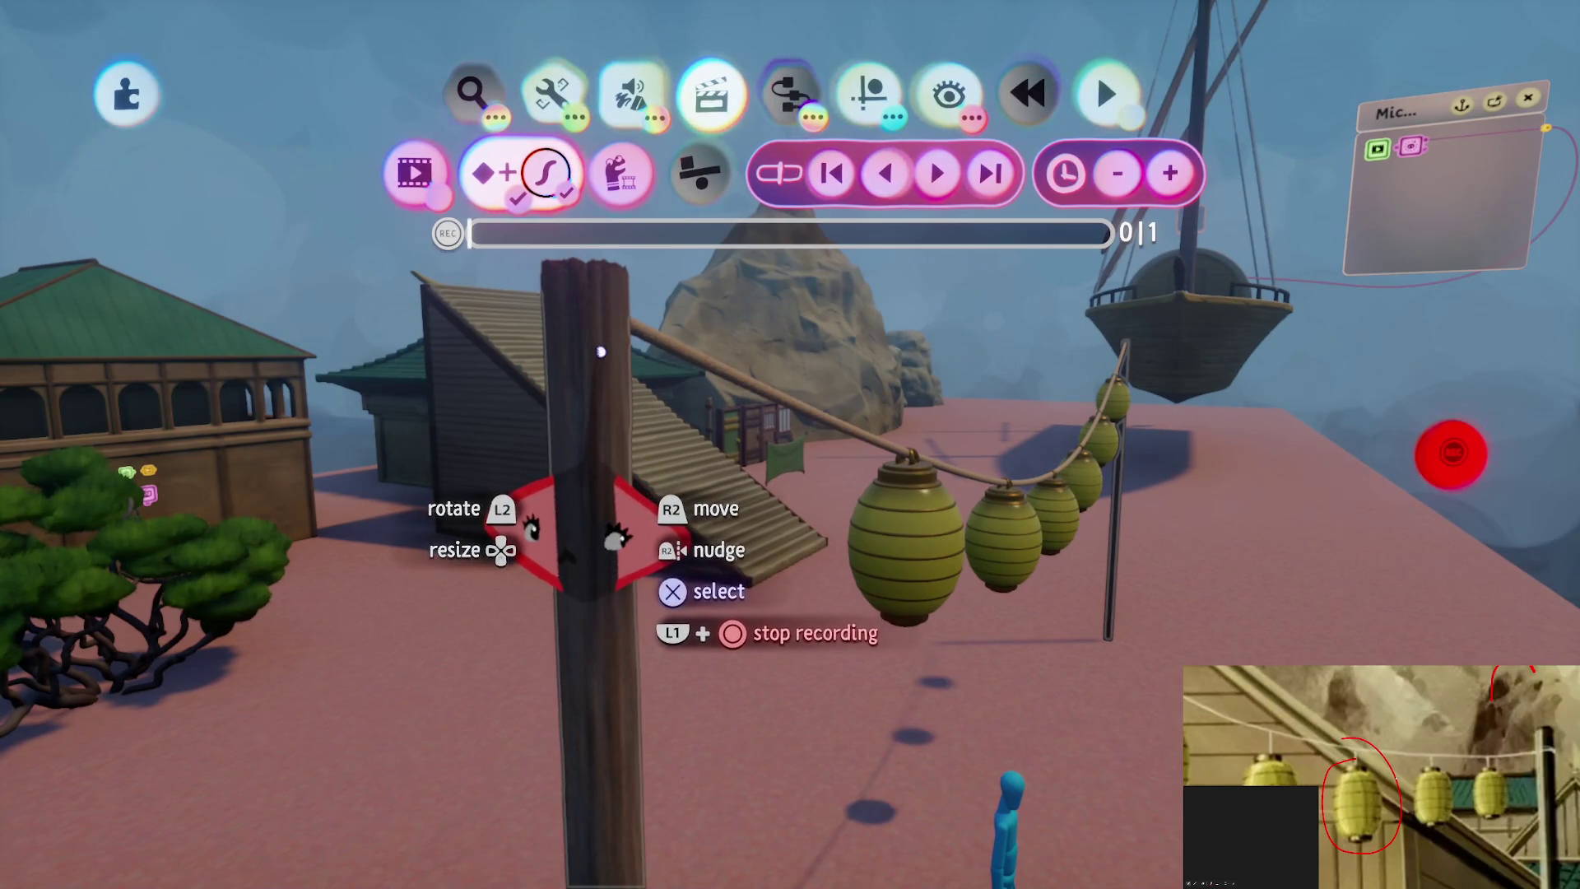
pyautogui.click(576, 553)
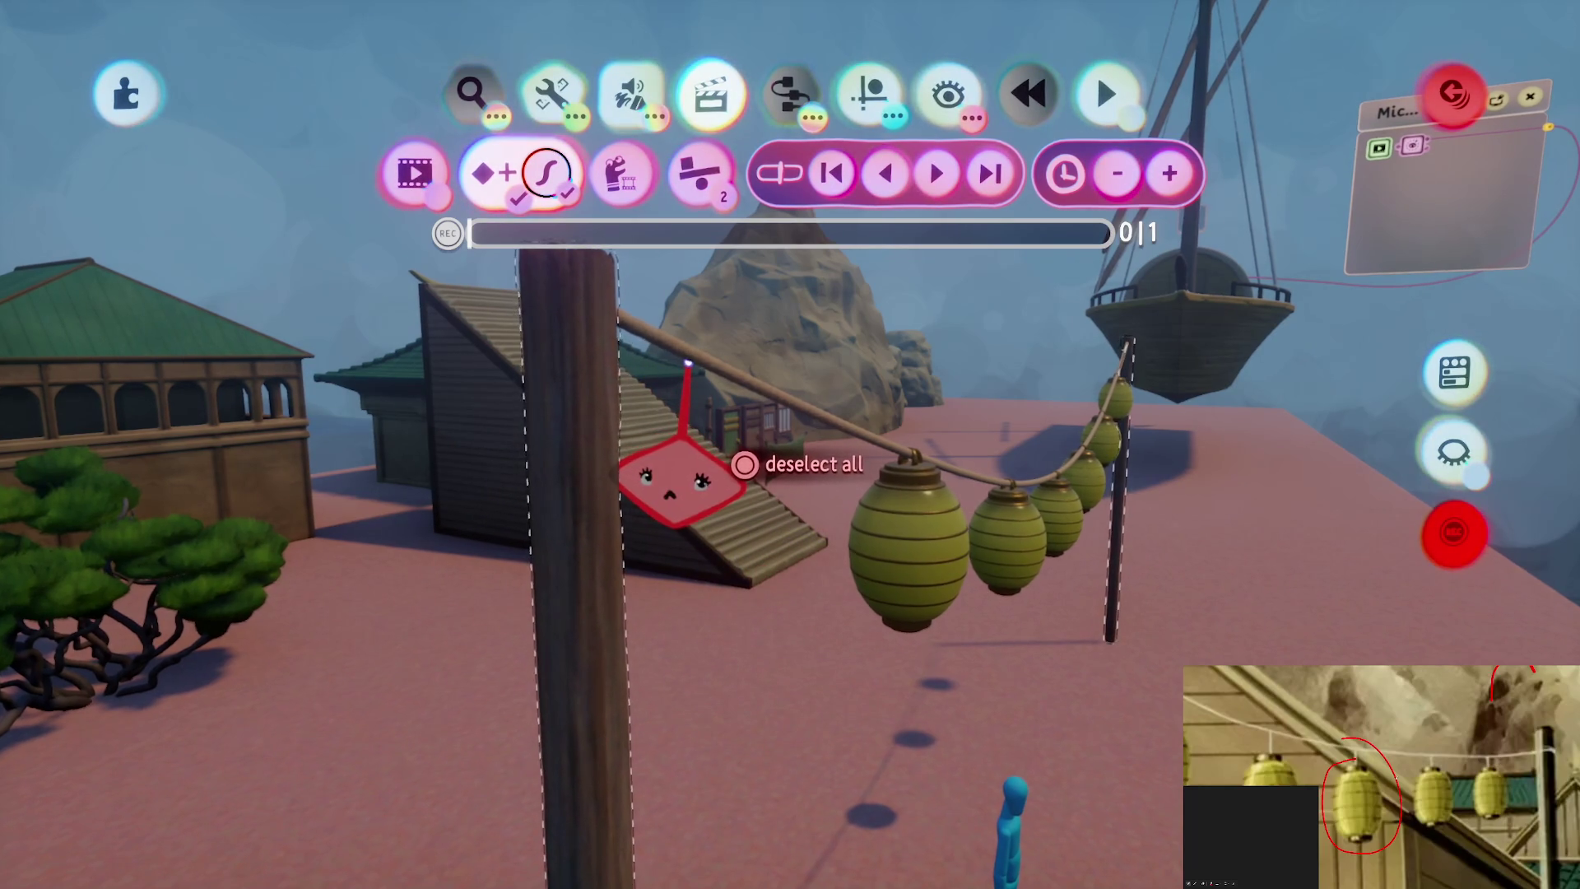
pyautogui.press('Escape')
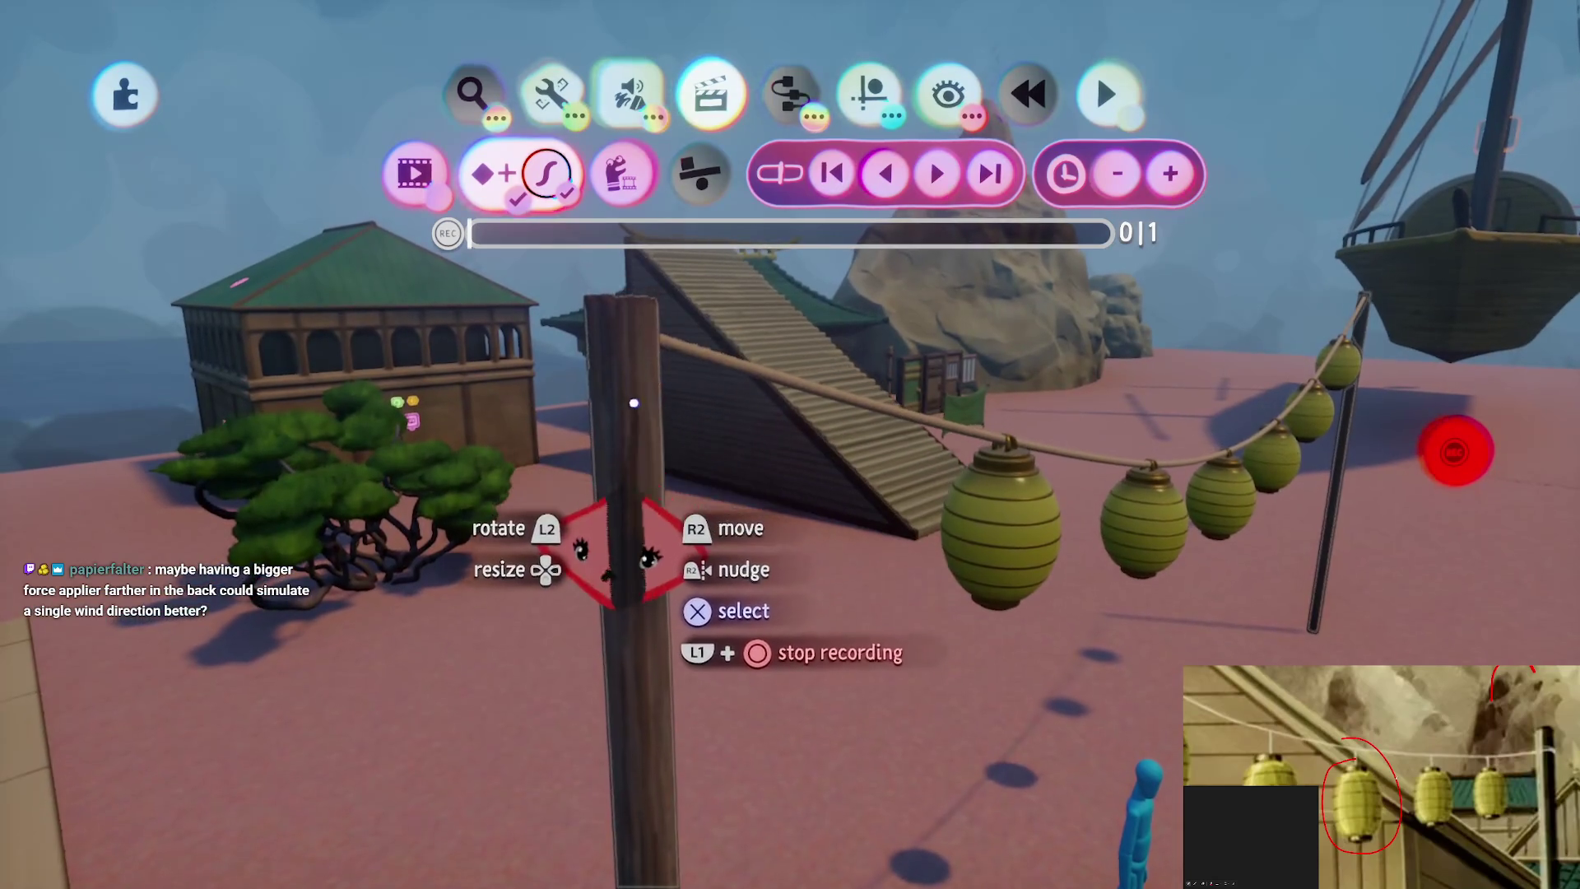
pyautogui.press('Escape')
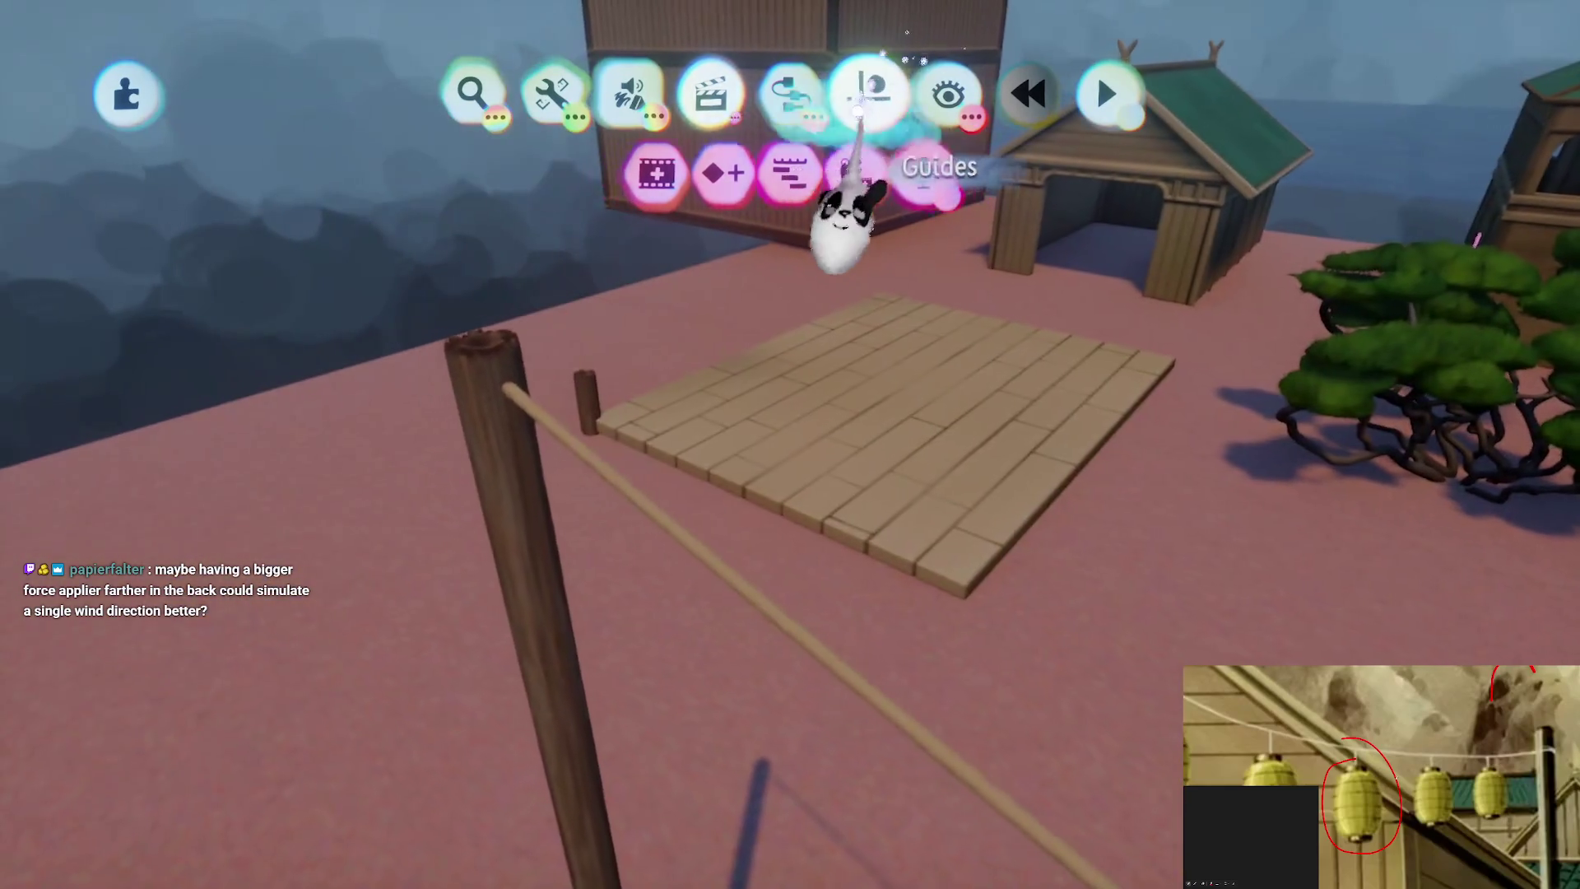
# Leave the guide tools and sculpt mode, then inspect the rope connector at the pole top
pyautogui.click(868, 93)
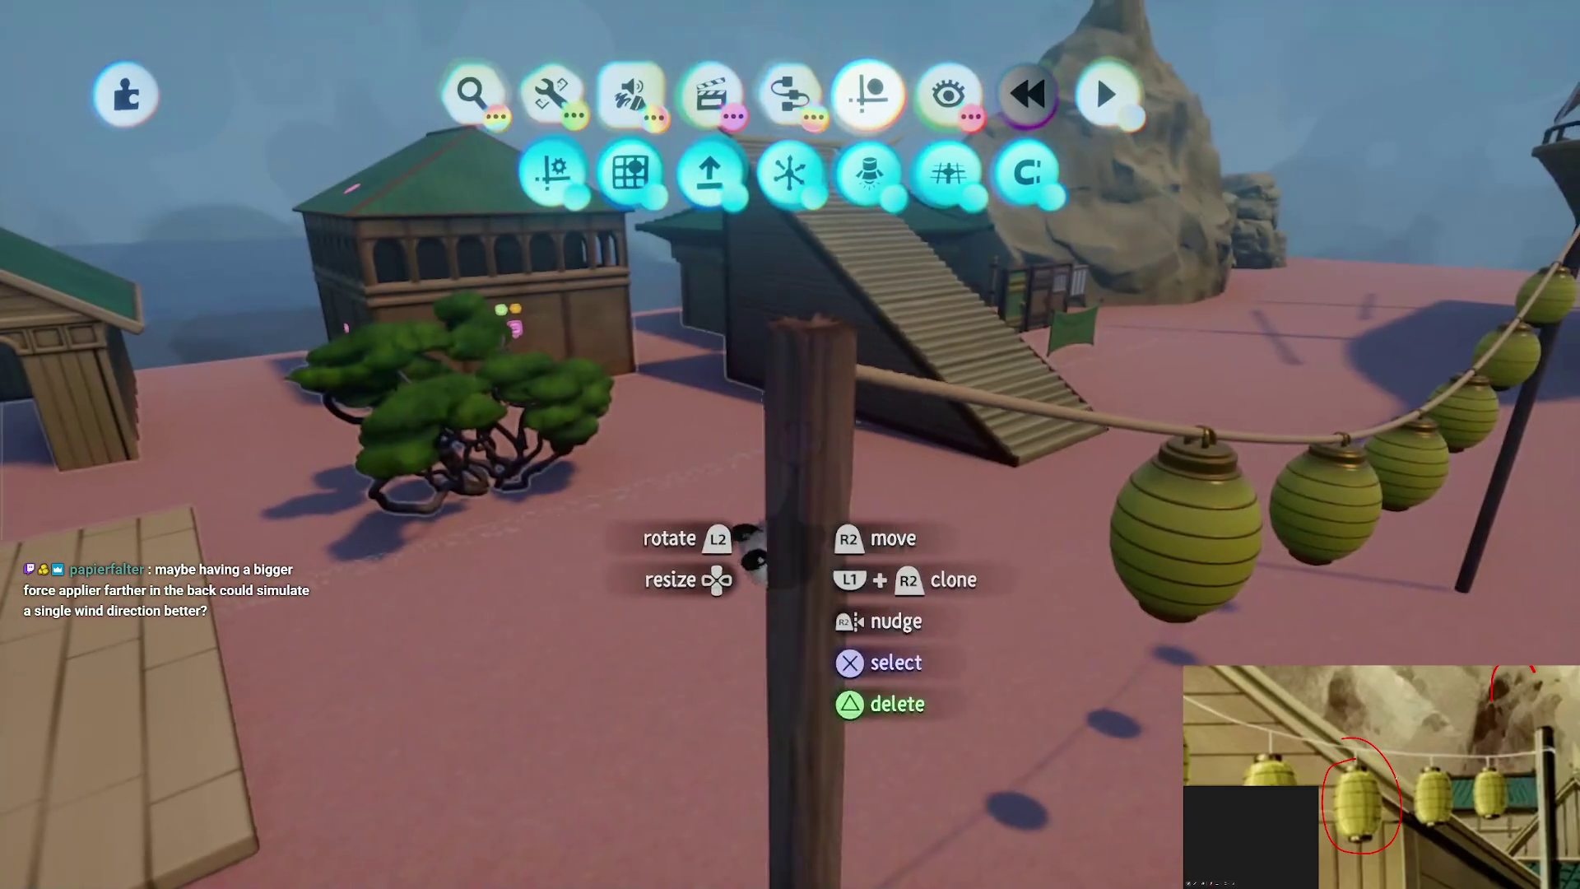
pyautogui.click(781, 444)
pyautogui.press('Escape')
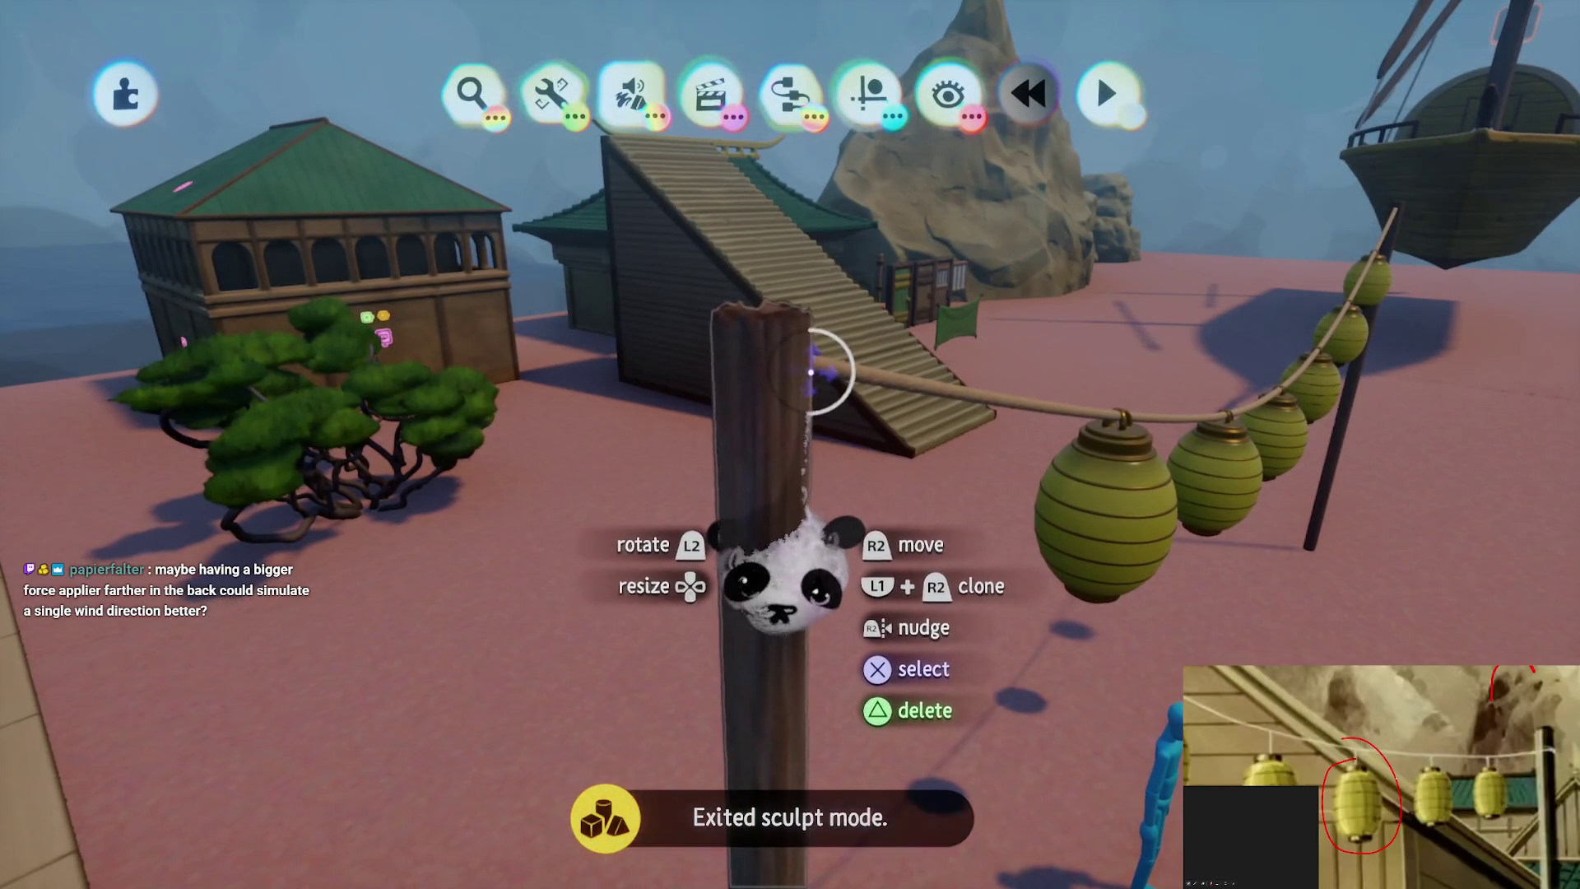
pyautogui.click(842, 371)
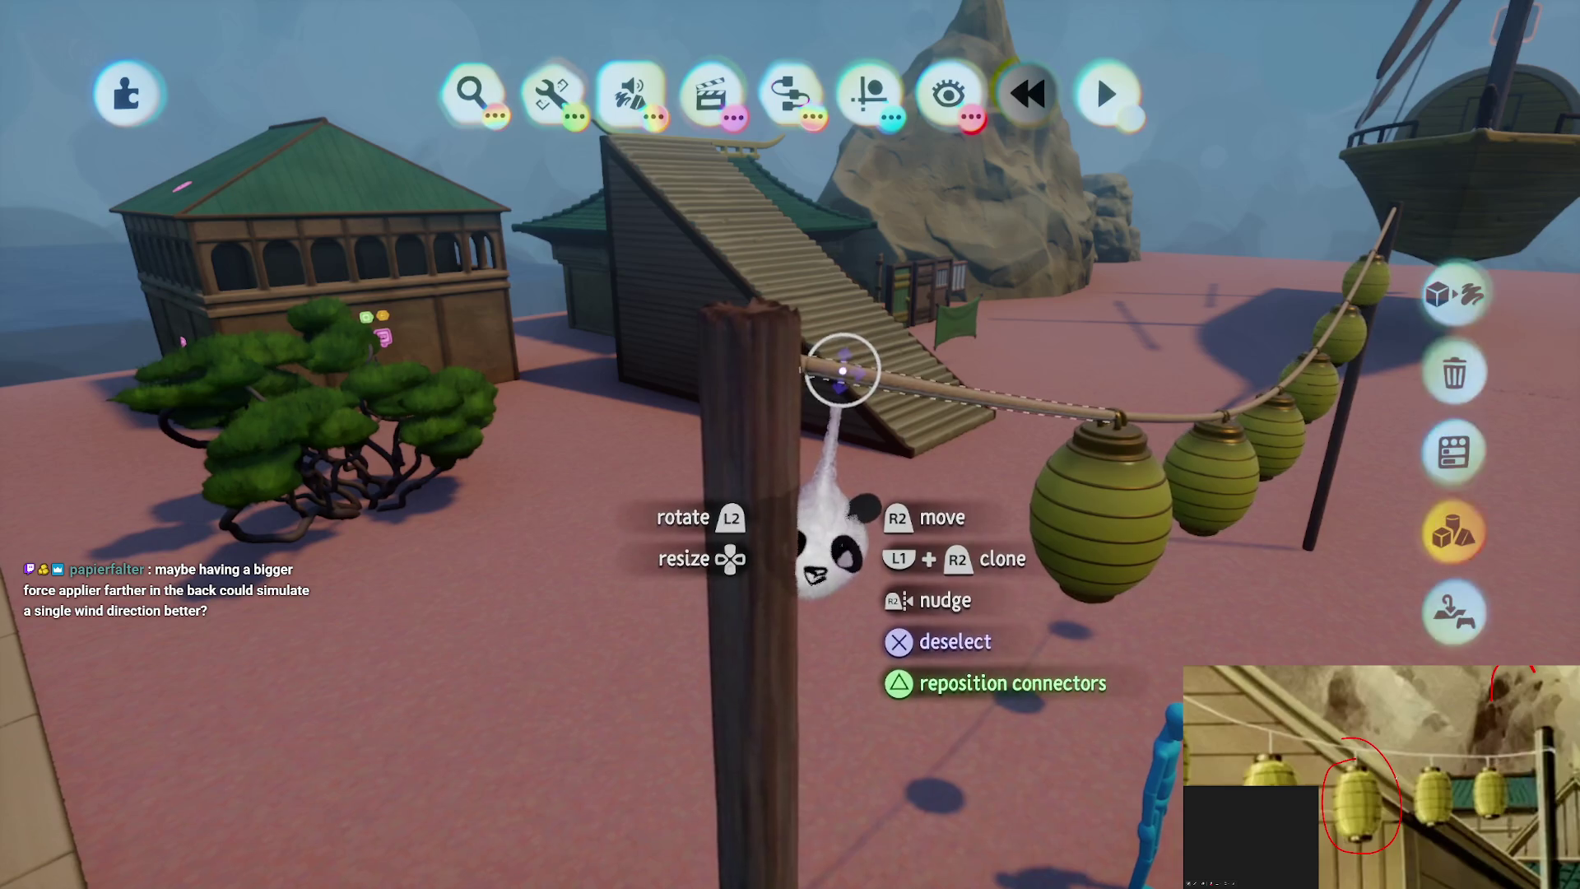
pyautogui.click(827, 363)
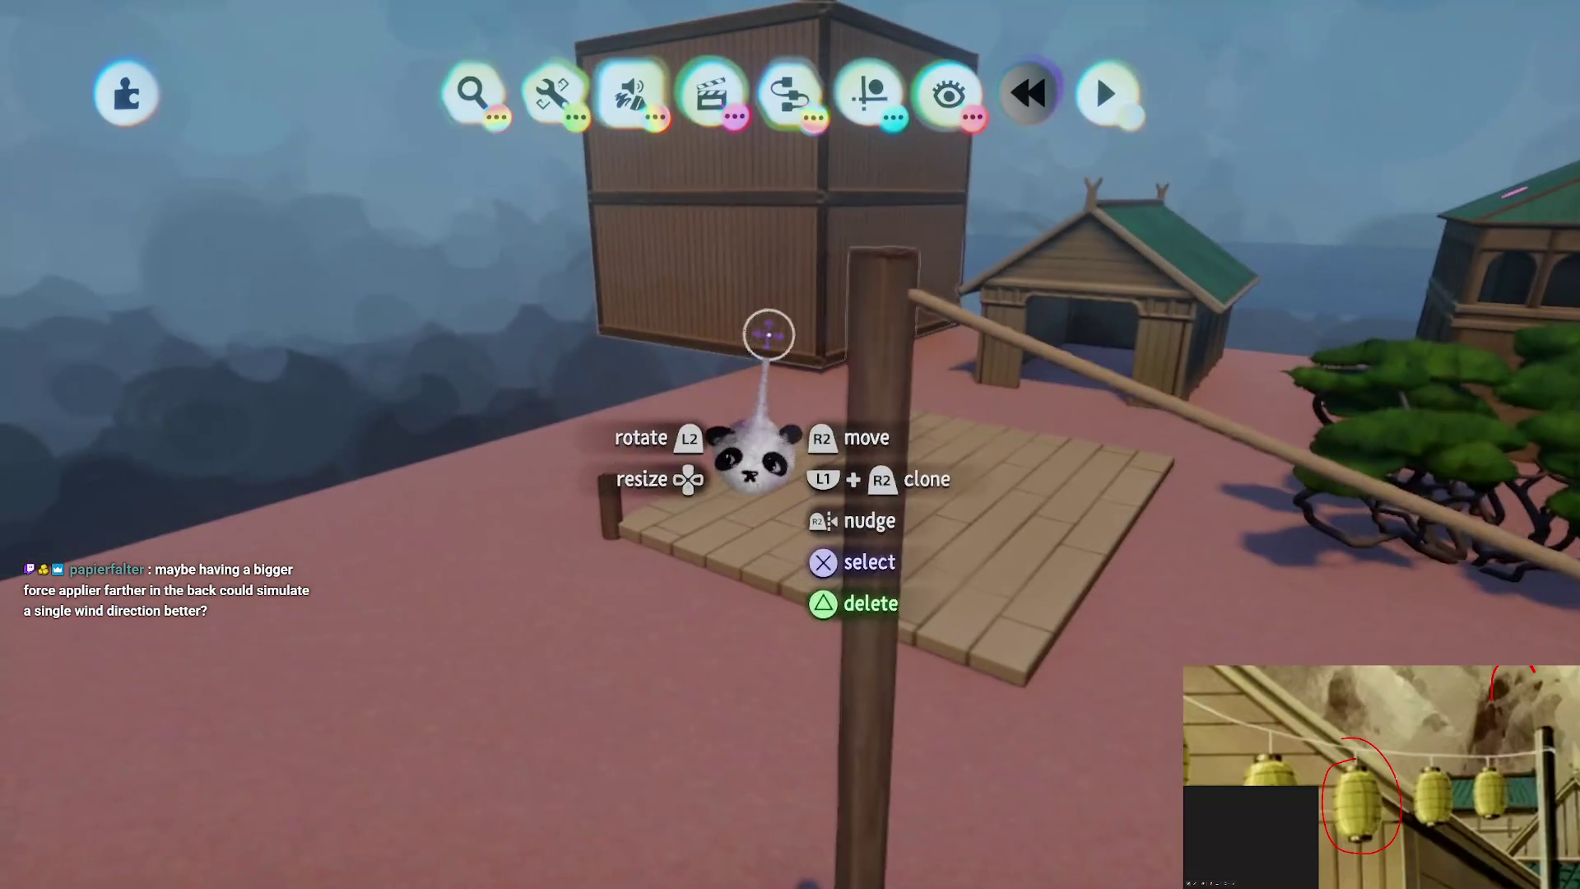
# Place connector gadgets on the post top and join the rope to the post
pyautogui.click(868, 92)
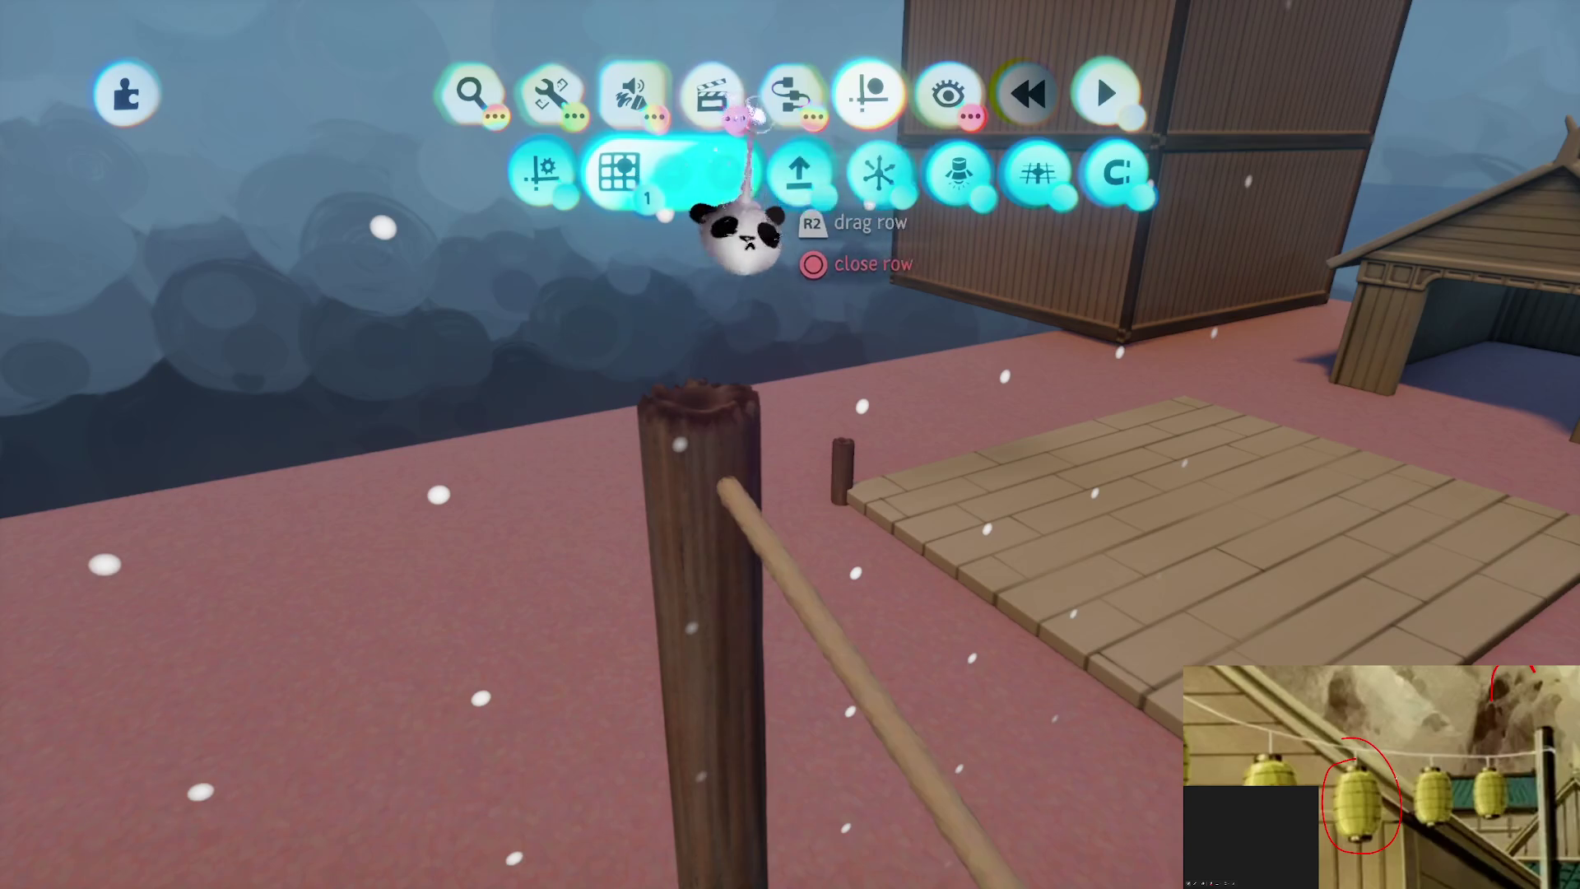
pyautogui.click(790, 92)
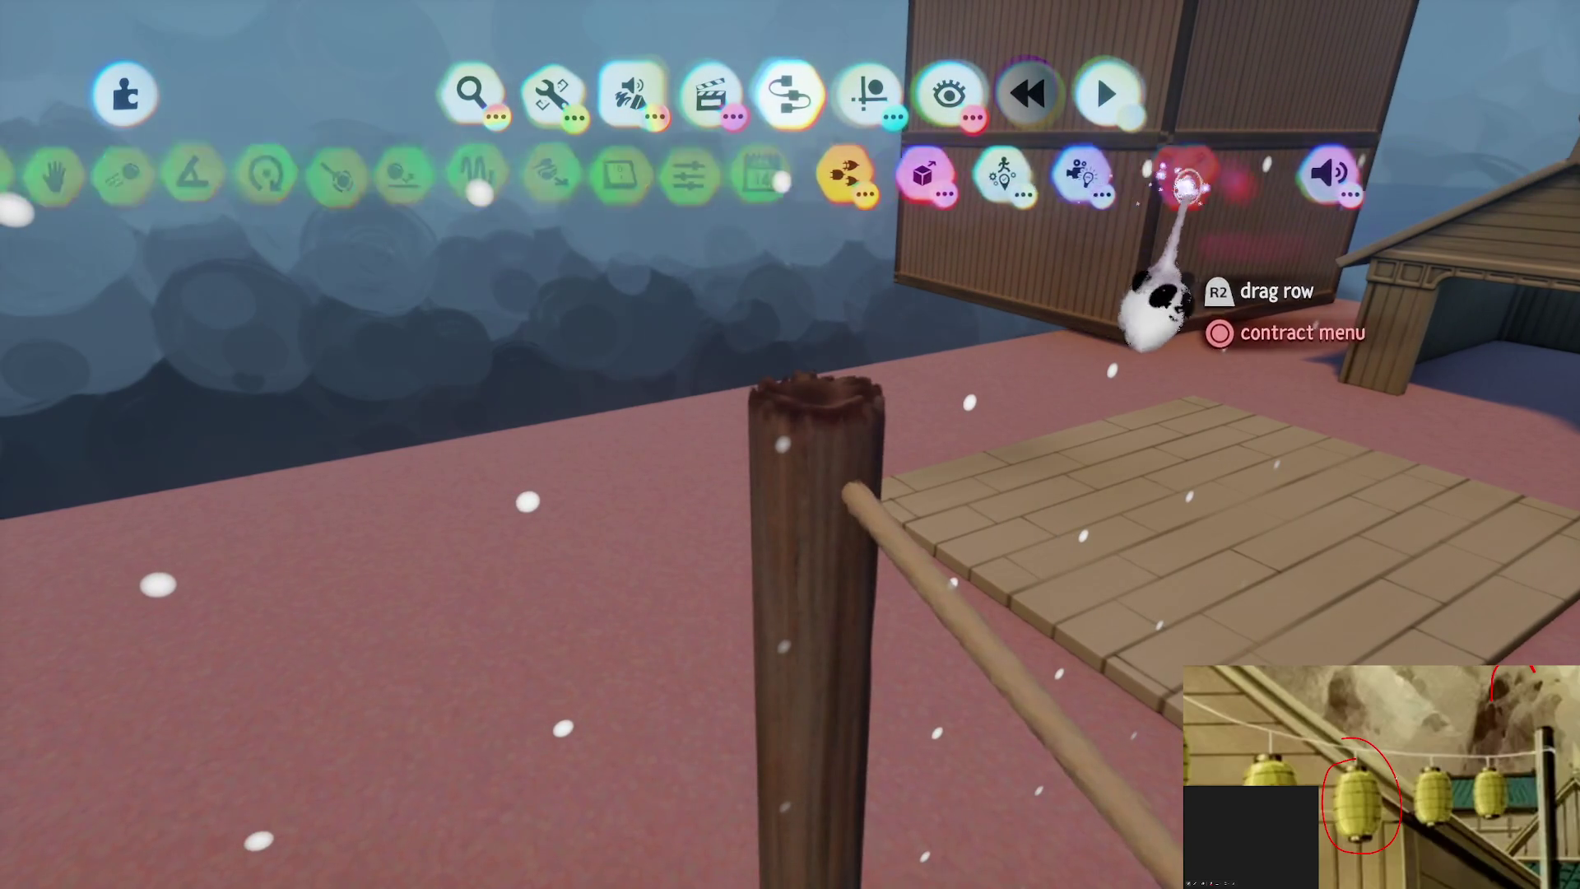
pyautogui.click(1045, 173)
pyautogui.click(843, 428)
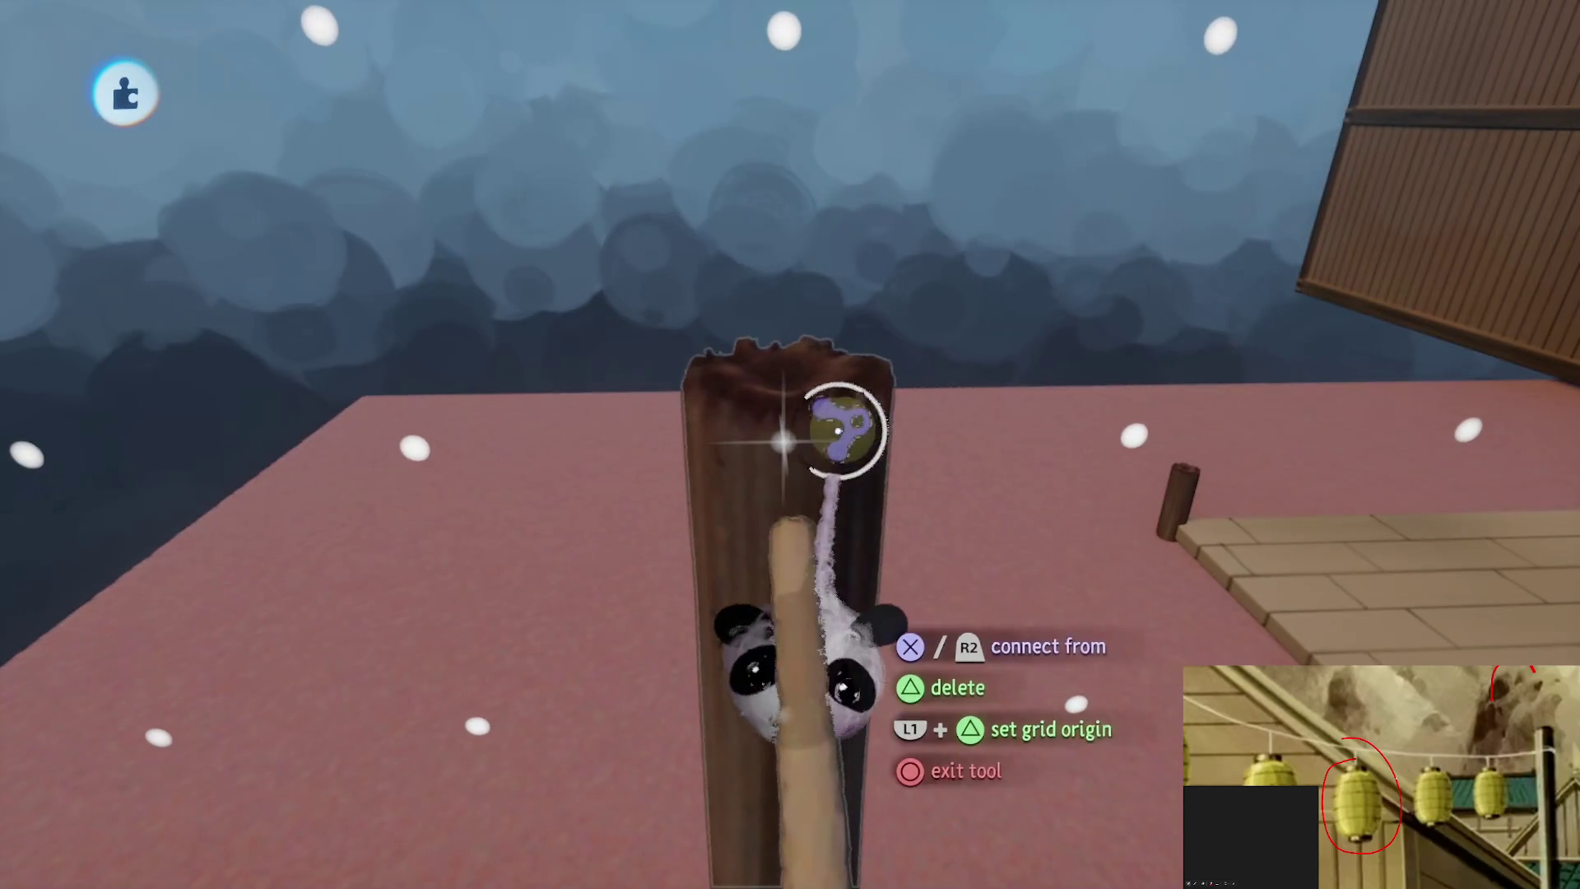
pyautogui.click(968, 169)
pyautogui.click(790, 432)
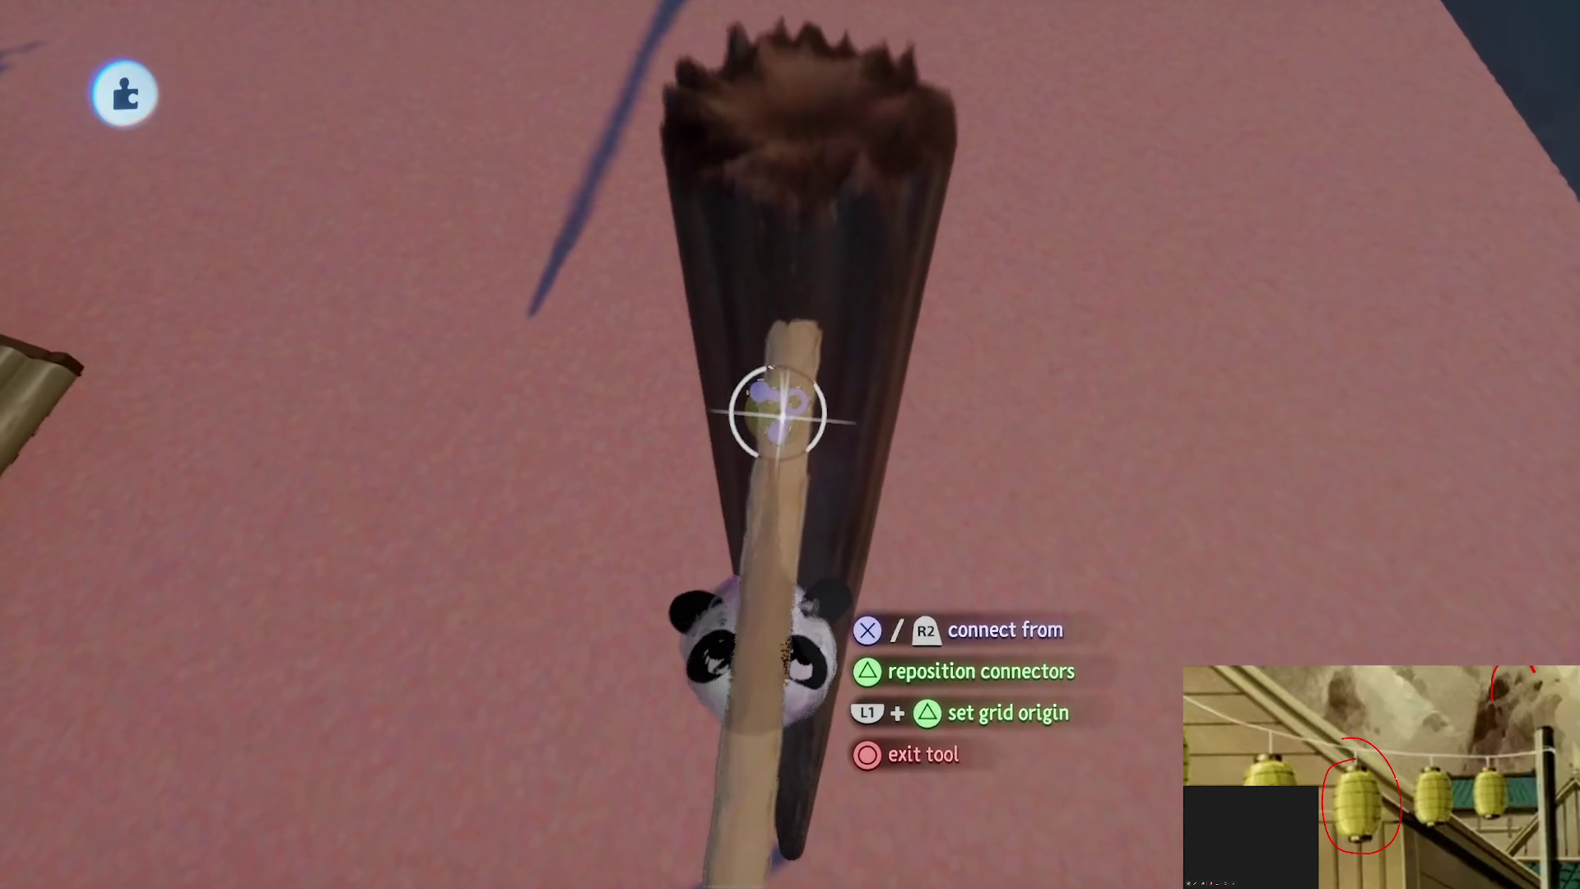
pyautogui.click(864, 412)
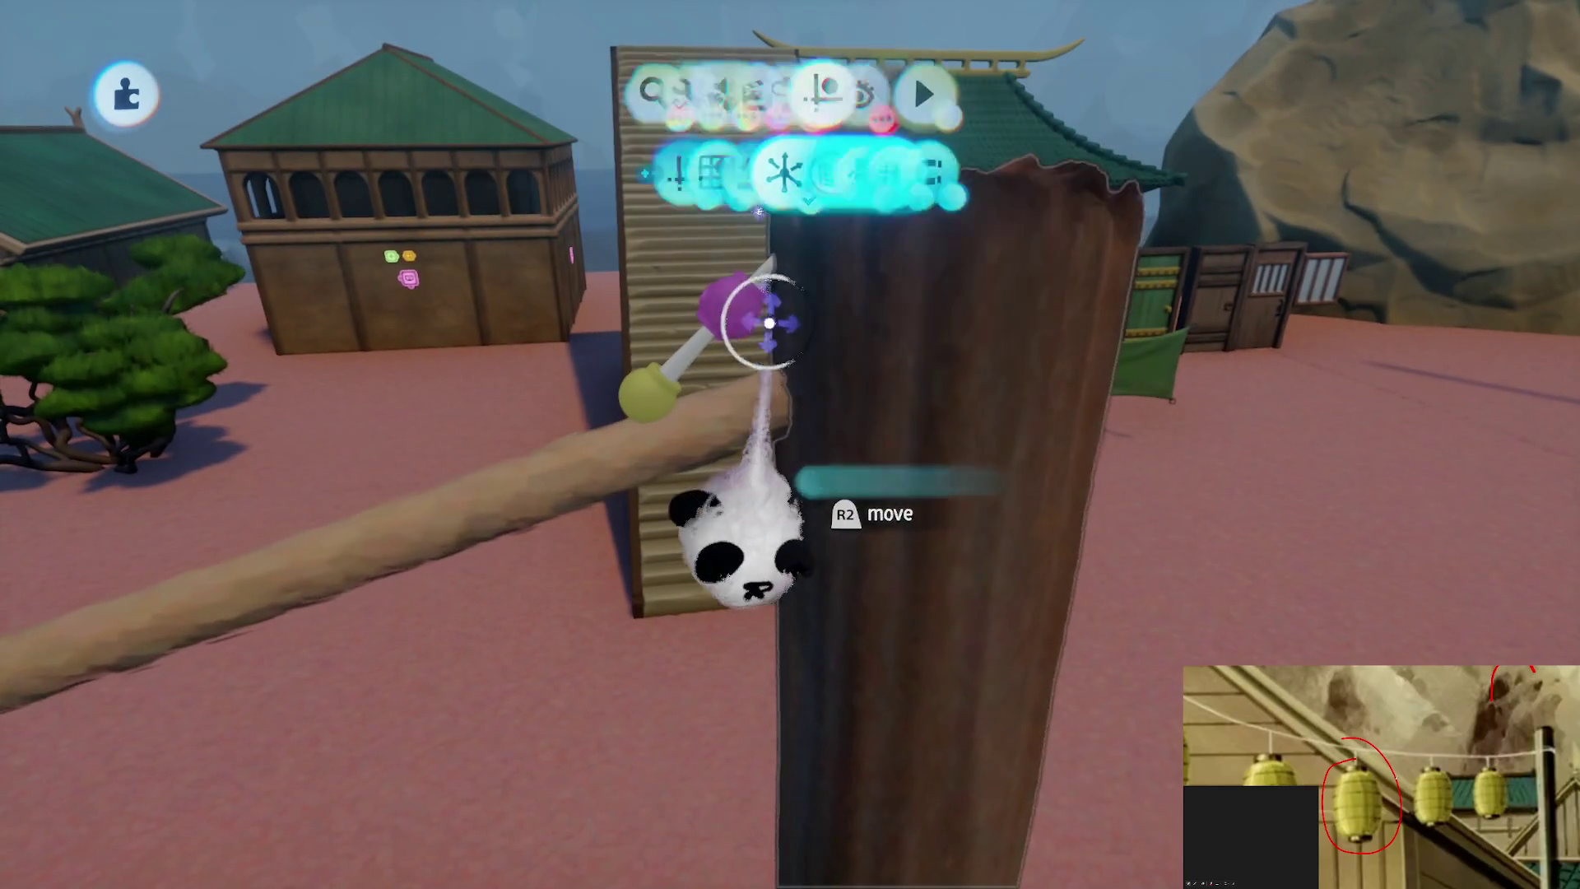
# Reposition the jointed connector's end at the pole top
pyautogui.moveTo(751, 317)
pyautogui.mouseDown()
pyautogui.moveTo(804, 353)
pyautogui.moveTo(808, 395)
pyautogui.moveTo(722, 412)
pyautogui.mouseUp()
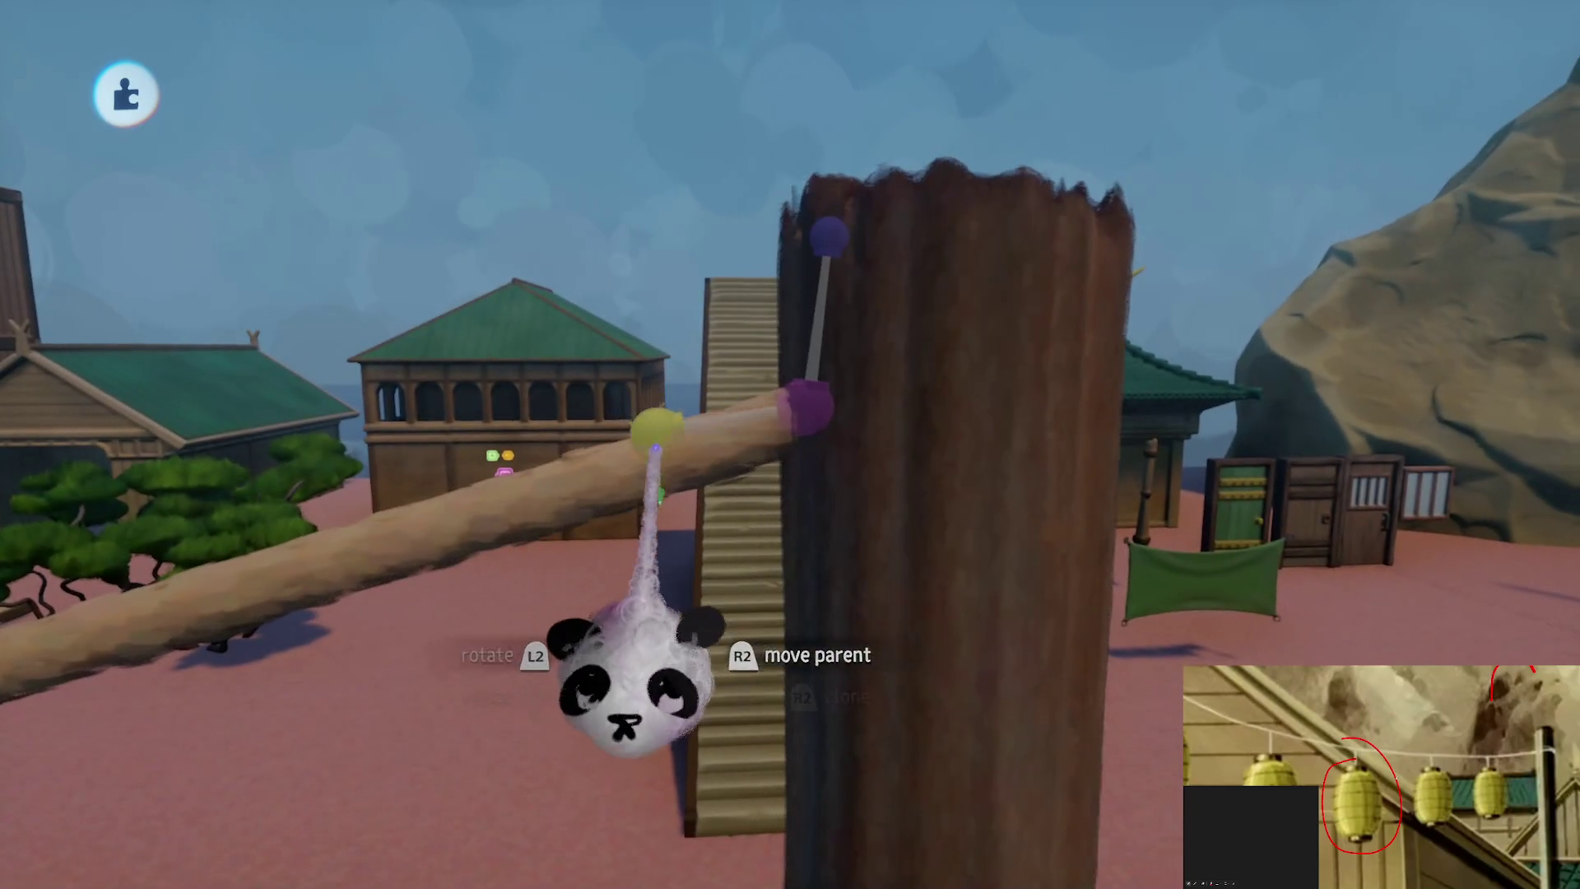
pyautogui.moveTo(661, 476); pyautogui.dragTo(798, 266)
pyautogui.press('Escape')
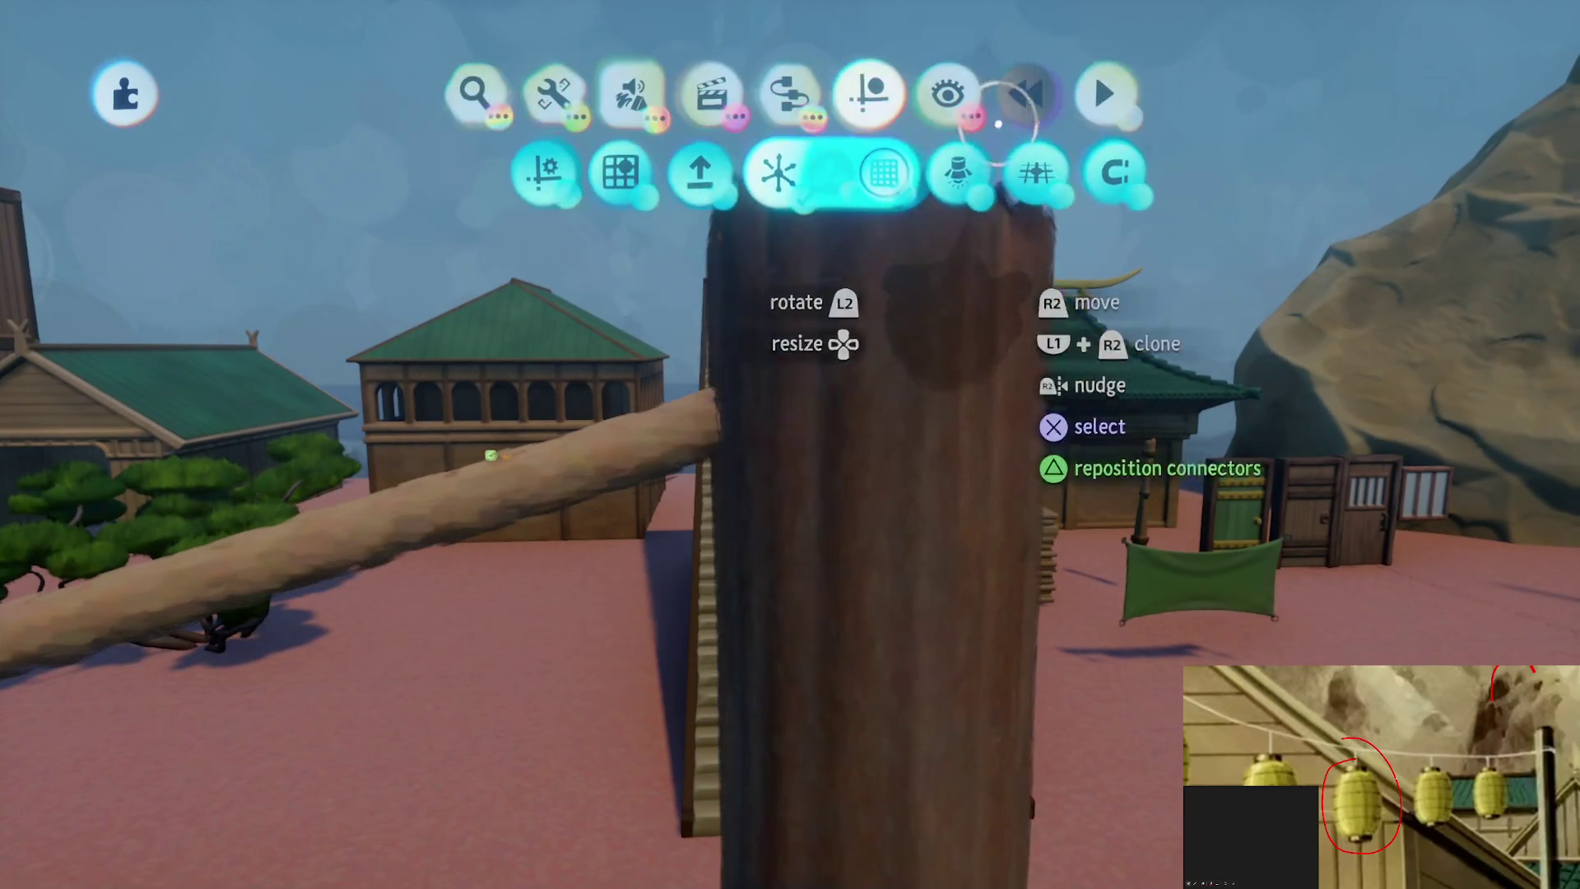
pyautogui.click(790, 94)
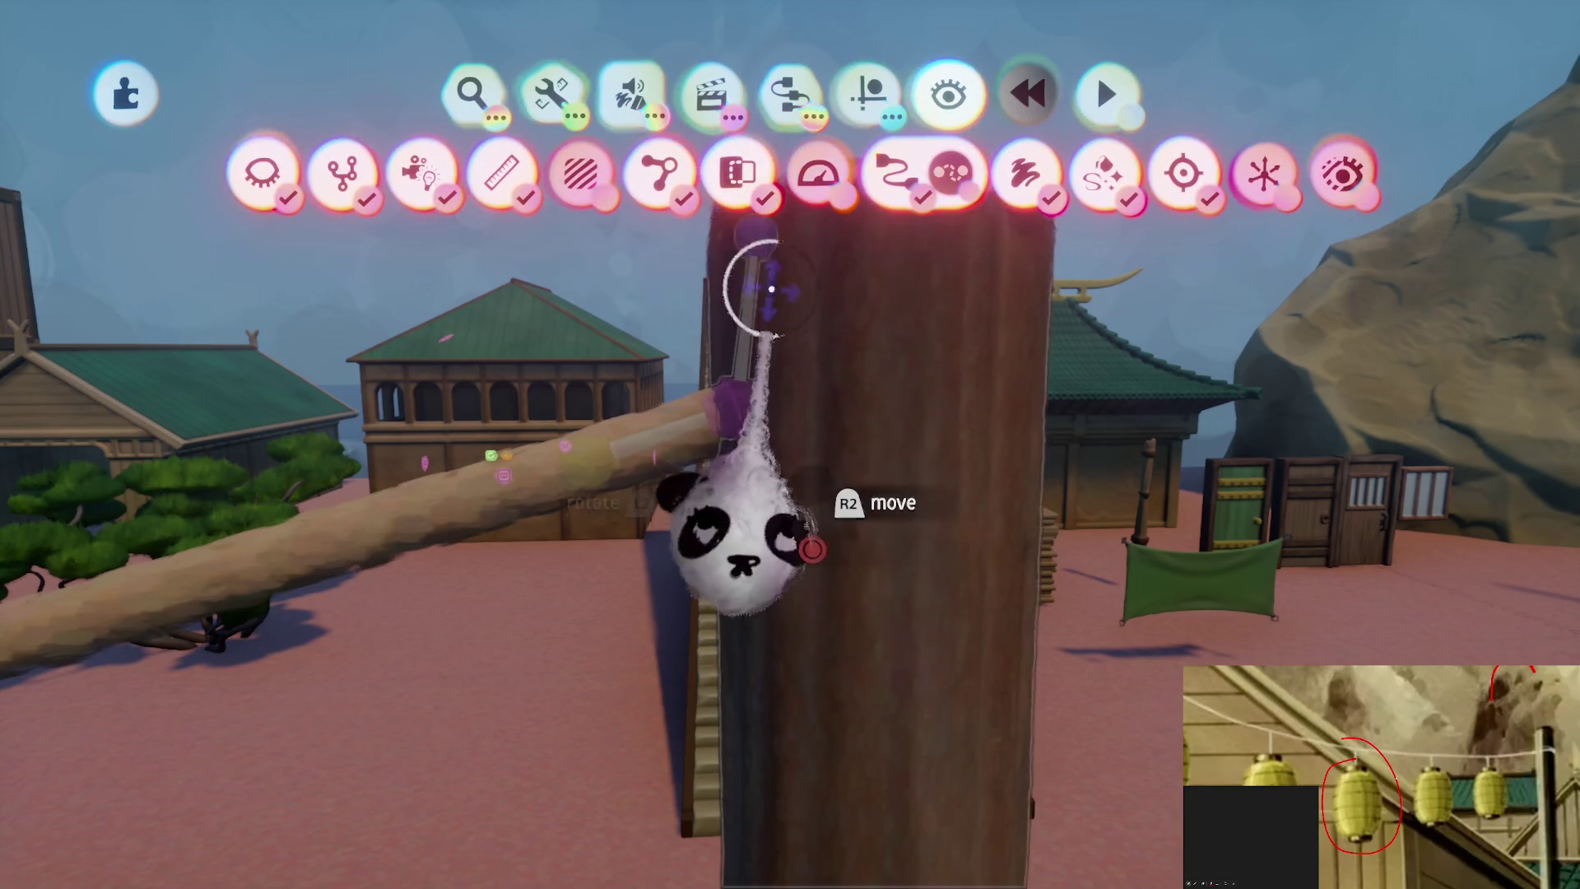
pyautogui.press('Escape')
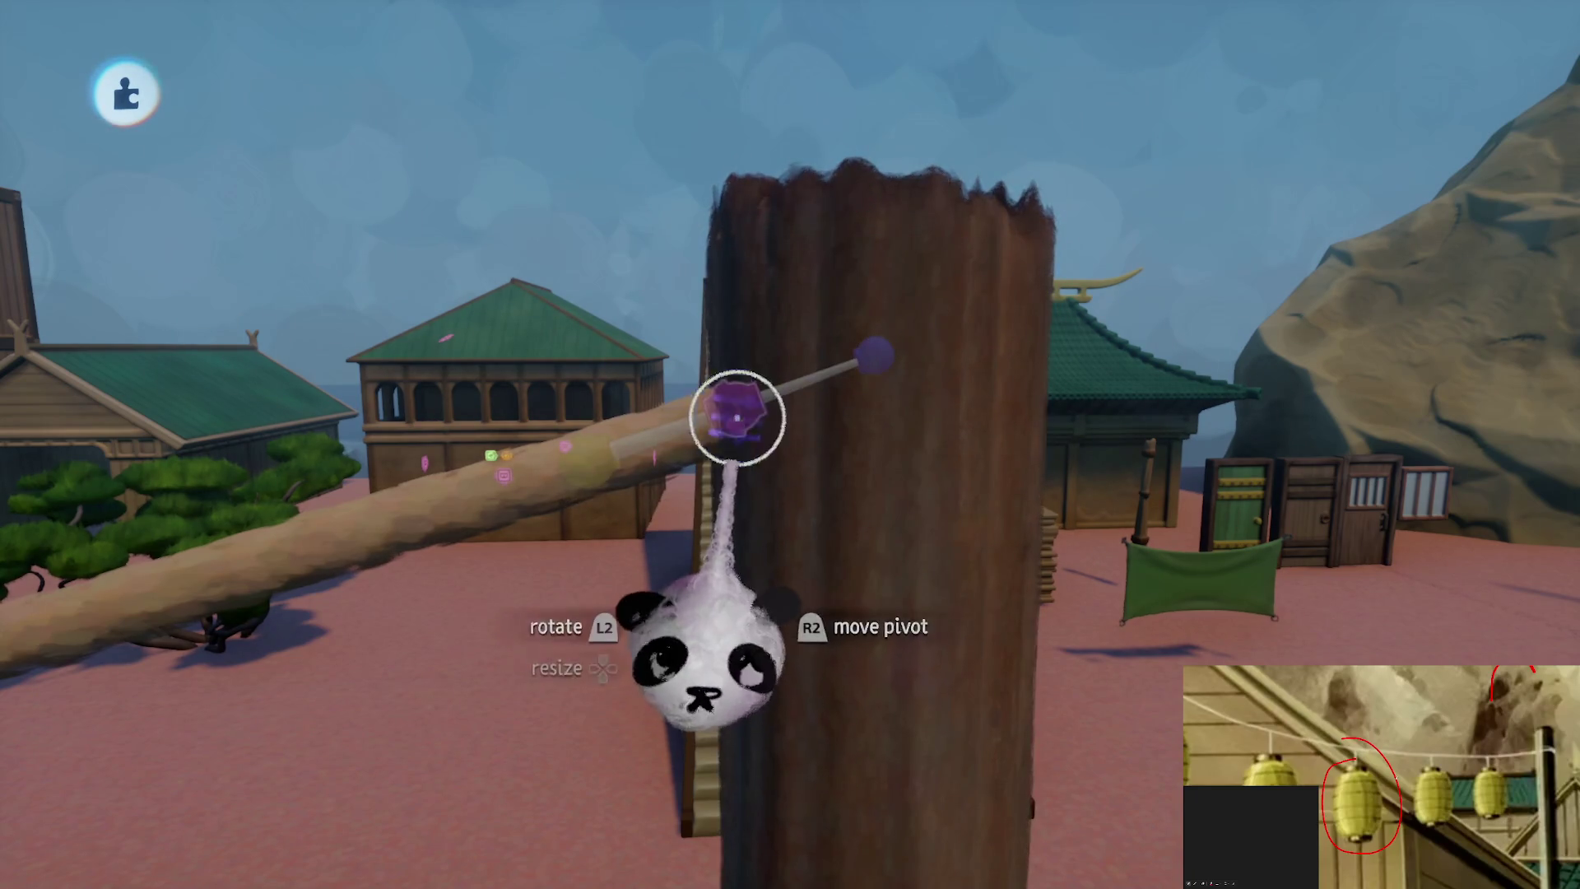
# Shift the connector's pivot along the rope and check the rope's end connector settings
pyautogui.click(736, 418)
pyautogui.press('Escape')
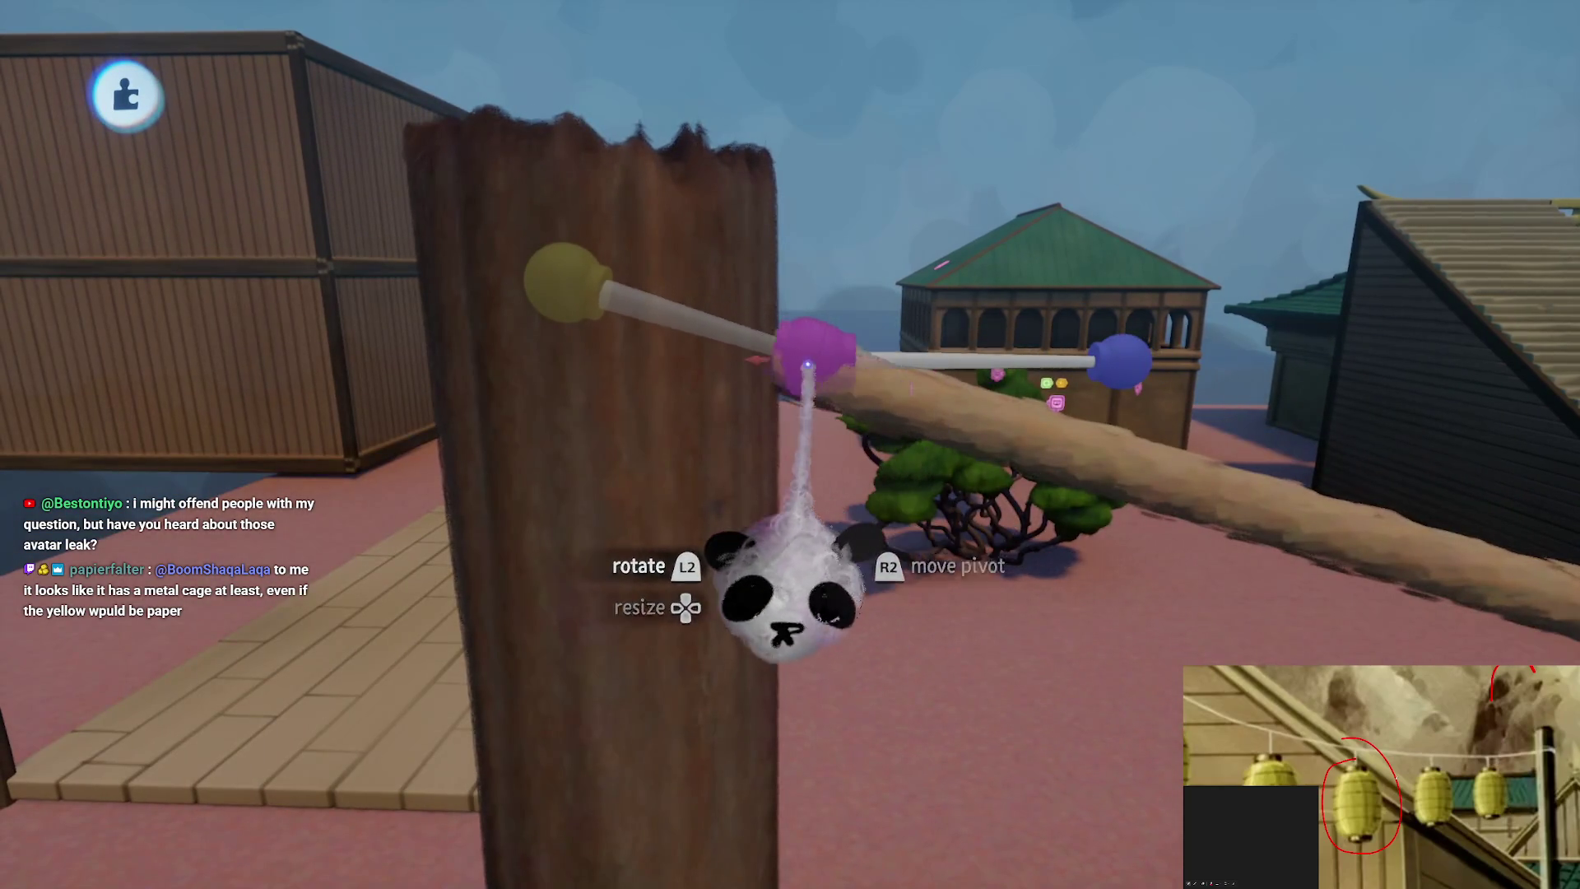
pyautogui.moveTo(807, 356)
pyautogui.mouseDown()
pyautogui.moveTo(1023, 359)
pyautogui.moveTo(952, 363)
pyautogui.moveTo(922, 385)
pyautogui.mouseUp()
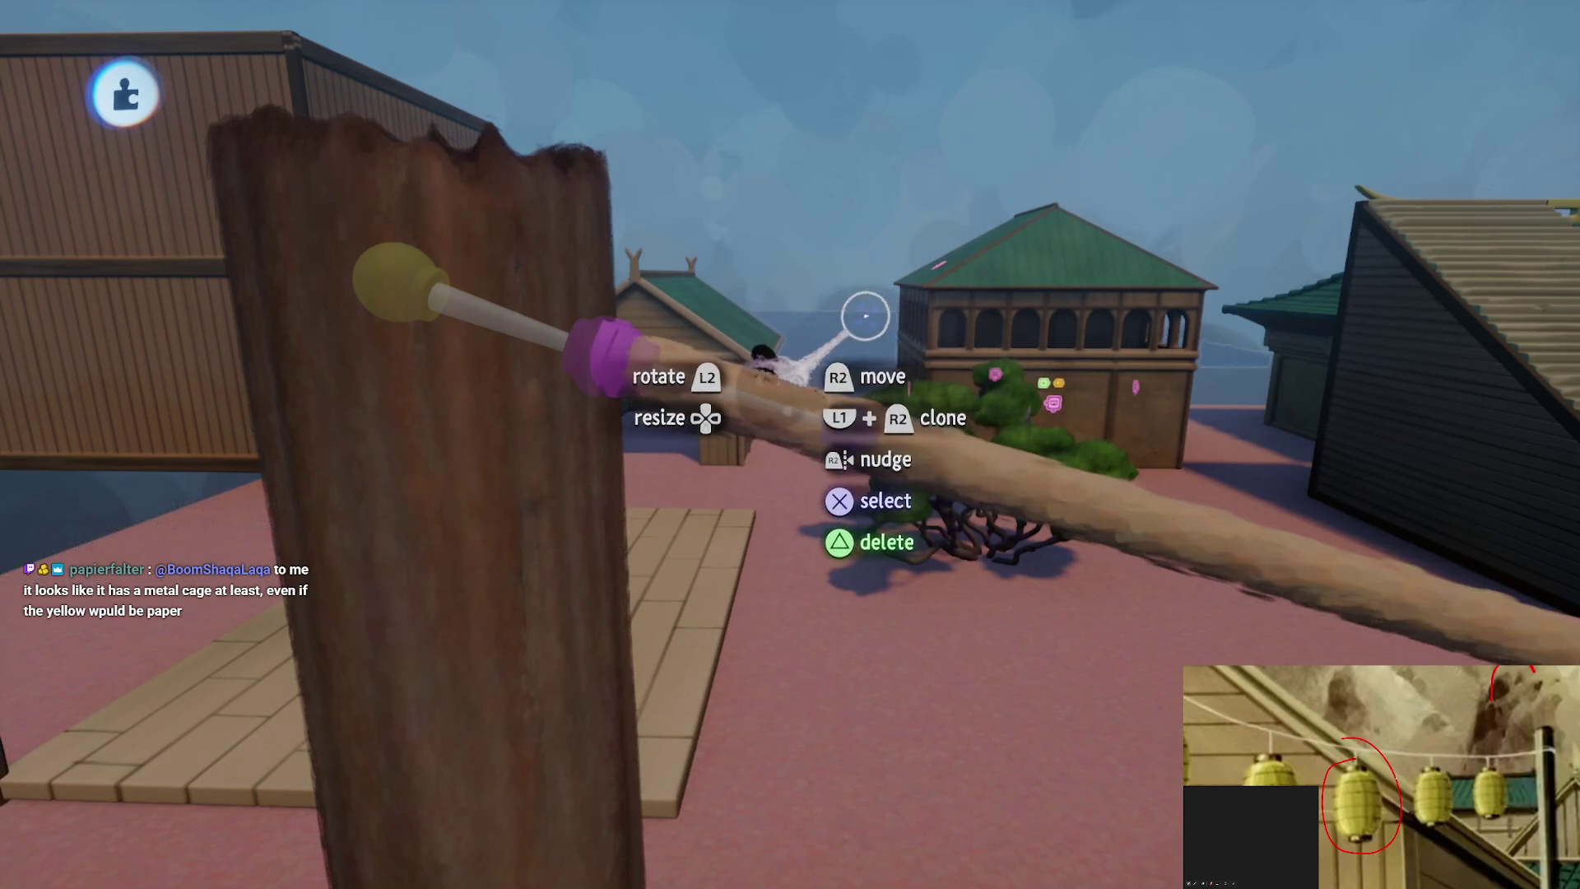
pyautogui.click(628, 356)
pyautogui.press('Escape')
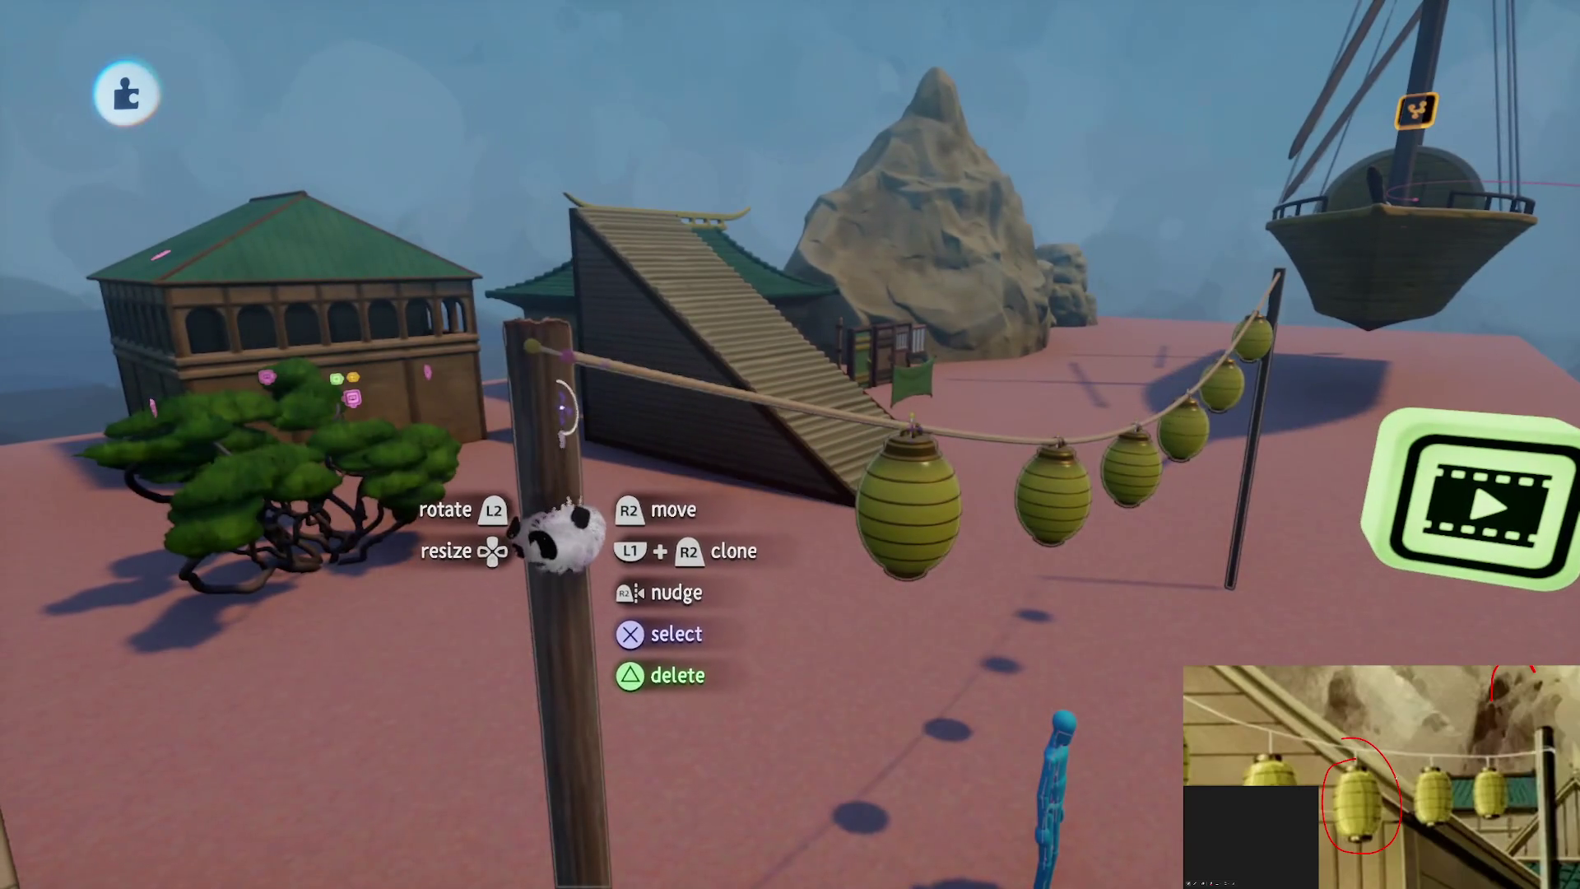
# Inspect the wooden pole's Physical Properties in its Tweak menu, then show the Animate gadgets
pyautogui.click(549, 404)
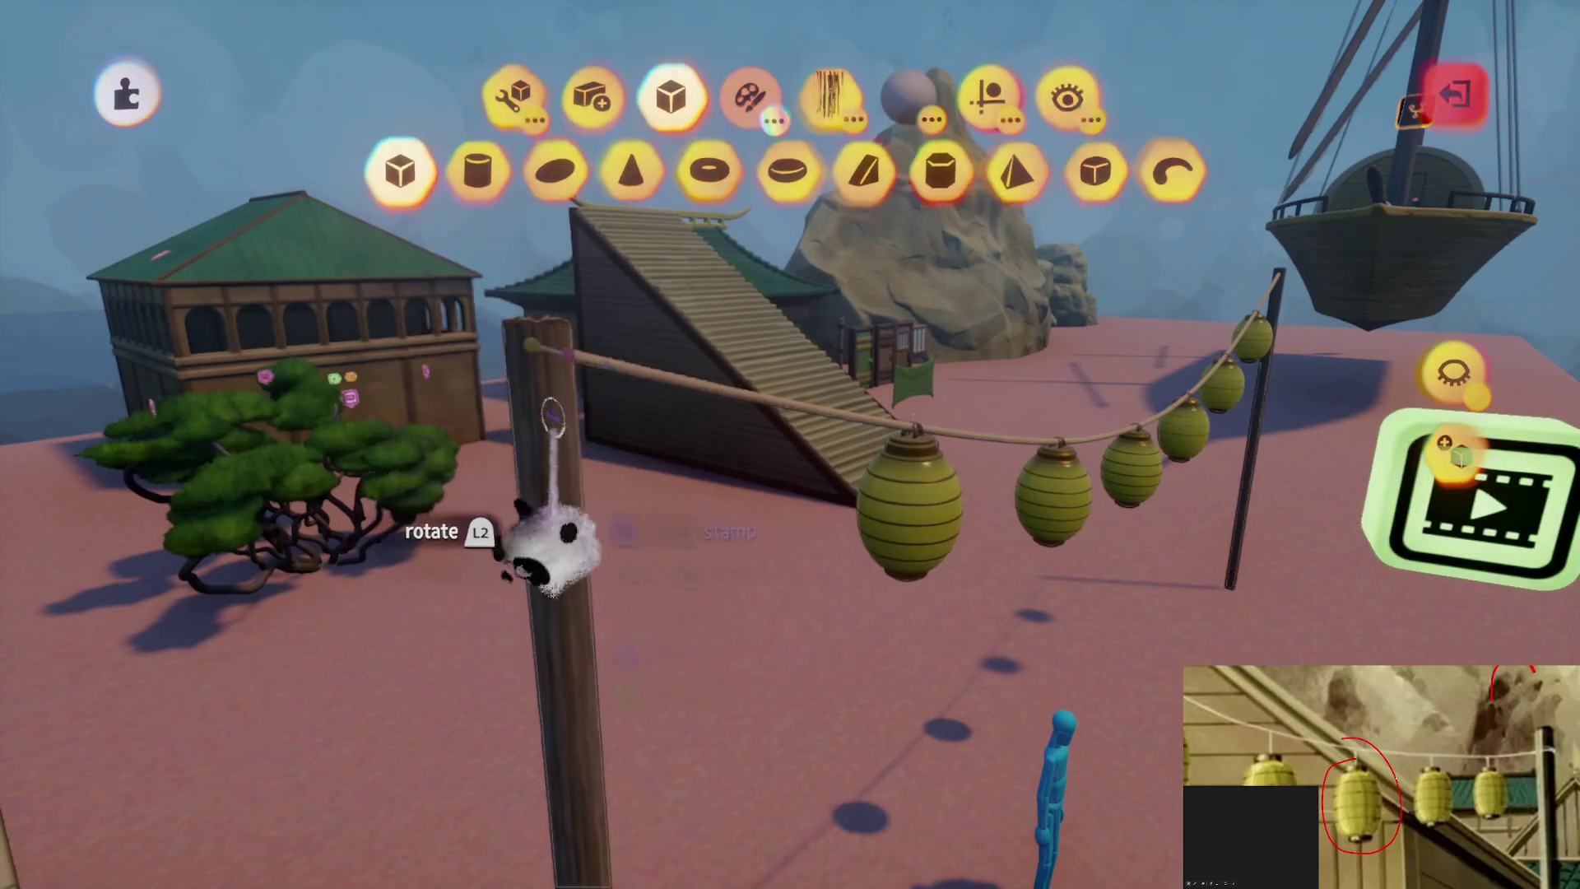
pyautogui.press('Escape')
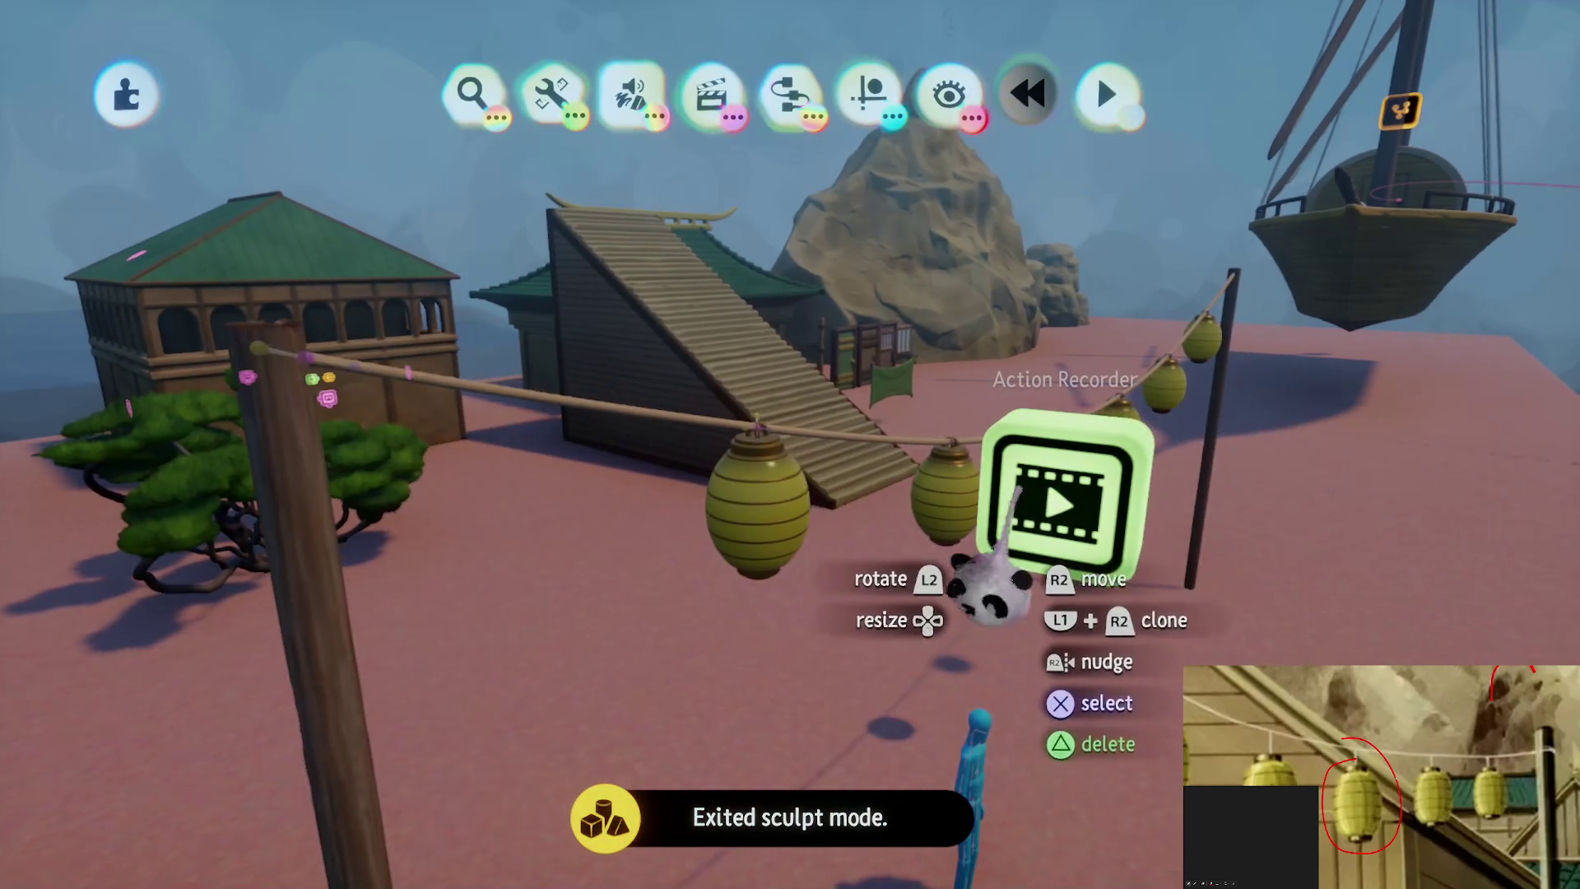
pyautogui.click(1053, 527)
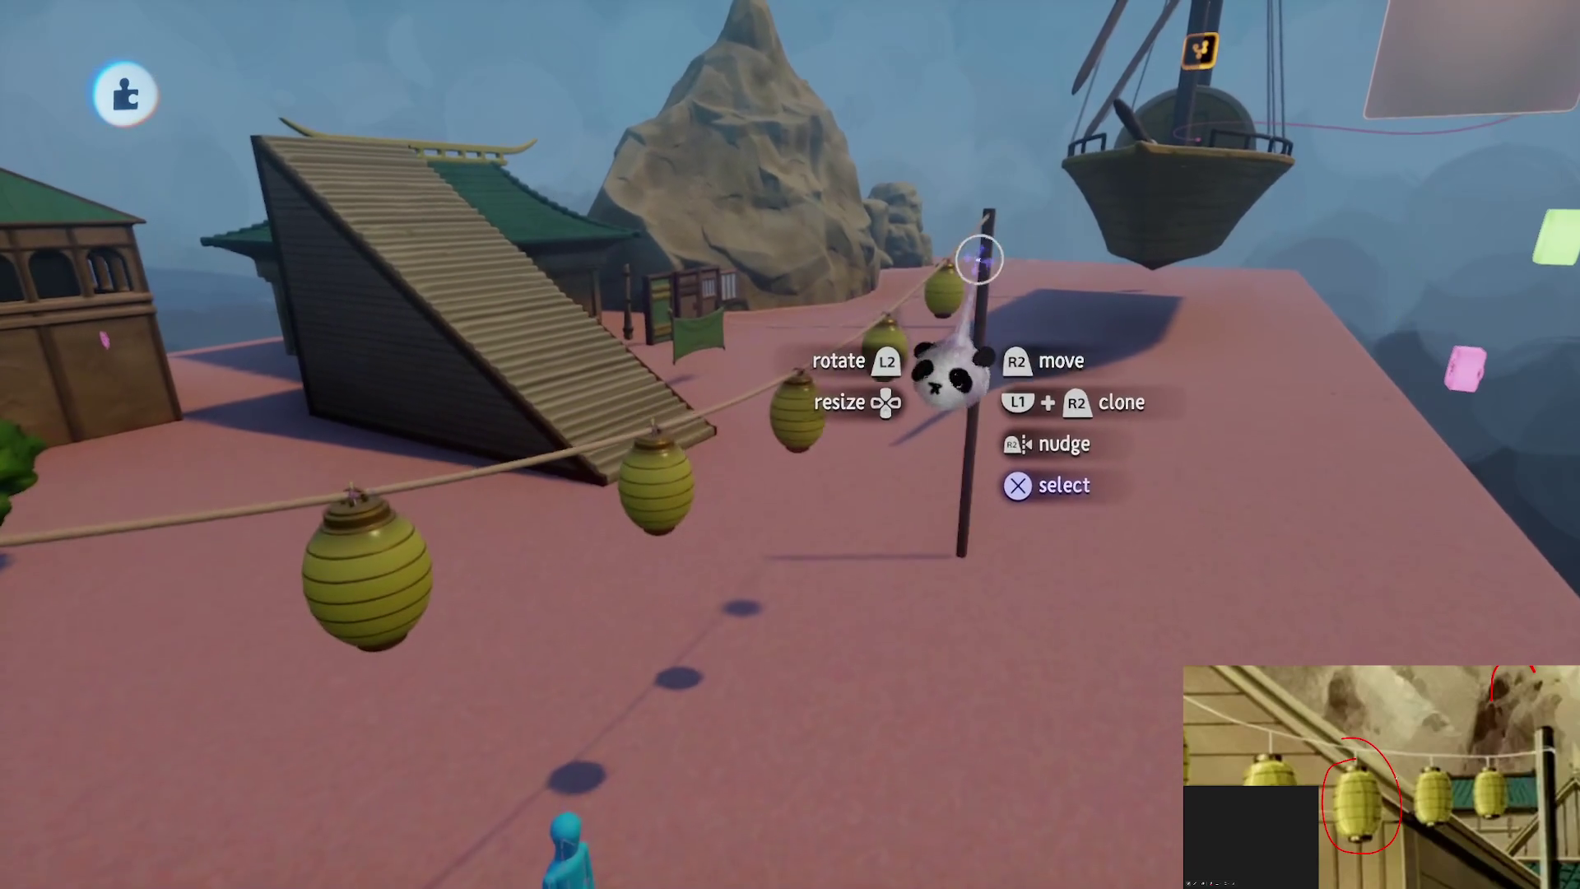
pyautogui.click(954, 329)
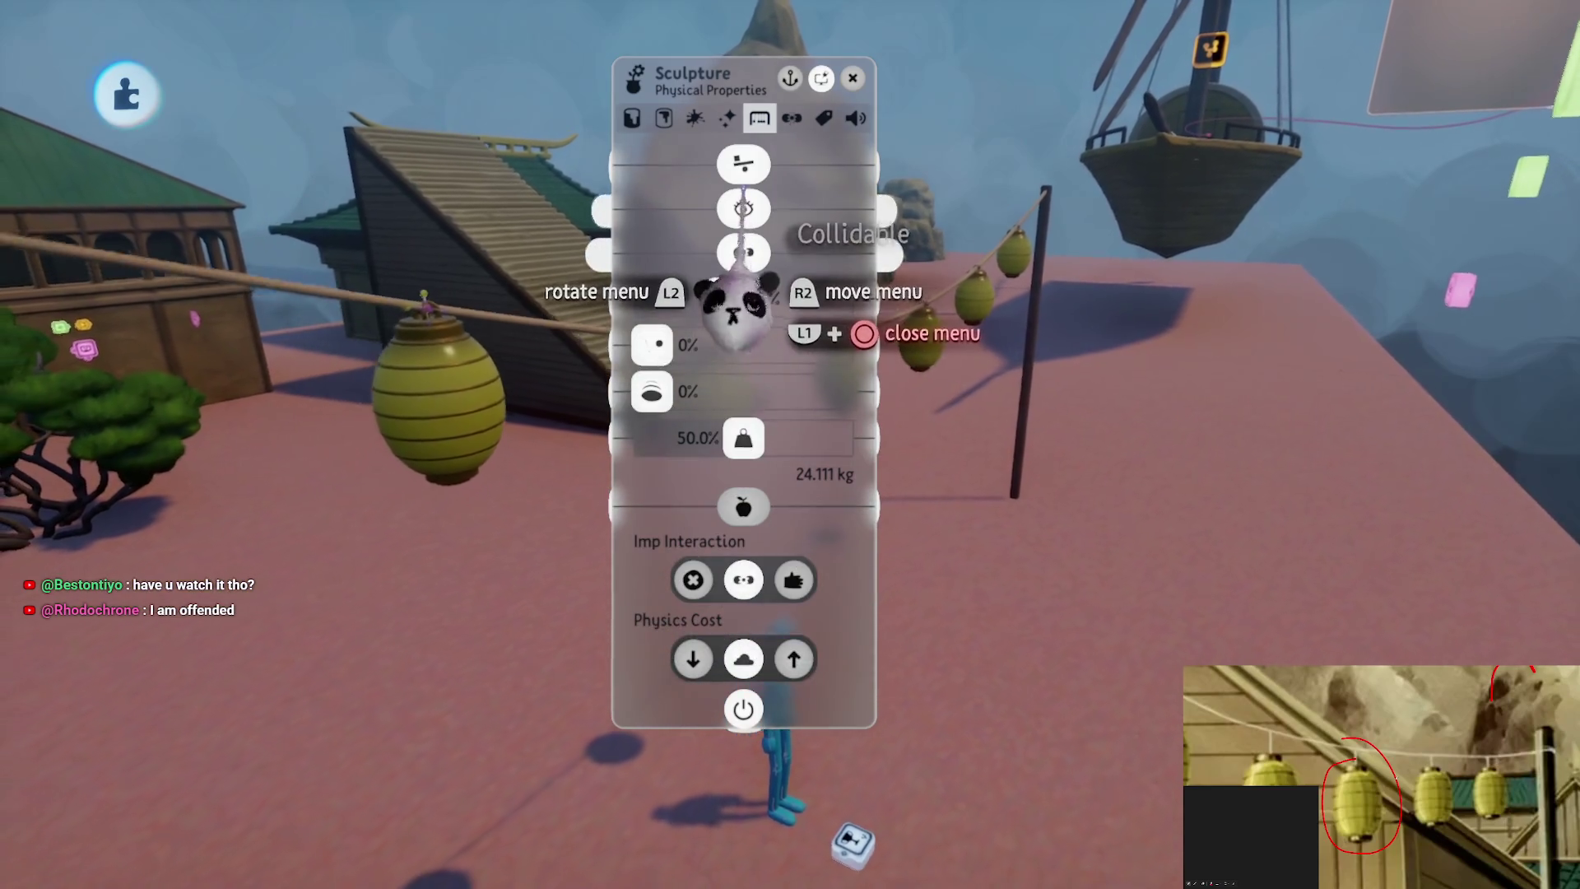
pyautogui.press('Escape')
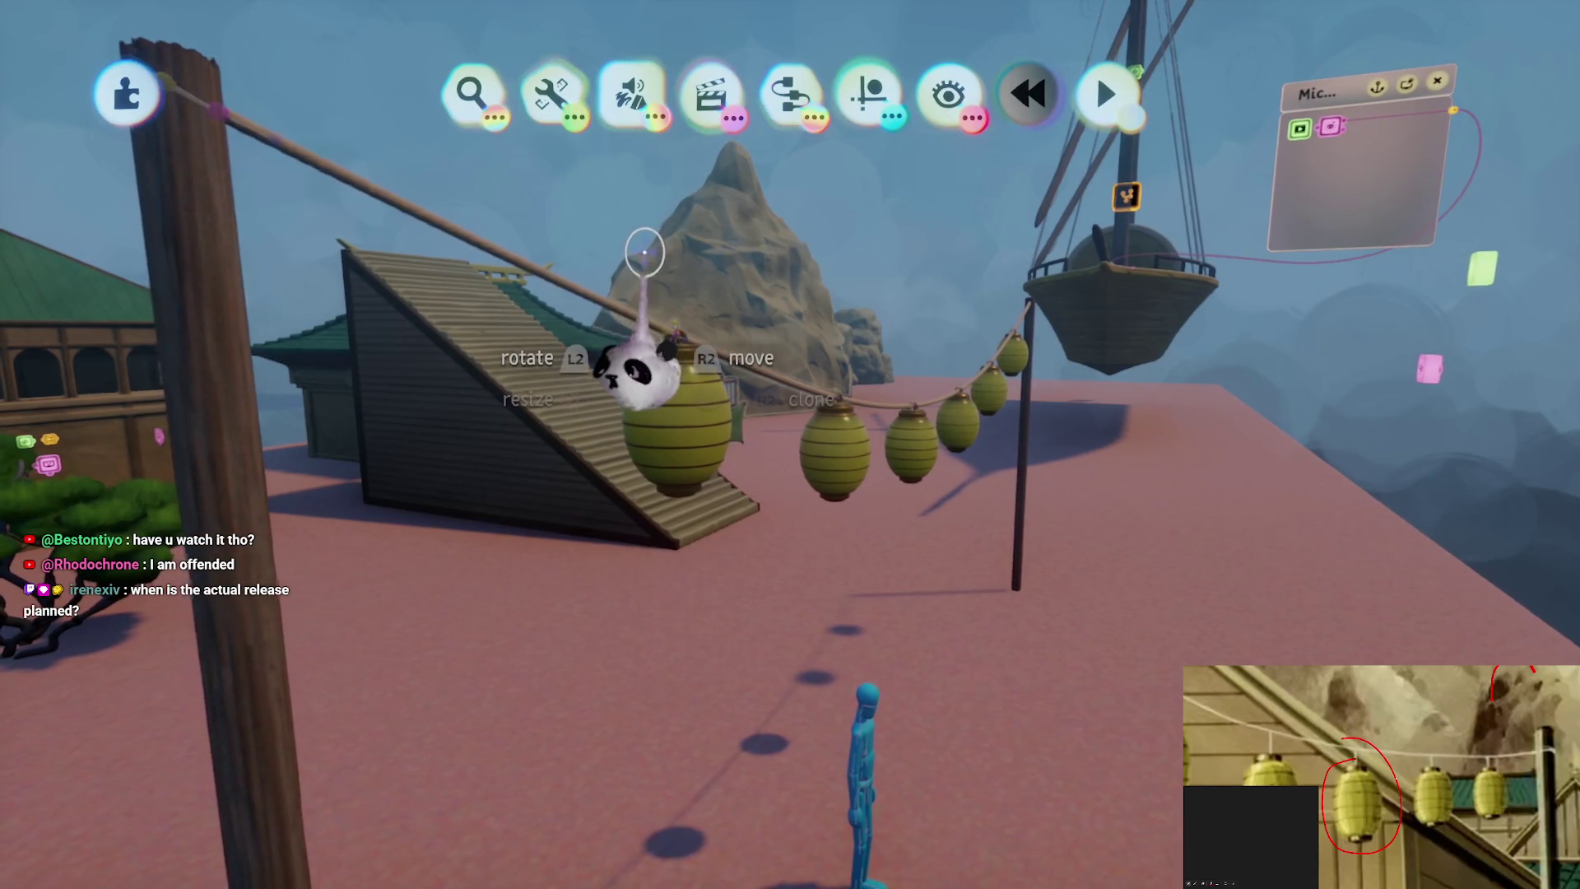
pyautogui.moveTo(656, 201); pyautogui.dragTo(769, 331)
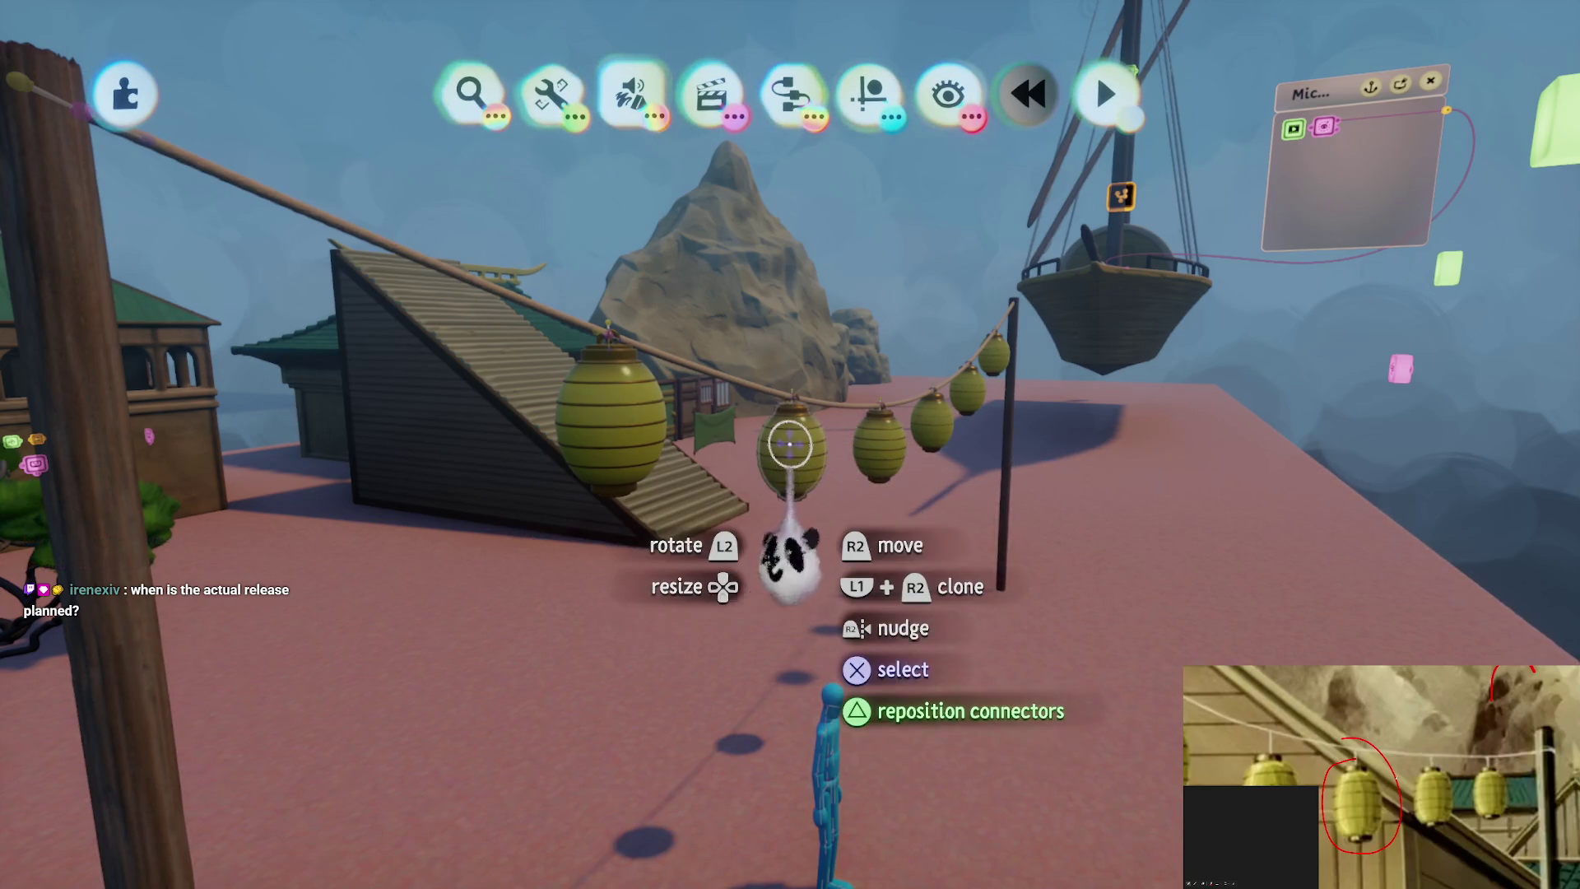
pyautogui.click(712, 97)
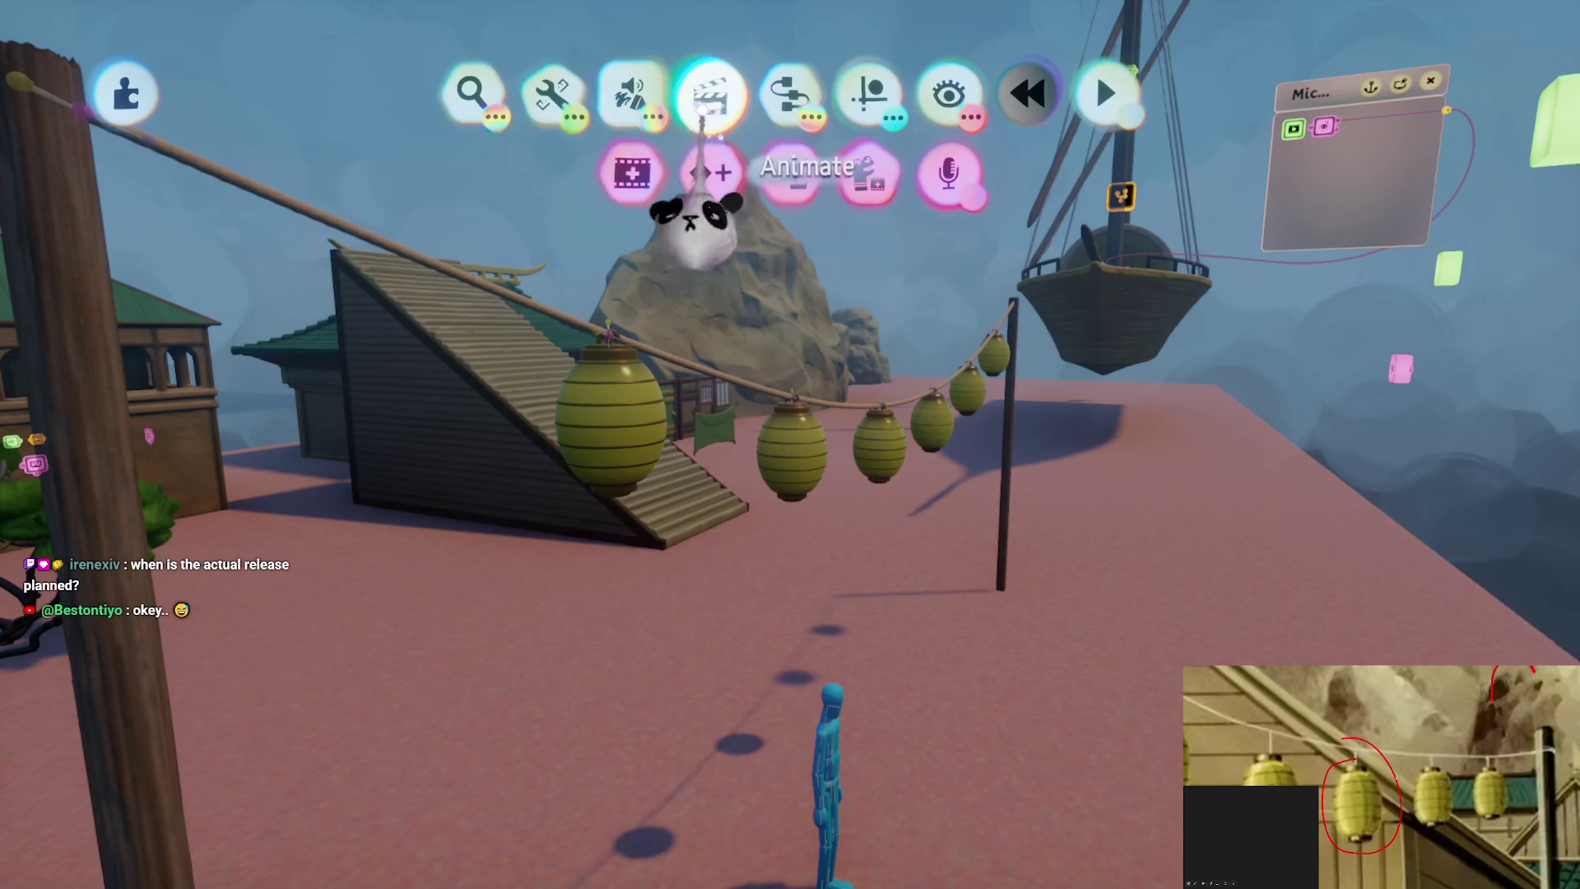
# Stamp an Action Recorder, select the wooden post, and record a 541-frame take of the lanterns swaying
pyautogui.click(631, 172)
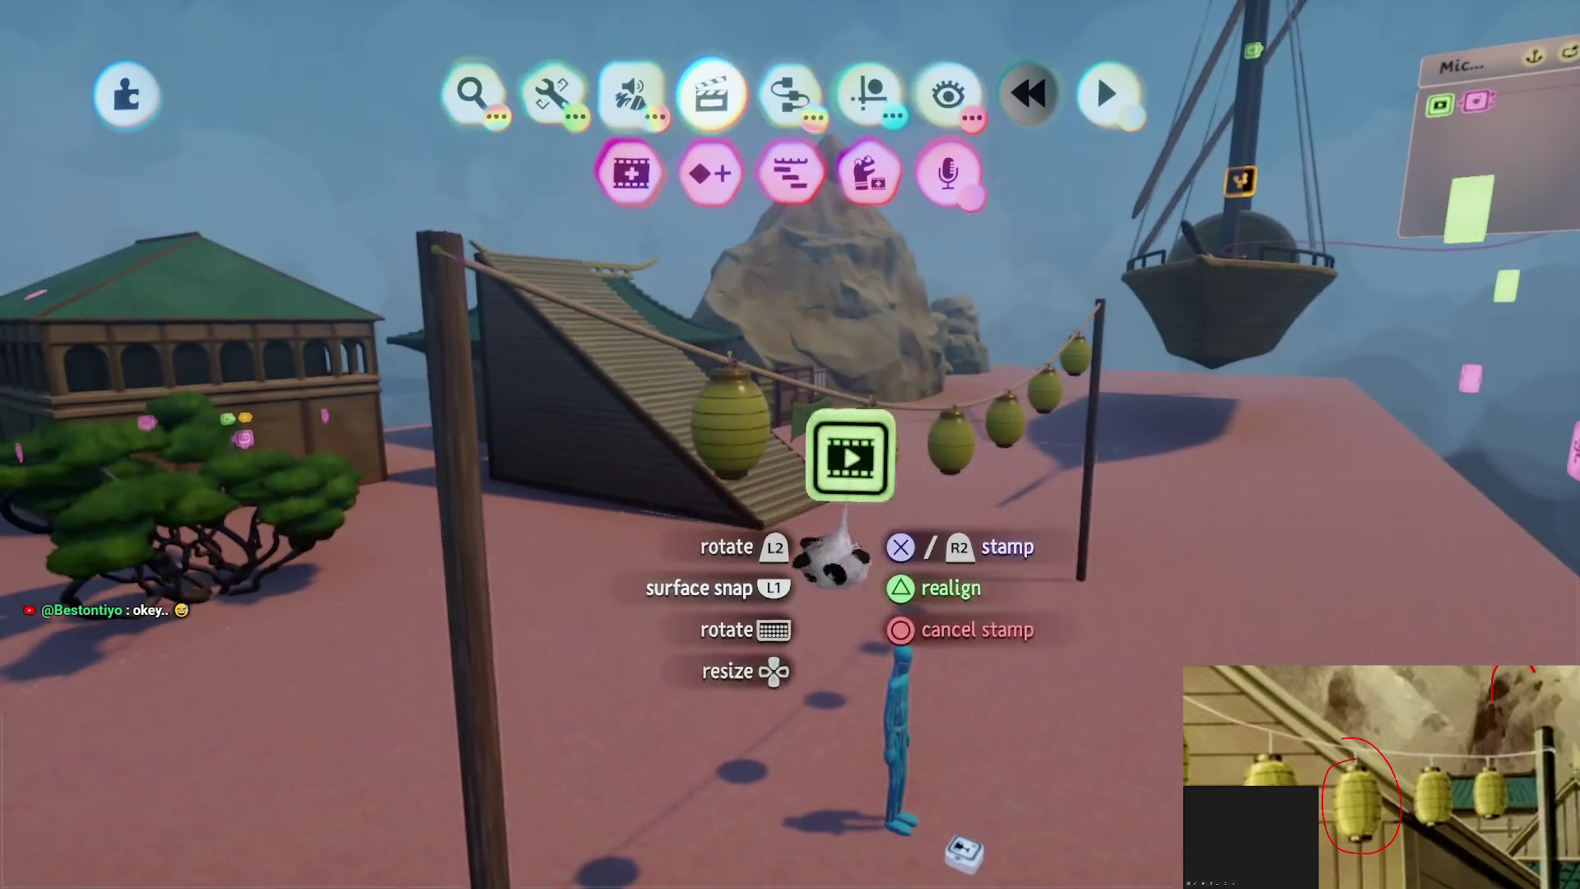
pyautogui.click(910, 535)
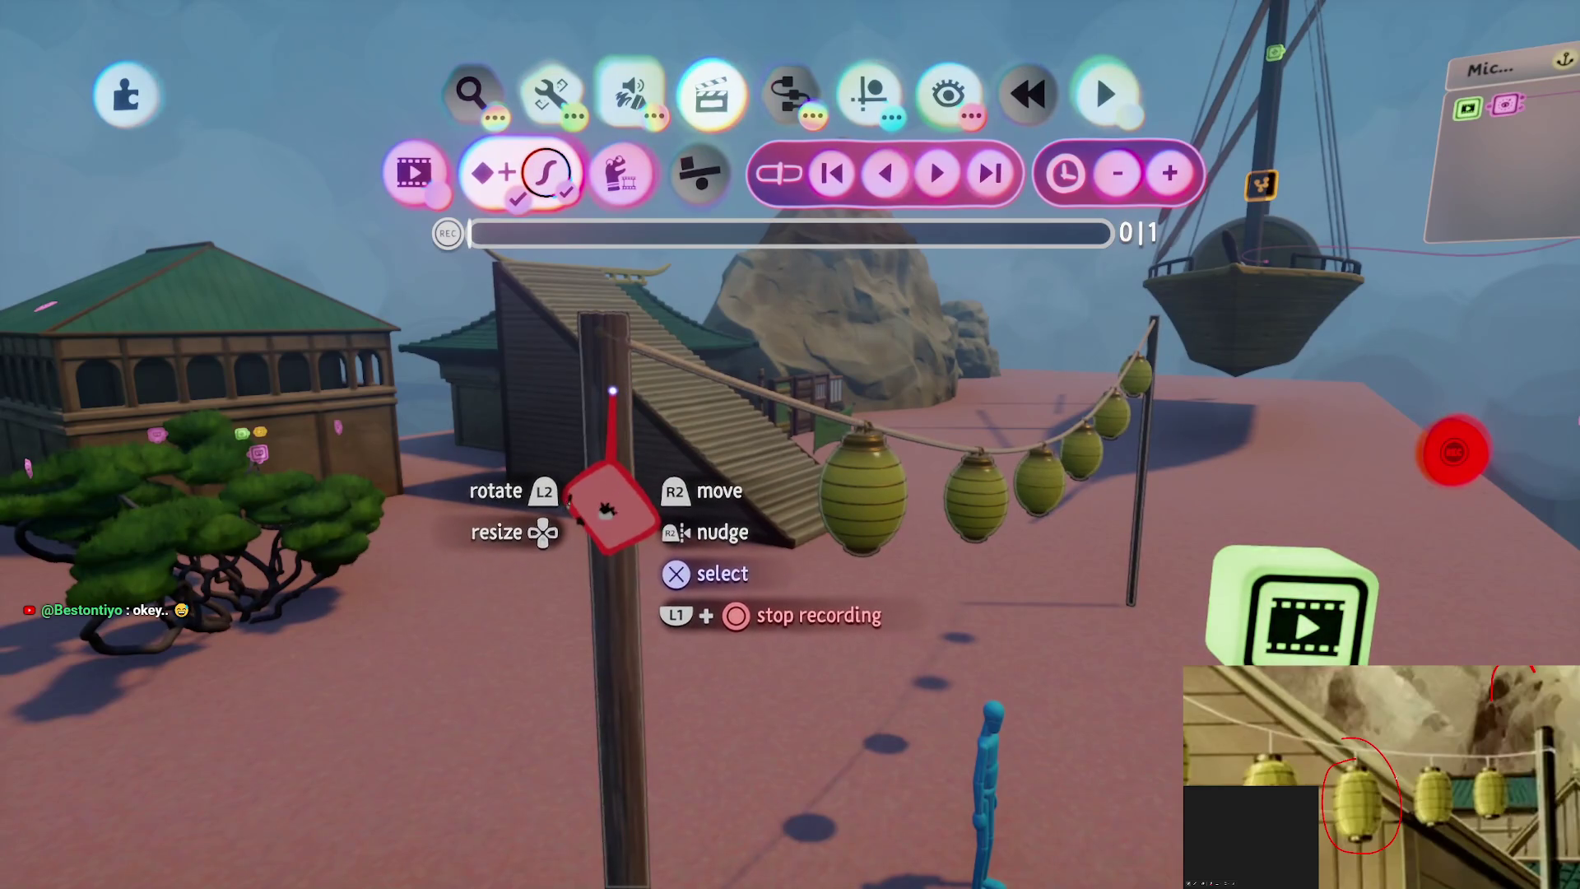
pyautogui.click(613, 503)
pyautogui.click(687, 325)
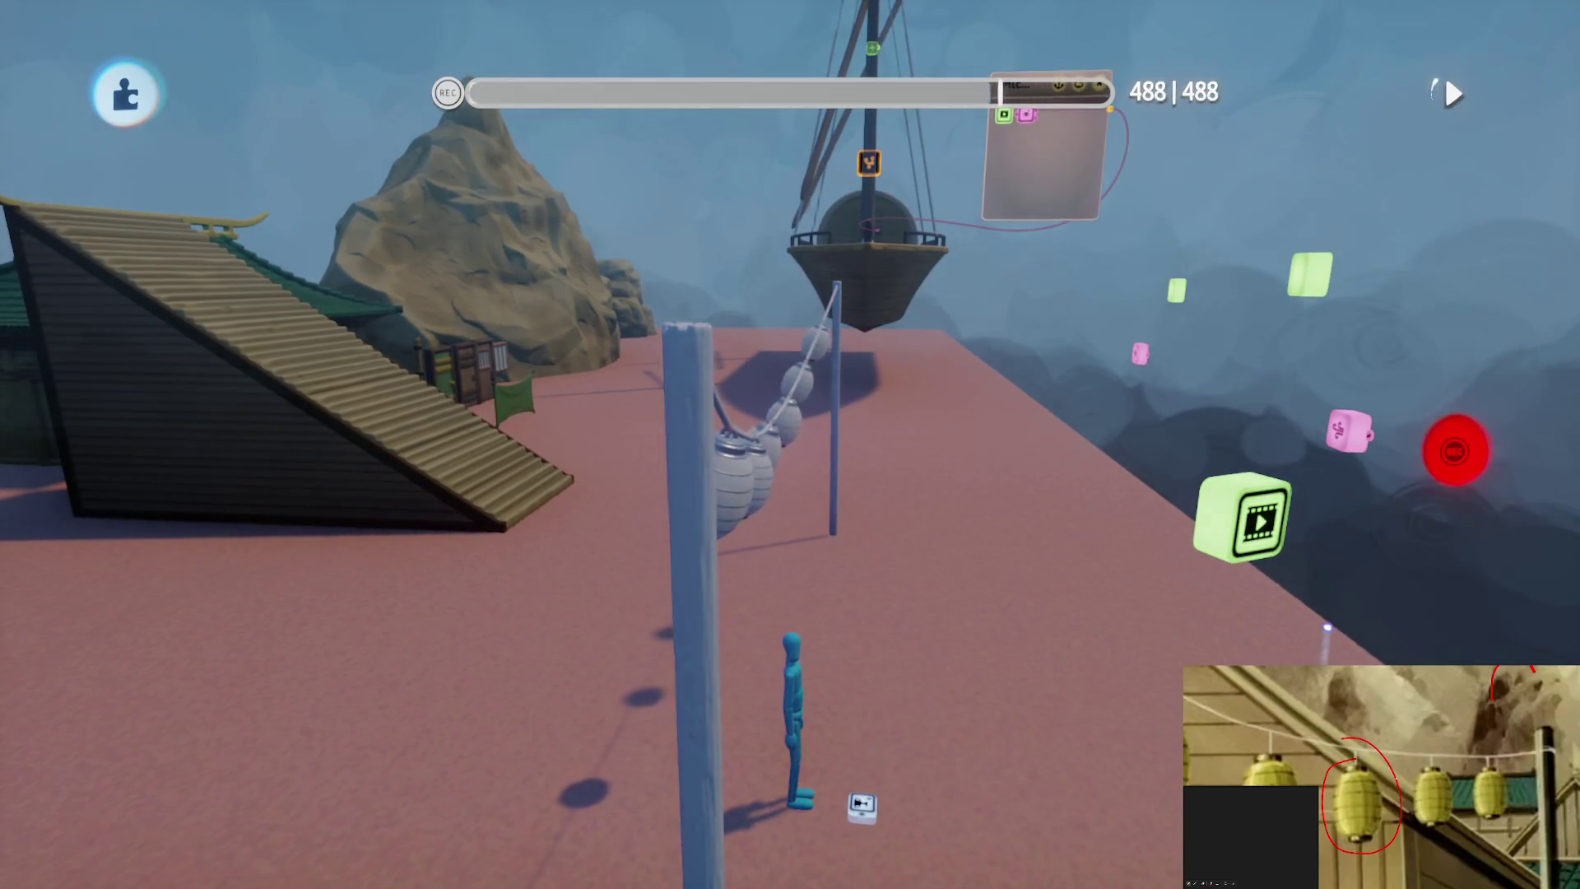
pyautogui.click(1449, 460)
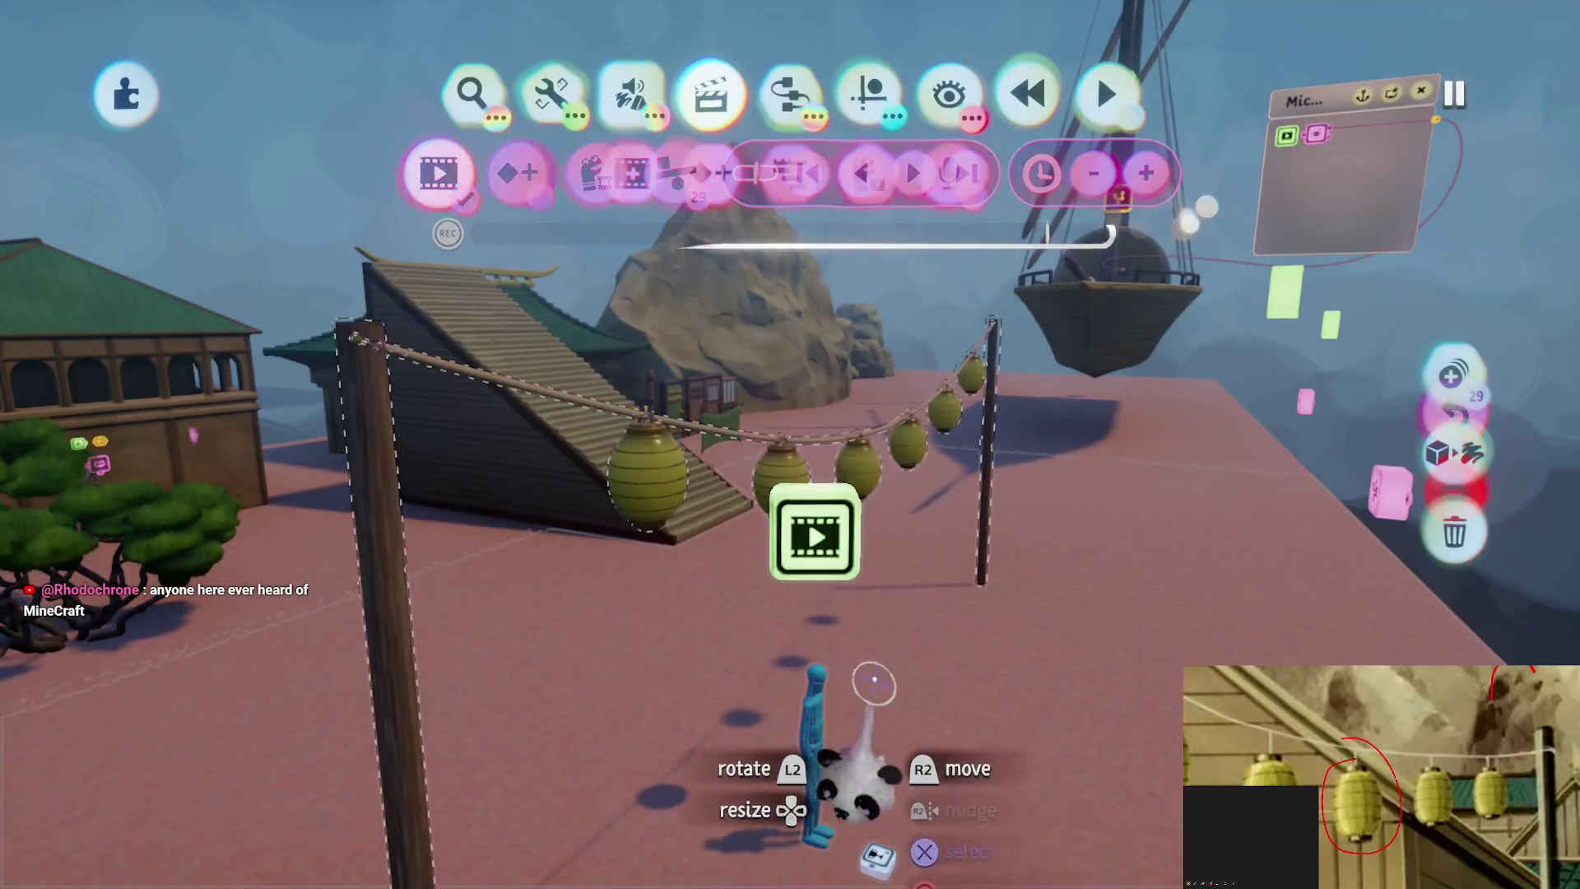
pyautogui.click(811, 658)
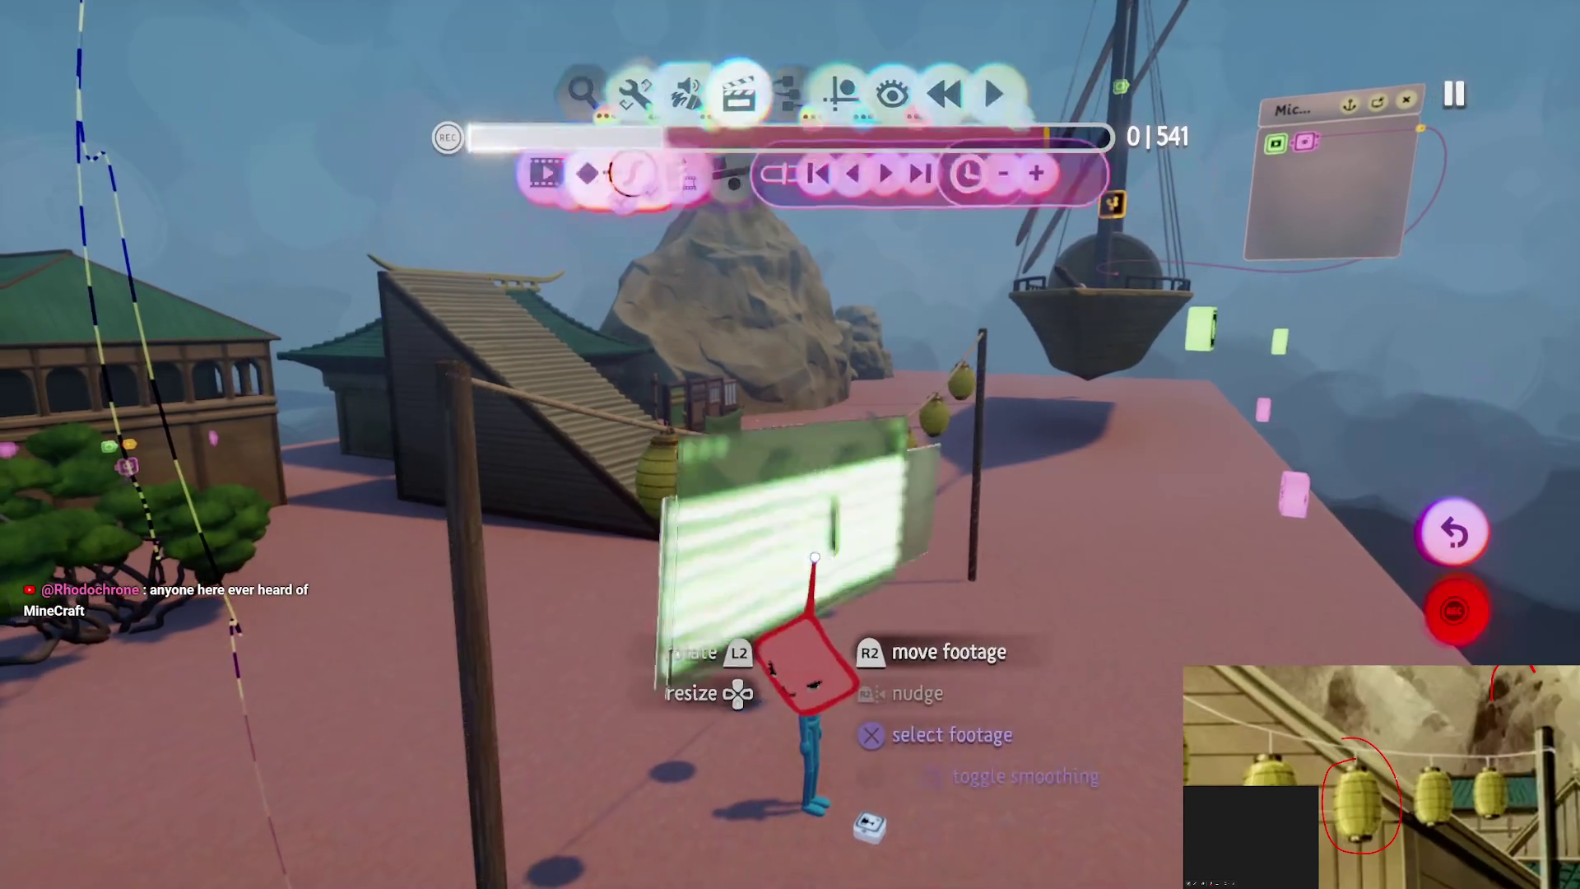
pyautogui.moveTo(798, 604)
pyautogui.mouseDown()
pyautogui.moveTo(753, 815)
pyautogui.moveTo(783, 806)
pyautogui.mouseUp()
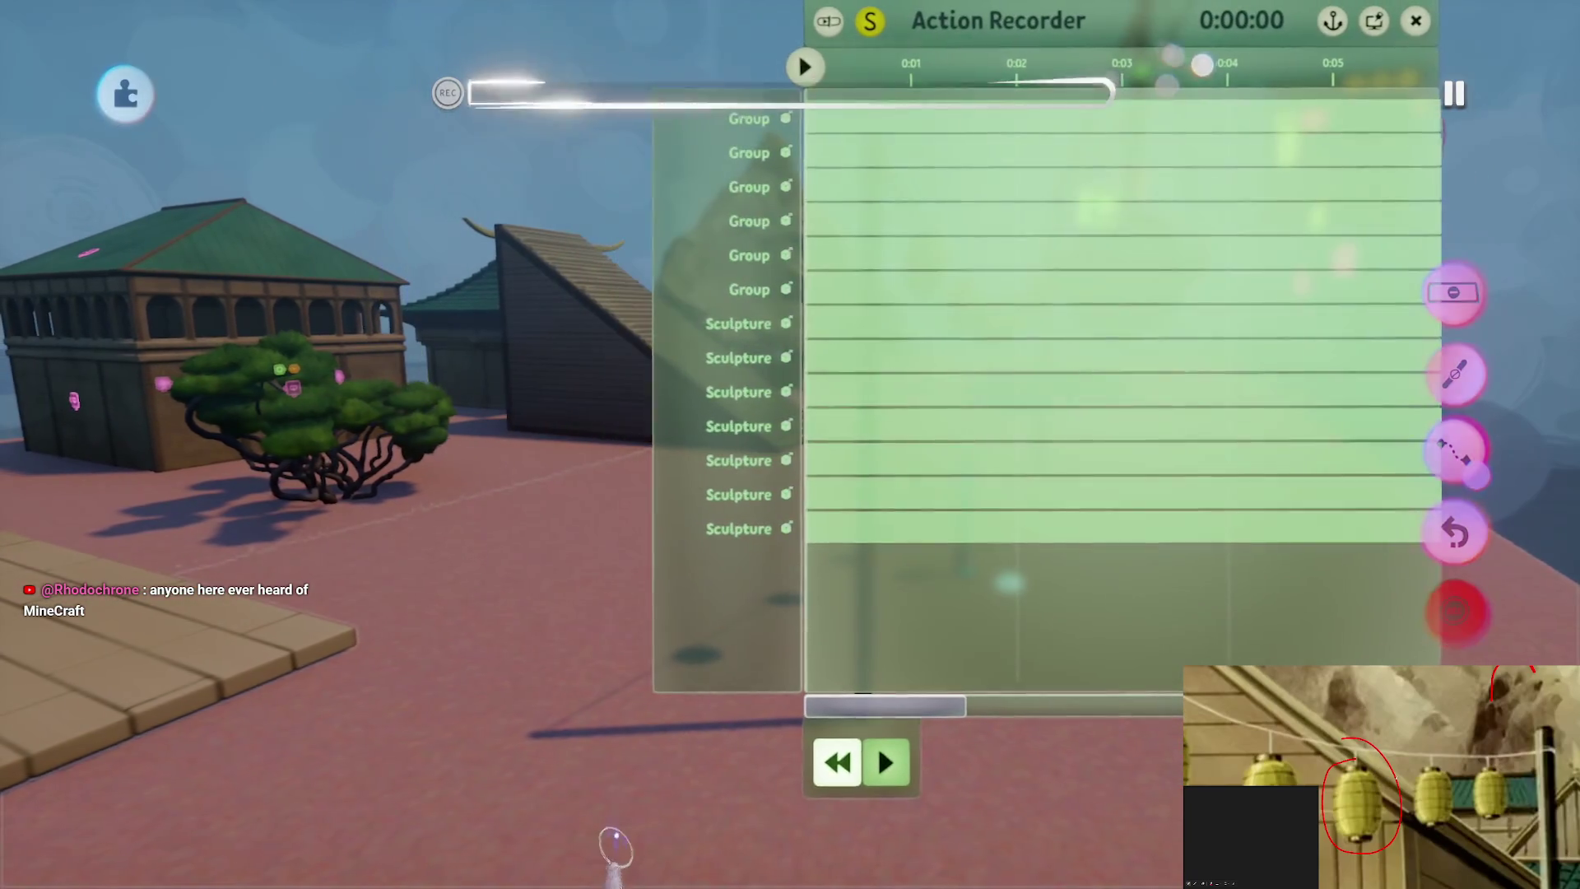
pyautogui.press('Escape')
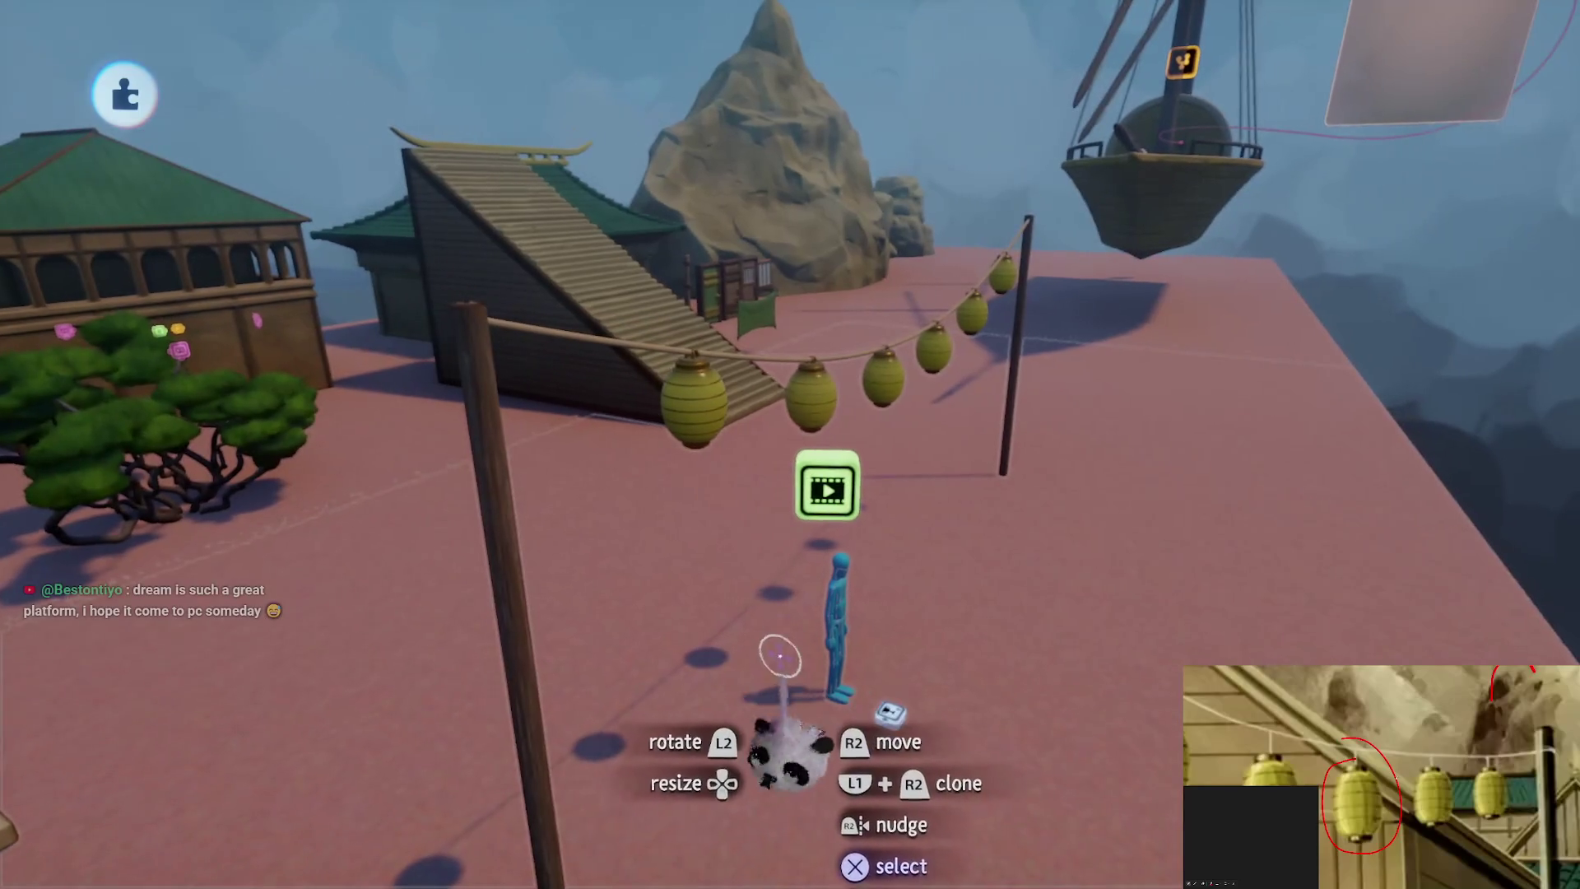
# Revert the last deletion, then save The Storm Assets [B1E12] online as a private version
pyautogui.press('Delete')
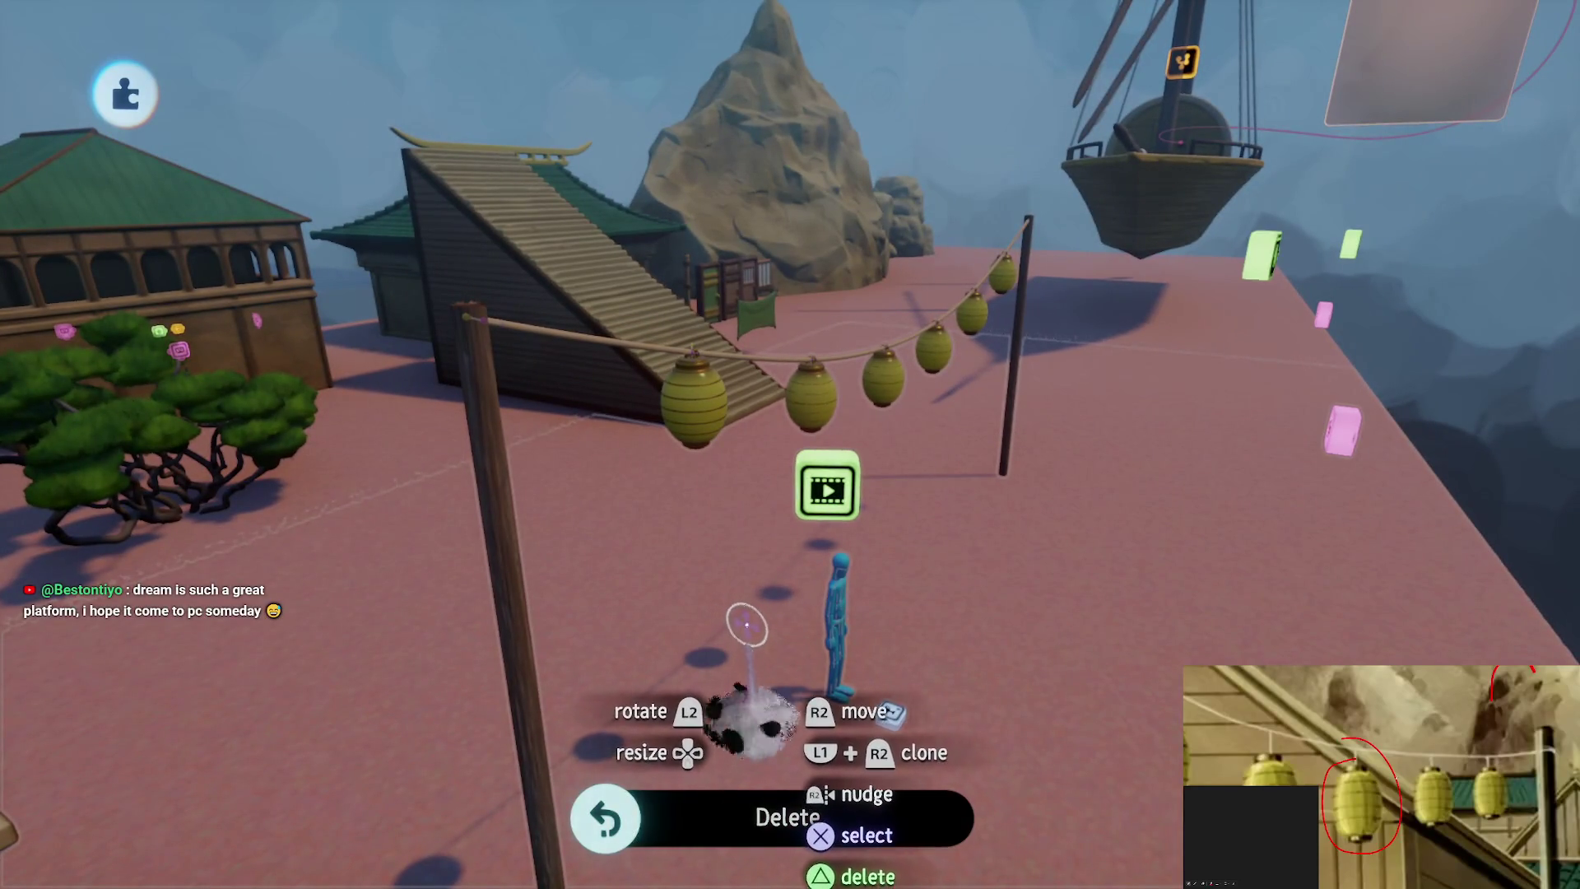
pyautogui.hotkey('ctrl', 'z')
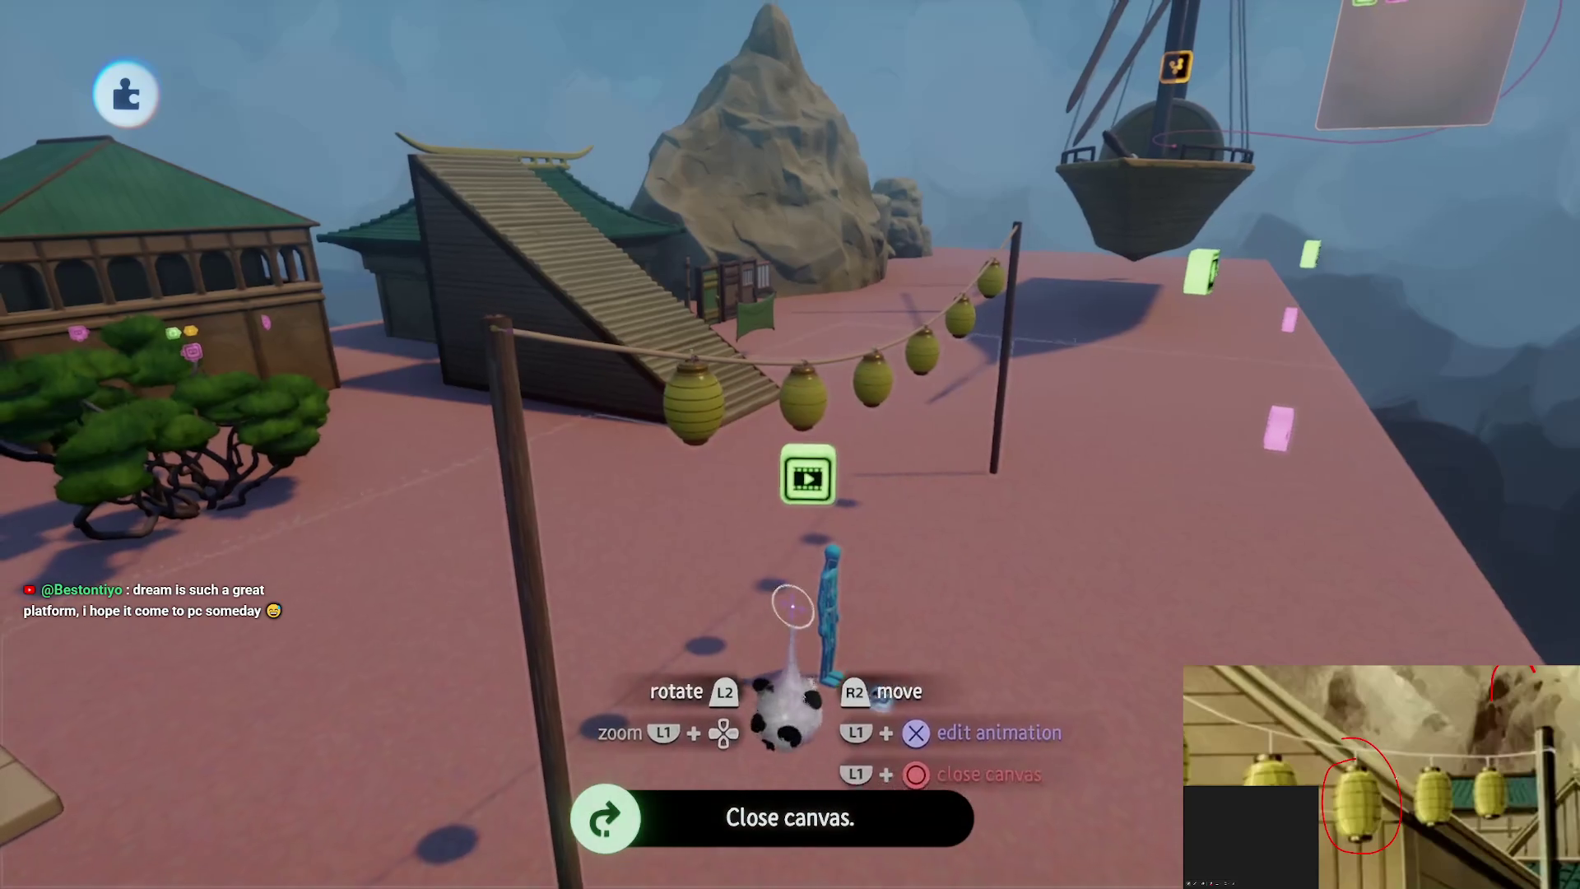
pyautogui.press('Escape')
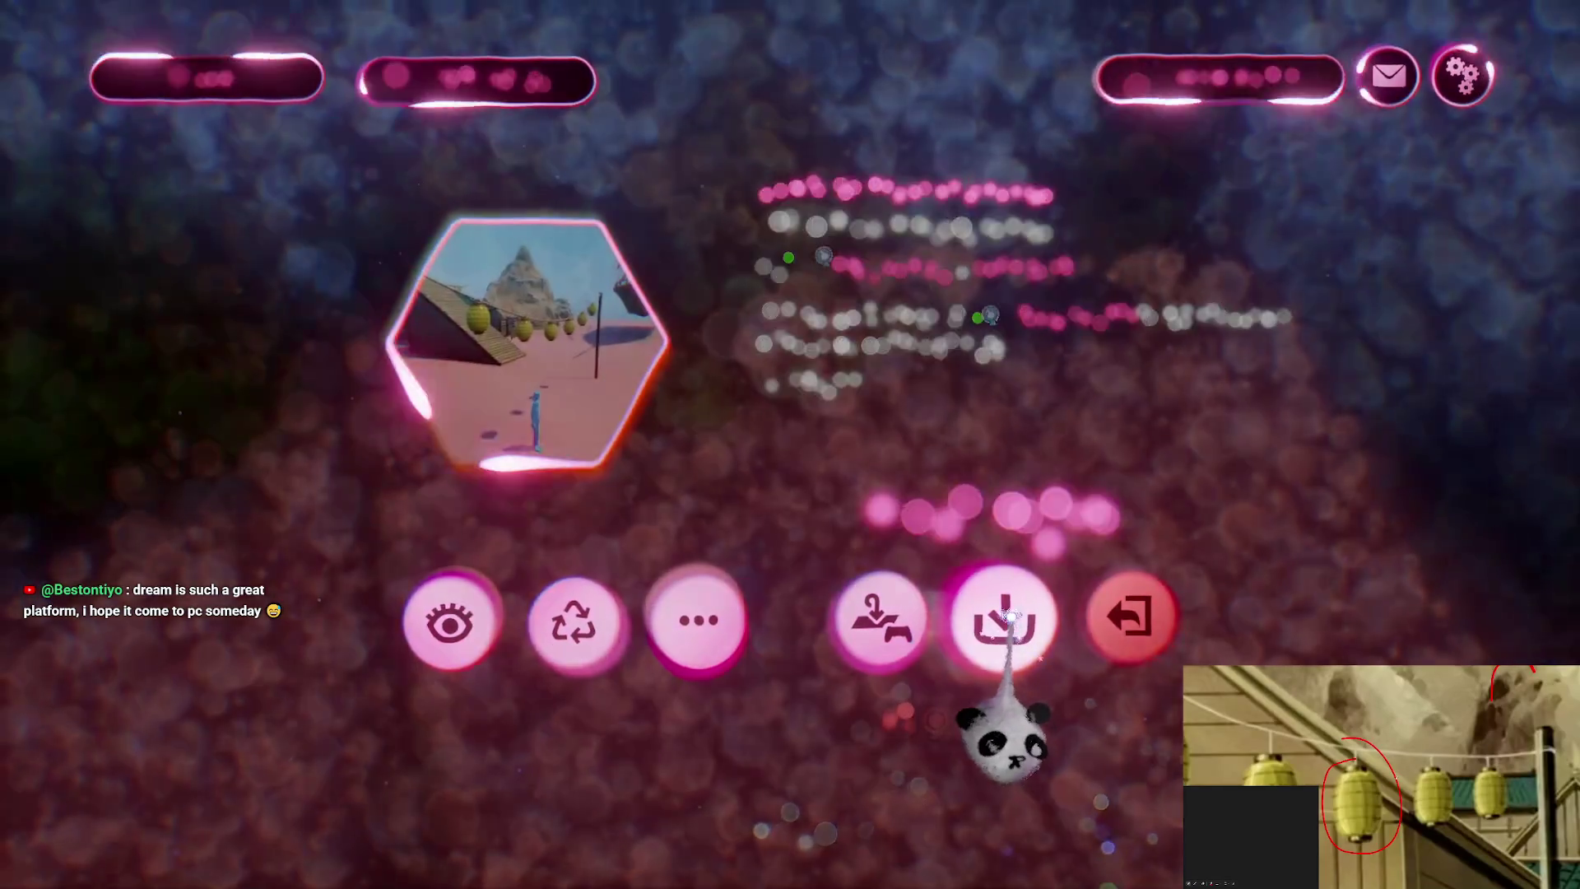
pyautogui.click(913, 625)
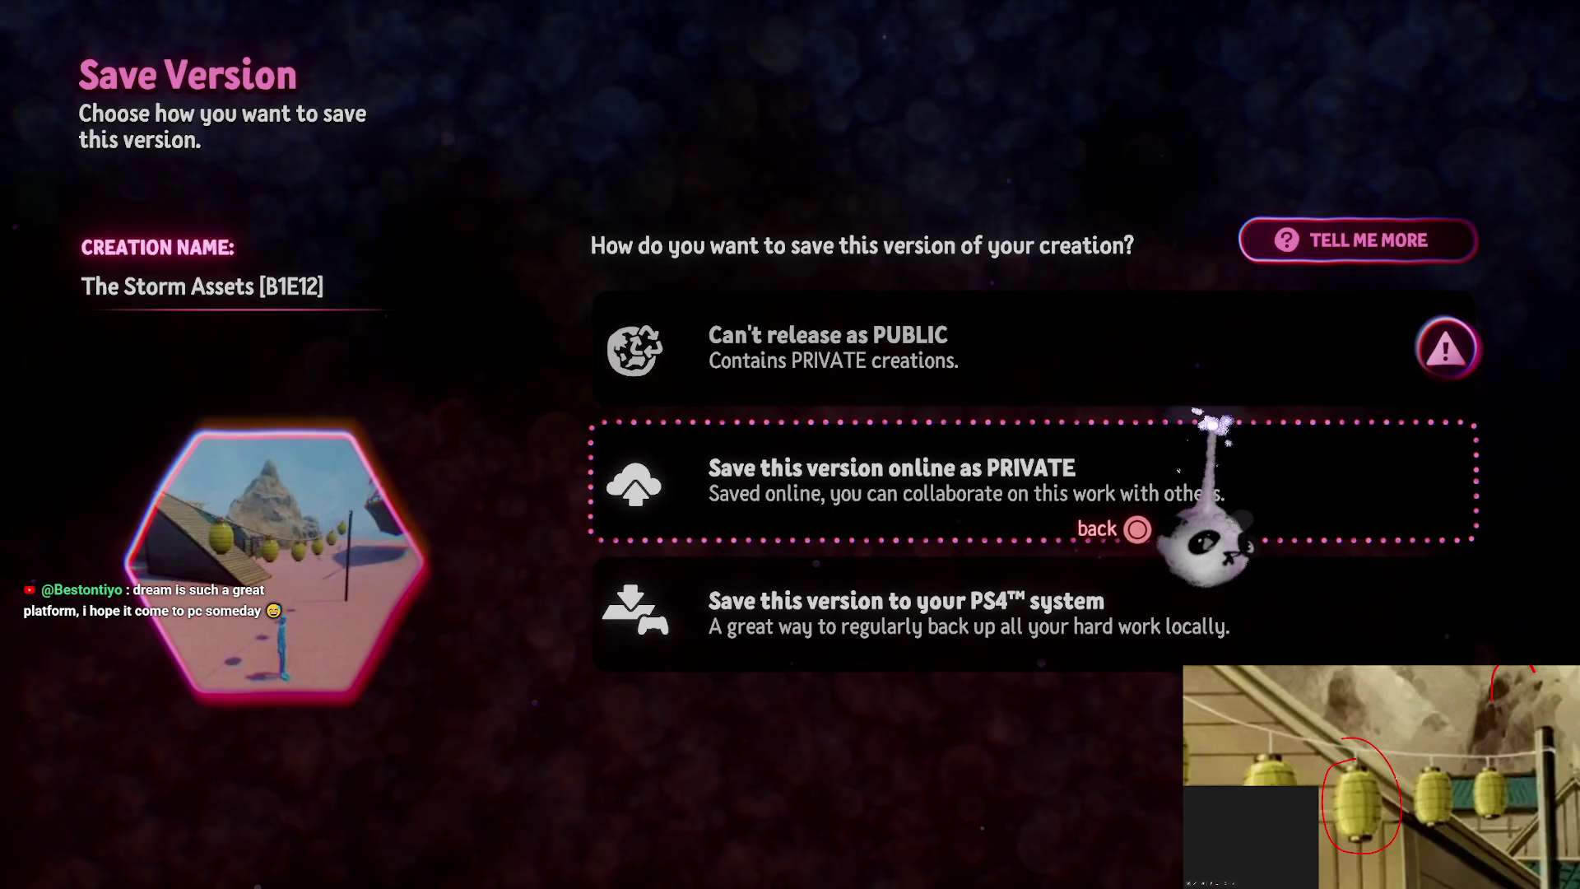
pyautogui.click(1234, 458)
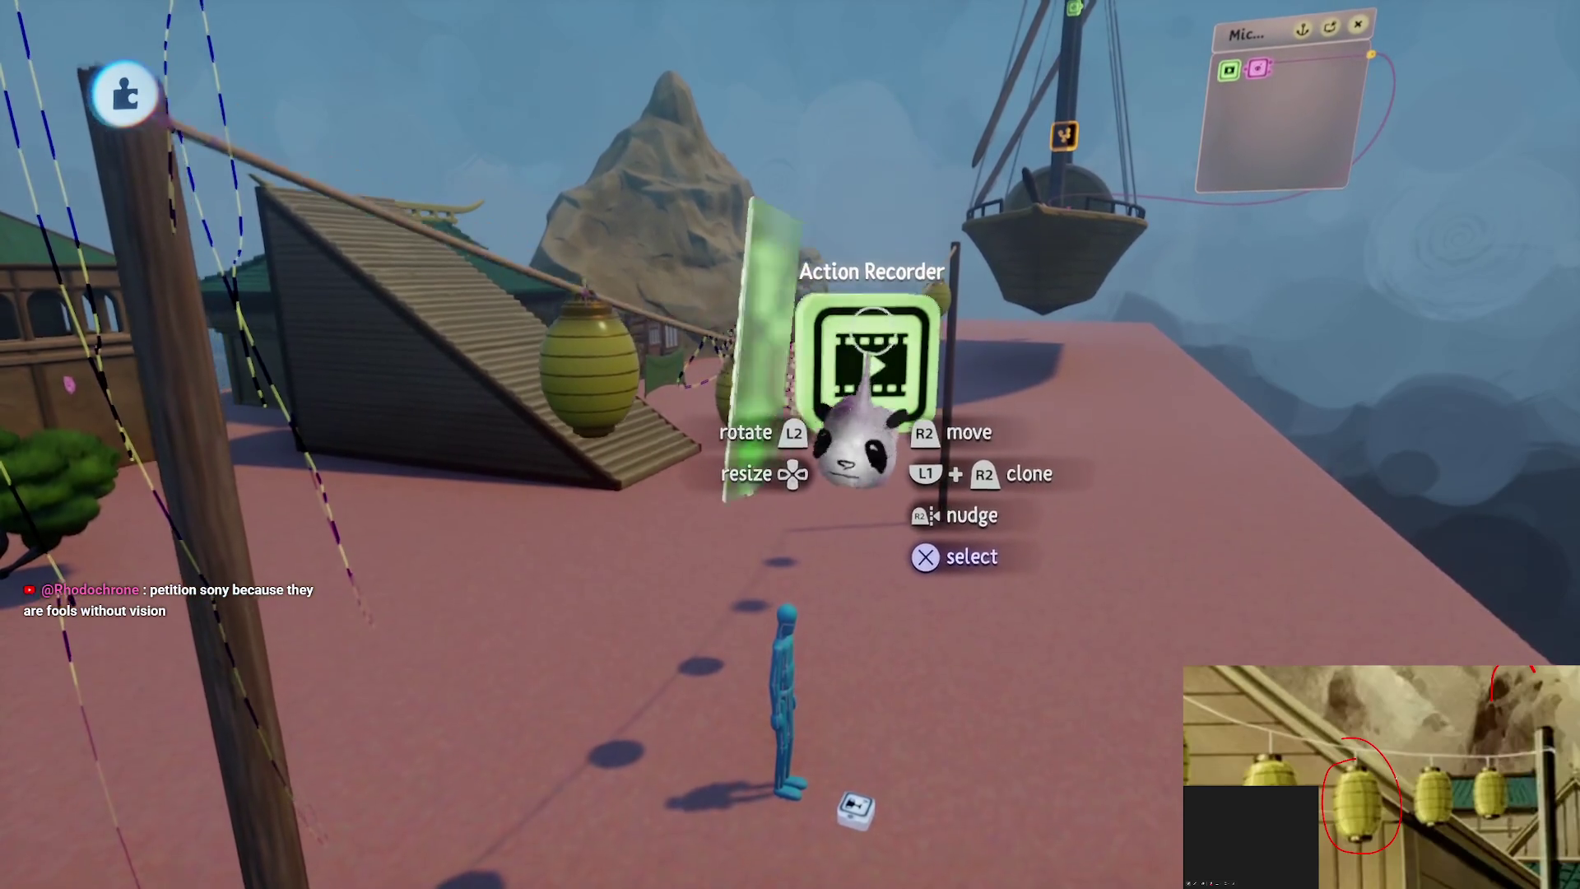
# Try the Action Recorder's playback sliders, up to 221%, then reset speed and amplification to 100%
pyautogui.click(847, 354)
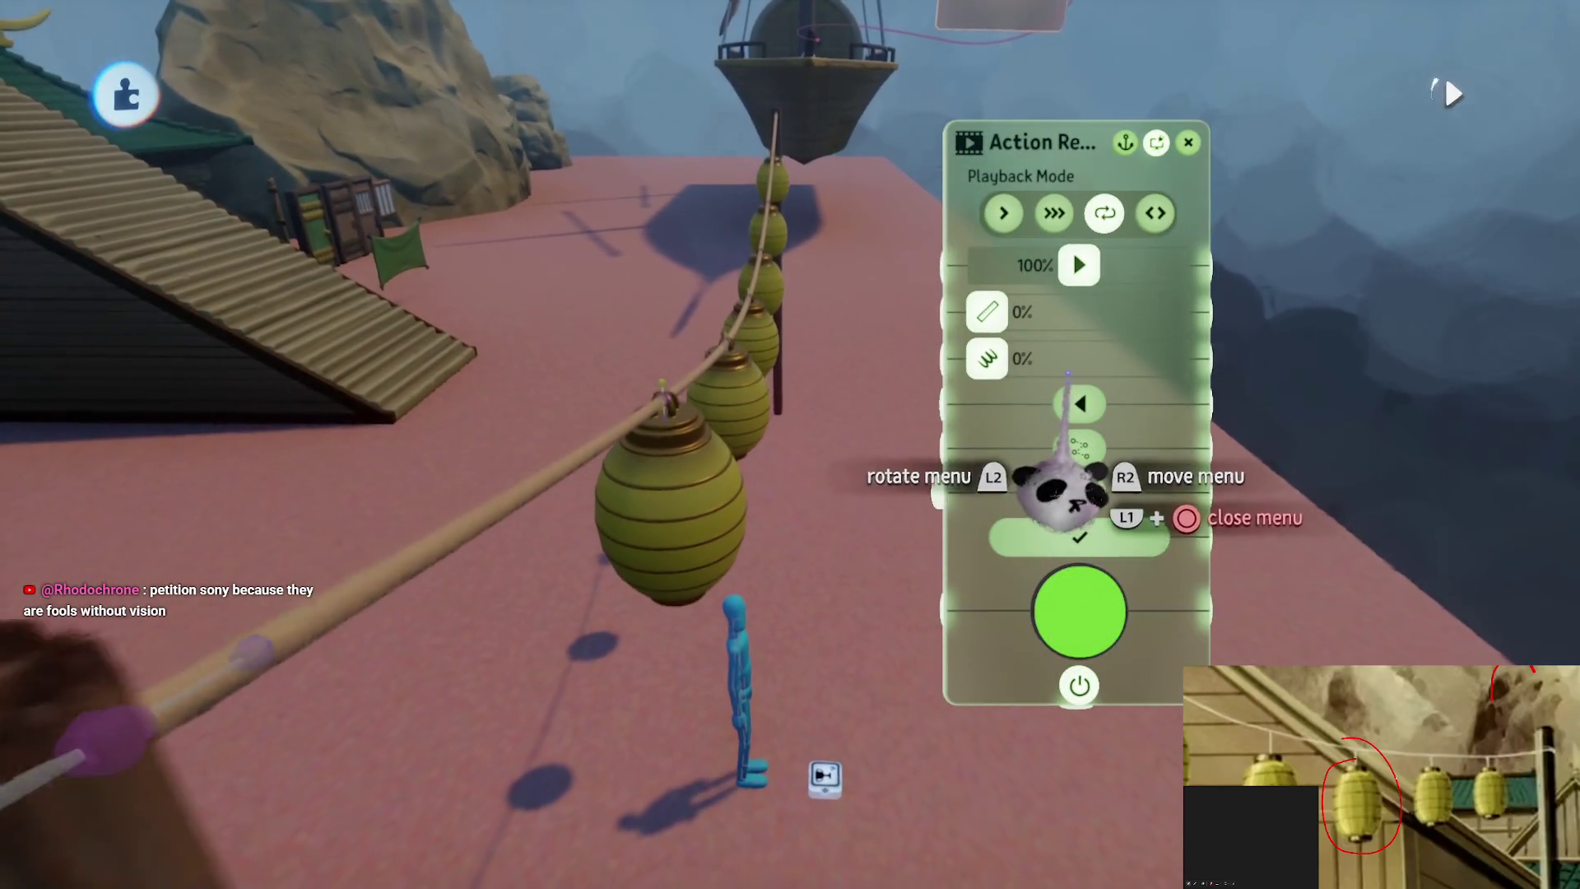
pyautogui.moveTo(987, 313); pyautogui.dragTo(1170, 312)
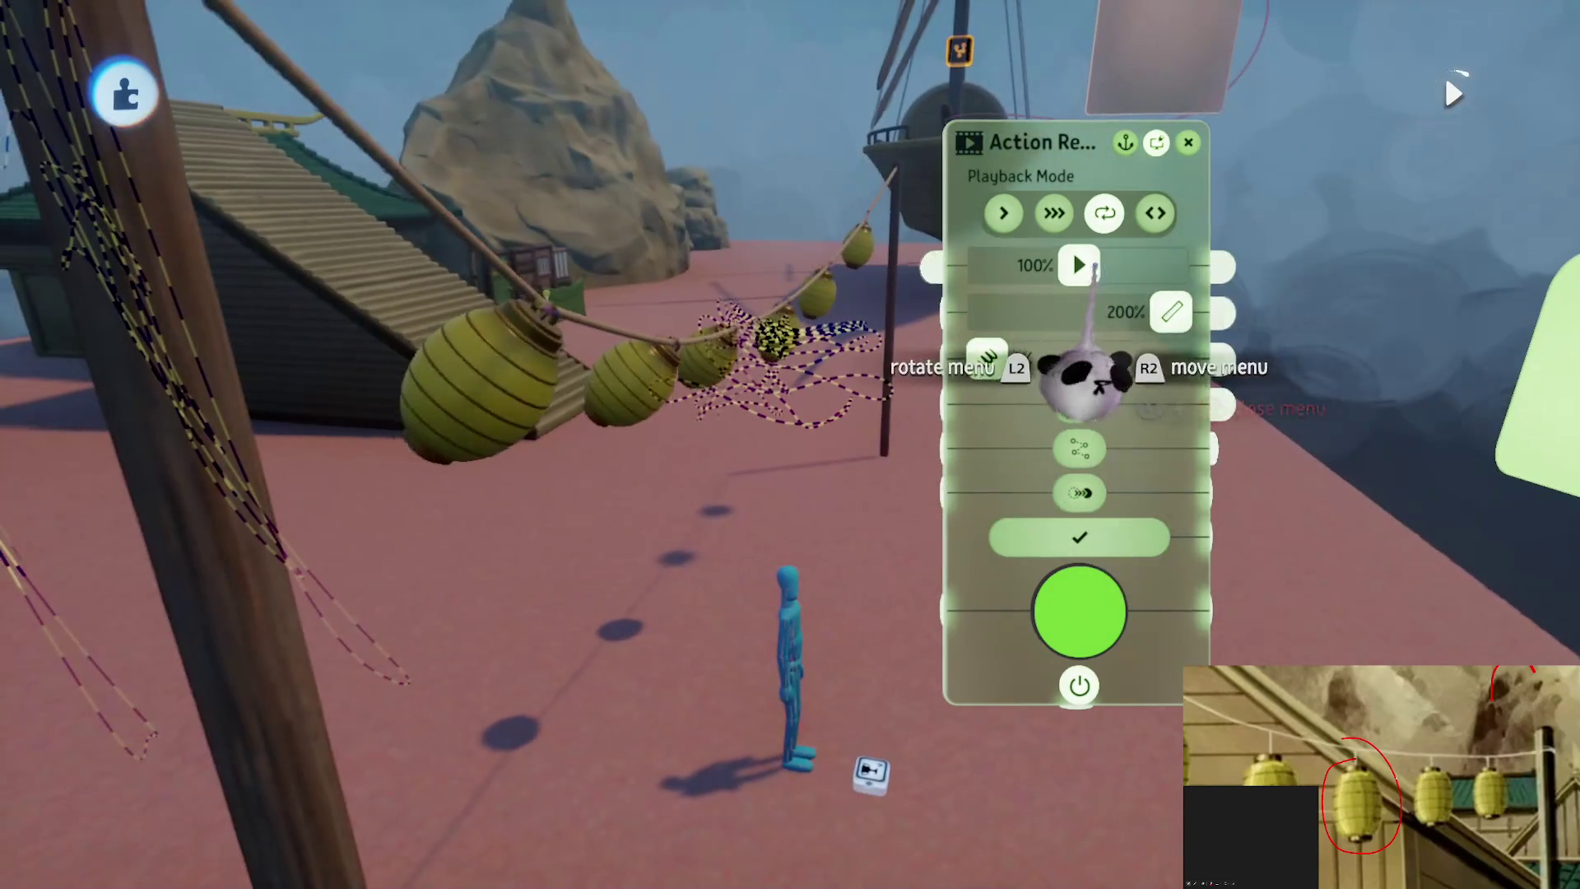
pyautogui.moveTo(1078, 265); pyautogui.dragTo(1170, 265)
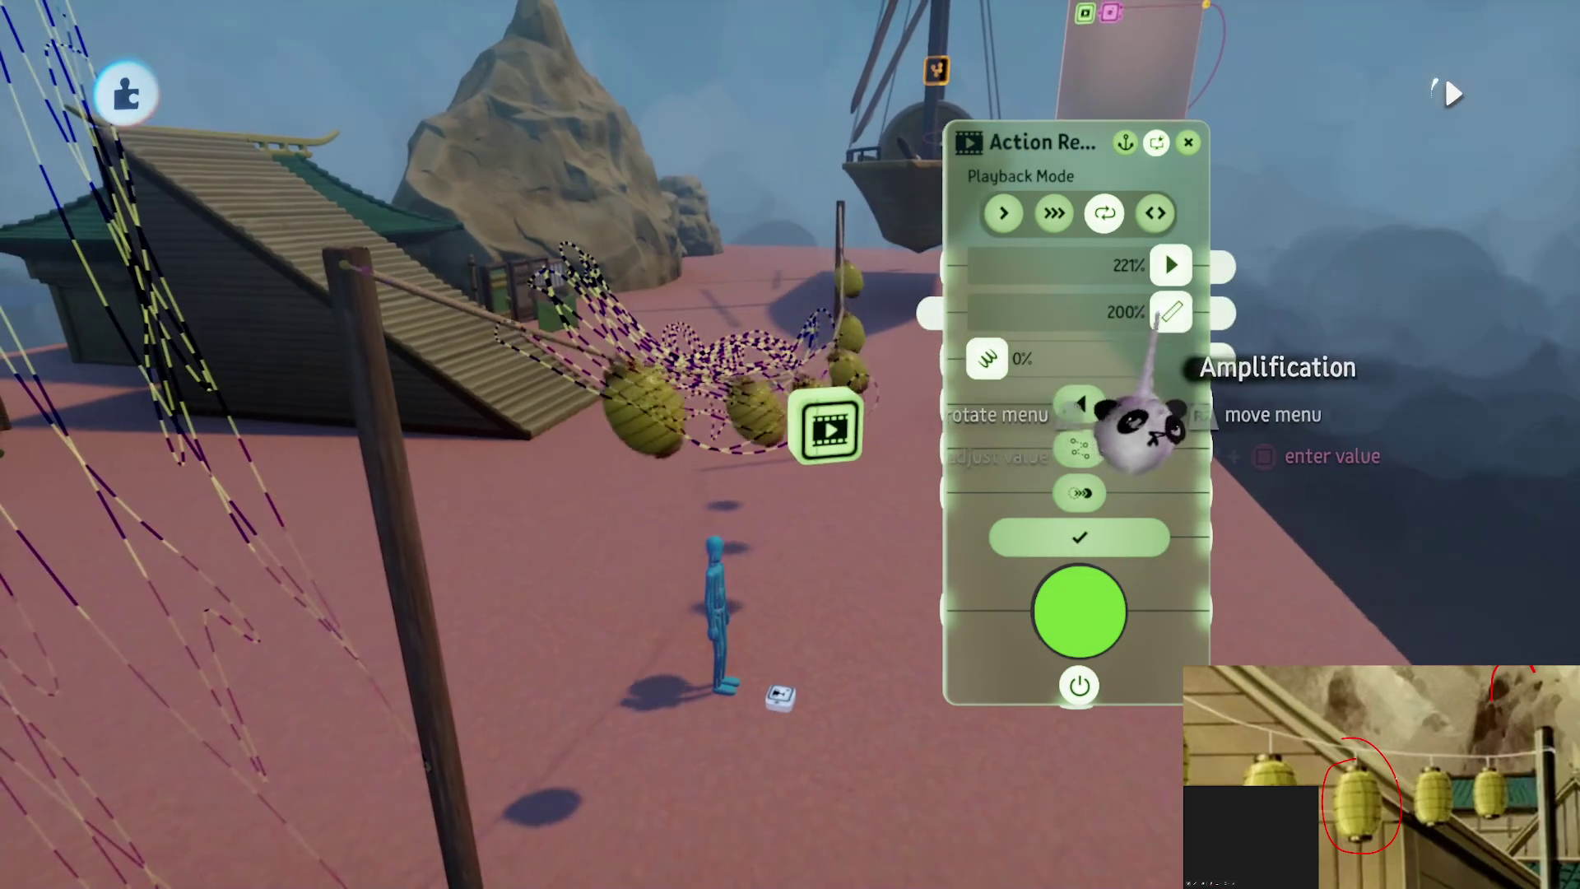
pyautogui.moveTo(1167, 263); pyautogui.dragTo(986, 265)
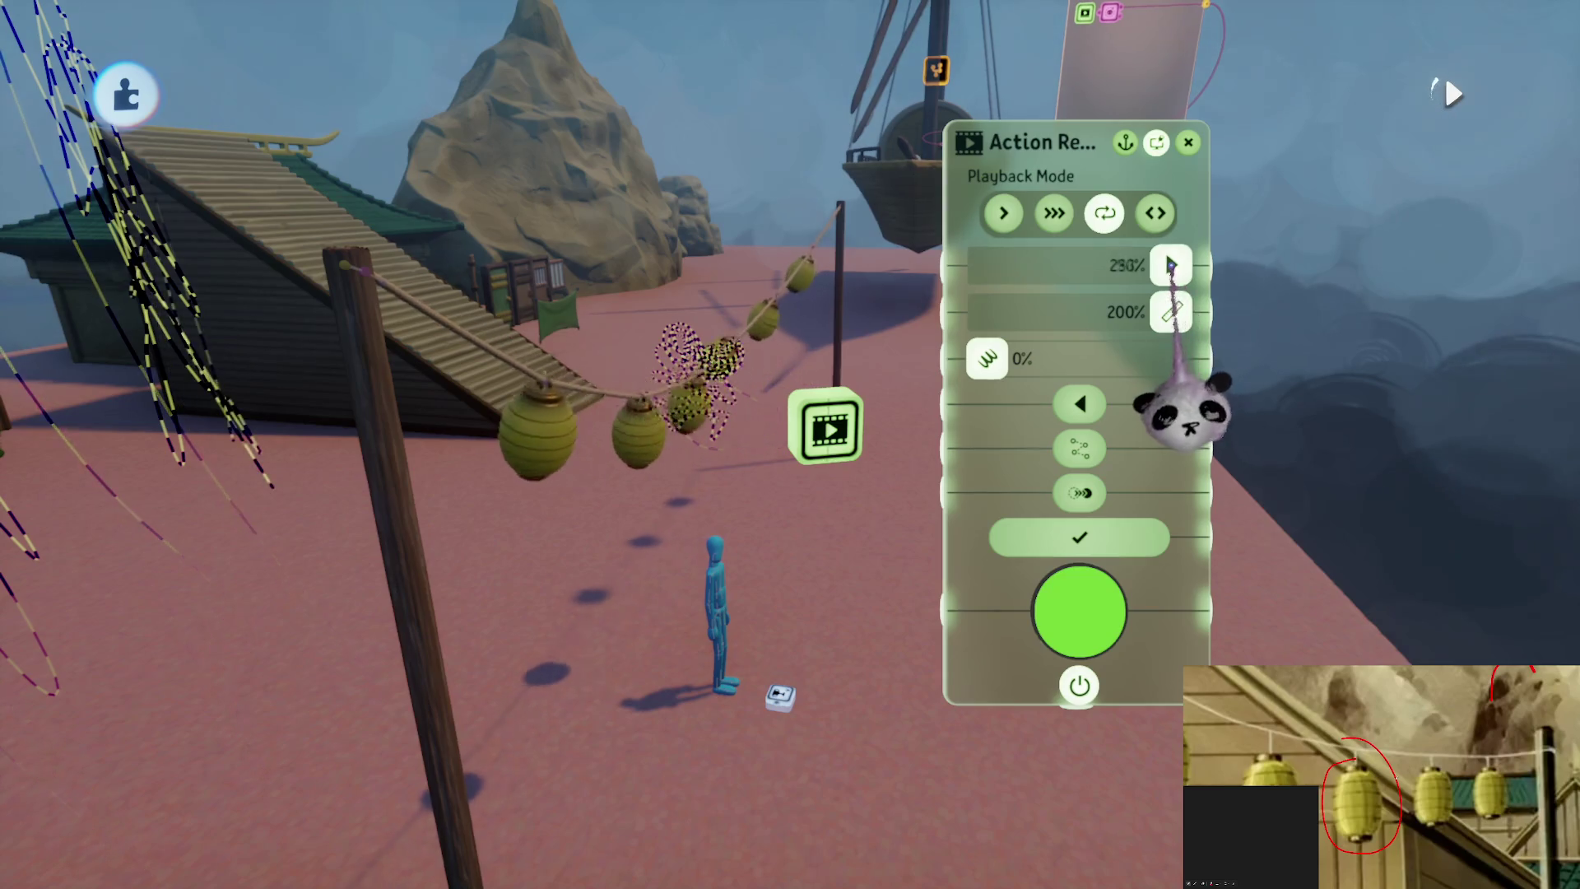
pyautogui.click(1141, 325)
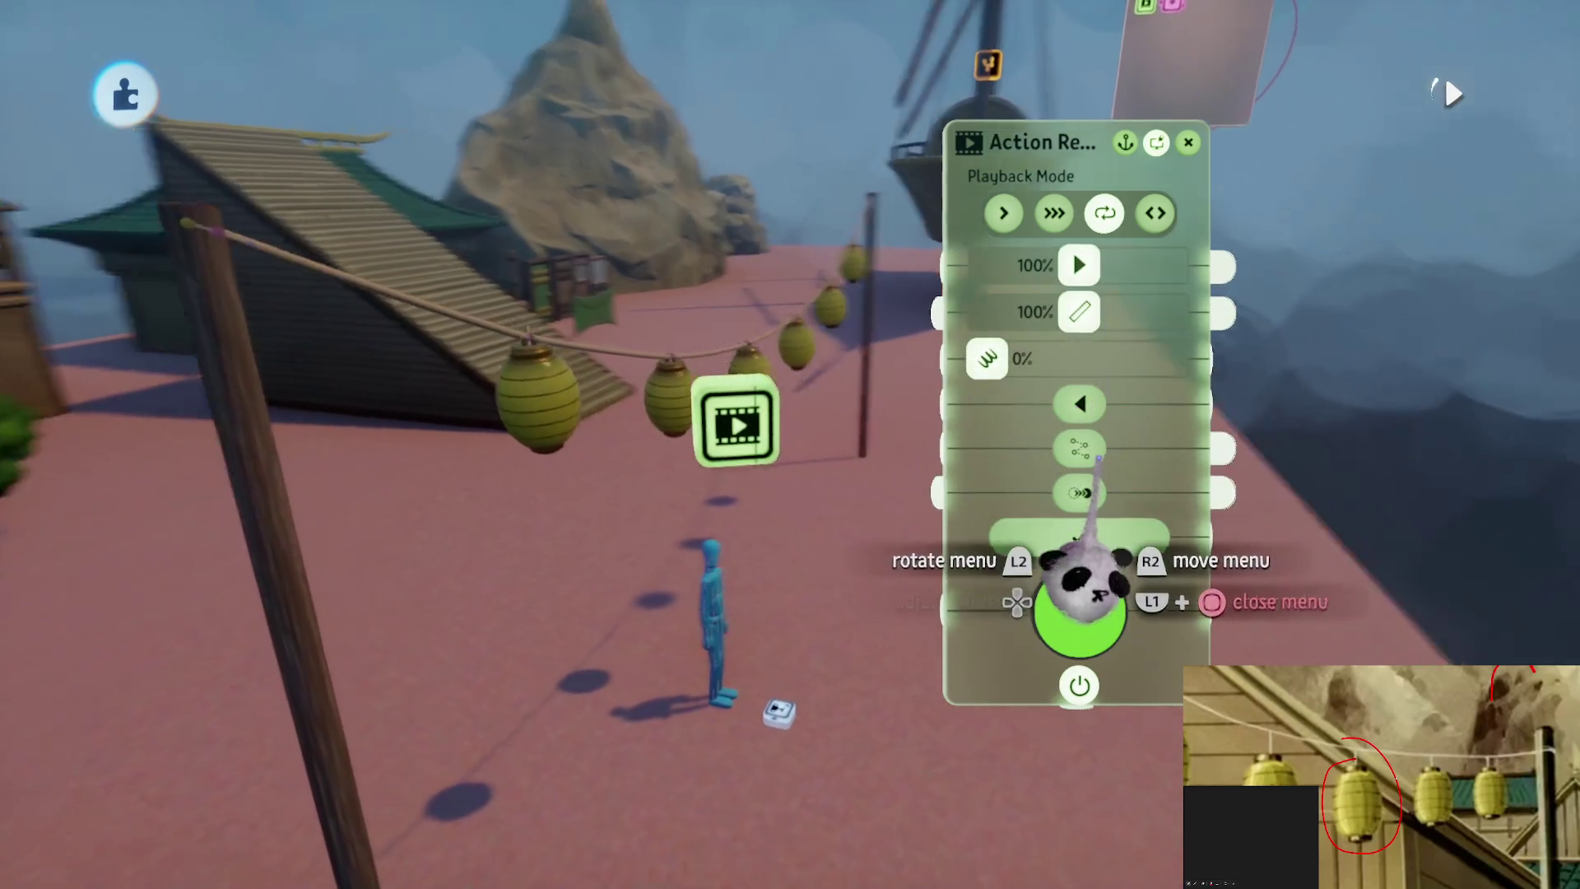
pyautogui.press('Escape')
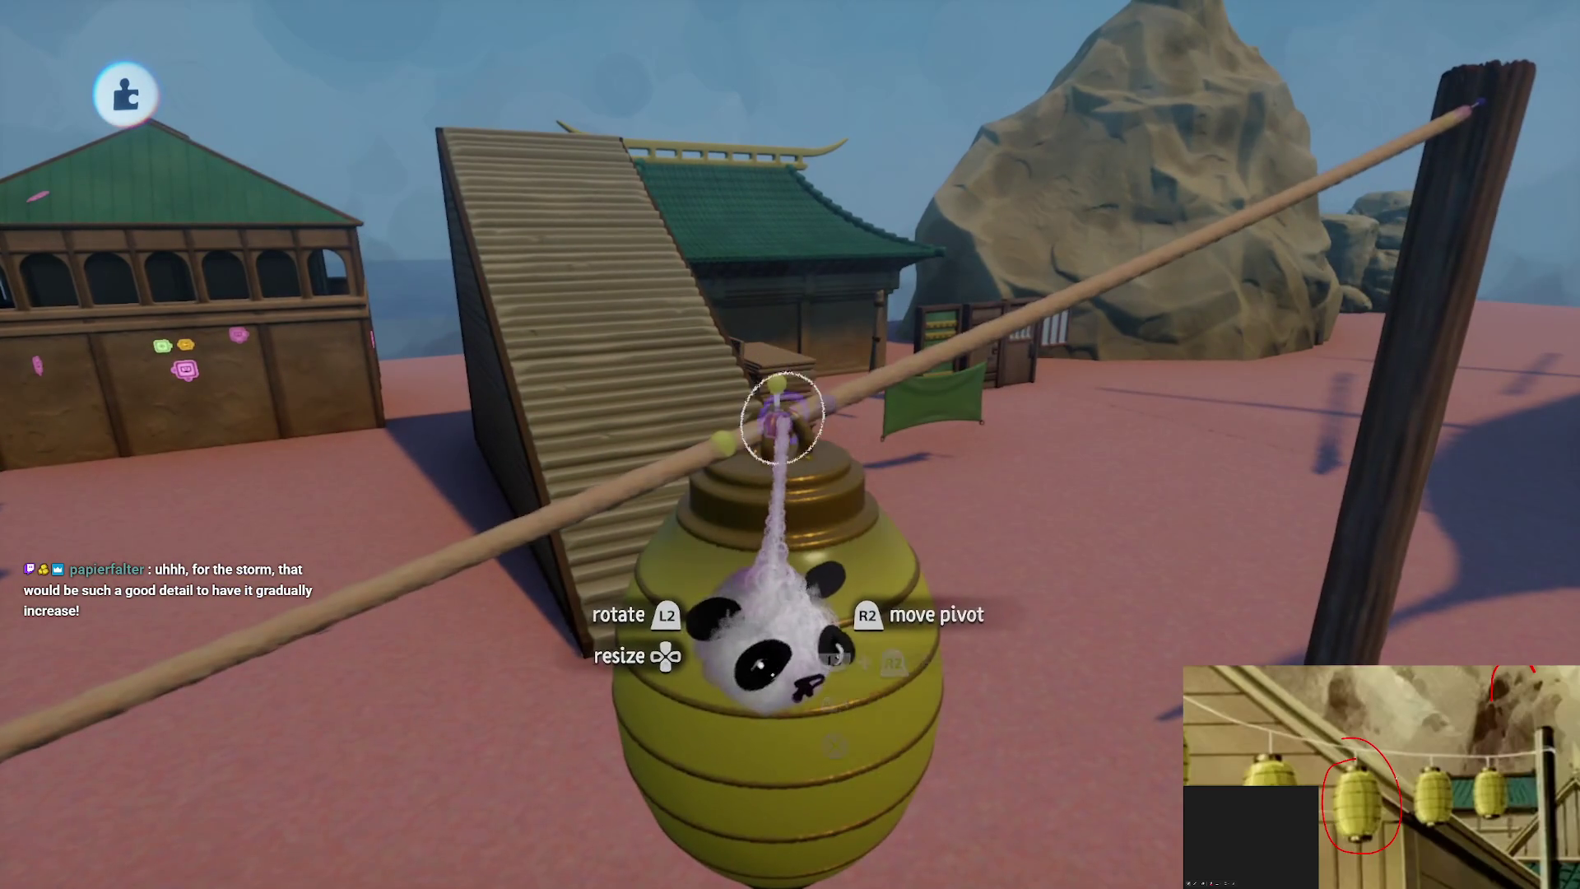
# Orbit around the hanging lantern and wooden pole, then reveal the scene-element visibility toggles
pyautogui.moveTo(776, 423); pyautogui.dragTo(783, 423)
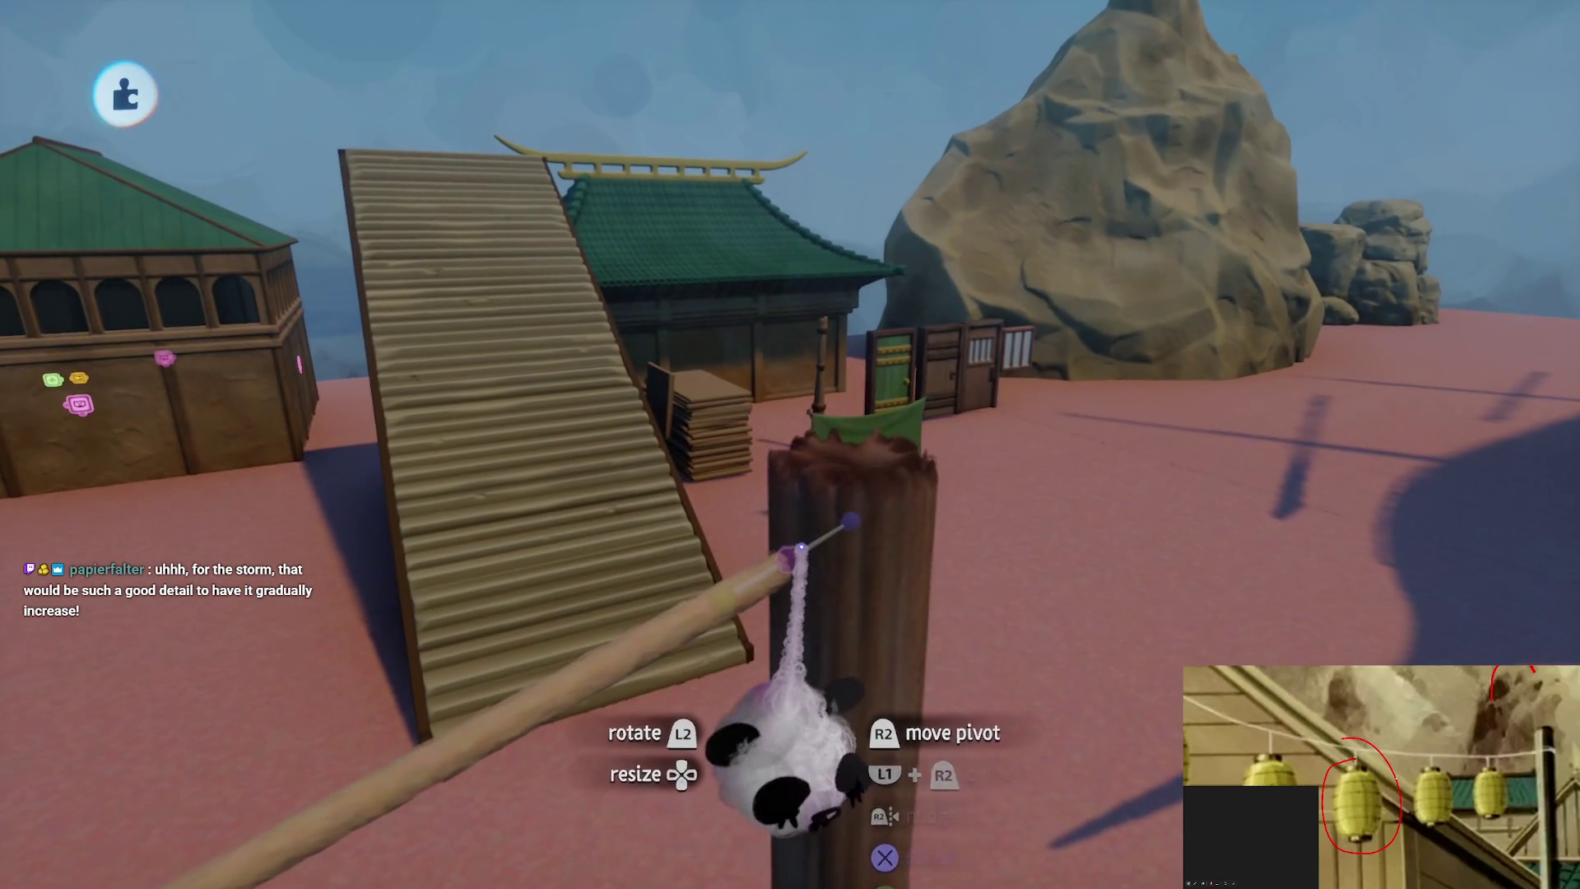
pyautogui.moveTo(790, 589); pyautogui.dragTo(754, 645)
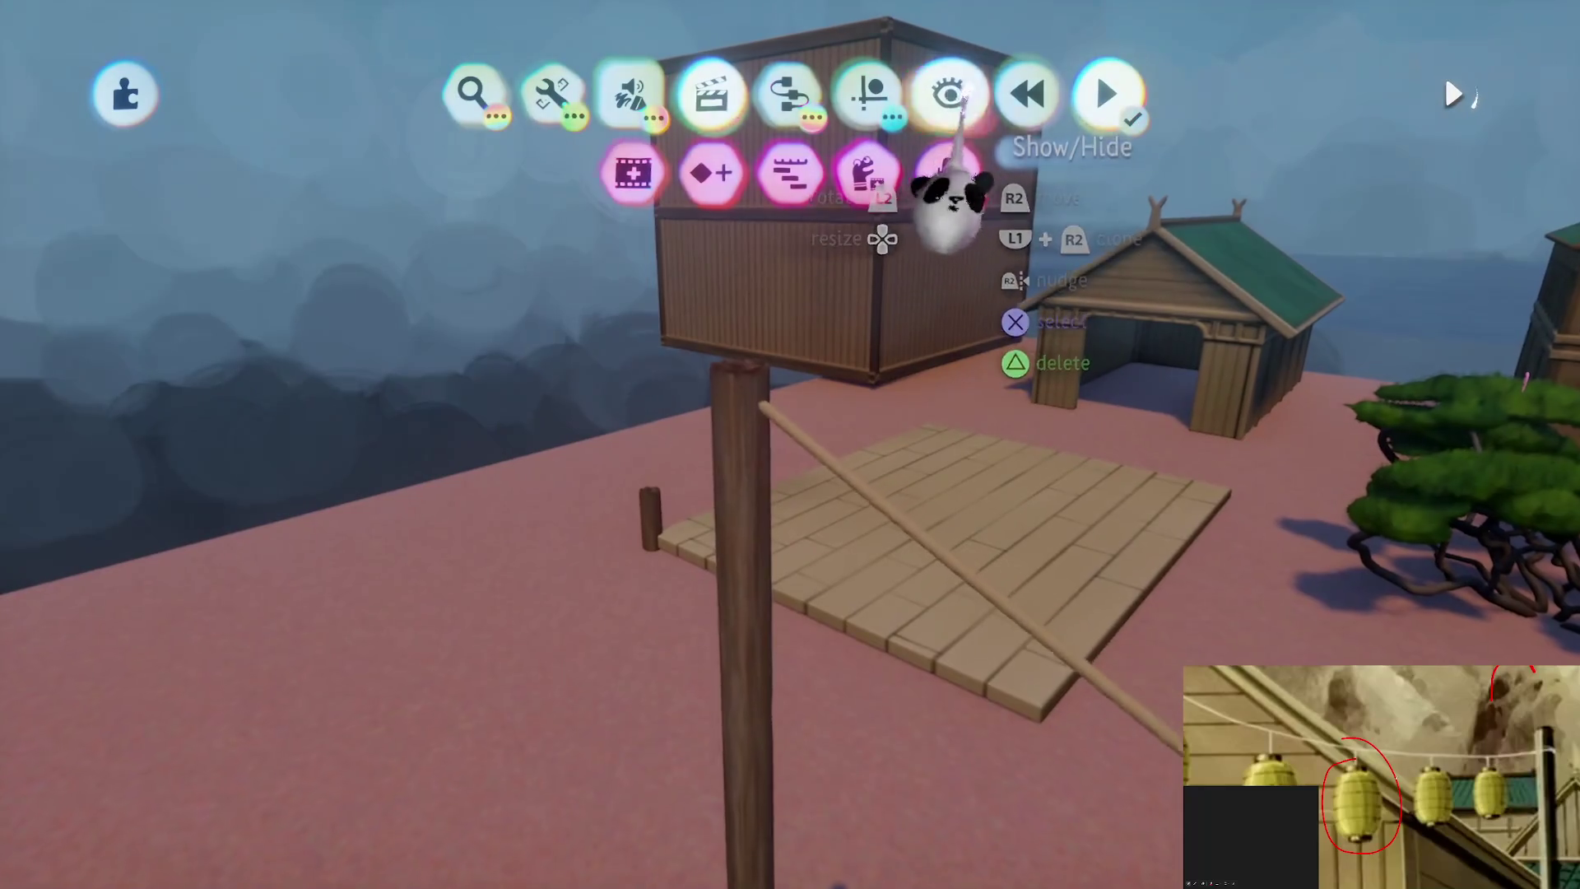
pyautogui.click(948, 93)
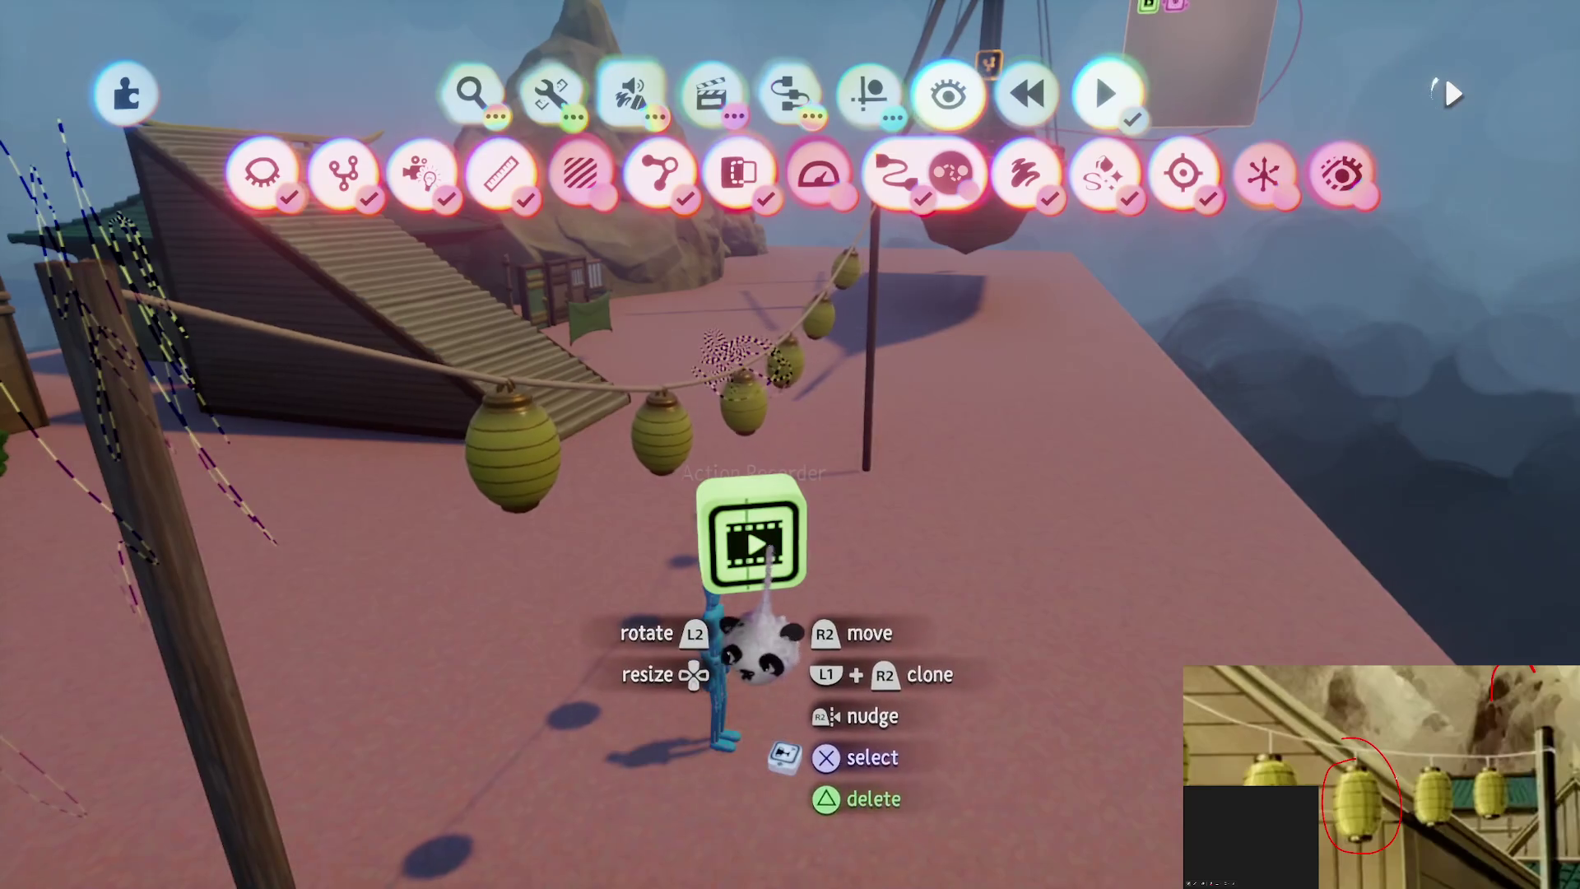
# Drop the Action Recorder's amplification from 100% to 10%, then raise it to about 51%
pyautogui.click(777, 543)
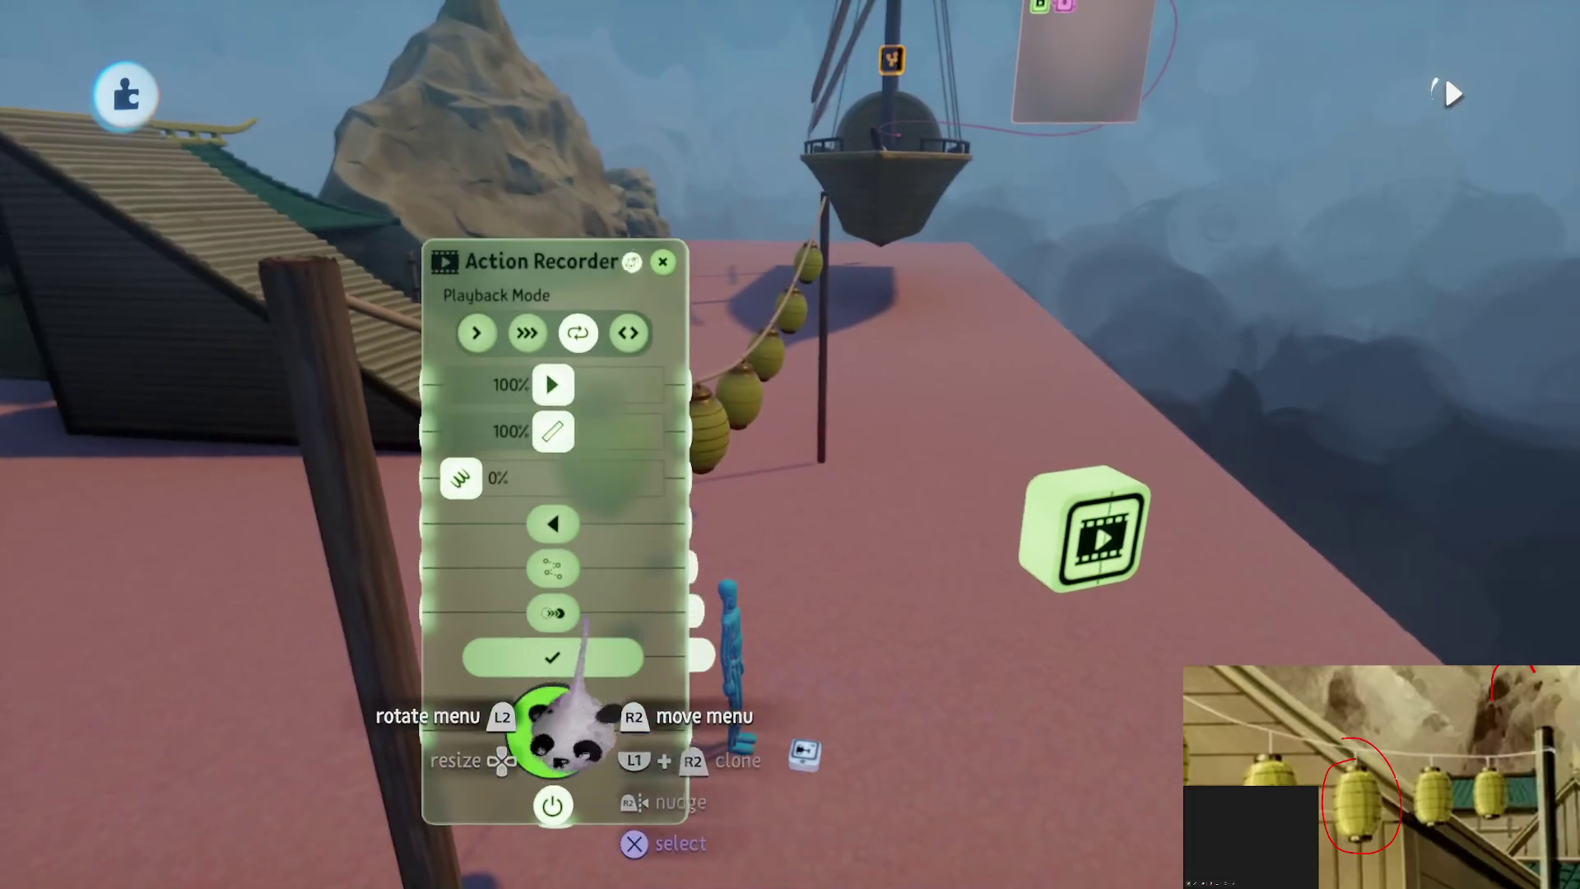
pyautogui.press('Escape')
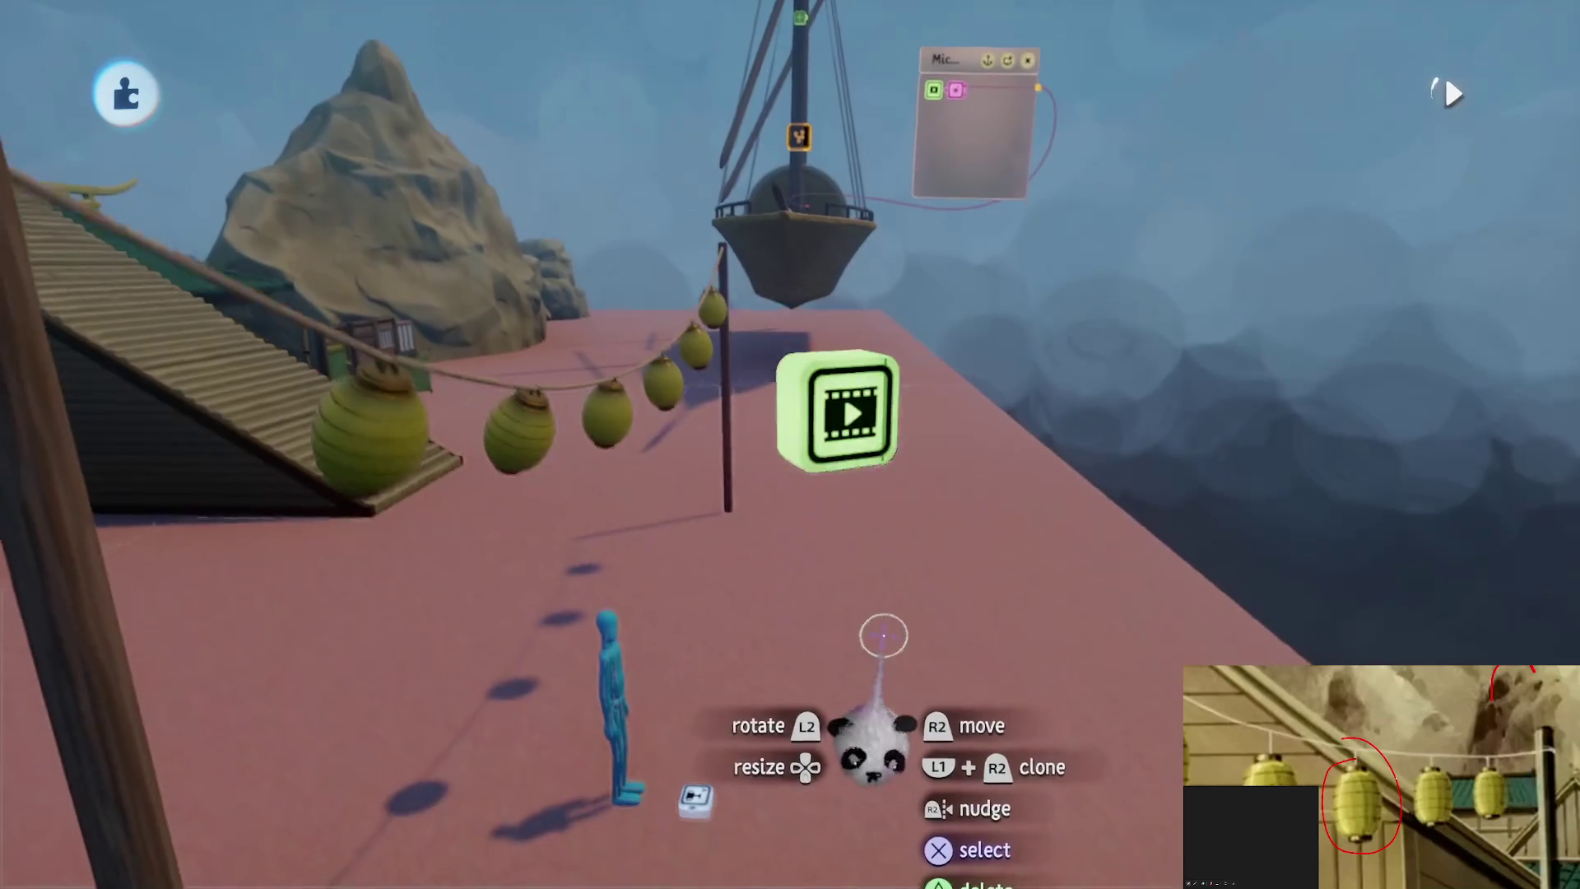
pyautogui.click(823, 387)
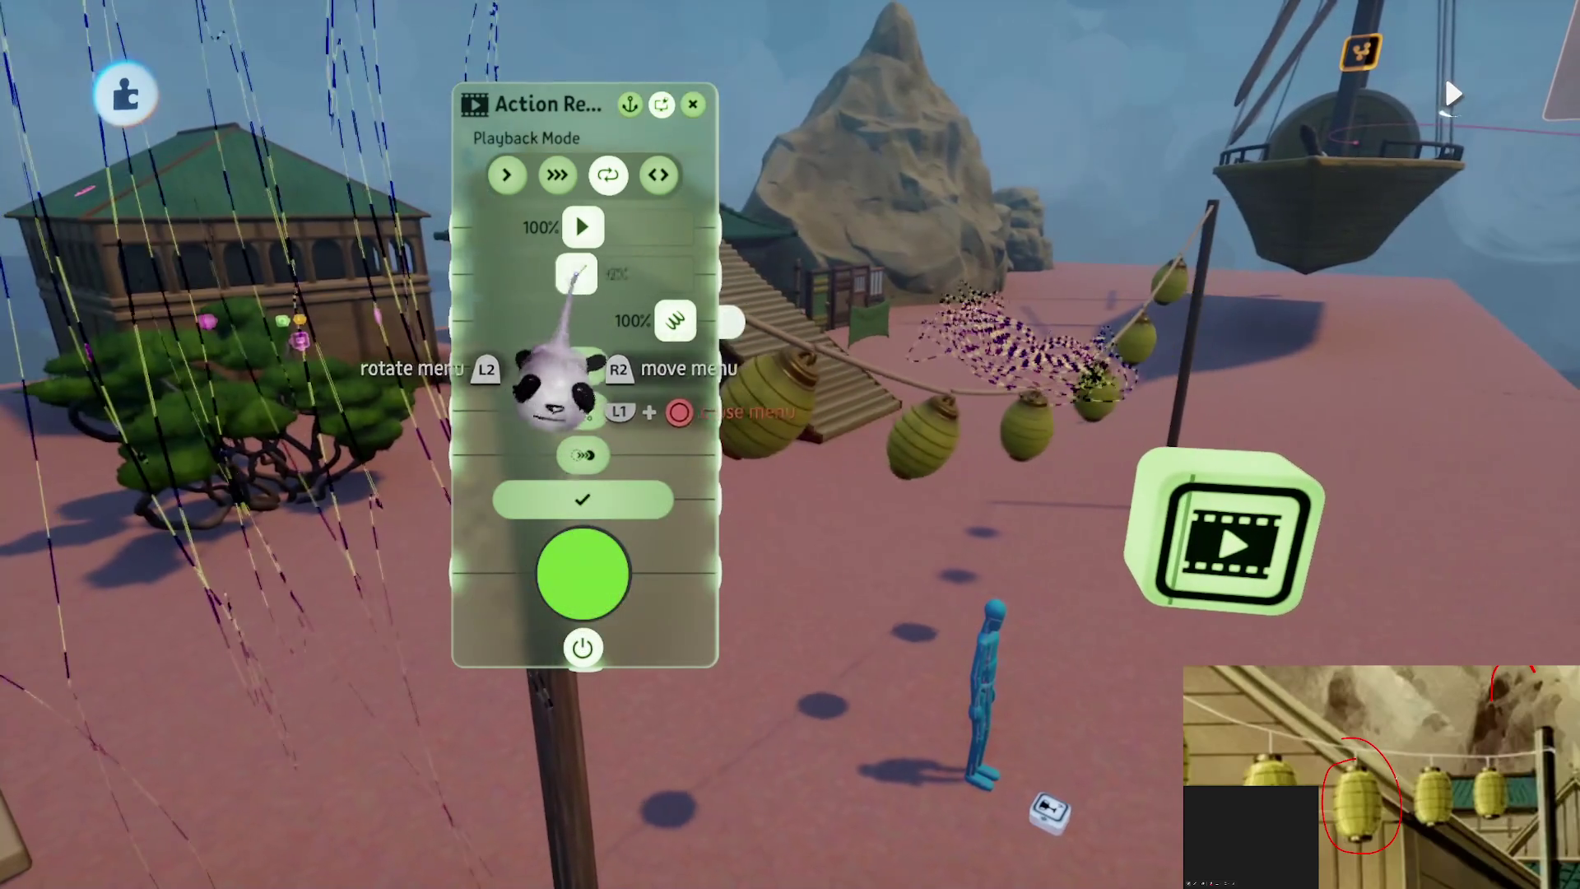
pyautogui.moveTo(582, 273); pyautogui.dragTo(502, 276)
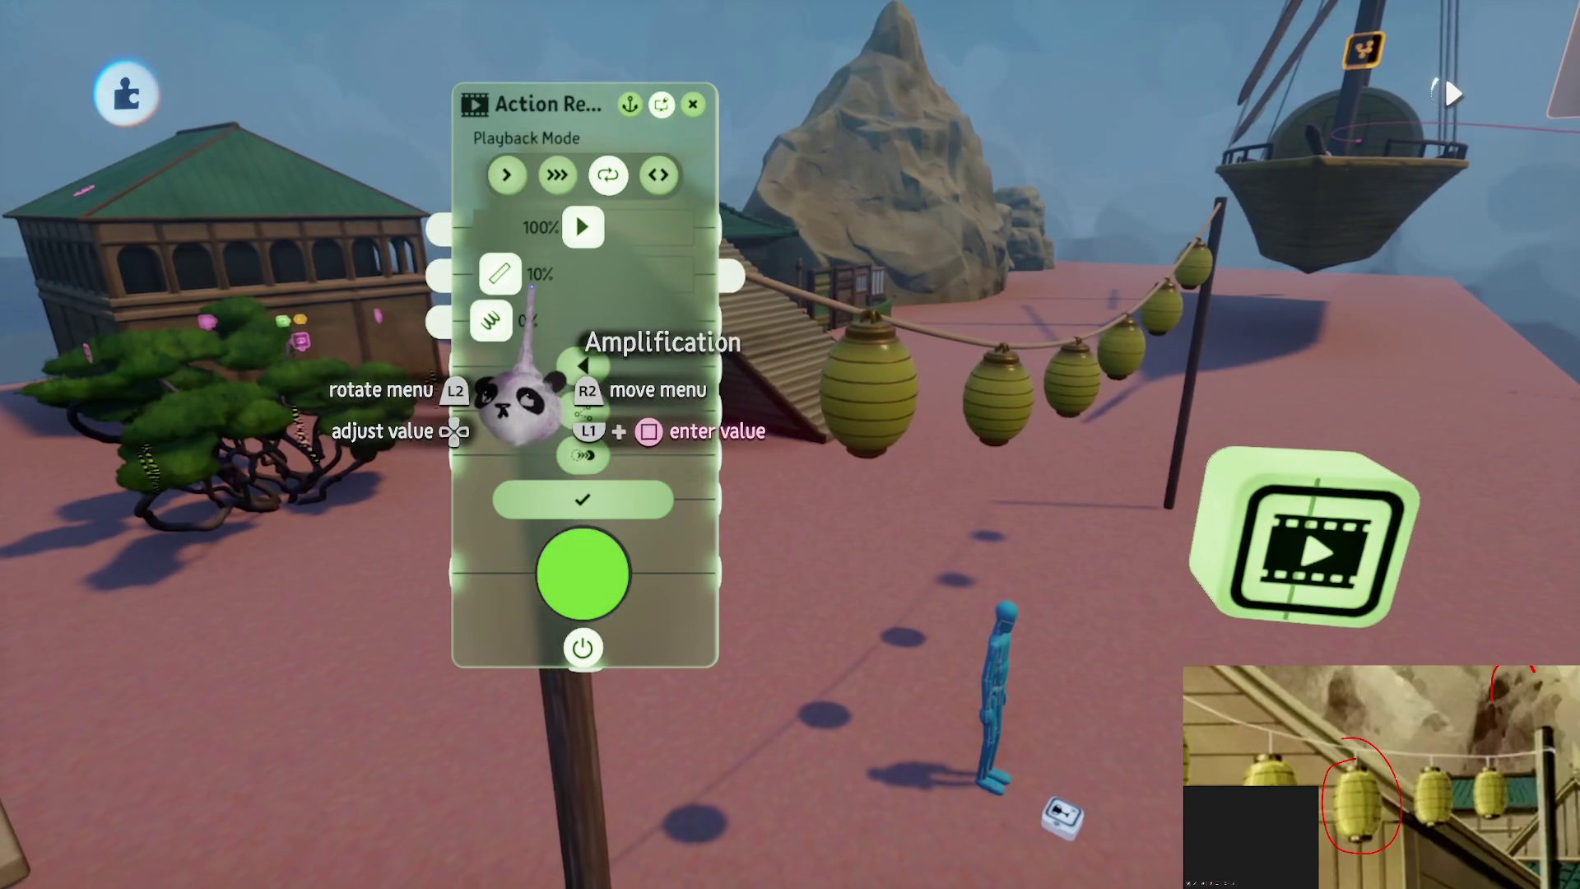
pyautogui.moveTo(514, 279)
pyautogui.moveTo(501, 274); pyautogui.dragTo(539, 273)
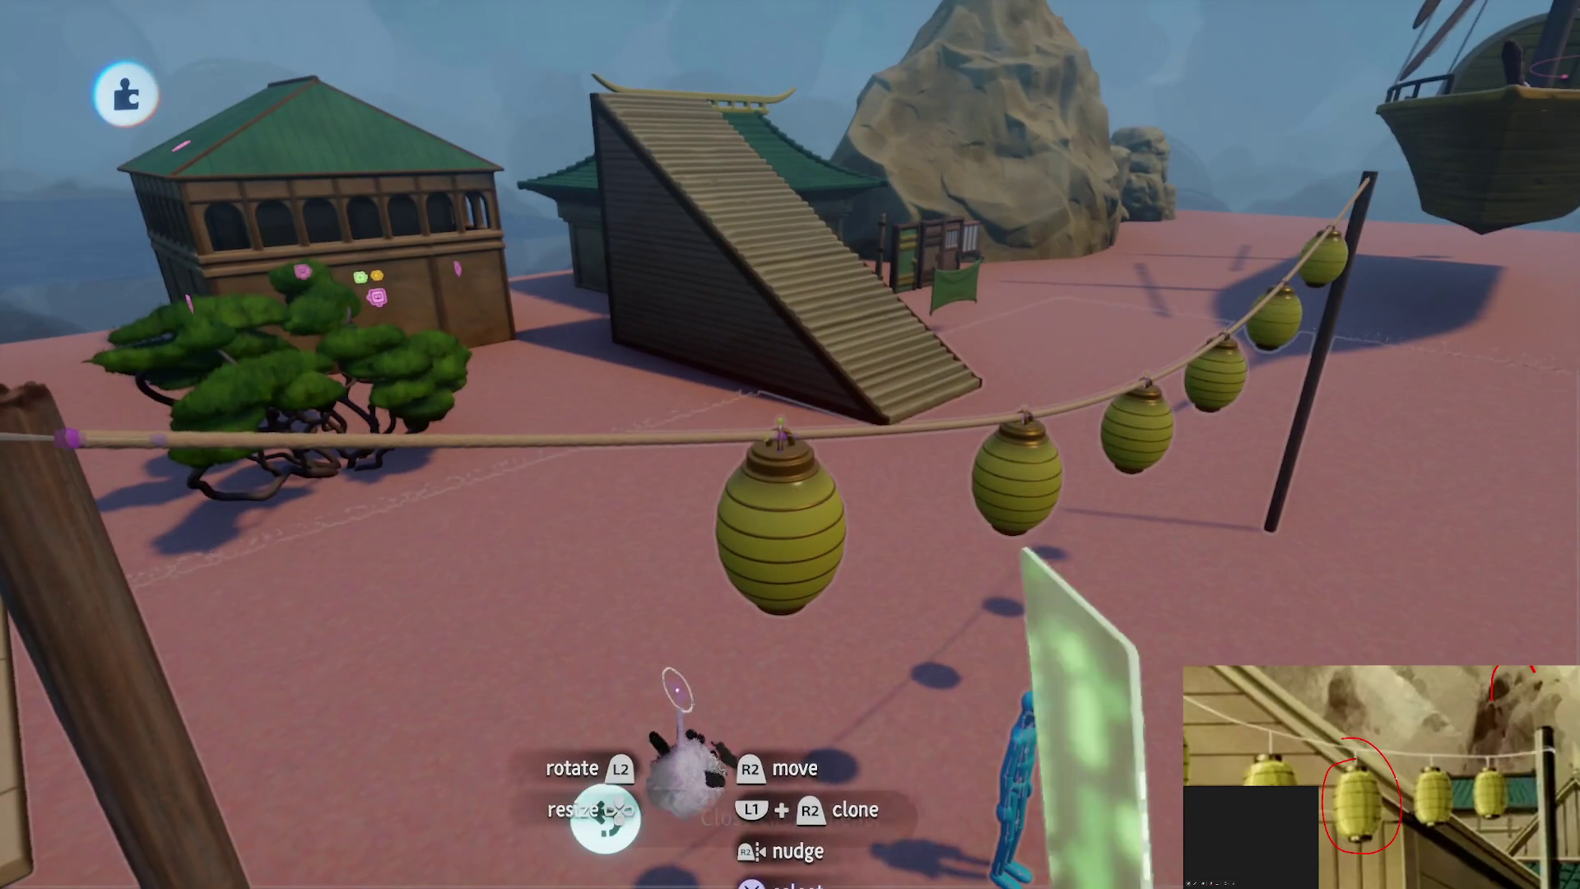
# Close the recorder settings, review the lantern sculpture's physical properties, and bring up the tool menu
pyautogui.press('Escape')
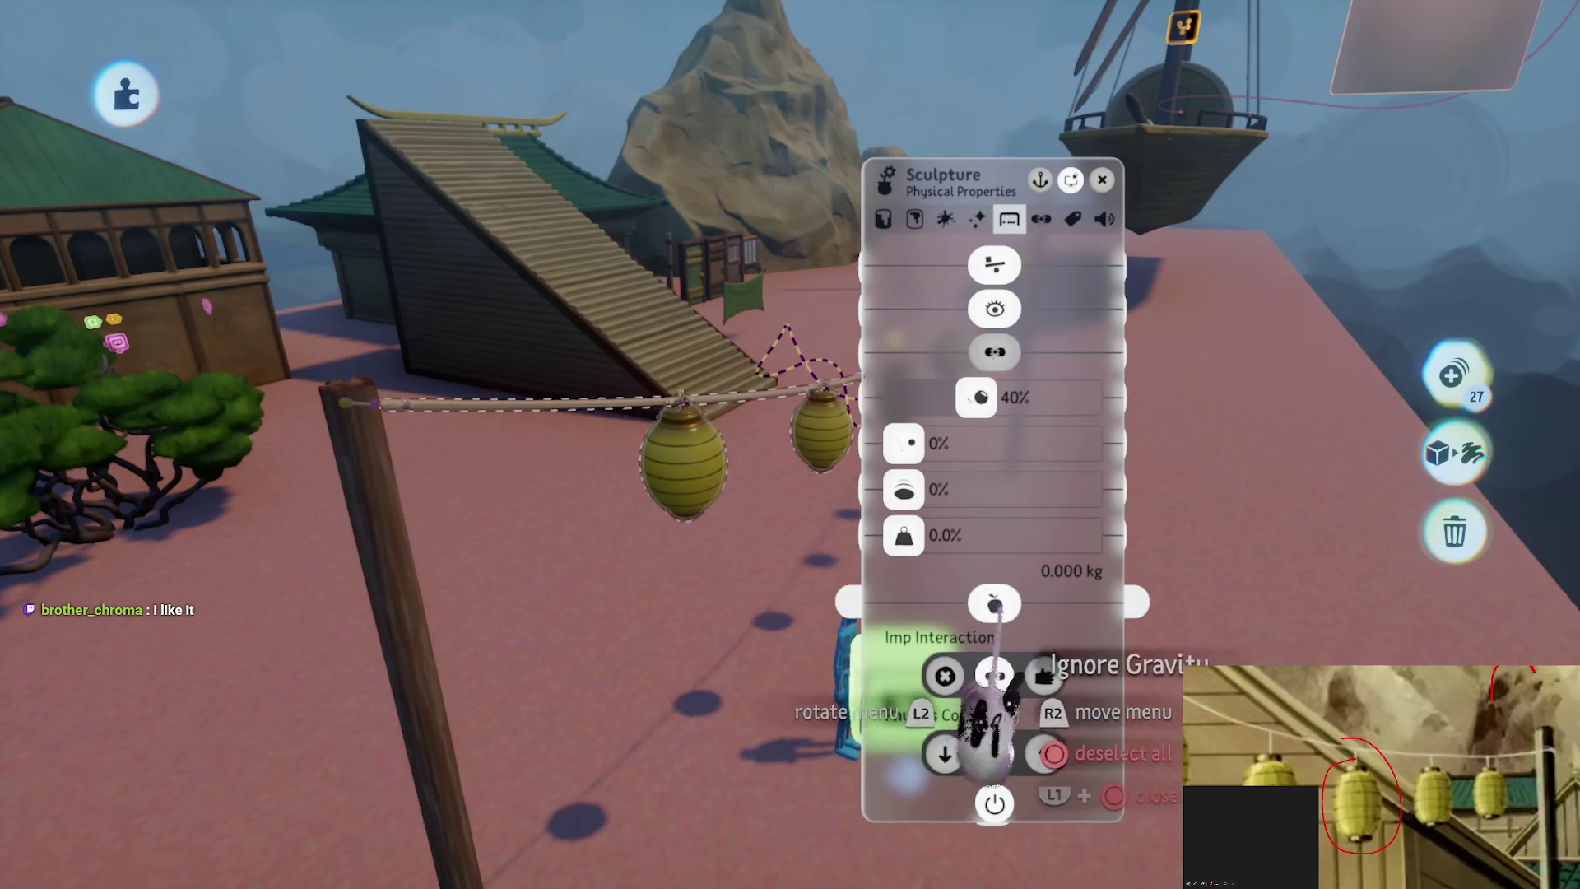
pyautogui.press('Escape')
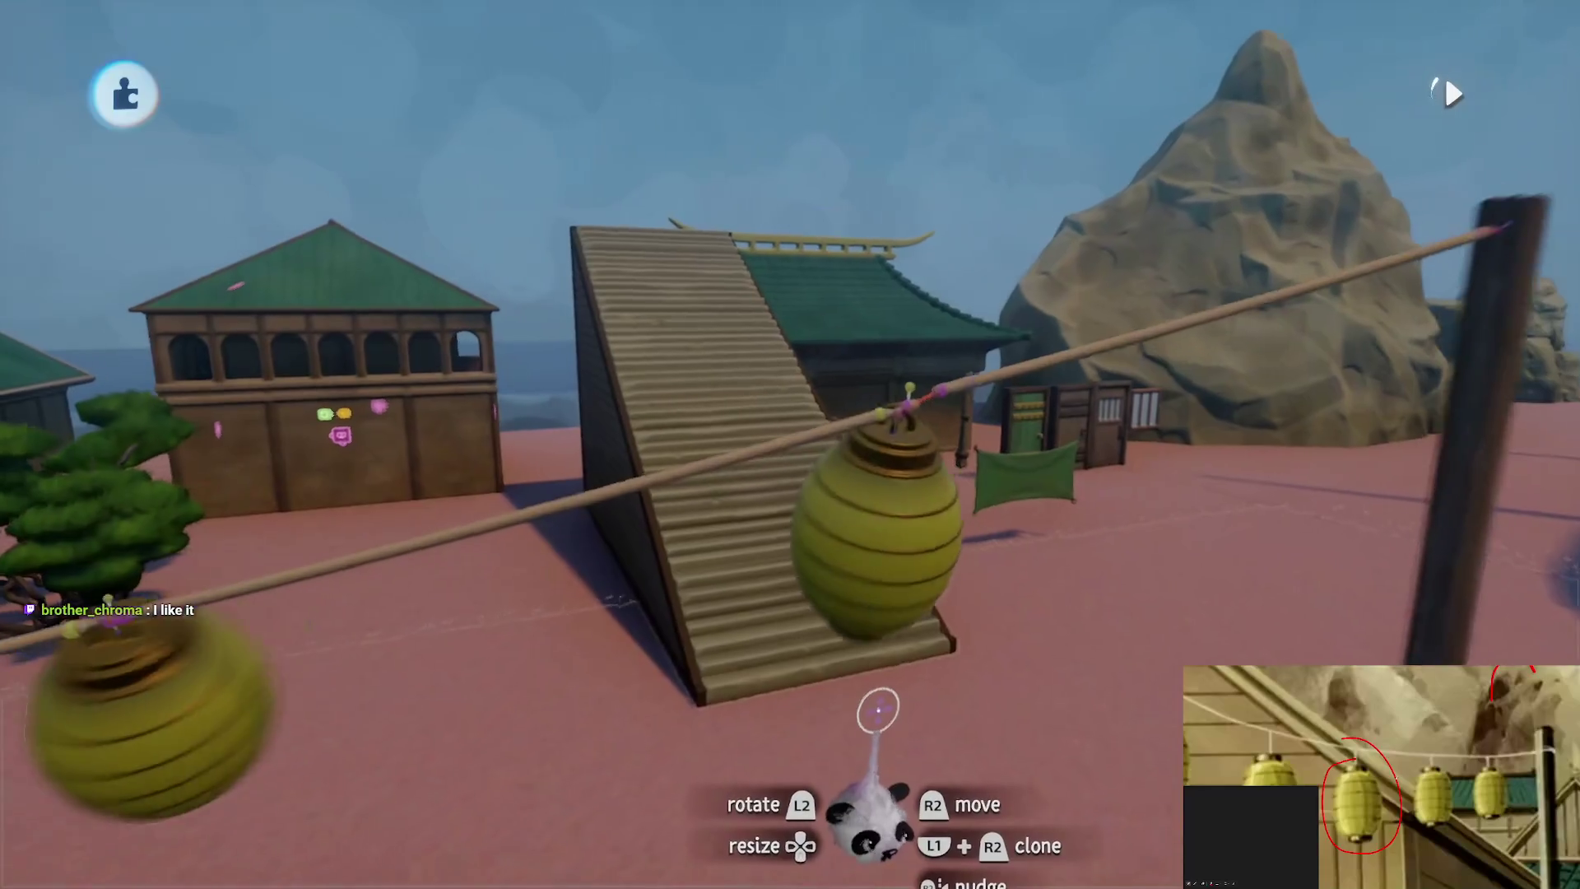
pyautogui.moveTo(878, 709); pyautogui.dragTo(879, 699)
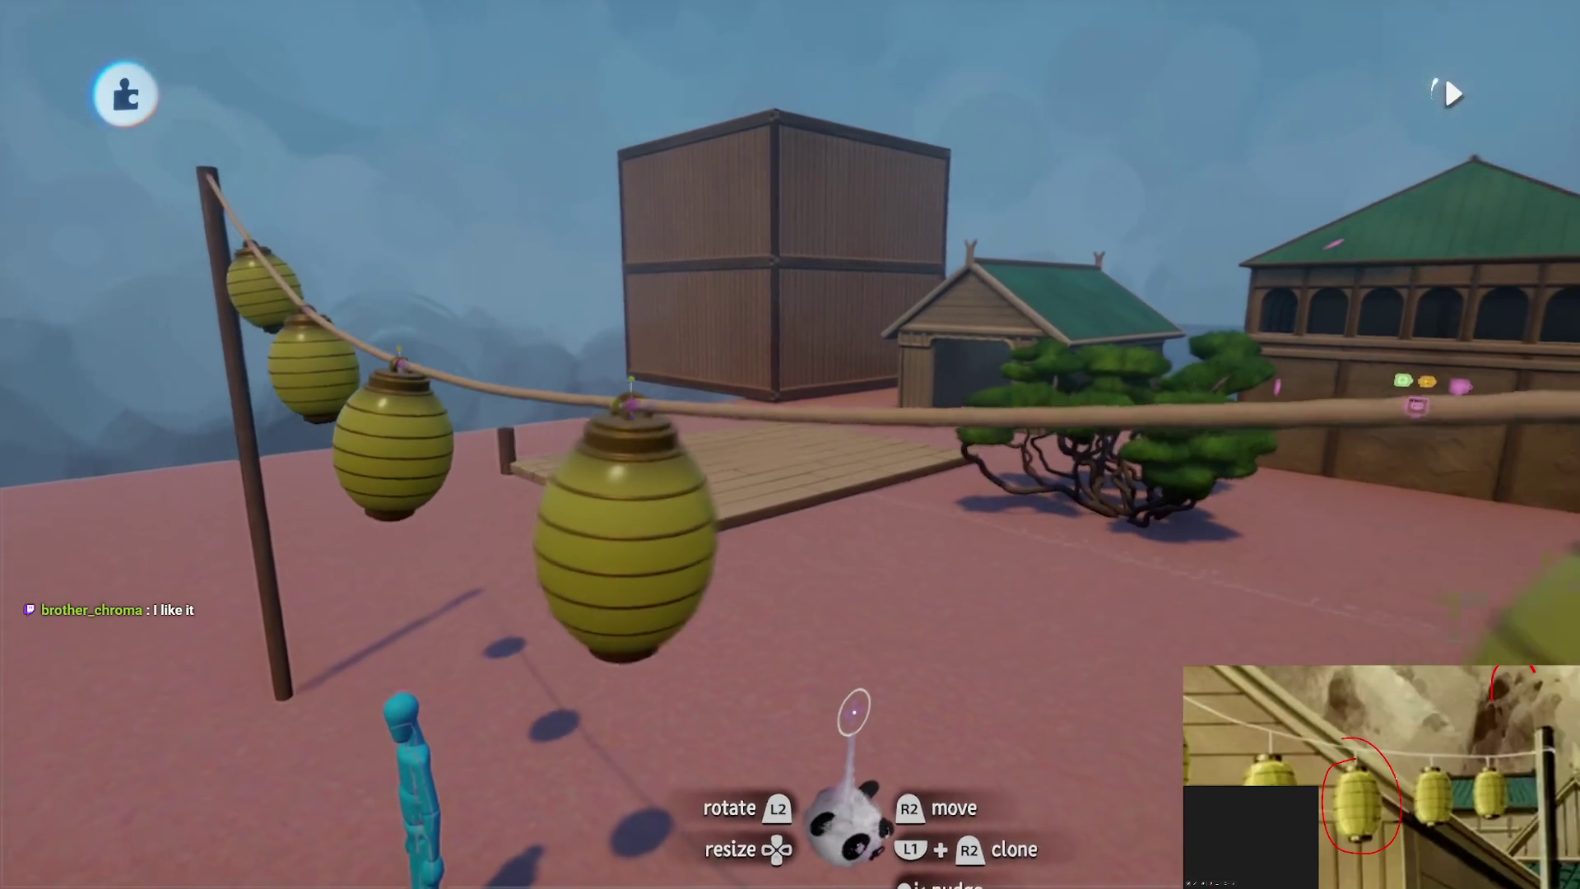
pyautogui.press('Escape')
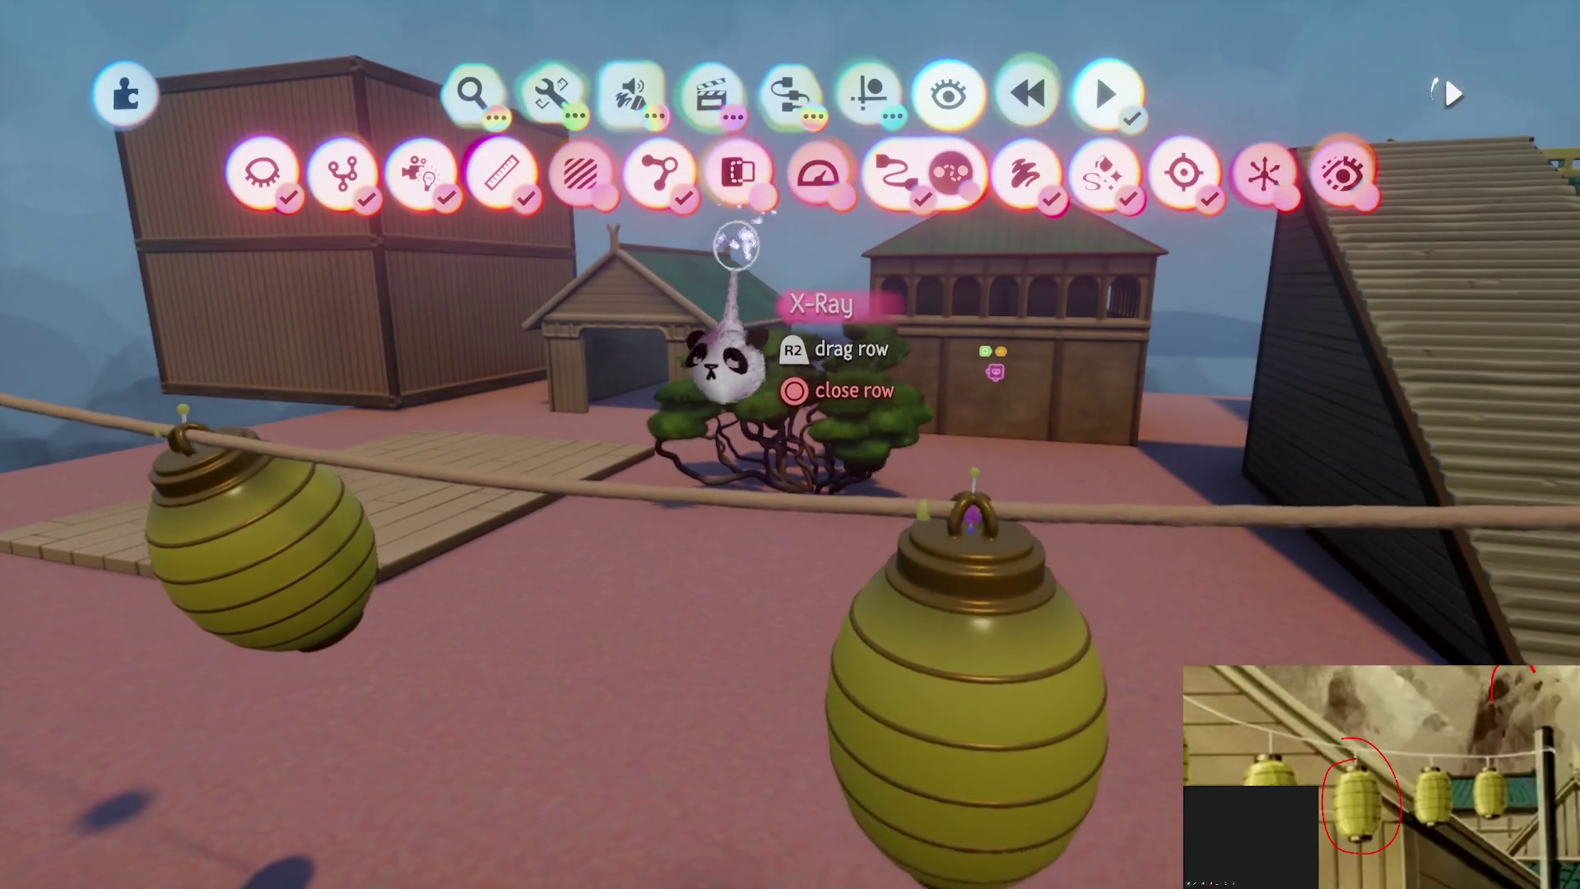
# Lower the Action Recorder's amplification from 100% to 32% for a gentler lantern sway
pyautogui.press('Escape')
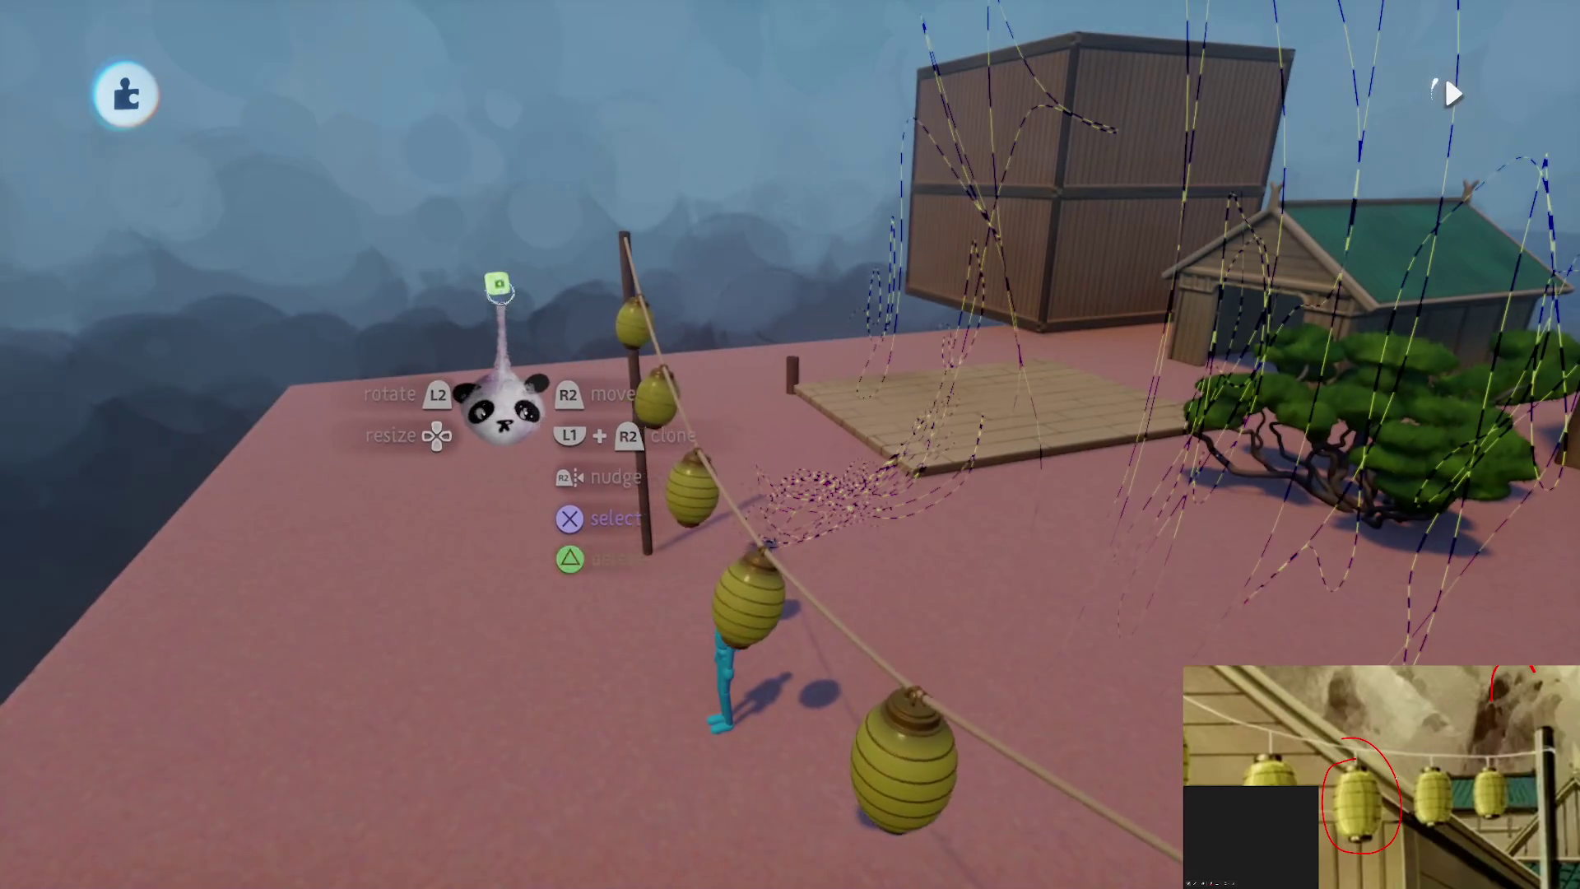
pyautogui.click(514, 292)
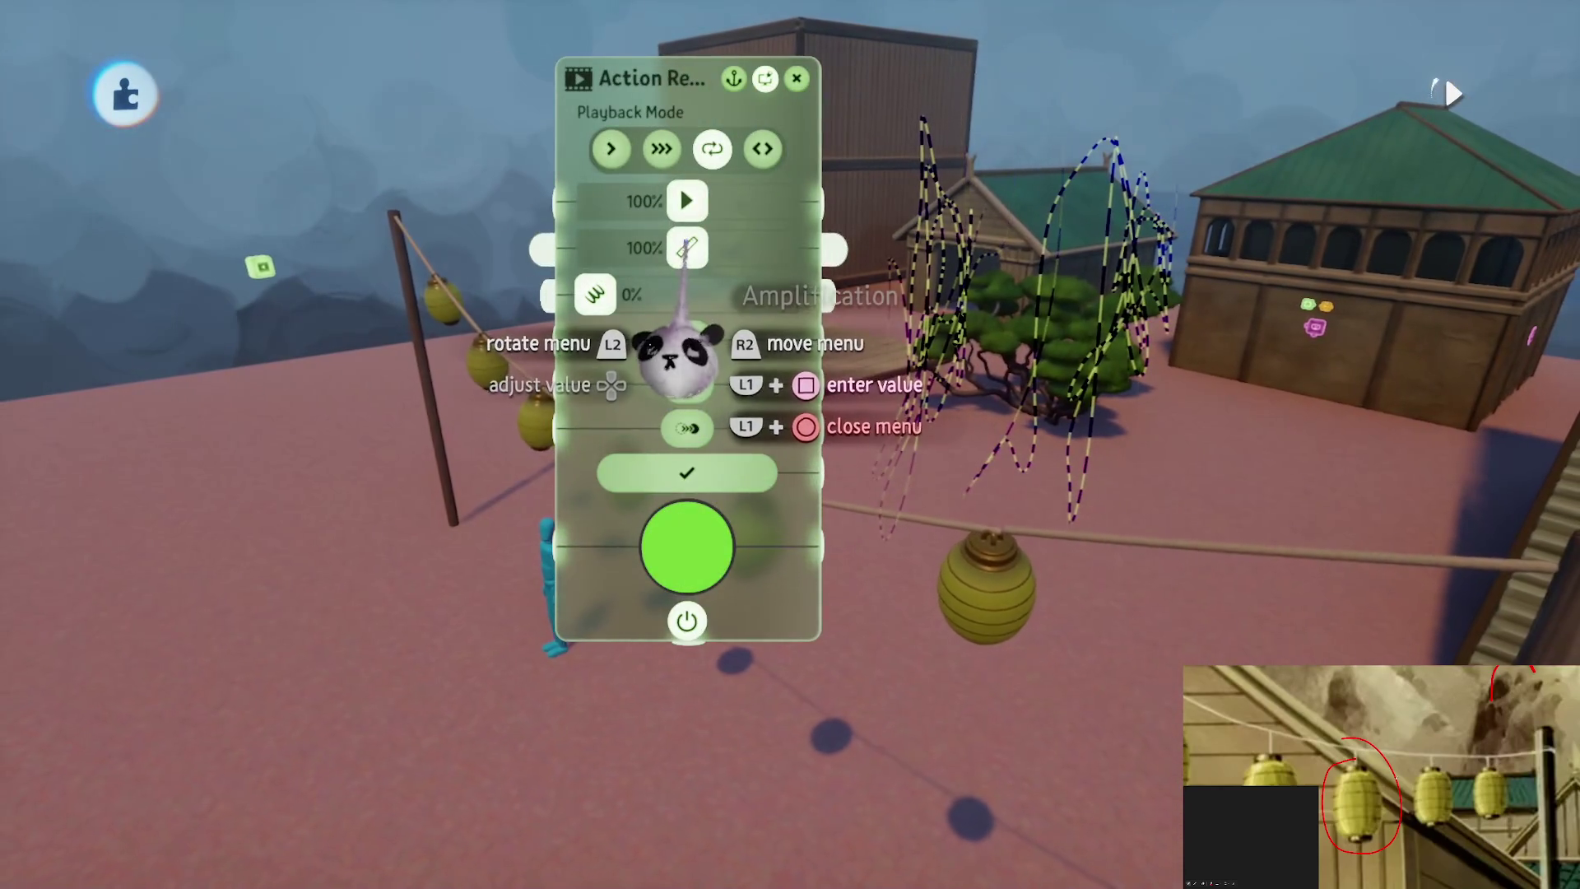
pyautogui.moveTo(687, 247); pyautogui.dragTo(625, 247)
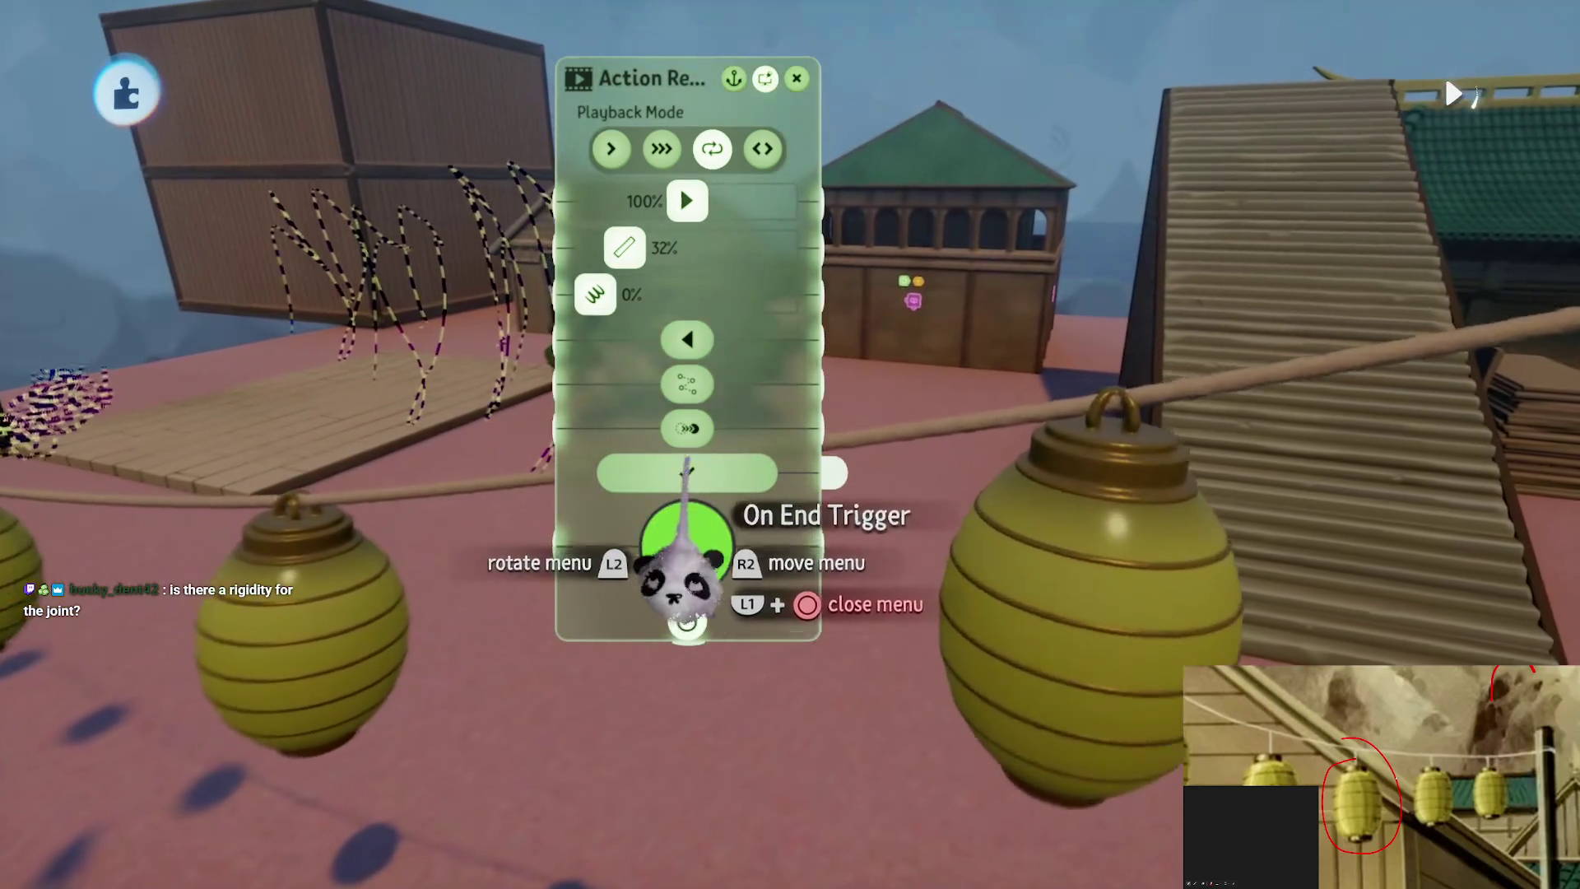
pyautogui.click(687, 472)
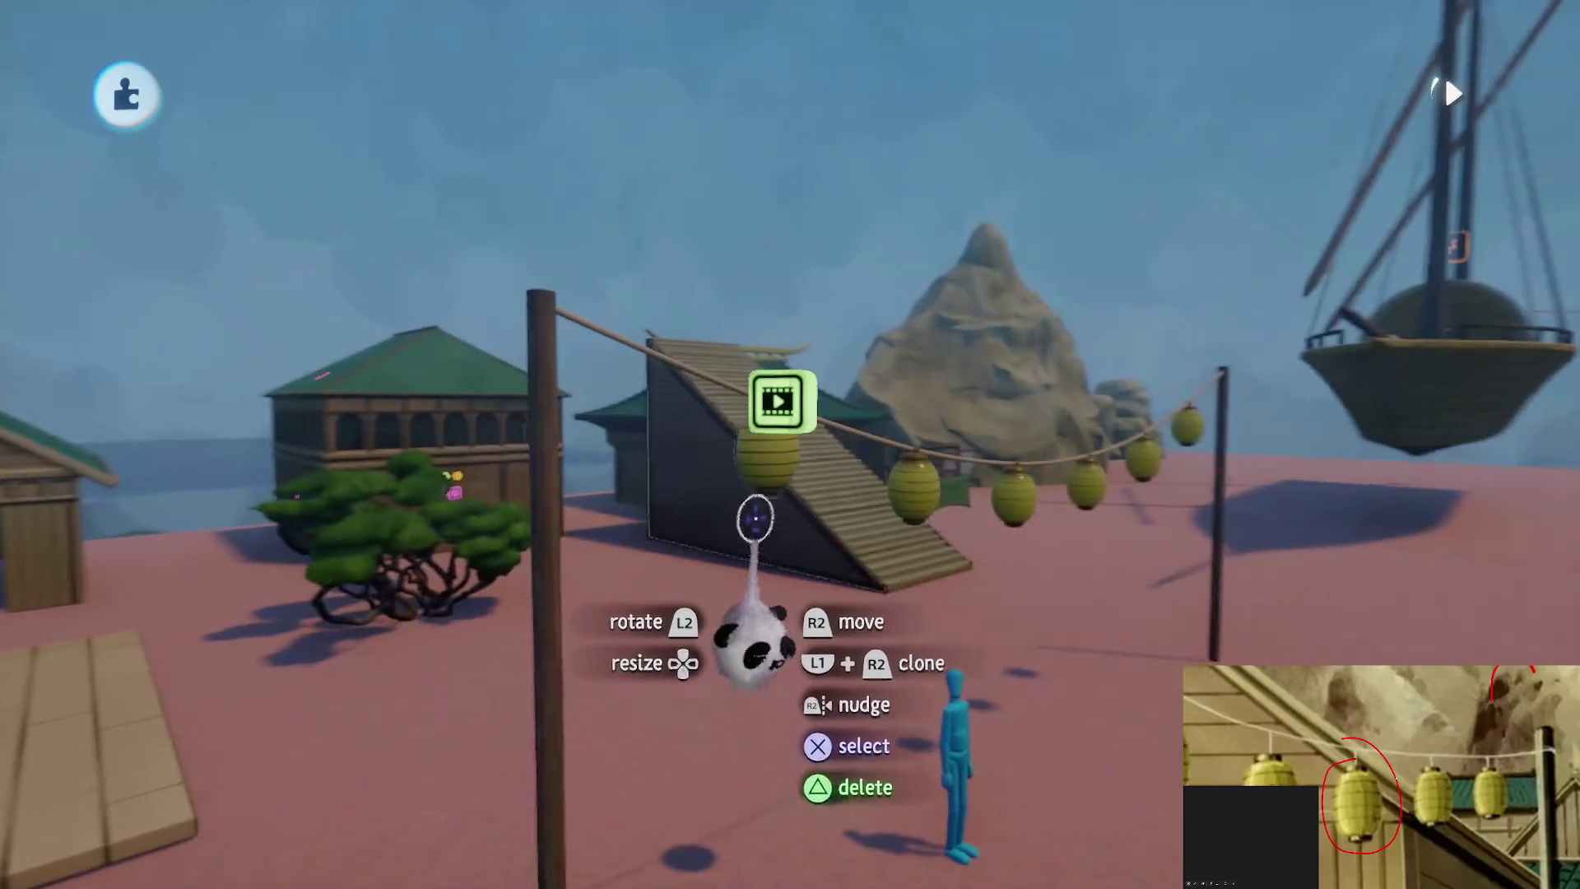
# Raise the Action Recorder's amplification from 32% to 200% and play the scene to preview the swing
pyautogui.click(768, 403)
pyautogui.moveTo(932, 423); pyautogui.dragTo(1305, 459)
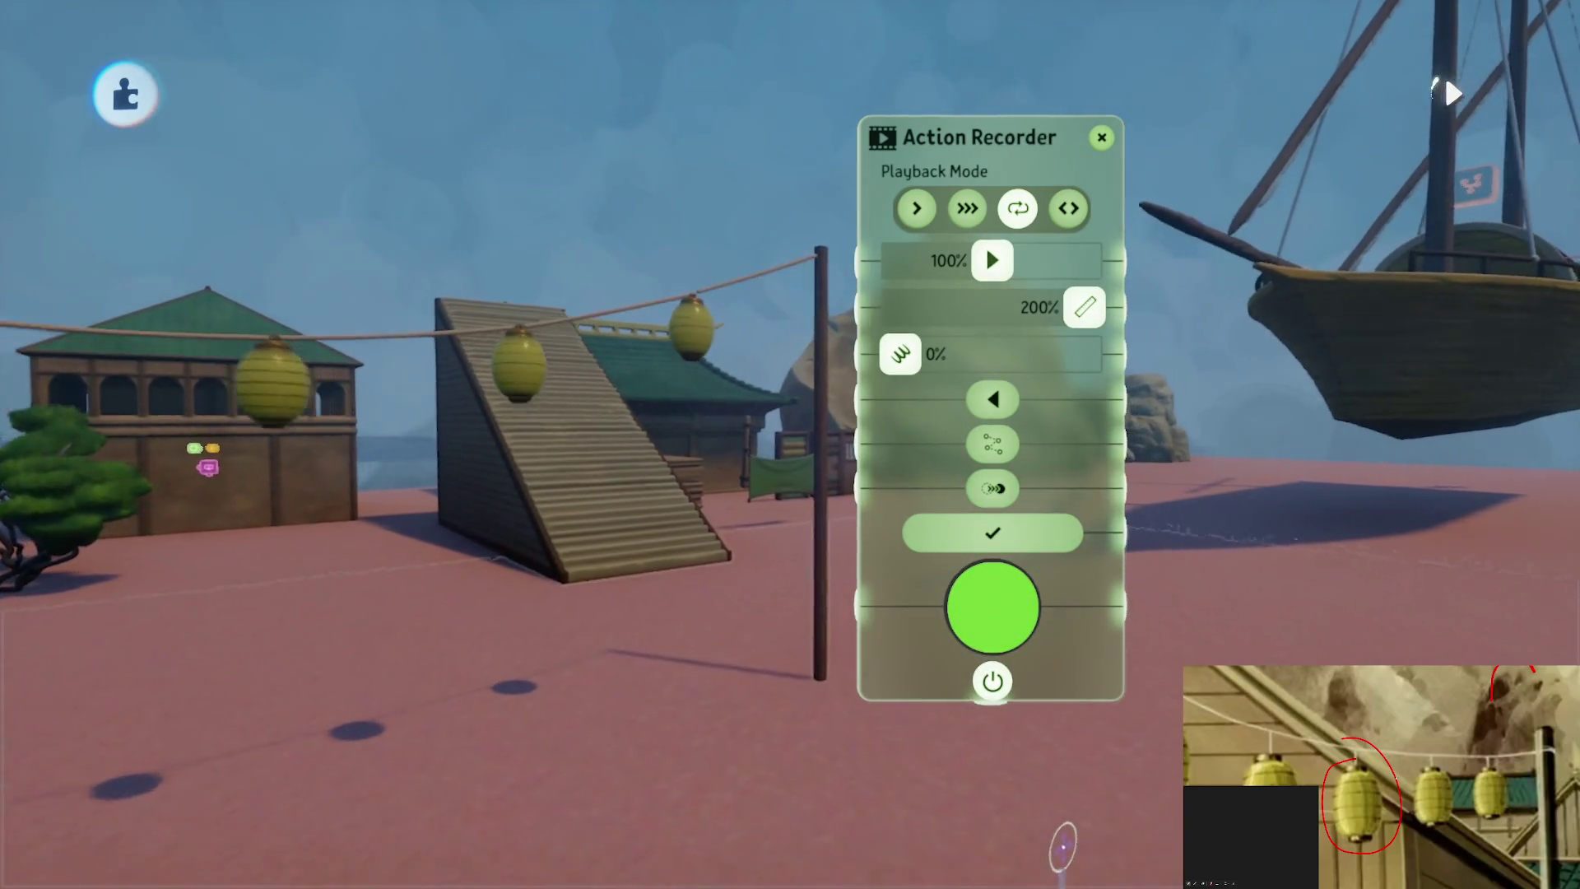
pyautogui.press('space')
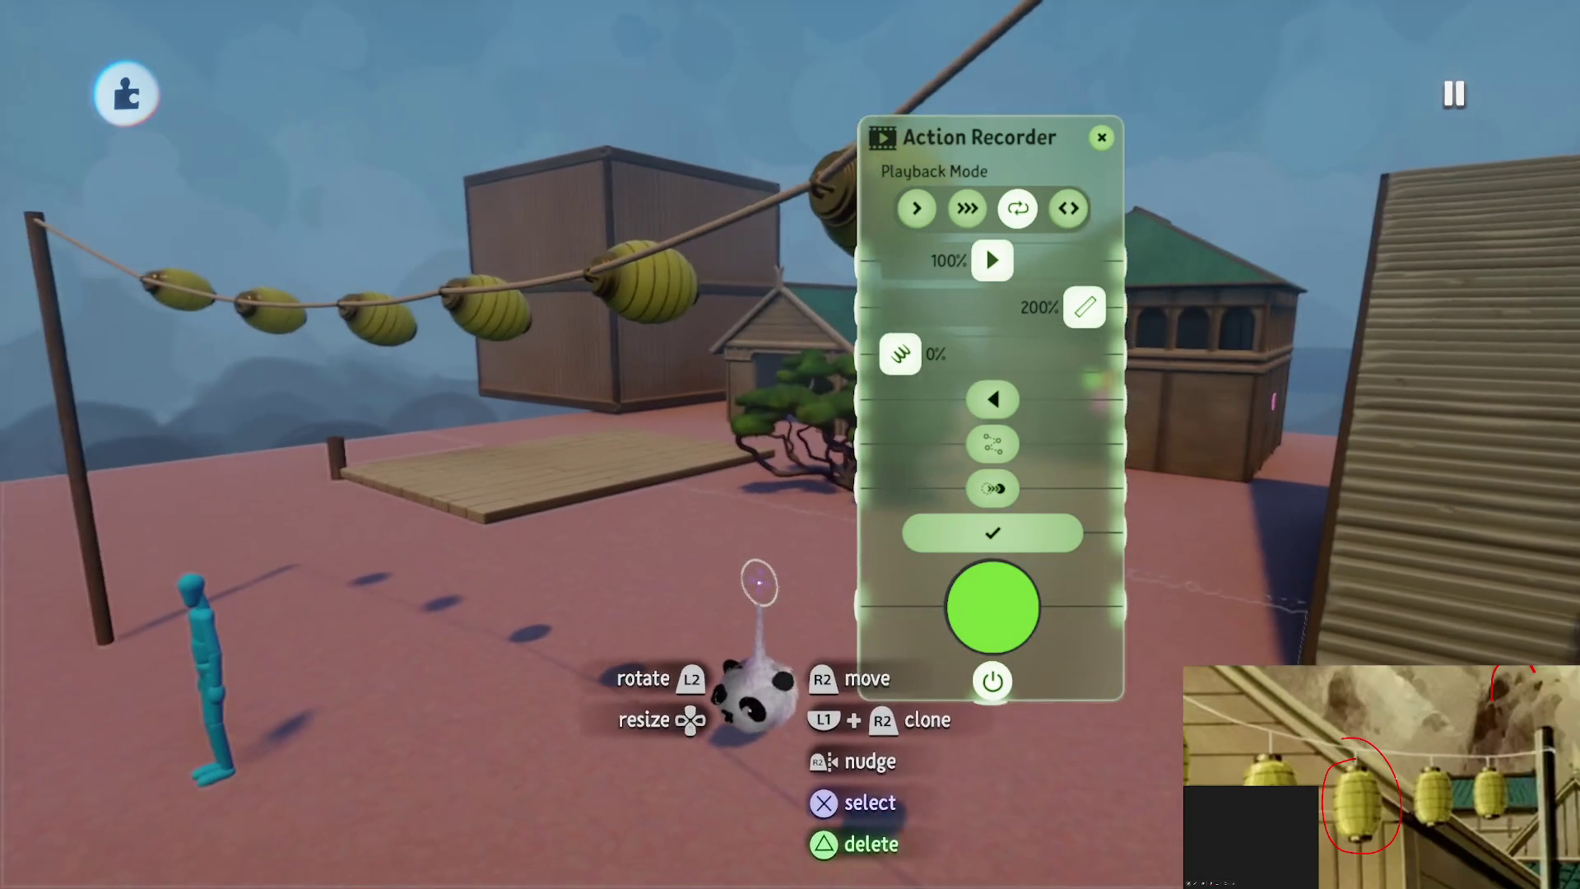
pyautogui.press('space')
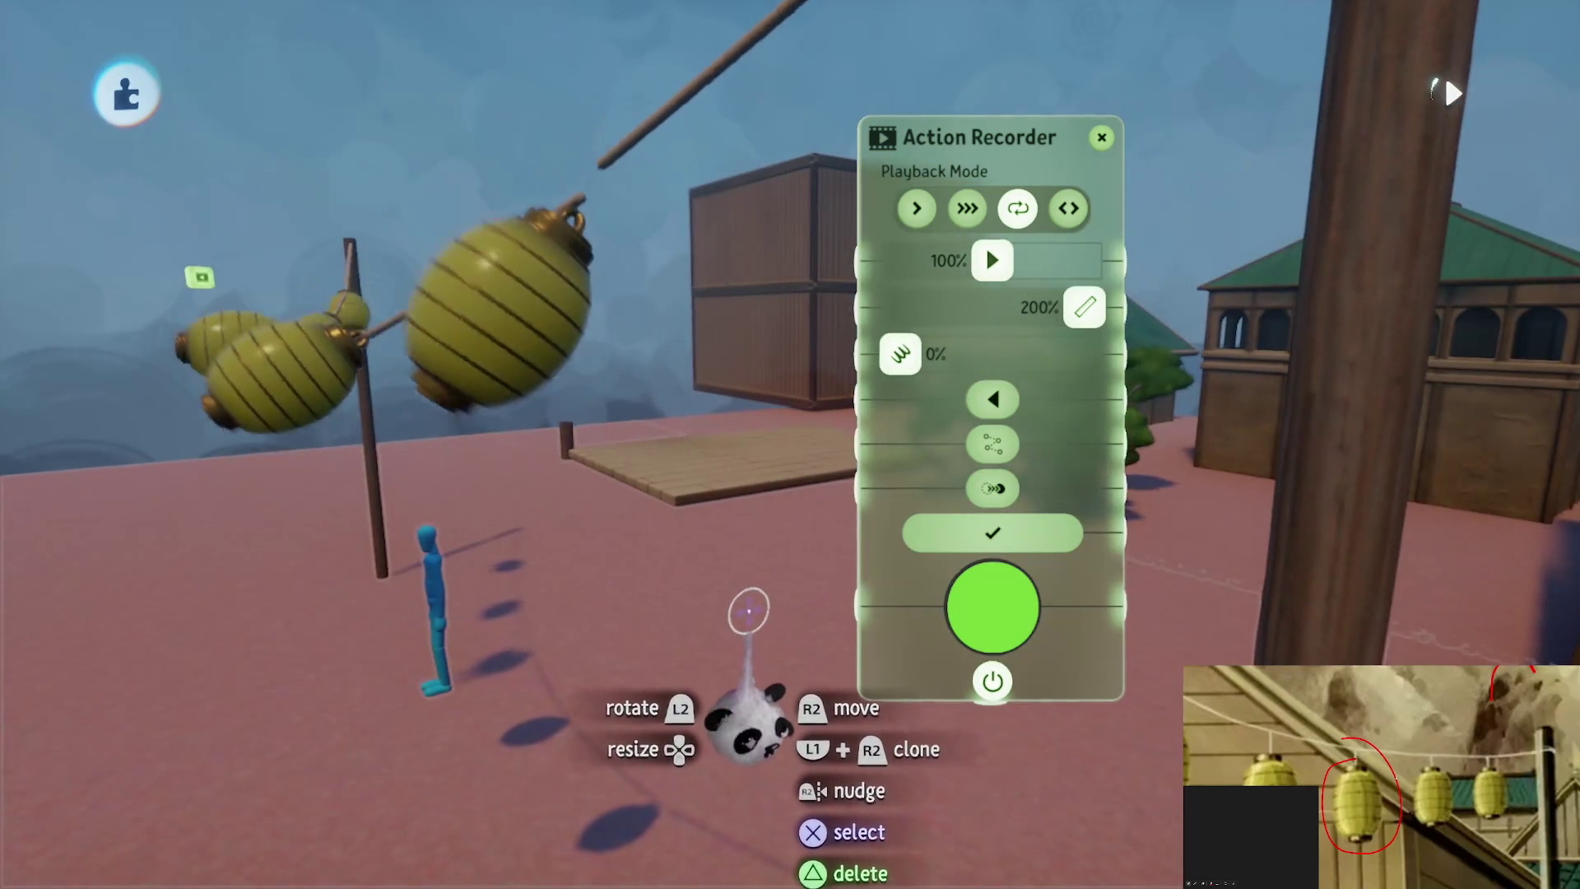
pyautogui.press('space')
pyautogui.press('Escape')
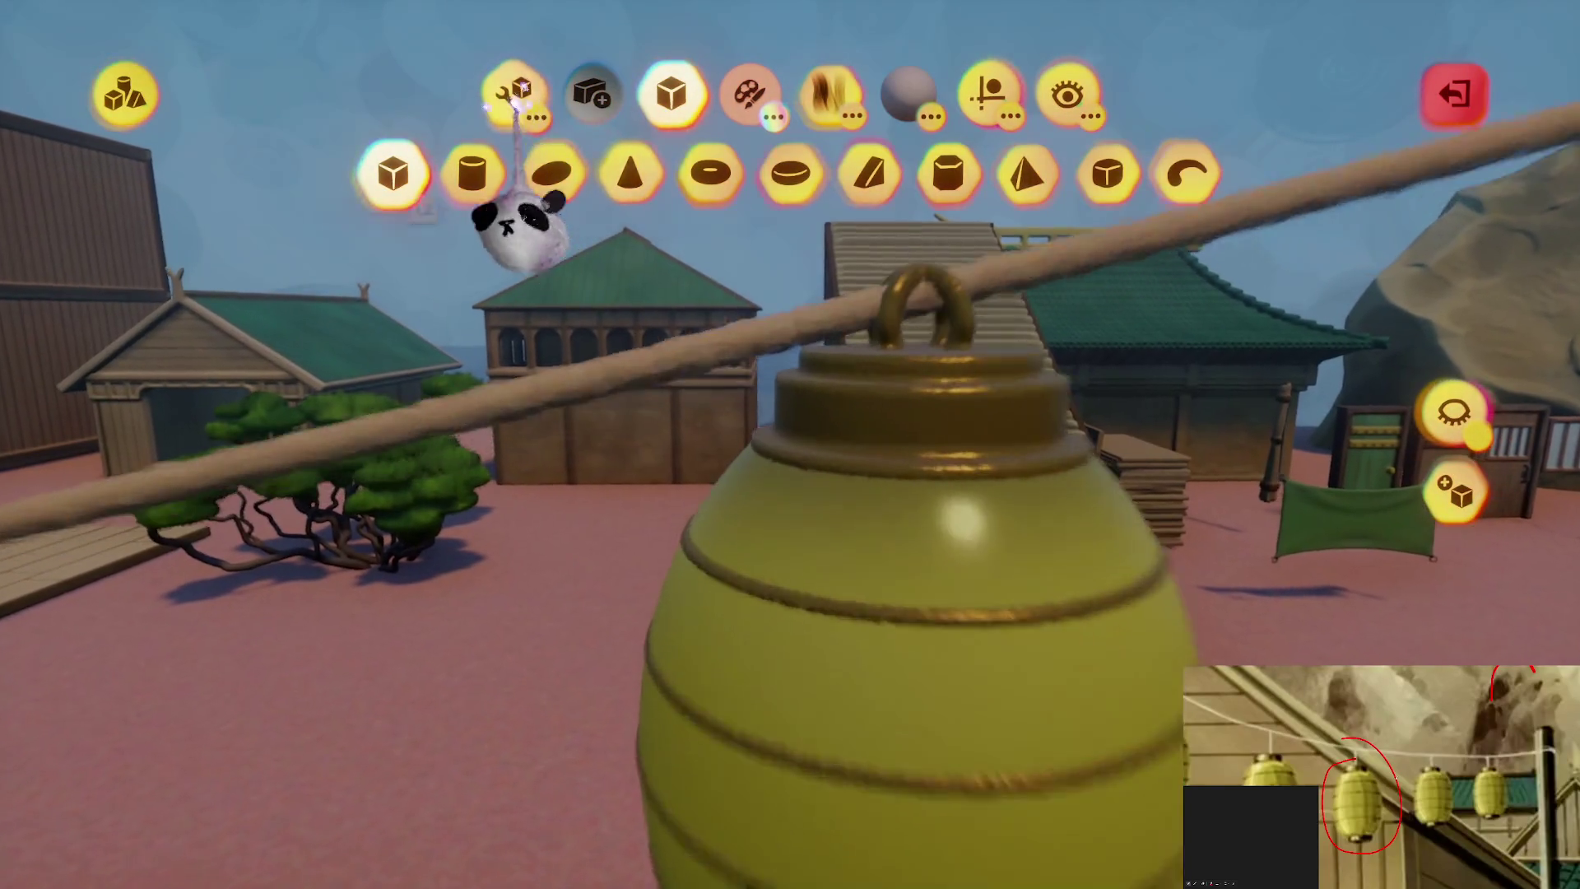
# Isolate the rope with Hide Everything Else in Edit tools, then exit sculpt mode back to the scene
pyautogui.click(513, 92)
pyautogui.click(591, 173)
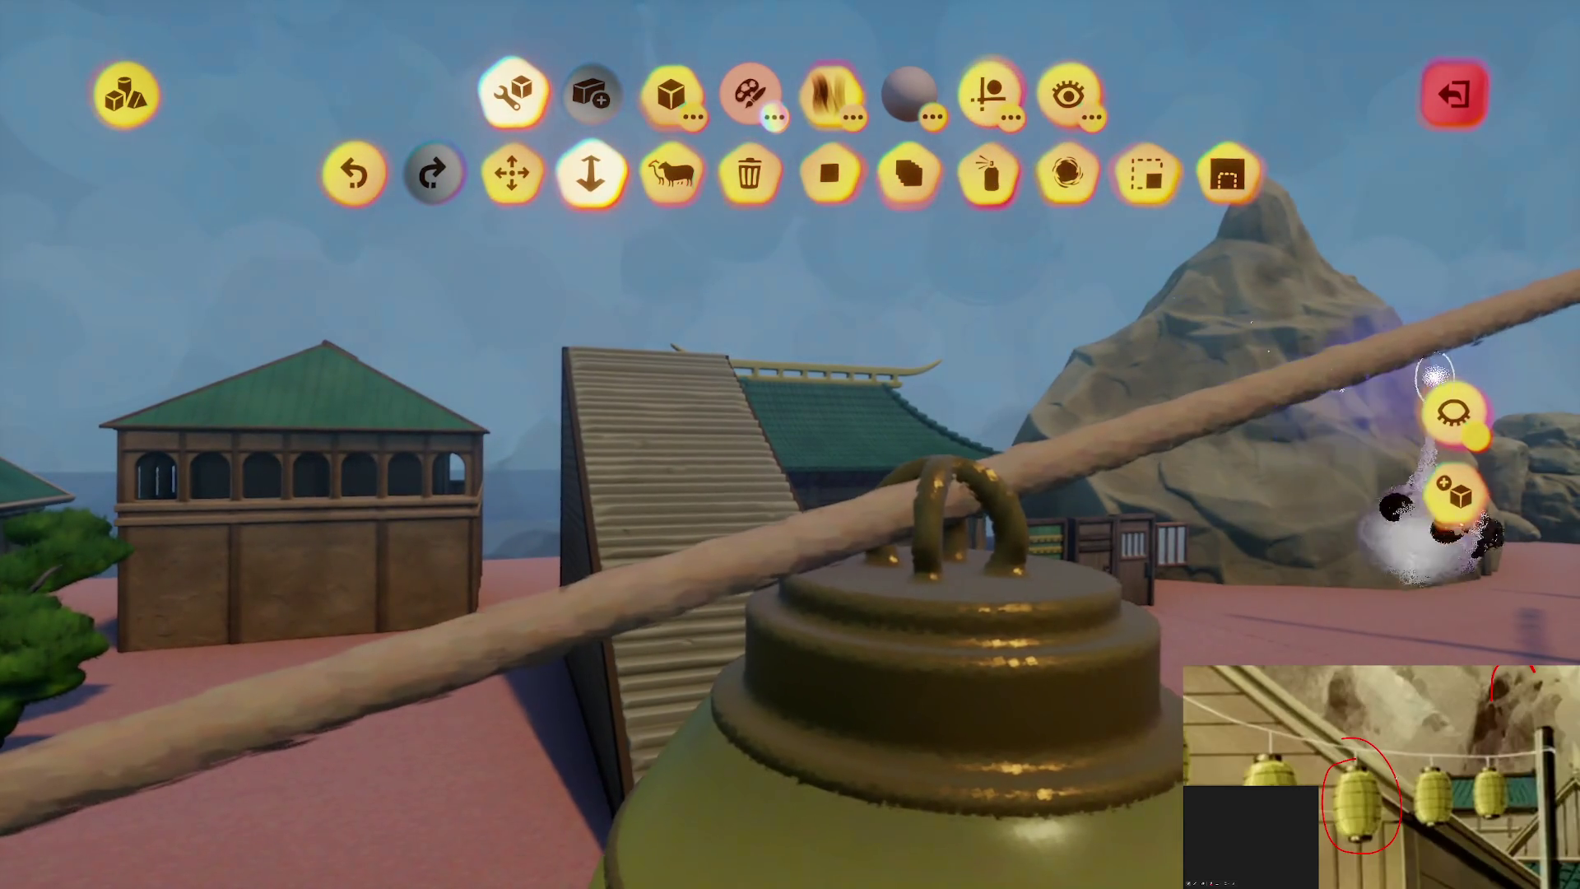
pyautogui.click(1452, 411)
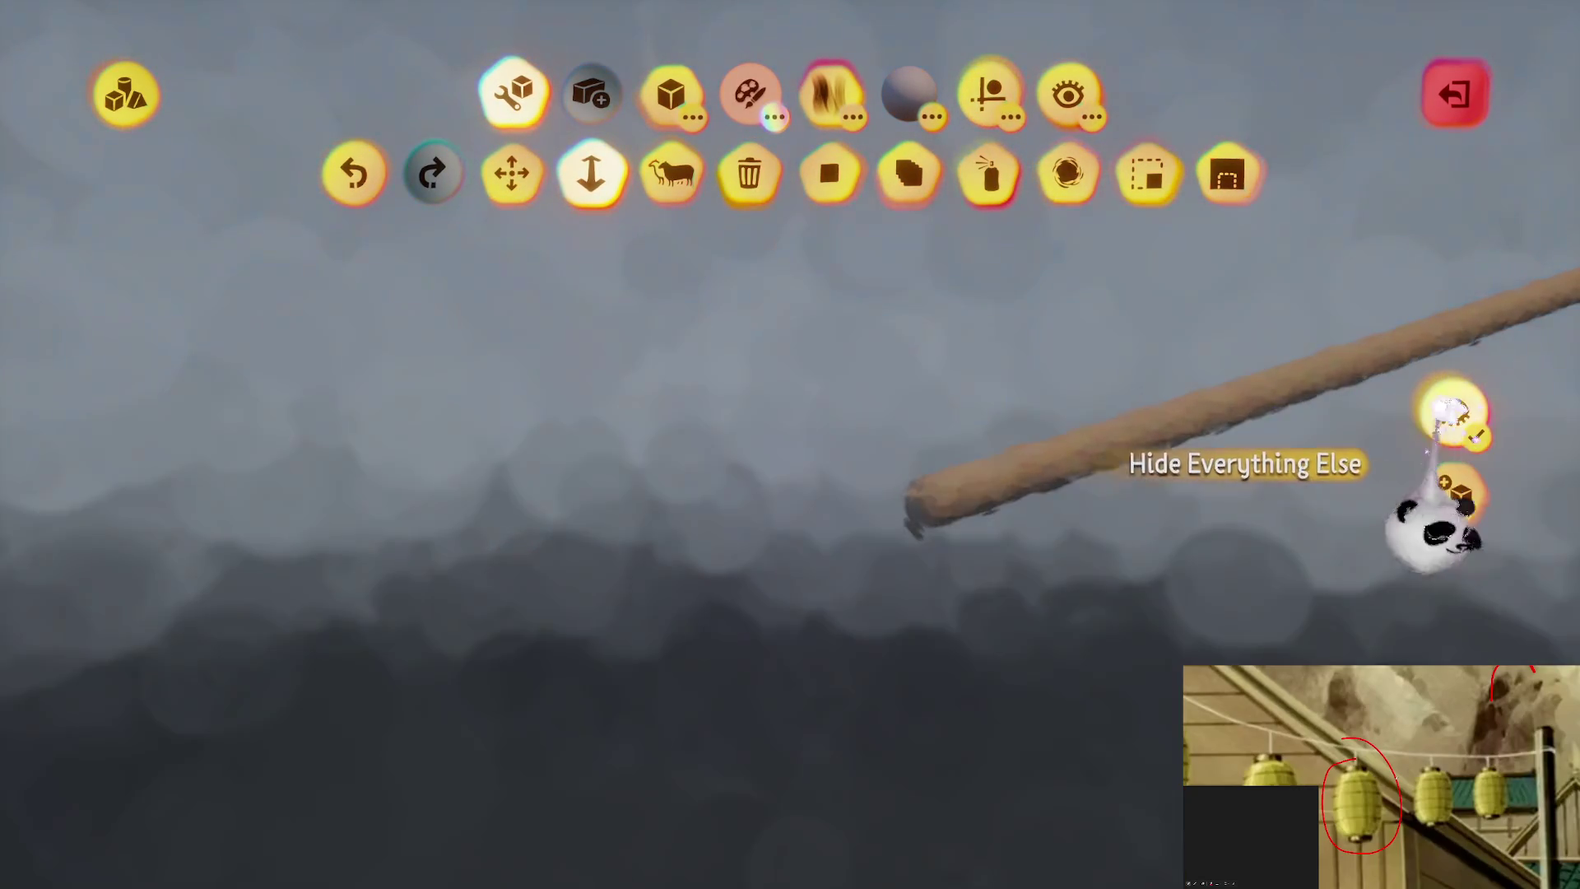
pyautogui.moveTo(908, 511)
pyautogui.mouseDown()
pyautogui.moveTo(780, 516)
pyautogui.moveTo(796, 580)
pyautogui.mouseUp()
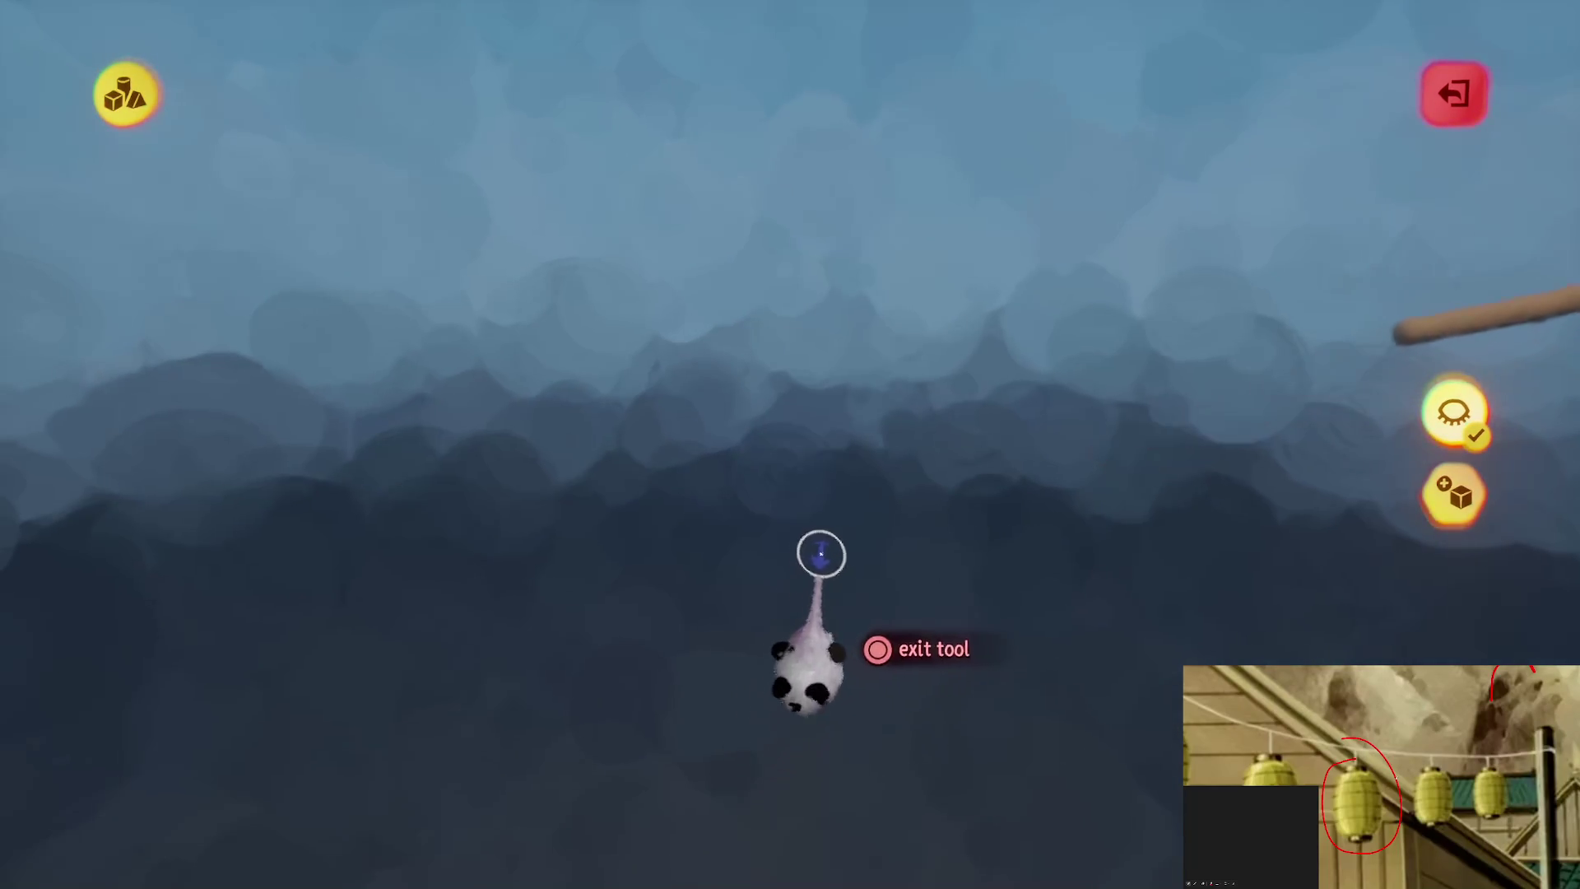
pyautogui.press('Escape')
pyautogui.moveTo(817, 653); pyautogui.dragTo(635, 340)
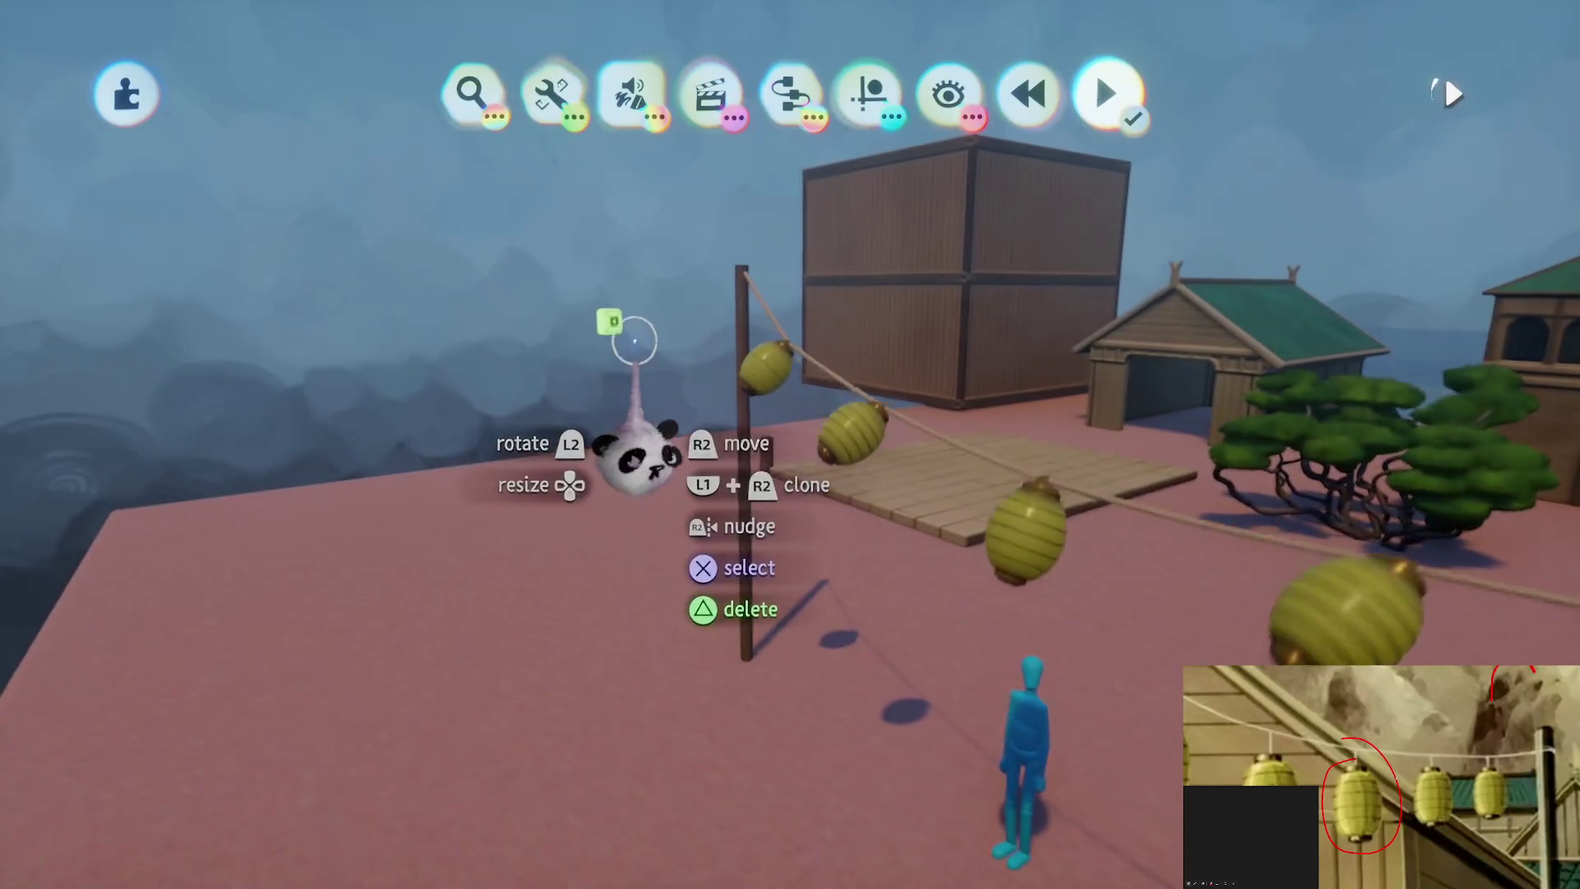